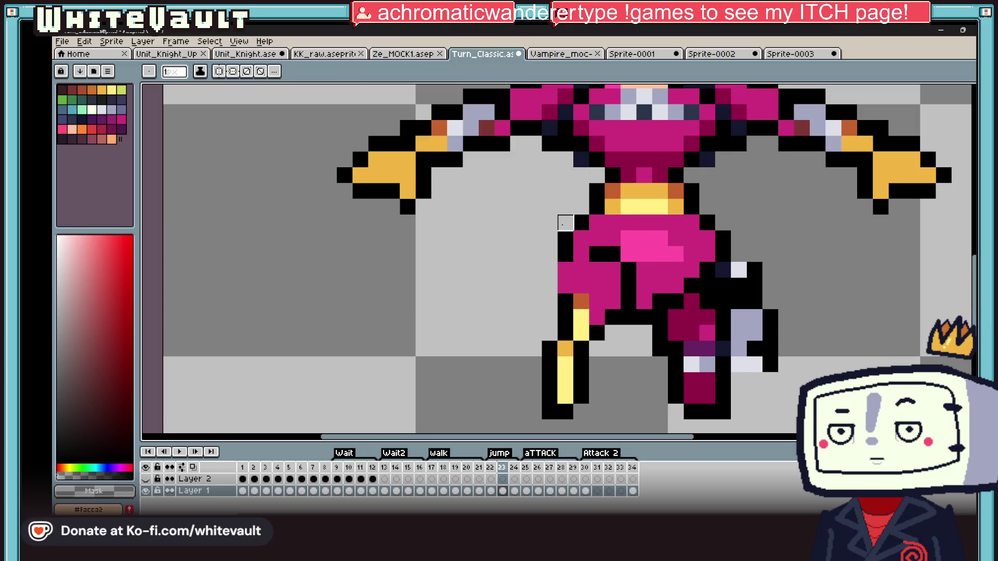
scroll(564, 223, "down", 3)
scroll(615, 234, "up", 4)
Paint the grey strip across the sprite's face pink, sampling the pink from the face
left_click(614, 258, "alt")
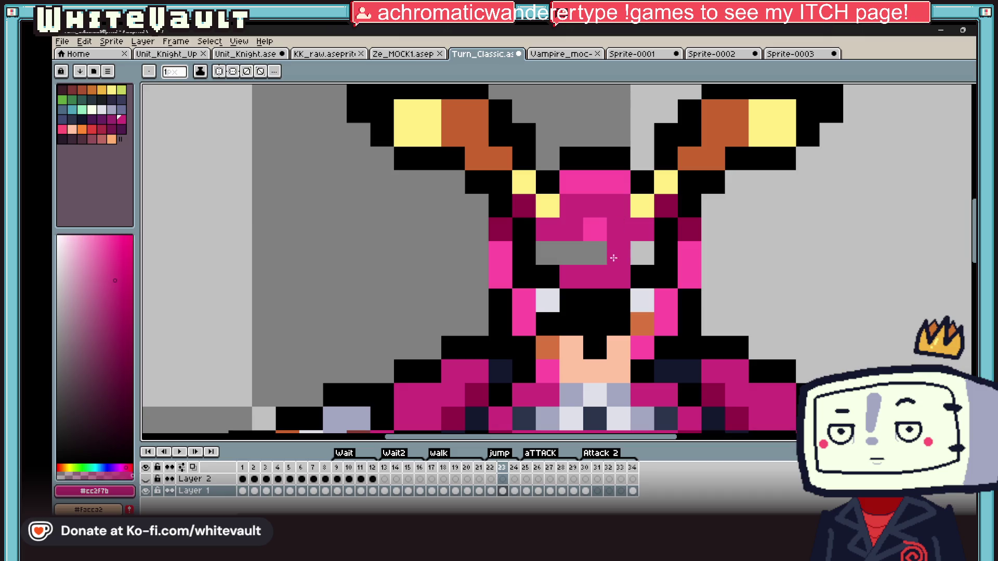
left_click_drag(546, 253, 643, 252)
left_click(598, 251, "alt")
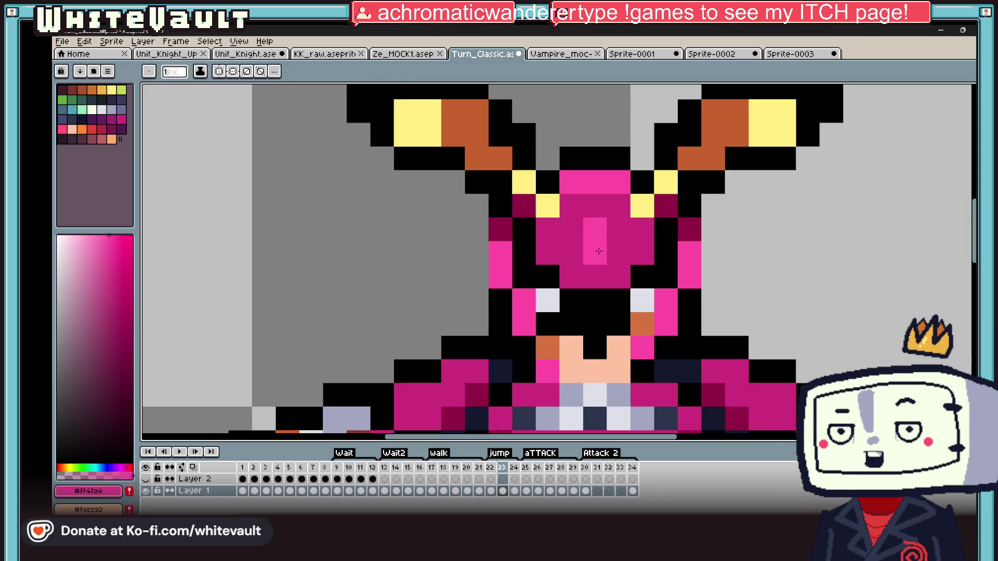
scroll(598, 251, "down", 4)
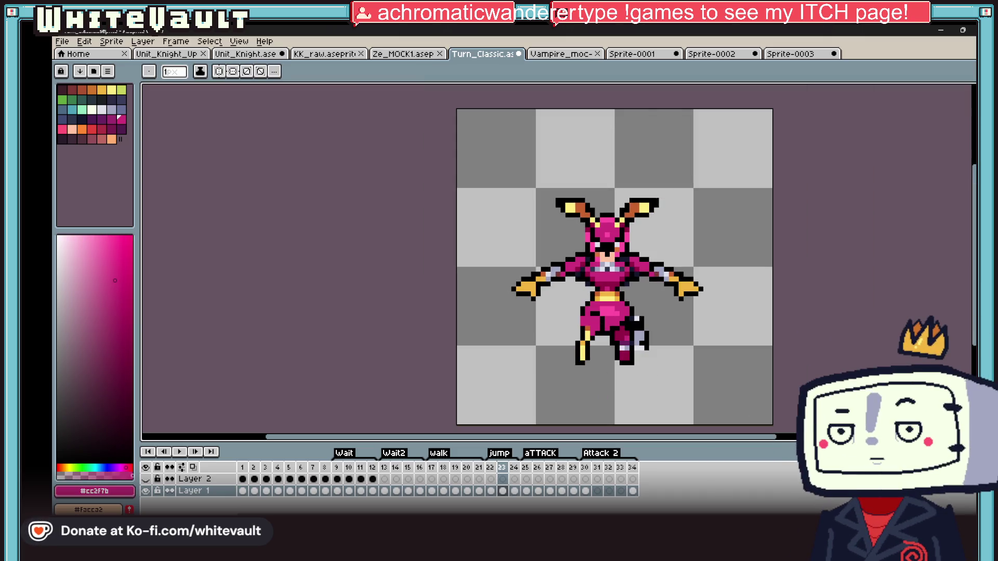
left_click(494, 492)
left_click(504, 492)
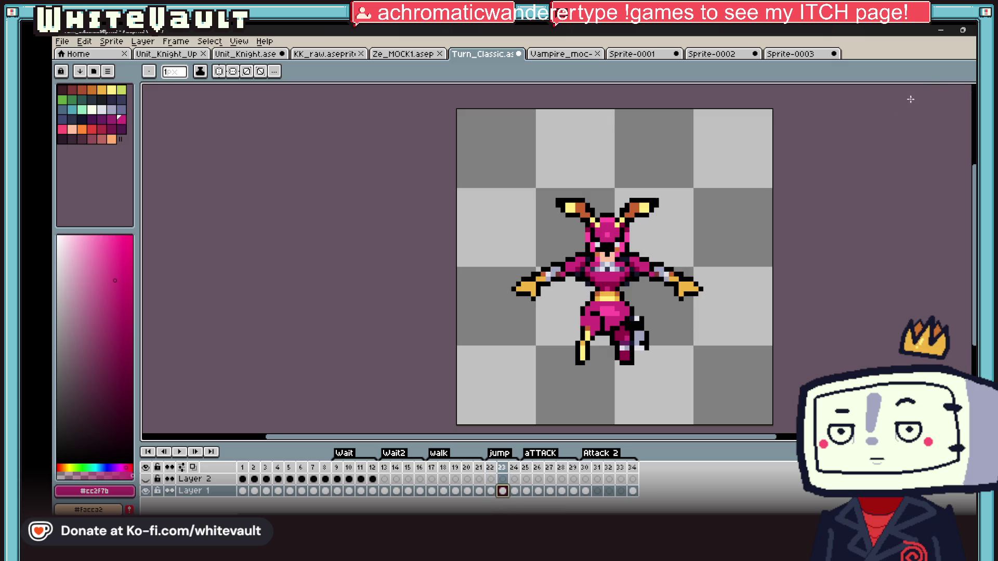
Turn on vertical symmetry, undoing the stray mirrored rectangle drawn around the antlers
key("m")
scroll(615, 249, "up", 2)
left_click_drag(721, 124, 637, 209)
left_click(422, 71)
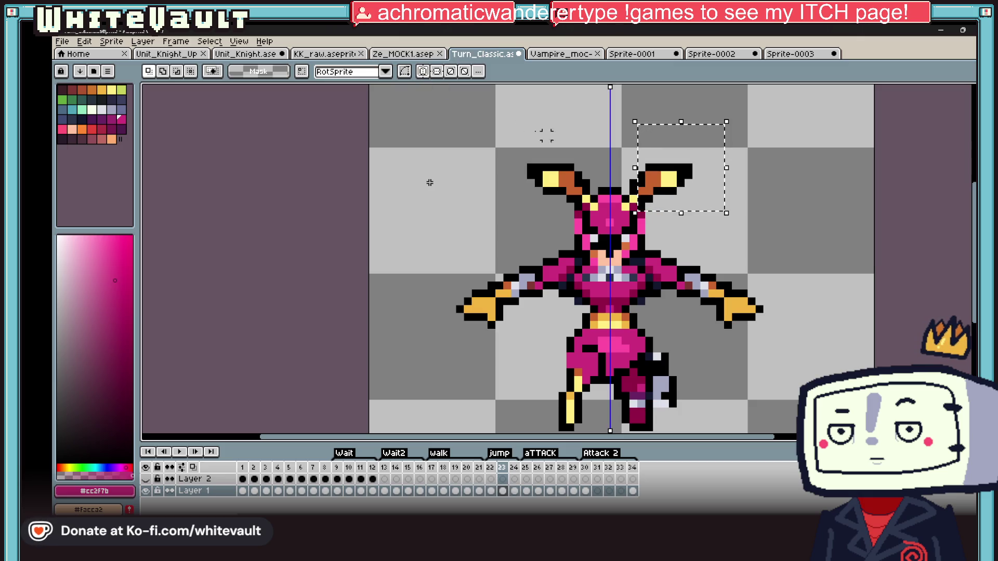
left_click_drag(725, 124, 639, 210)
key("ctrl+z")
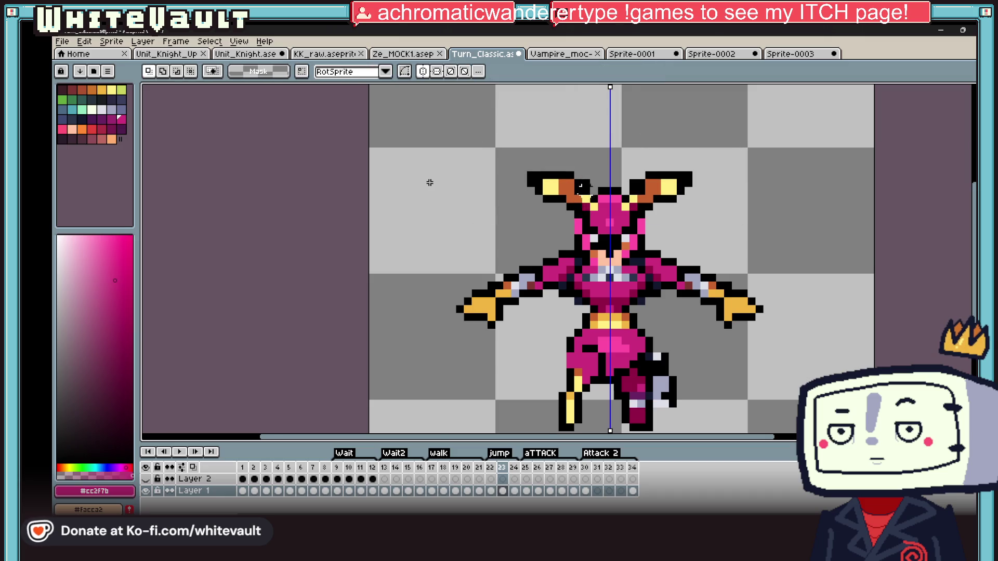
scroll(430, 182, "up", 1)
scroll(546, 203, "up", 1)
Add mirrored yellow pixels at both antler bases and recolour a pixel beside the antler pink
left_click(575, 216, "alt")
left_click(596, 241)
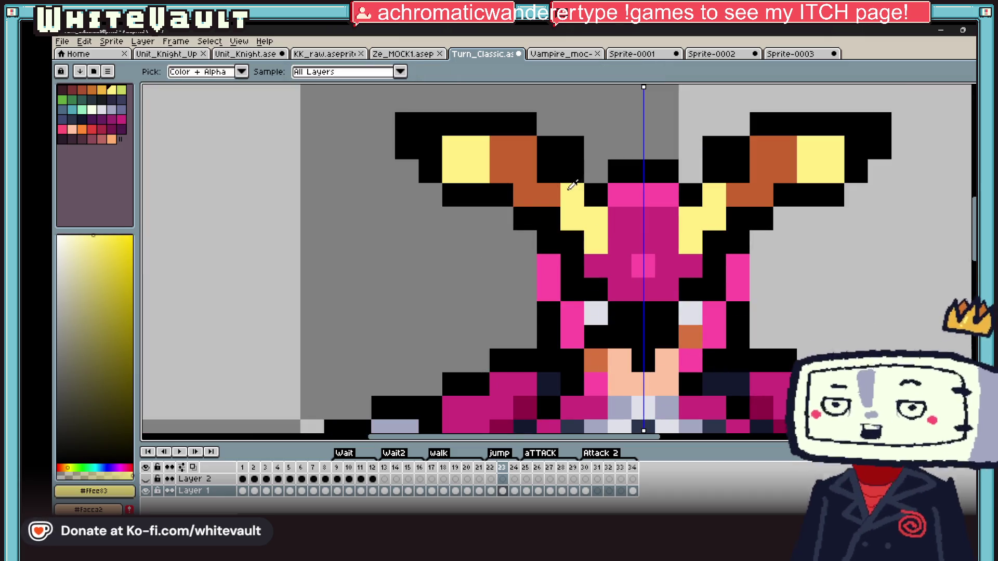
left_click(623, 205, "alt")
left_click(573, 195)
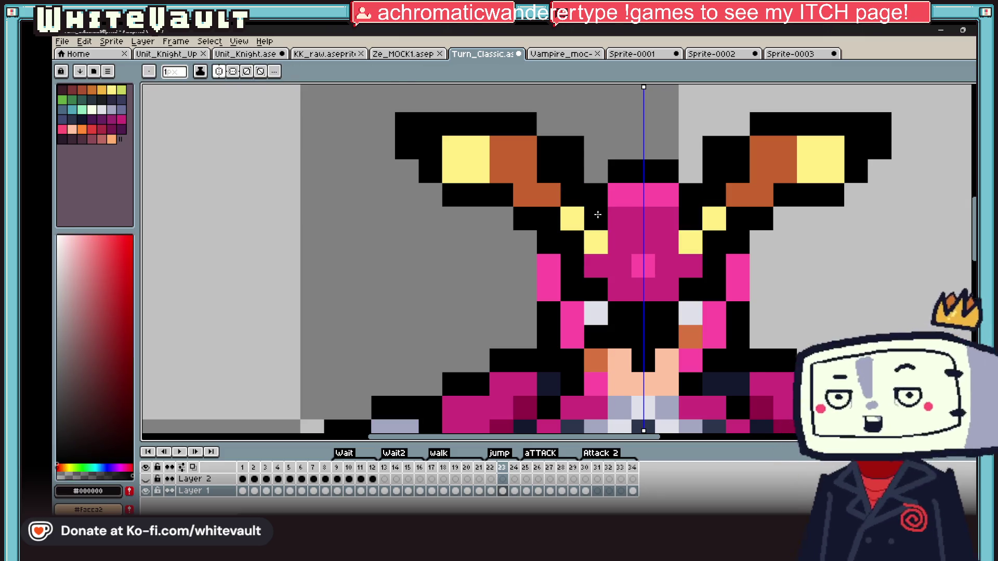
scroll(589, 186, "down", 2)
scroll(623, 210, "up", 1)
left_click(640, 219, "alt")
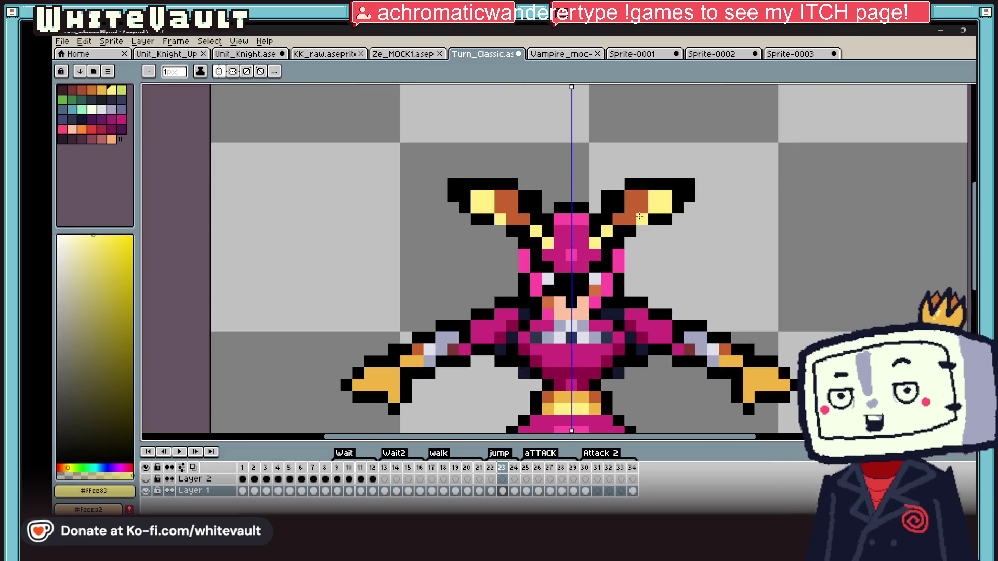
left_click(629, 195, "alt")
left_click(630, 195, "alt")
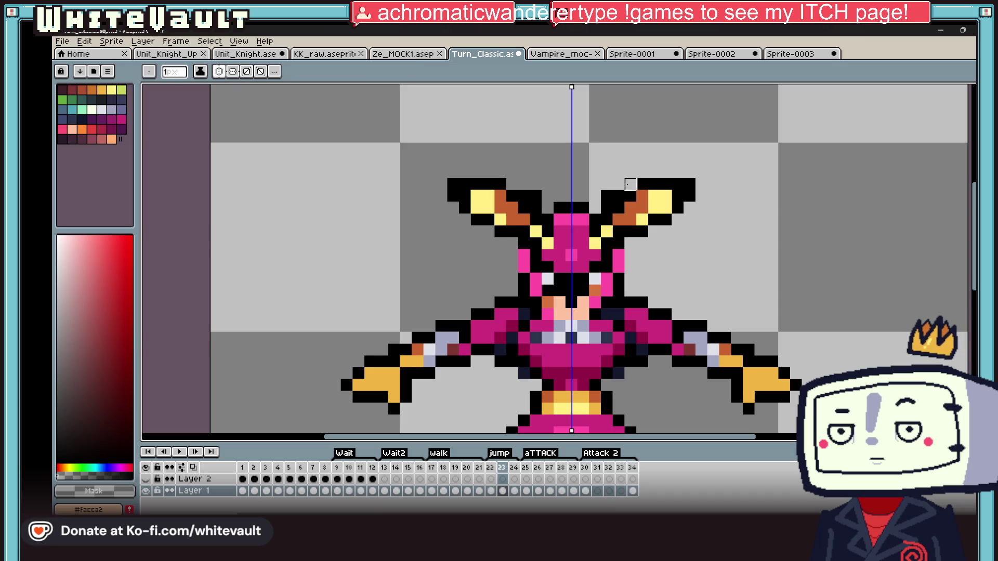
scroll(607, 196, "down", 3)
scroll(615, 234, "down", 1)
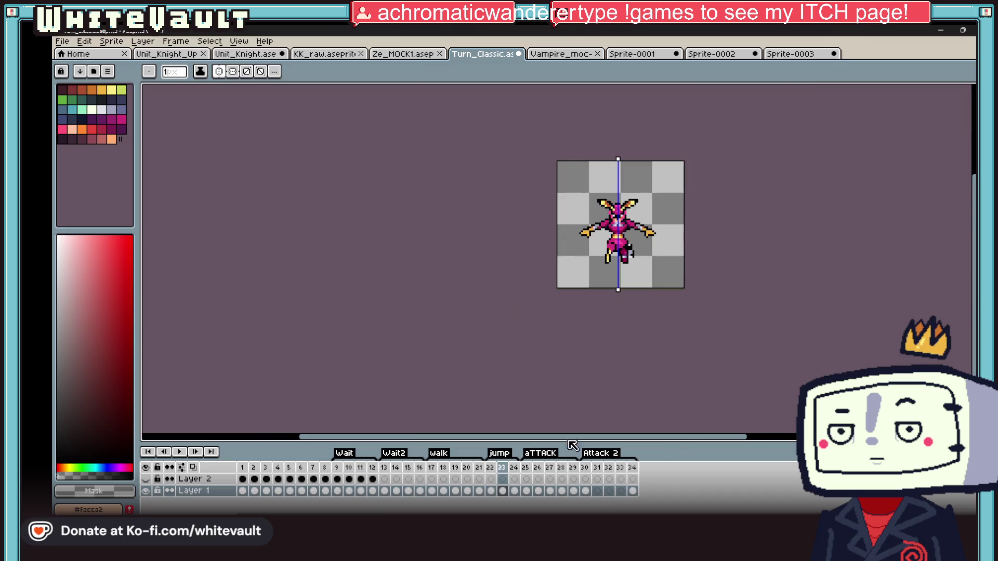
Sample outline colours on frame 23 and compare the waist area against frame 22
key("Left")
left_click(502, 491)
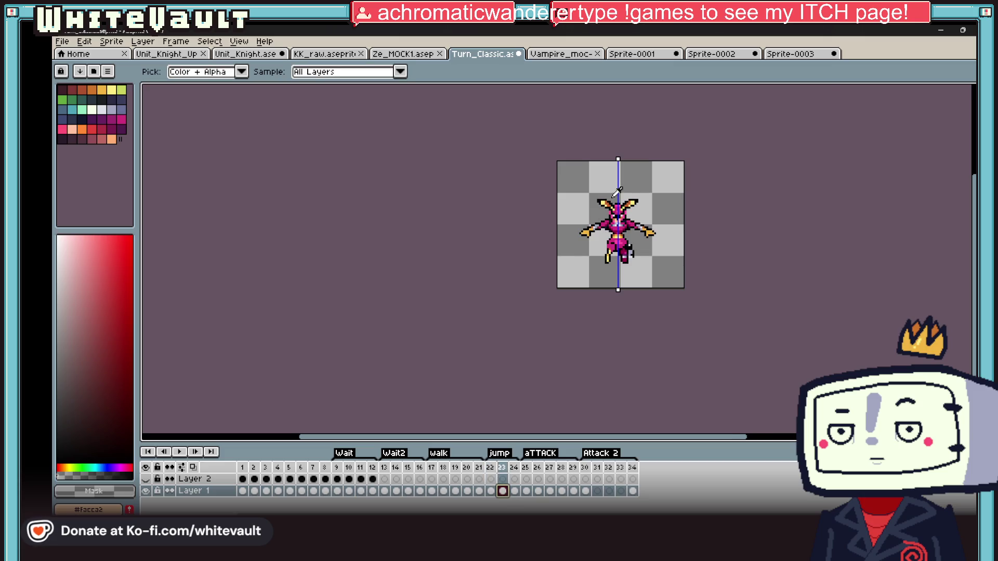
scroll(616, 226, "up", 4)
scroll(657, 212, "down", 3)
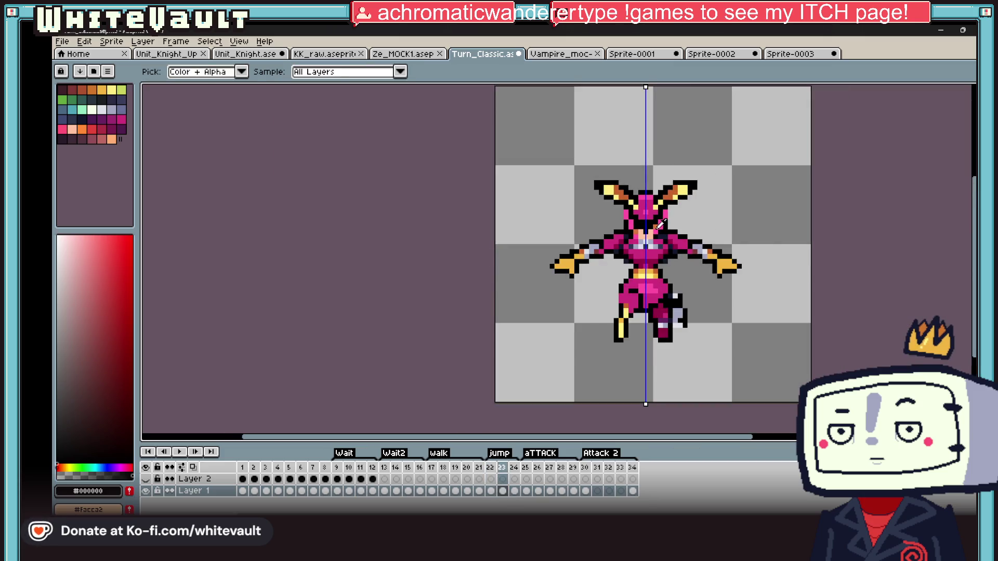
scroll(647, 219, "up", 3)
left_click(635, 222, "alt")
left_click(635, 222, "alt")
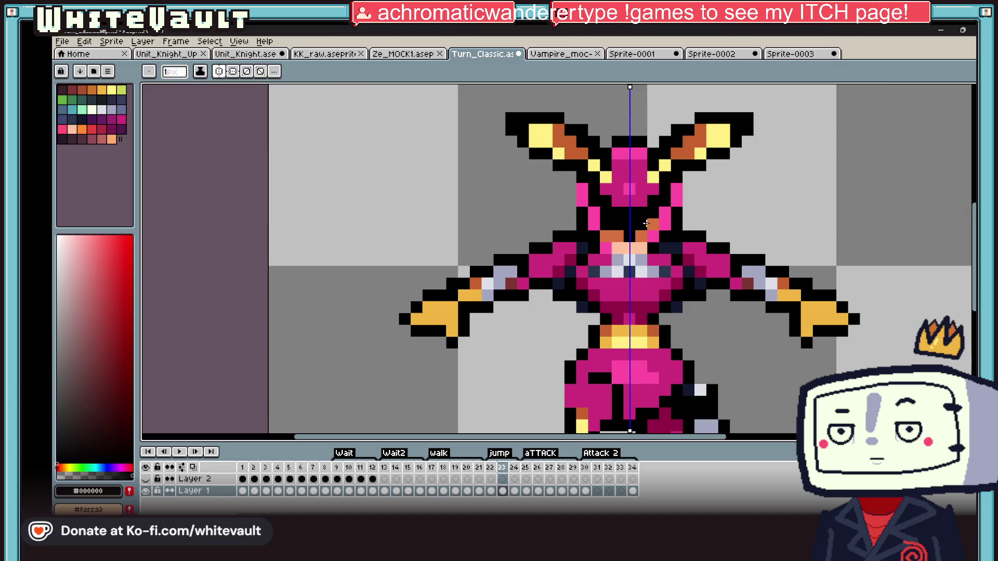
scroll(651, 224, "down", 3)
scroll(647, 233, "up", 3)
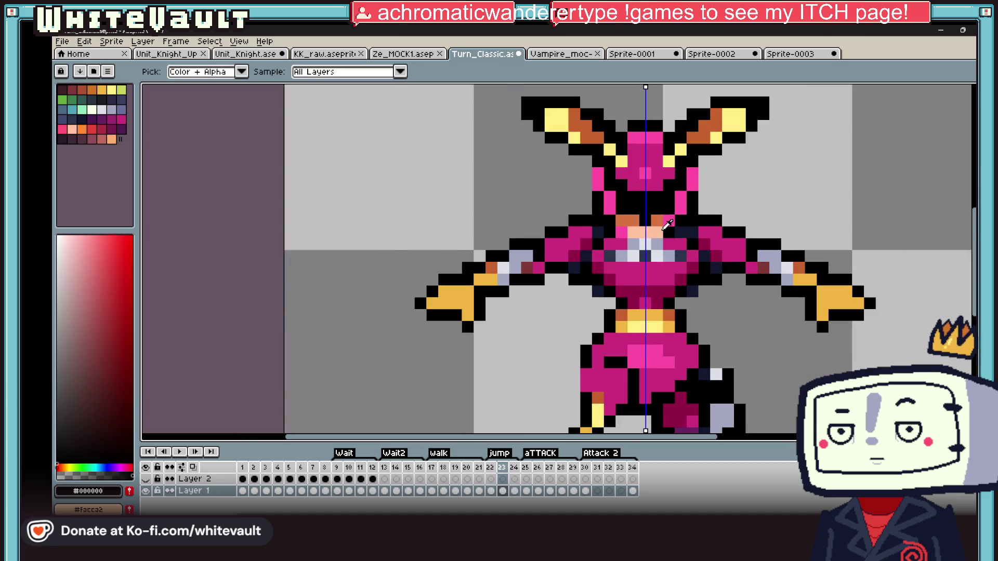
scroll(668, 224, "up", 3)
left_click(538, 222, "alt")
scroll(522, 221, "down", 5)
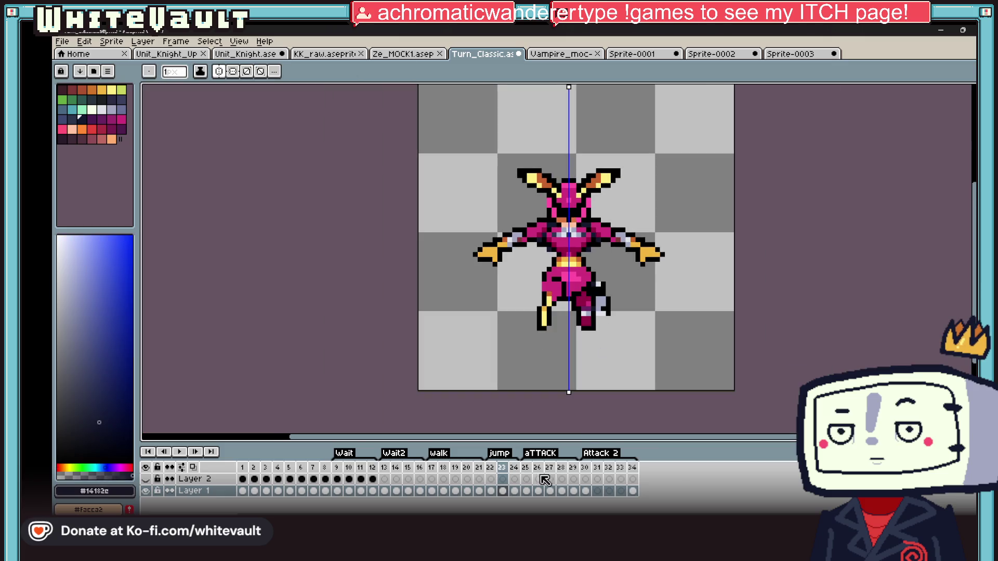
left_click(493, 492)
left_click(508, 493)
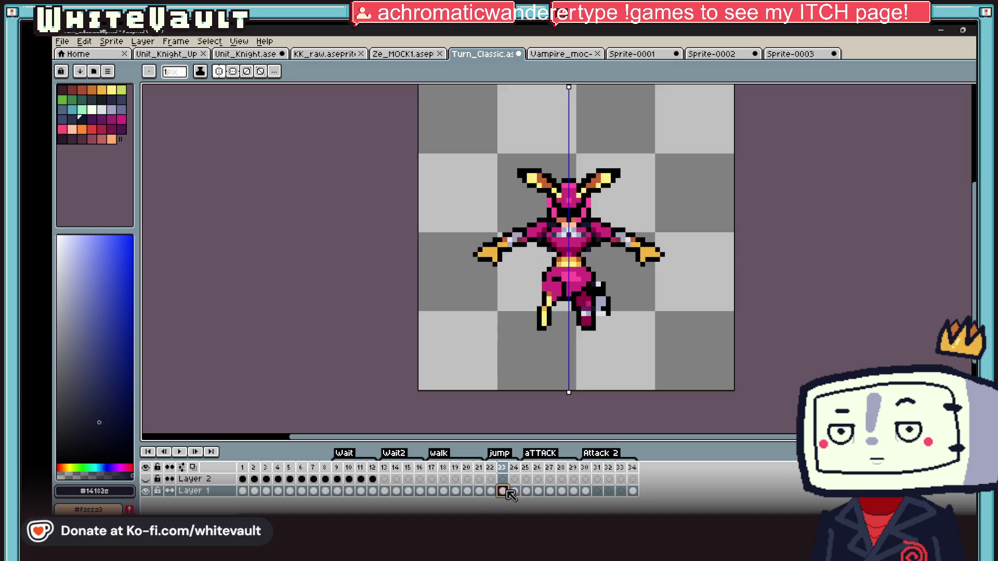
scroll(541, 294, "up", 5)
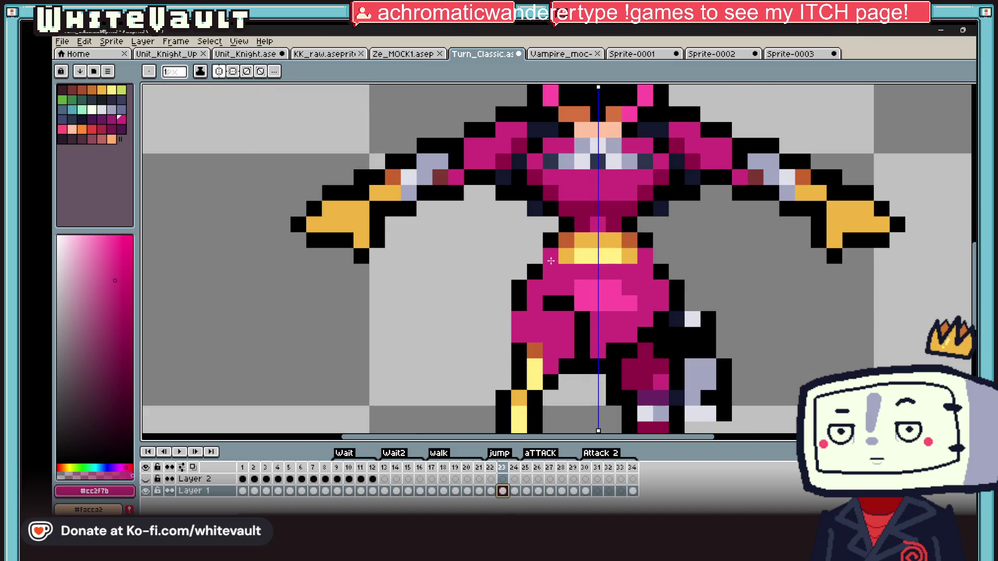
Extend pink pixels along the left hip and blacken the grey pixel beside the right hip
left_click(535, 272)
left_click(522, 298)
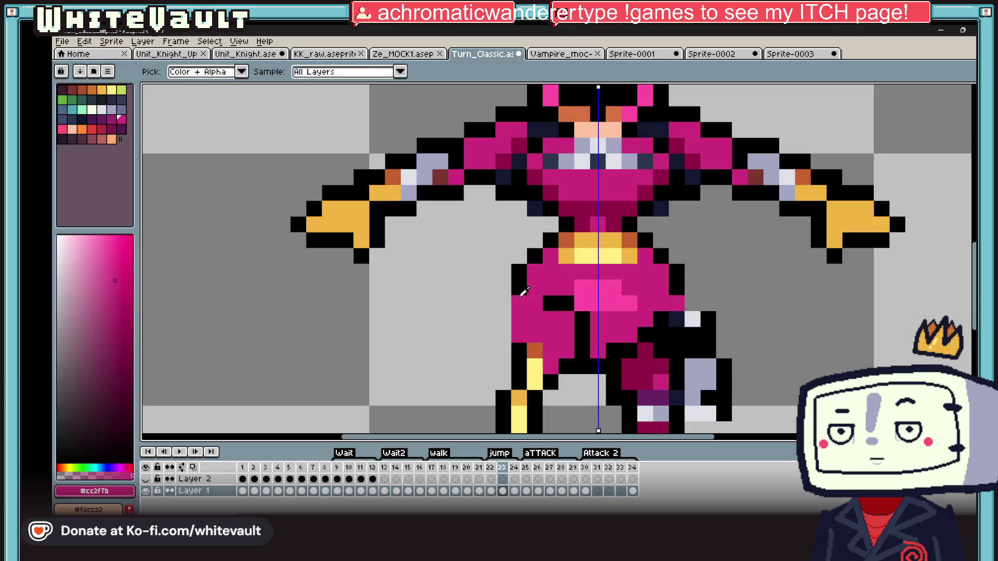
left_click(519, 277, "alt")
left_click(693, 318)
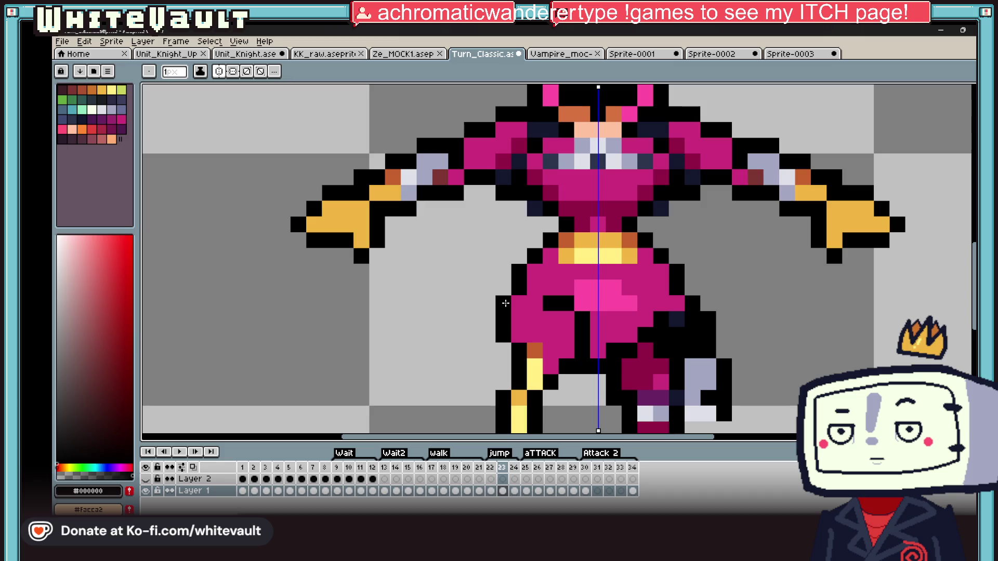
scroll(505, 303, "down", 3)
scroll(647, 273, "down", 3)
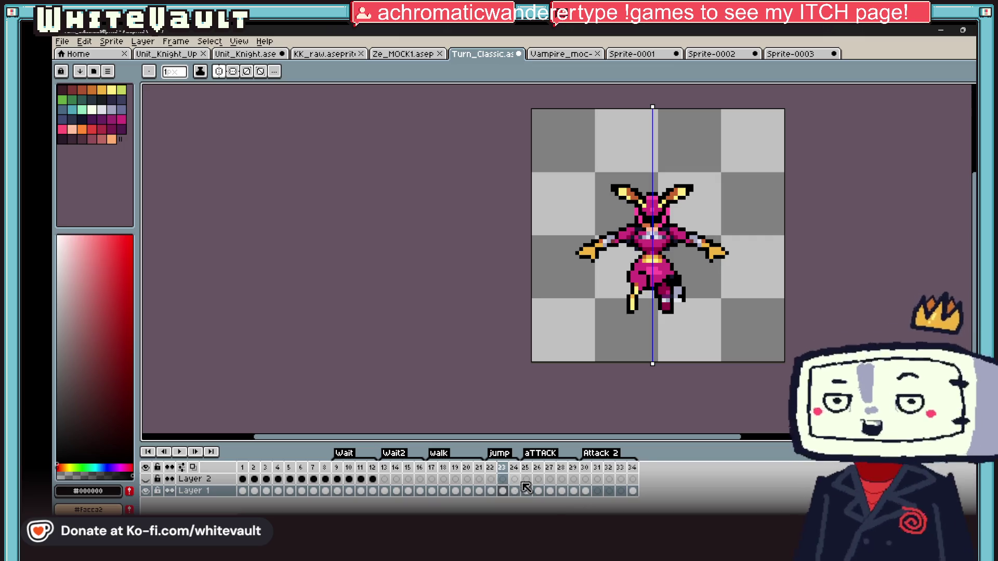
Play the animation a few times to check the attack motion
left_click(186, 452)
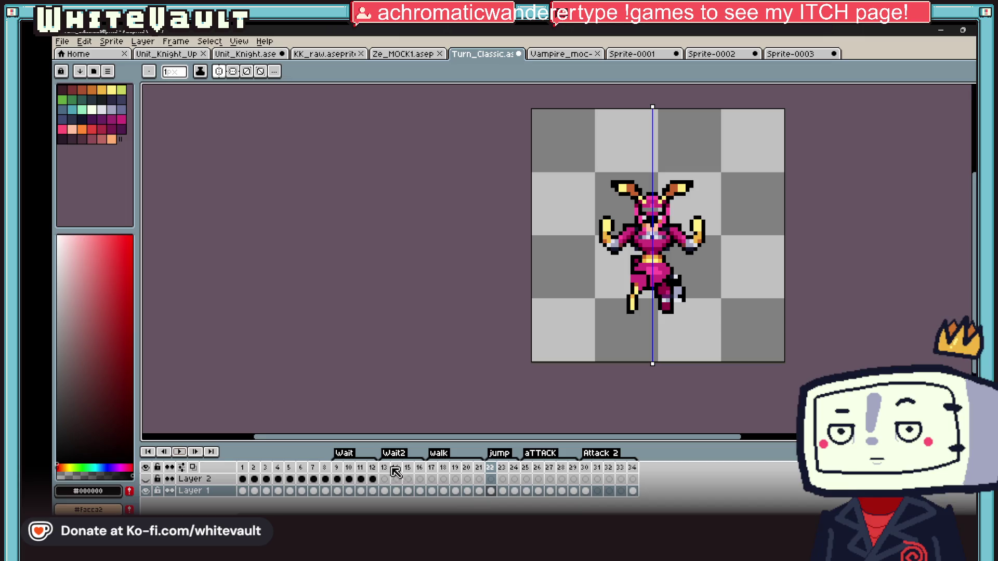
left_click(181, 451)
left_click(186, 451)
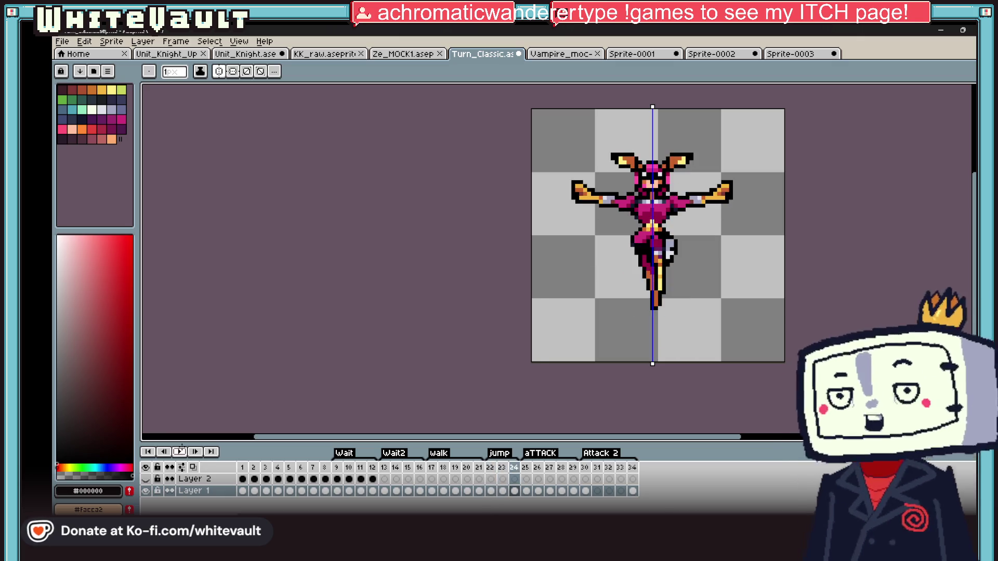
Flip between frames 22–25 to compare poses, ending on frame 23
left_click(502, 491)
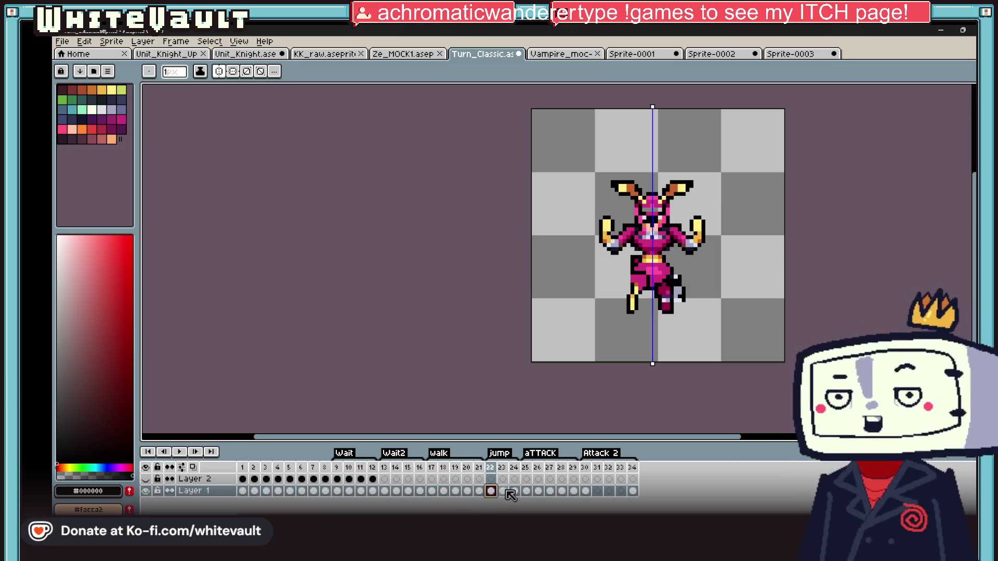
left_click(527, 491)
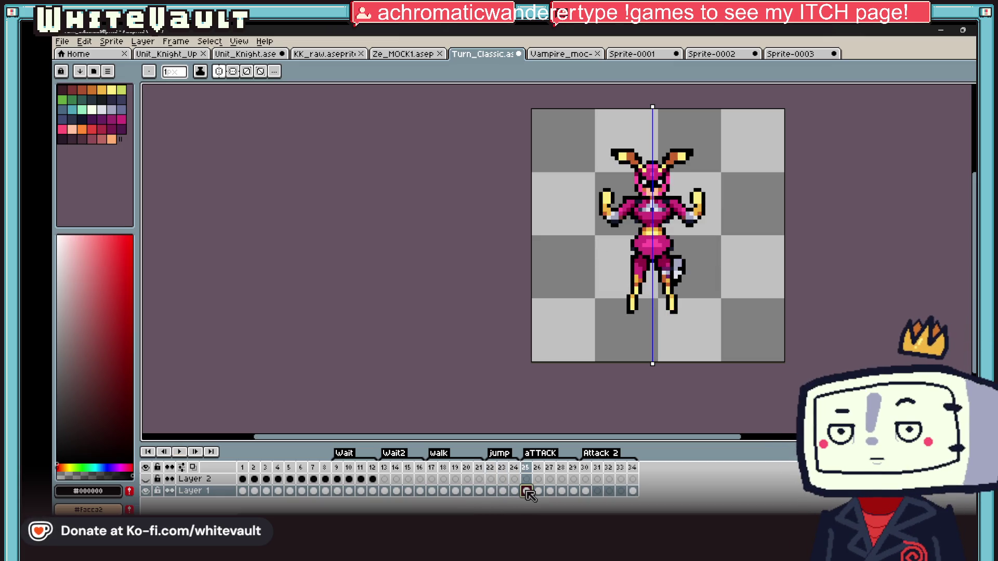
left_click(515, 491)
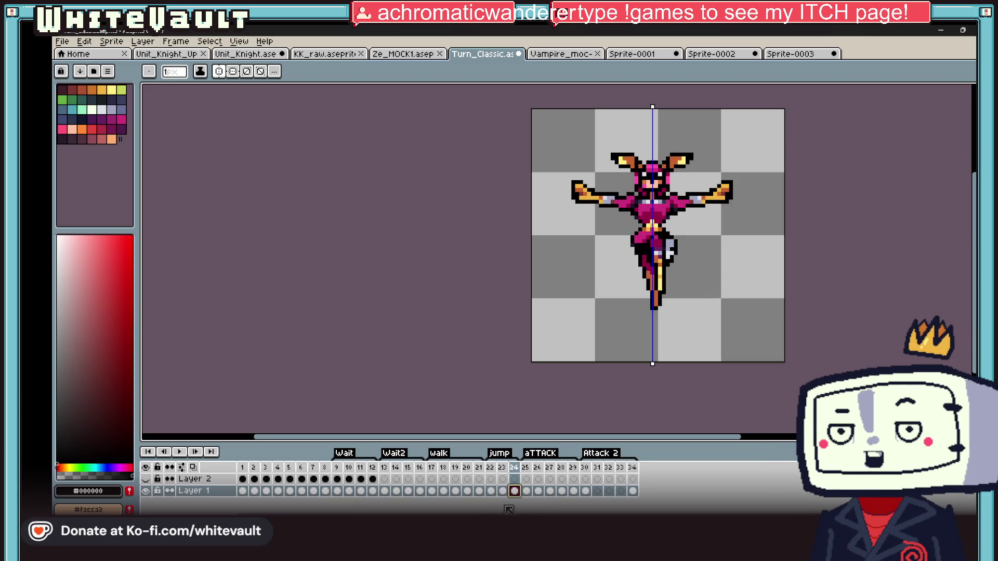
left_click(504, 491)
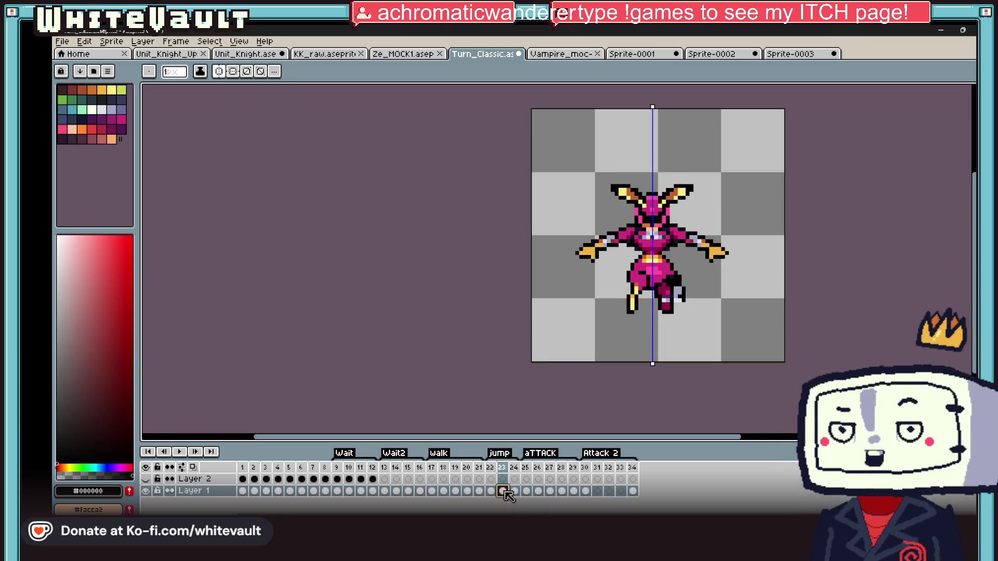
left_click(493, 491)
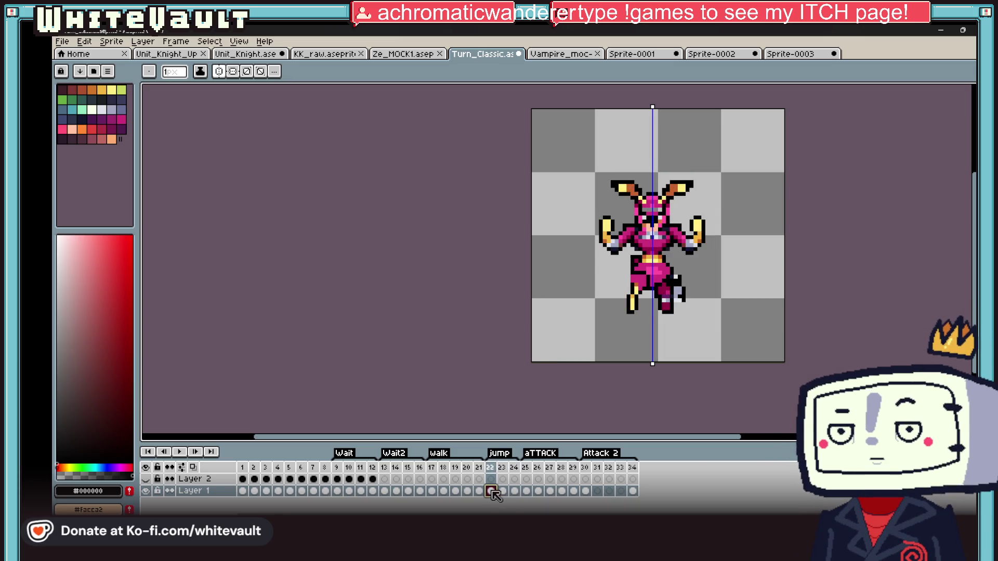
left_click(512, 491)
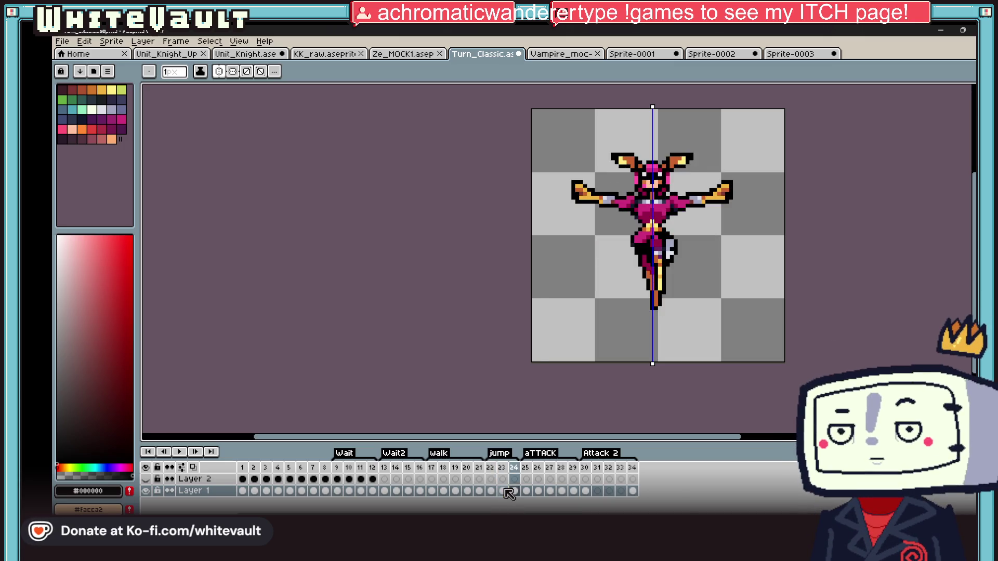
left_click(509, 493)
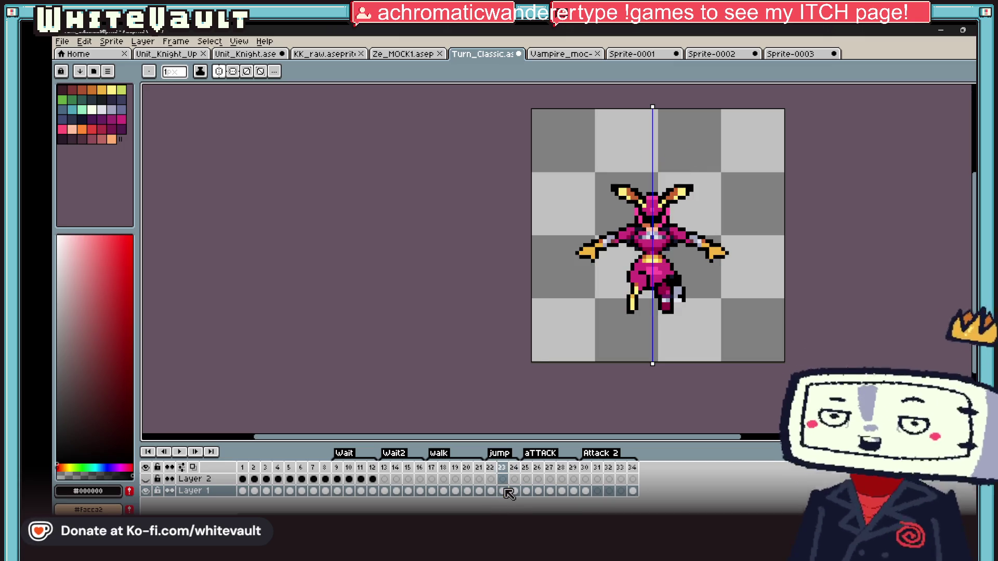
key("Right")
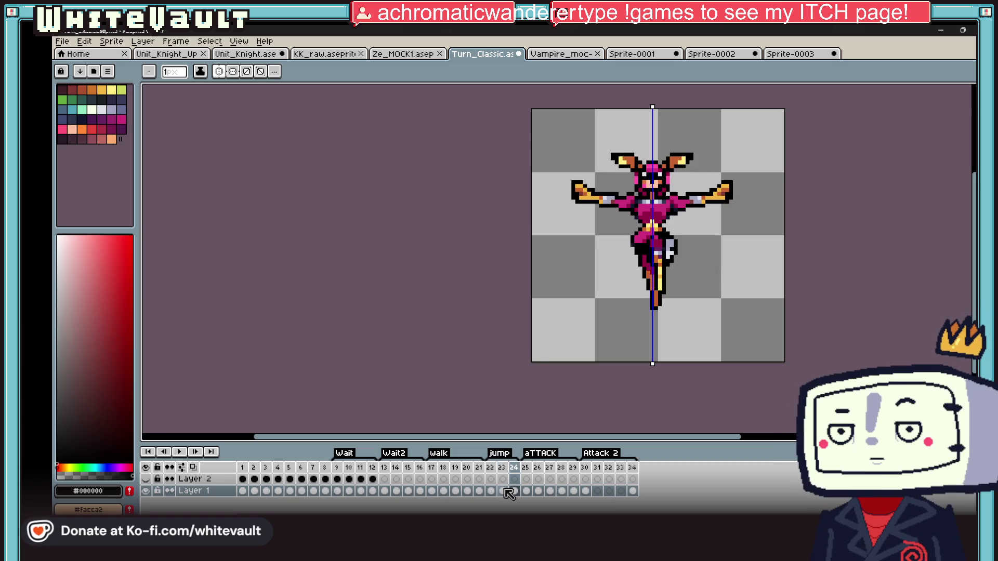
key("Right")
key("Left")
key("Left")
scroll(731, 262, "up", 3)
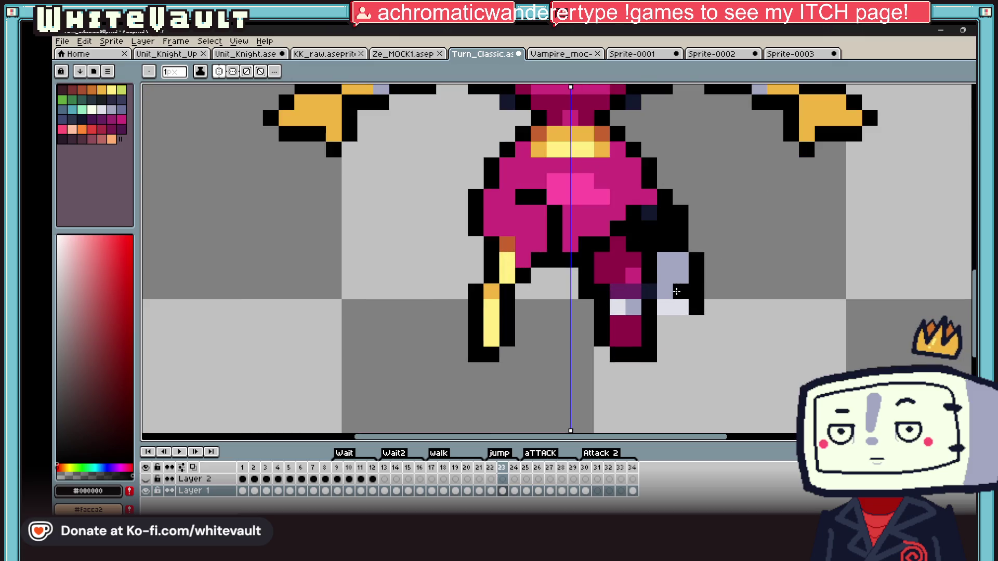
Marquee the left shin on frame 23 and nudge it one pixel inward under the body
left_click(515, 490)
scroll(705, 210, "down", 4)
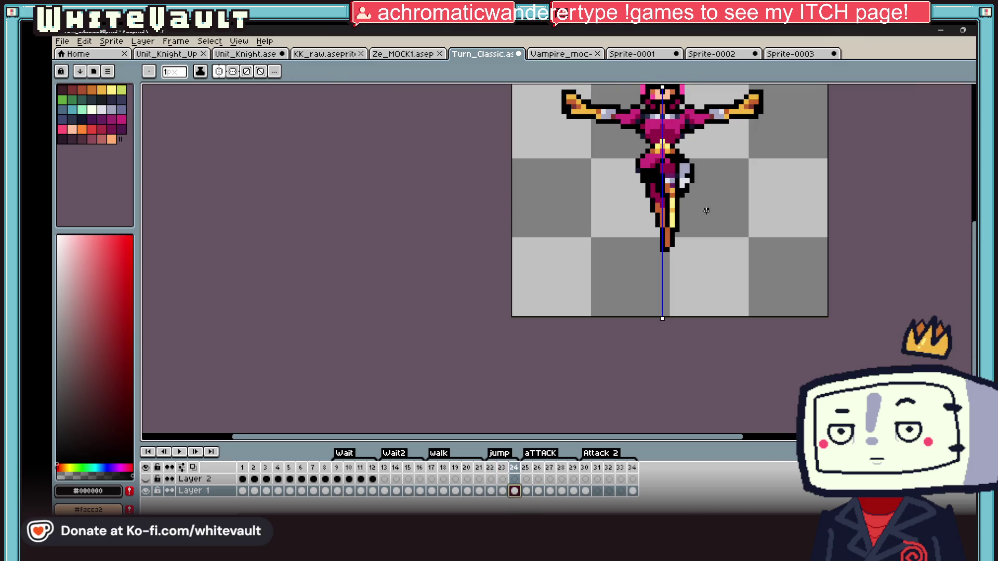
scroll(684, 186, "up", 4)
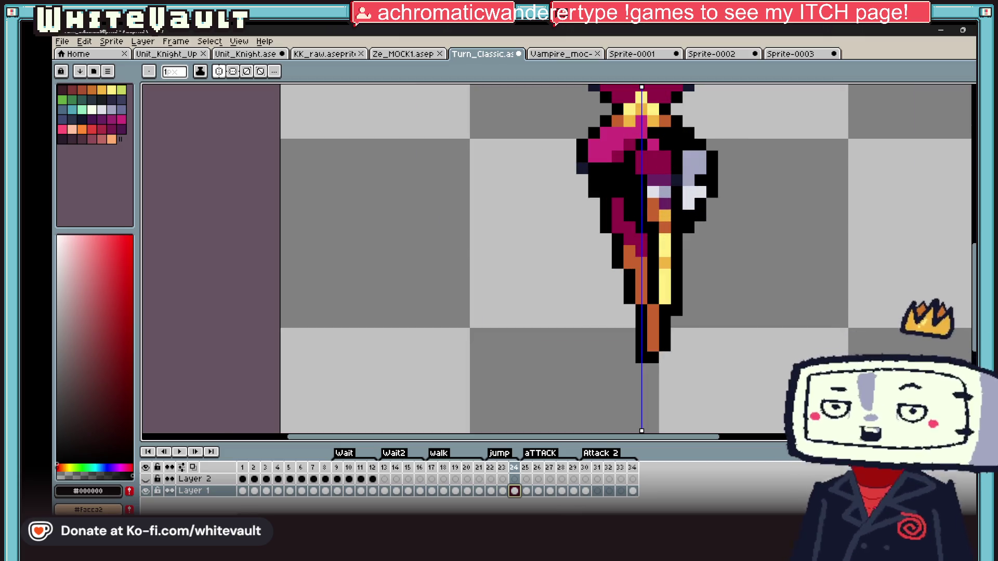
key("Left")
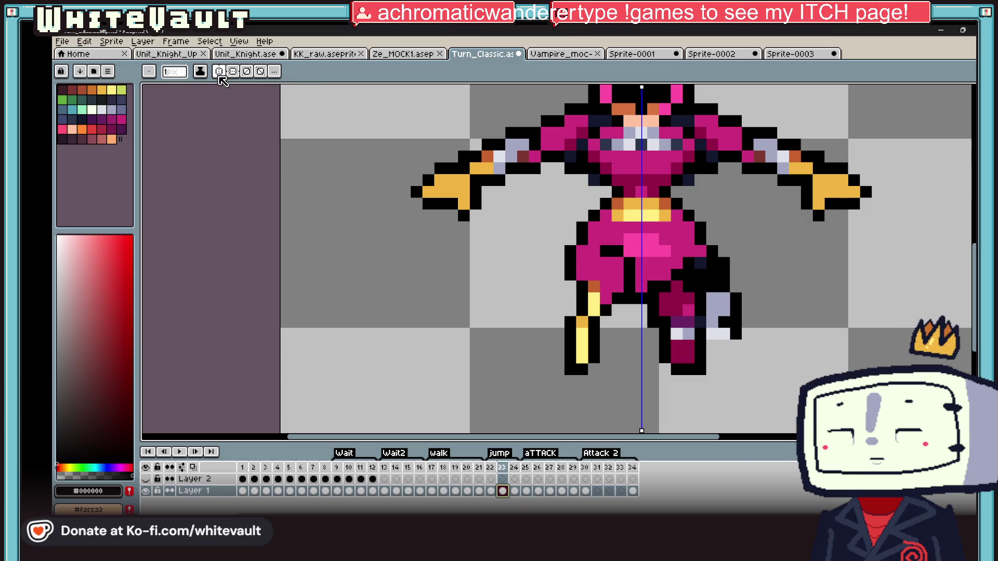
key("m")
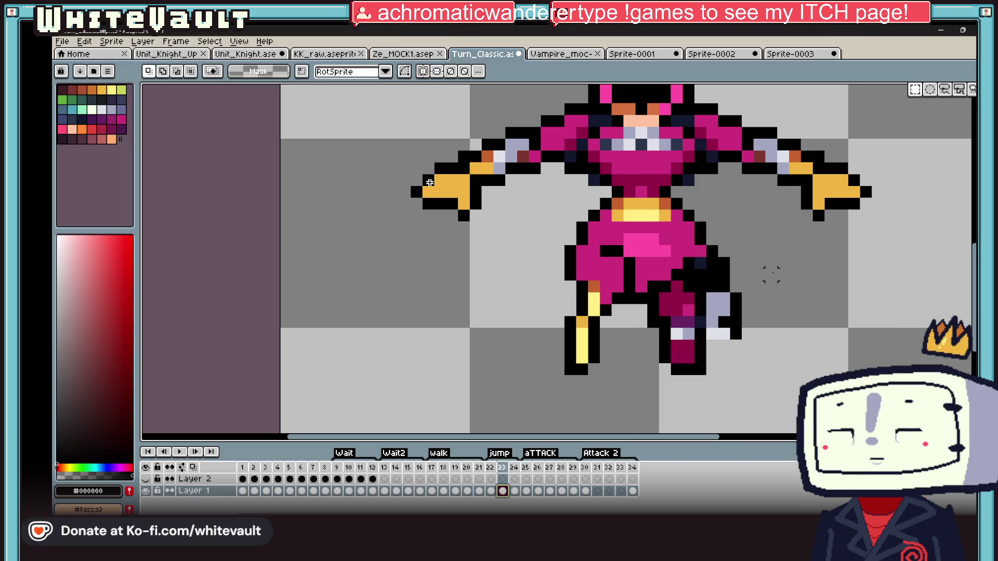
left_click_drag(549, 255, 650, 387)
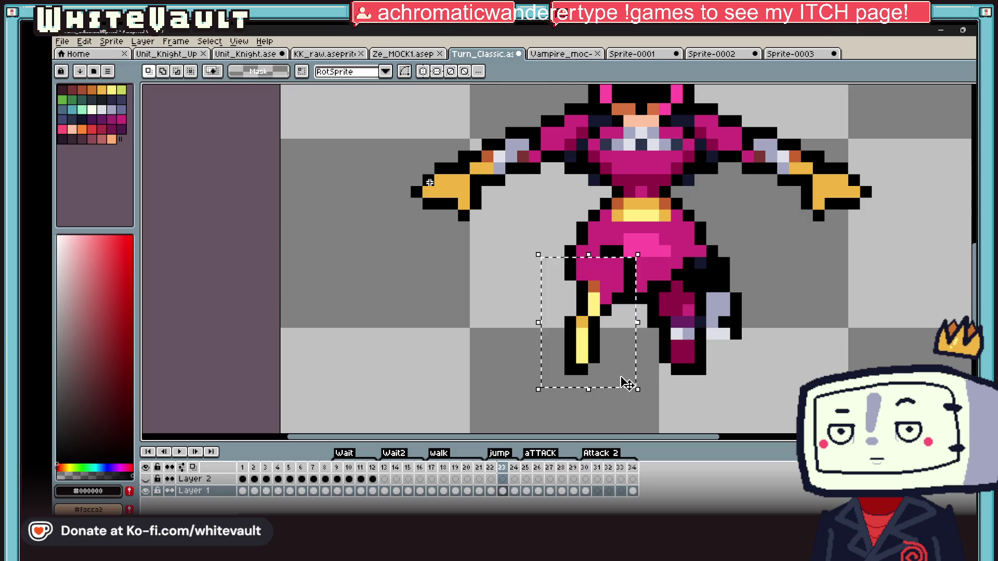
left_click_drag(573, 313, 642, 382)
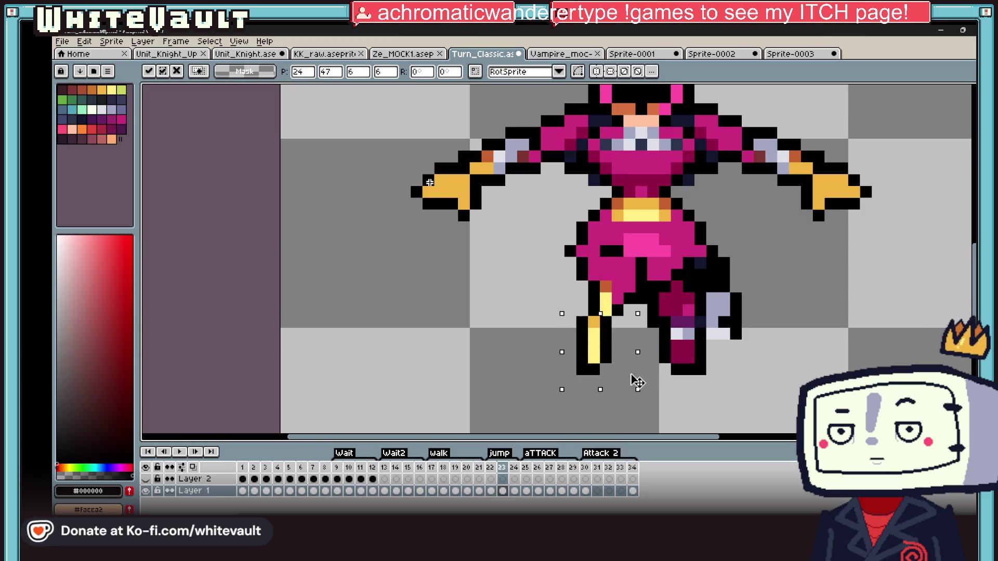
key("Left")
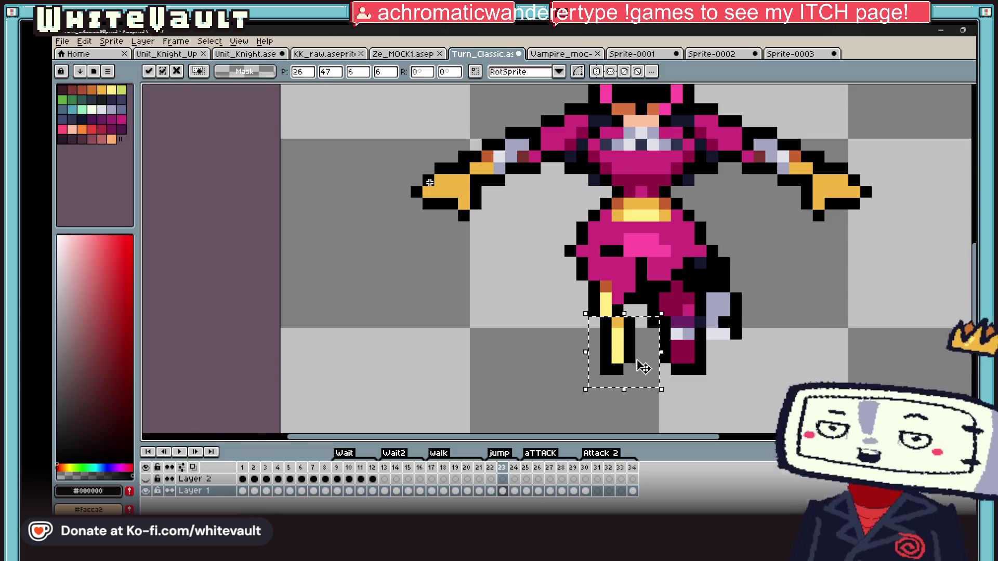
left_click(638, 354)
scroll(592, 269, "up", 2)
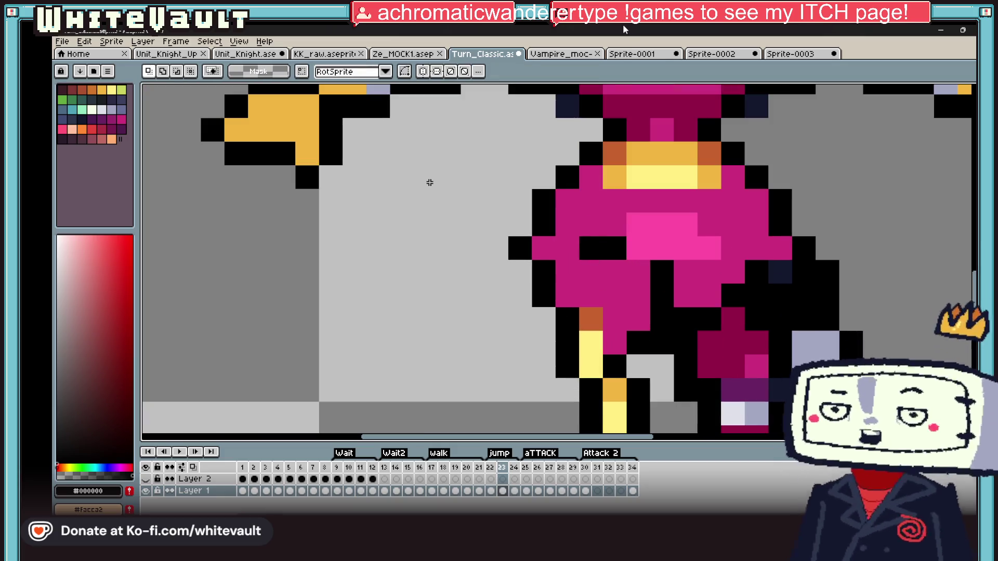
key("alt")
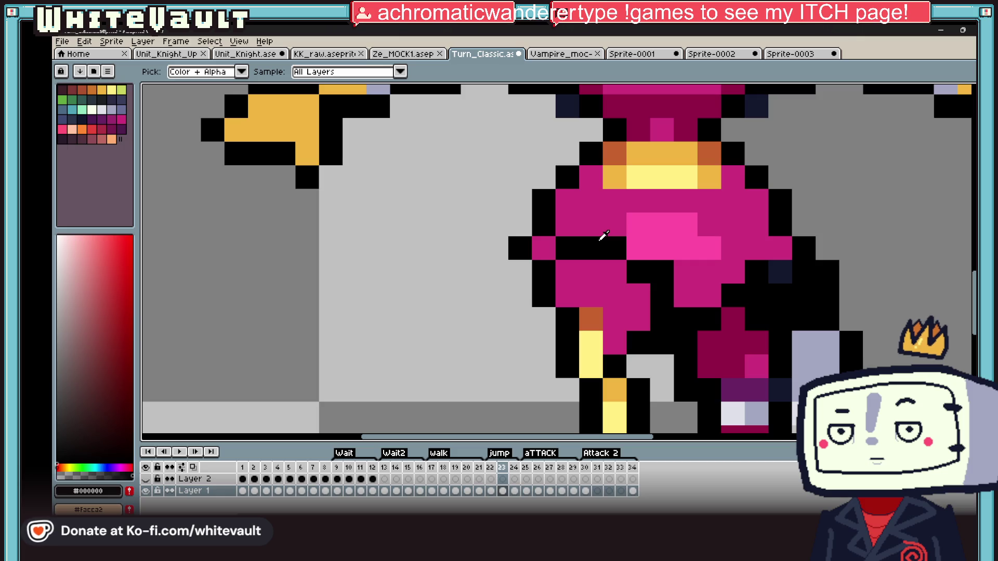
scroll(603, 236, "down", 4)
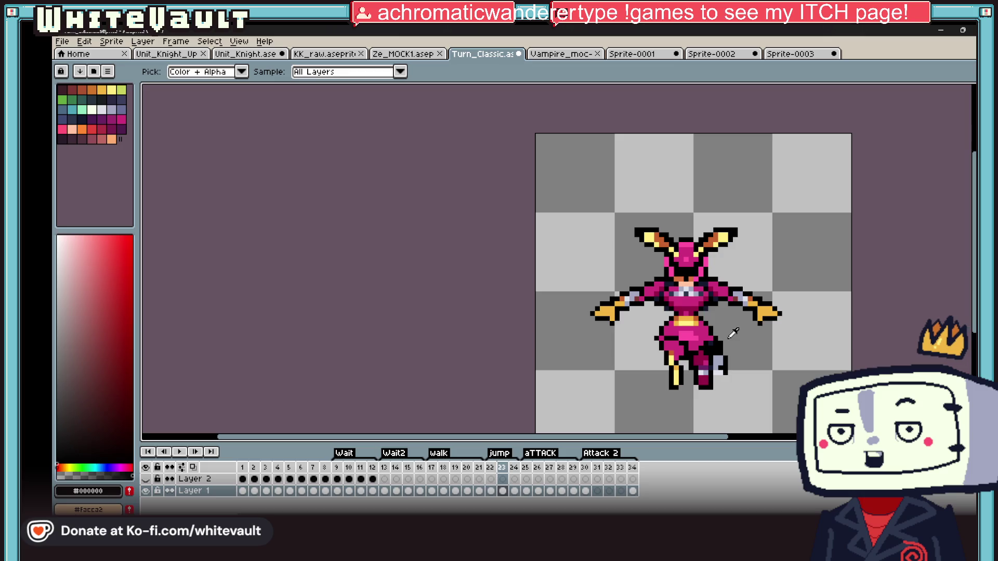
scroll(732, 333, "up", 2)
scroll(702, 327, "up", 2)
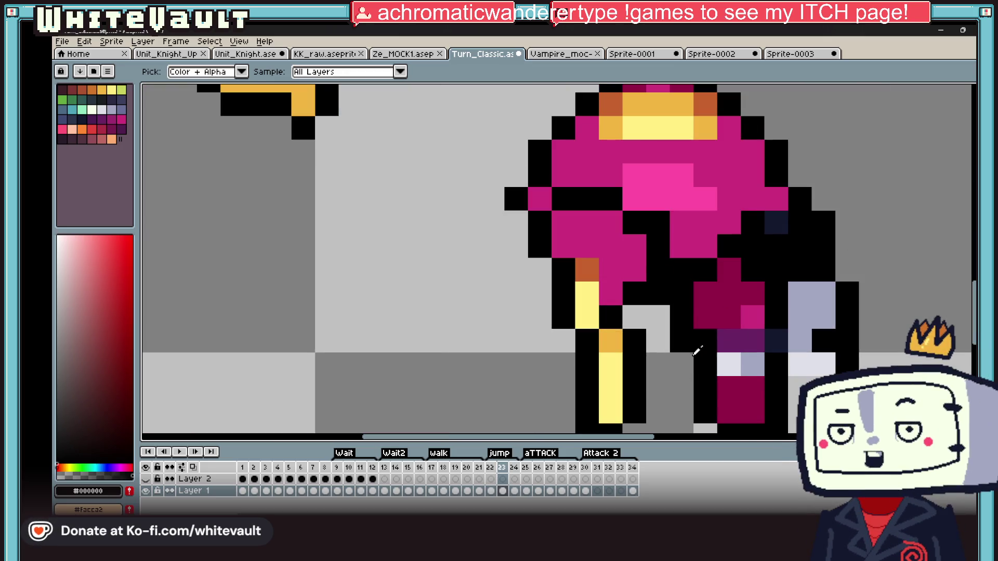
scroll(684, 318, "down", 1)
scroll(685, 318, "down", 2)
scroll(685, 318, "up", 3)
On frame 22, sample pinks and black from the sprite and shade the left thigh lighter pink
key("Left")
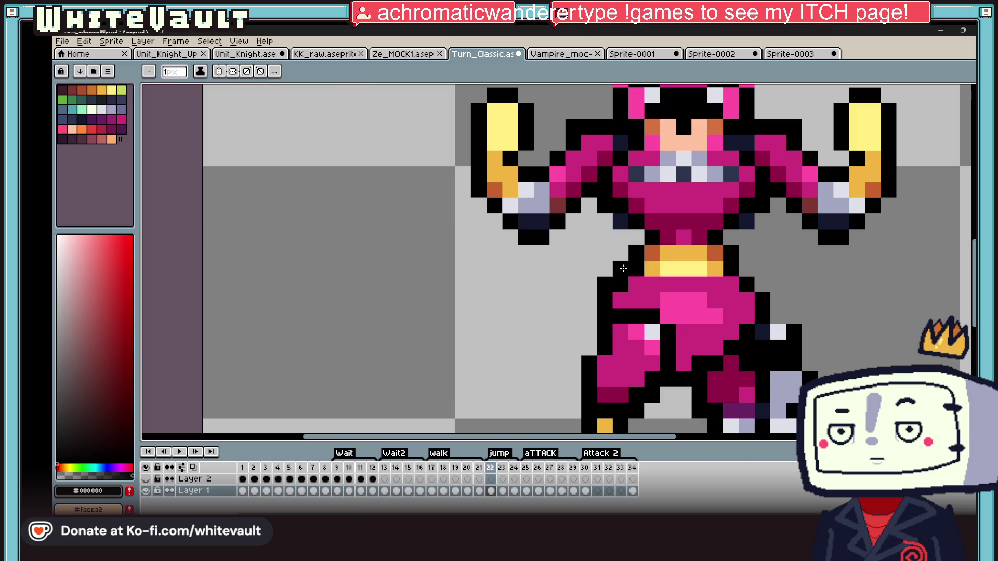
scroll(755, 284, "down", 3)
key("alt")
scroll(752, 292, "up", 2)
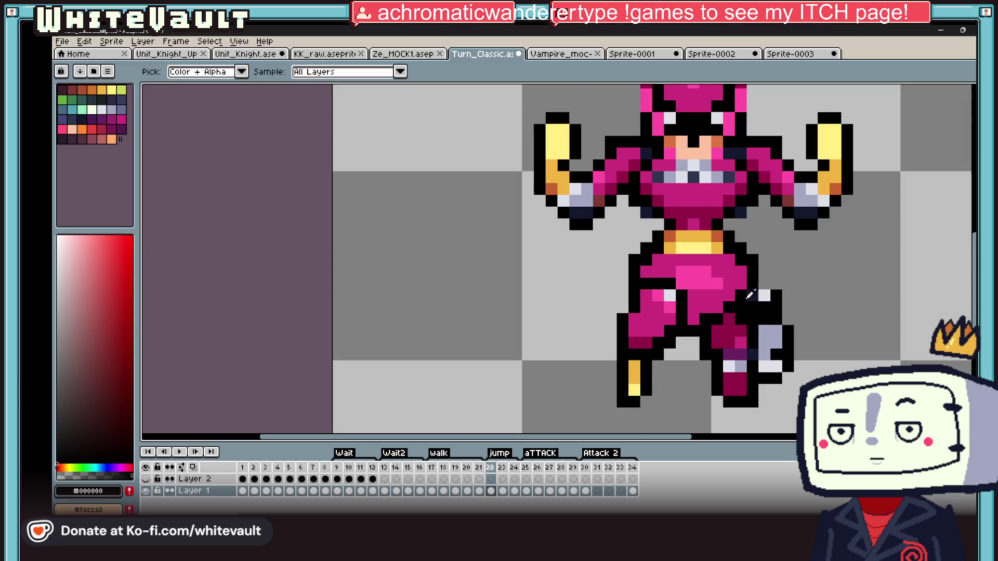
left_click(696, 295, "alt")
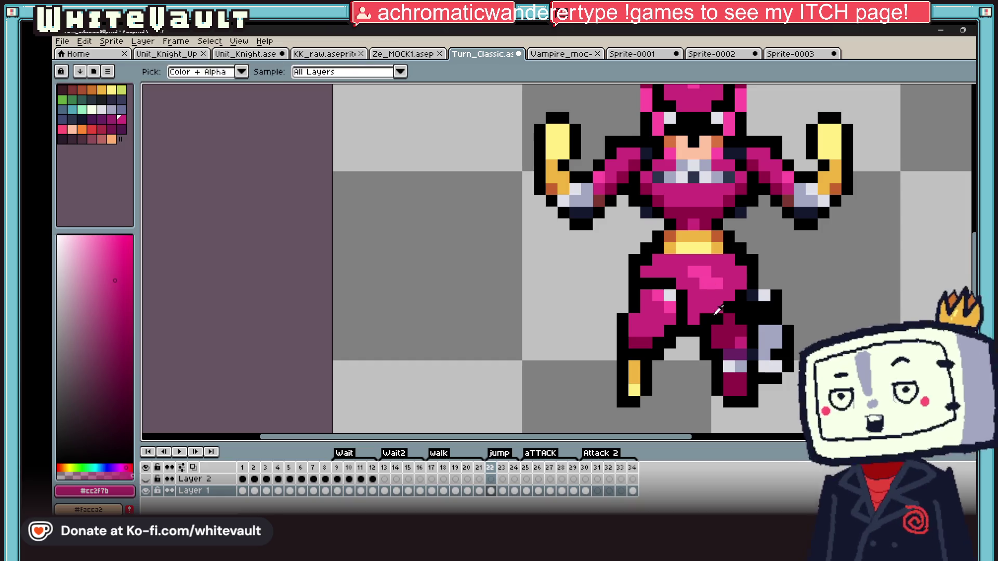
left_click(709, 322, "alt")
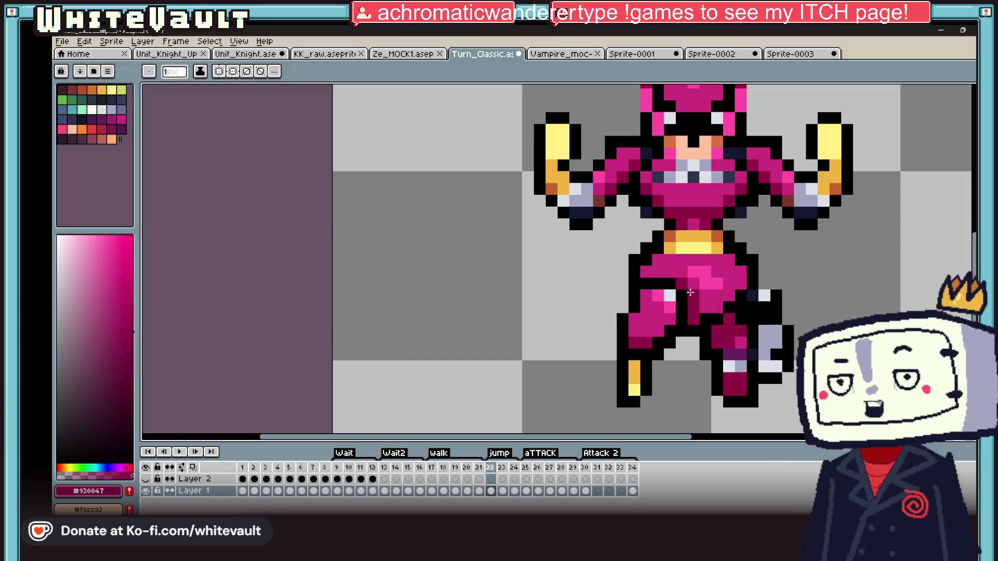
key("alt")
scroll(691, 311, "down", 3)
scroll(695, 319, "up", 5)
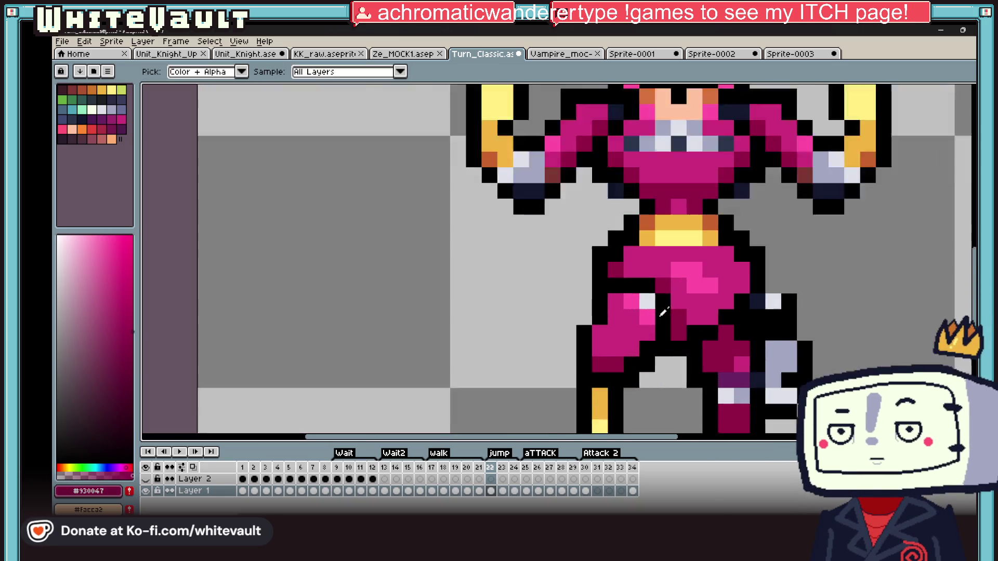
scroll(658, 310, "down", 4)
scroll(658, 308, "down", 1)
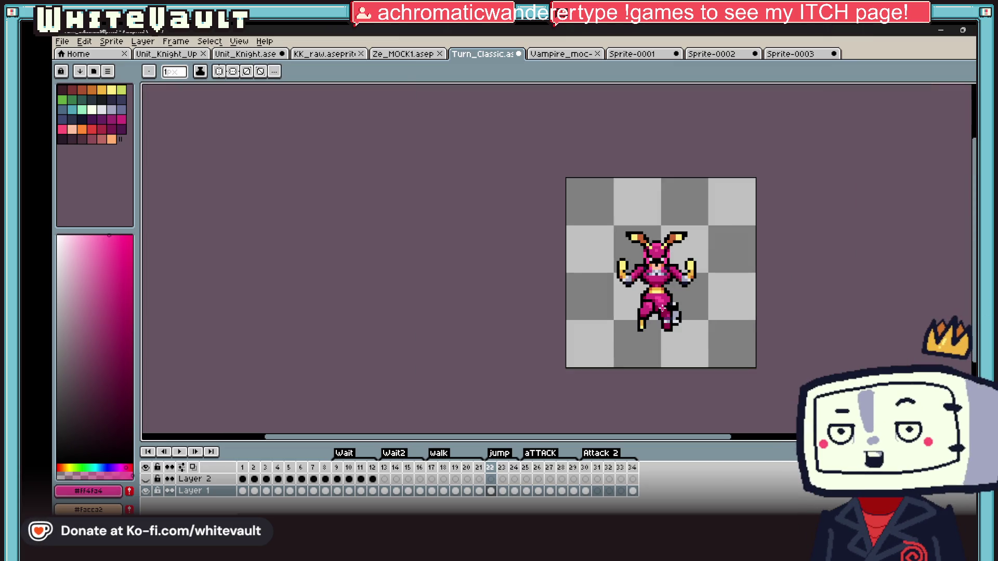
key("alt")
scroll(658, 310, "up", 3)
scroll(684, 289, "up", 3)
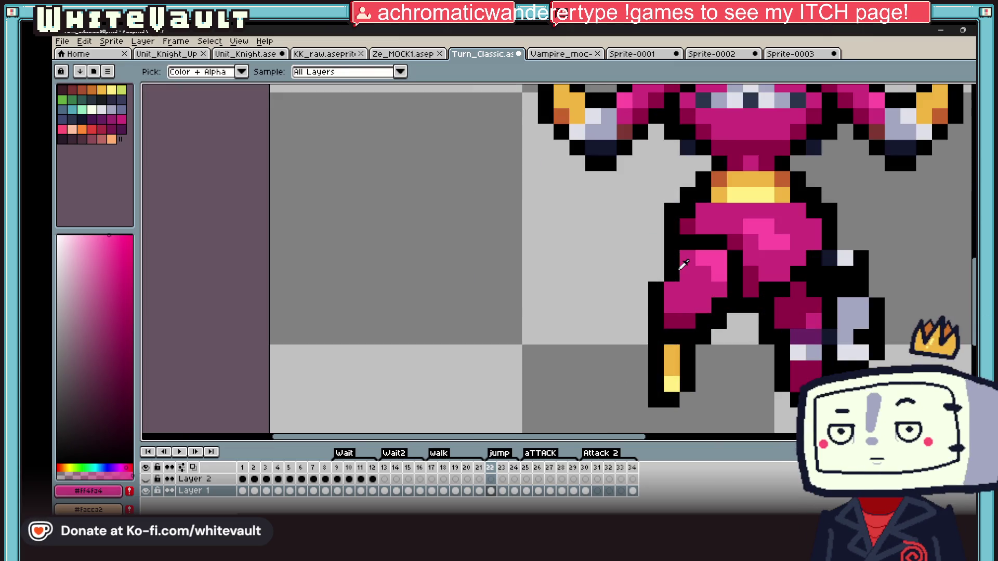
left_click(679, 271, "alt")
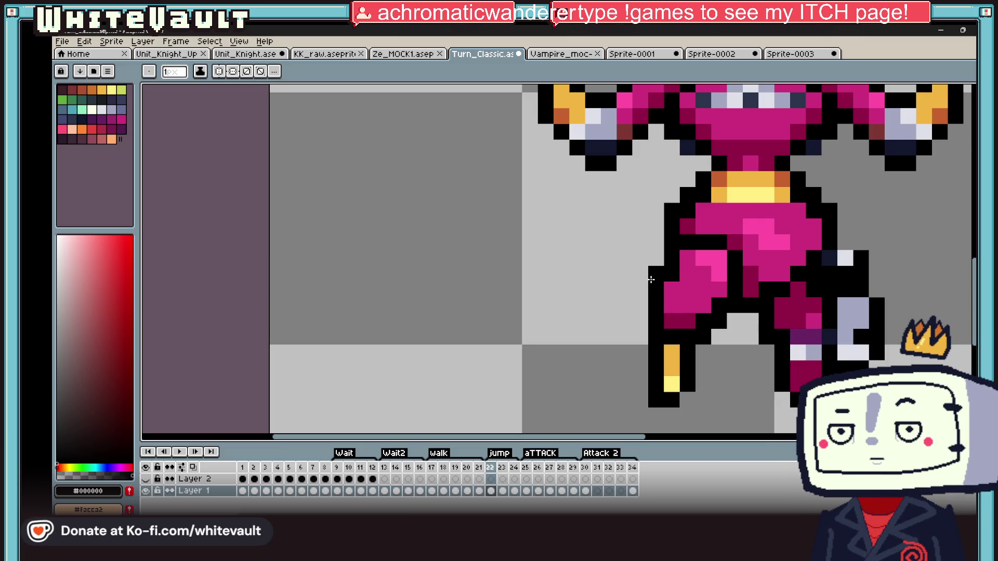
scroll(651, 280, "down", 3)
scroll(651, 279, "down", 2)
scroll(748, 312, "up", 2)
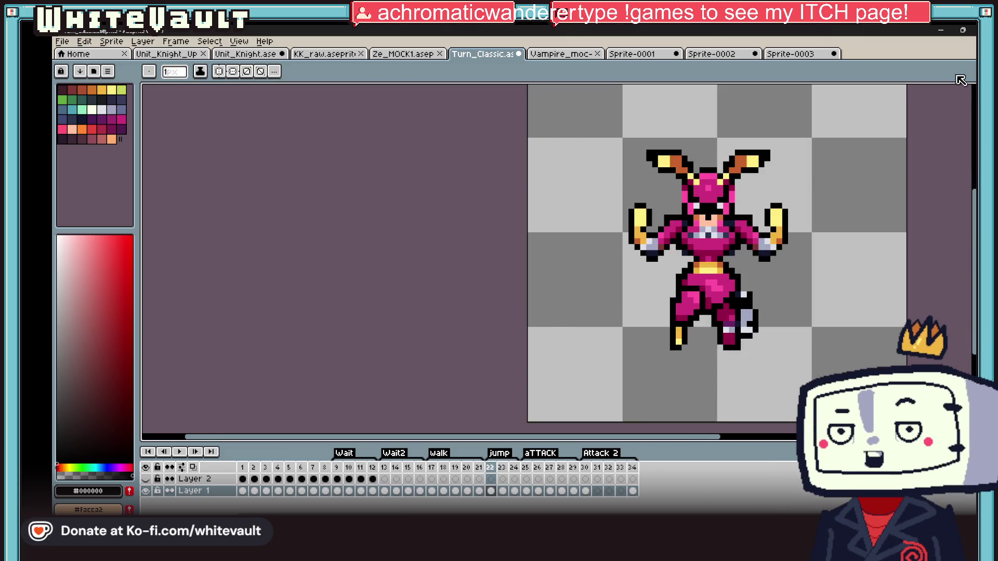
key("m")
left_click(502, 491)
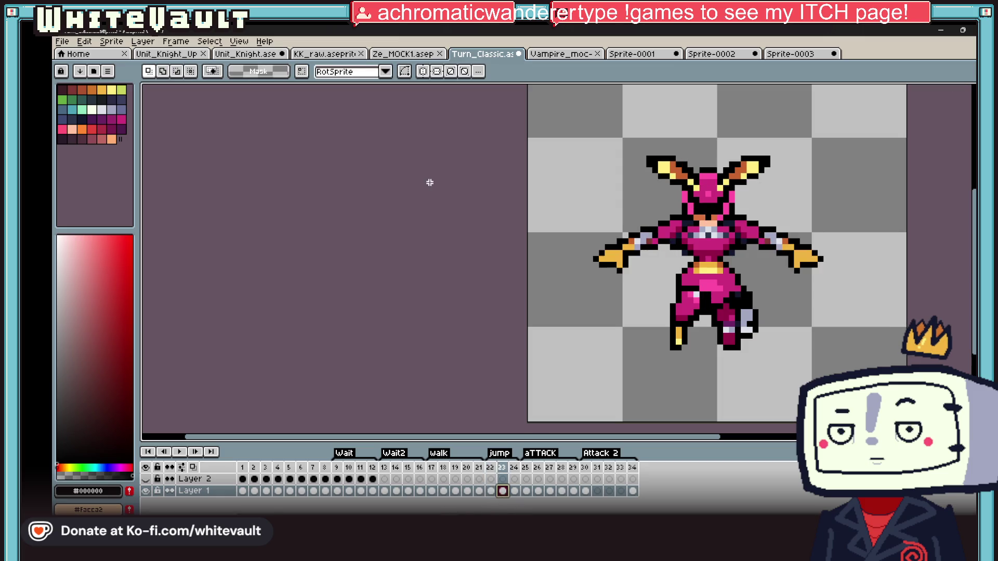
Select frame 22's lower body and compare it against frames 23–25
left_click(491, 491)
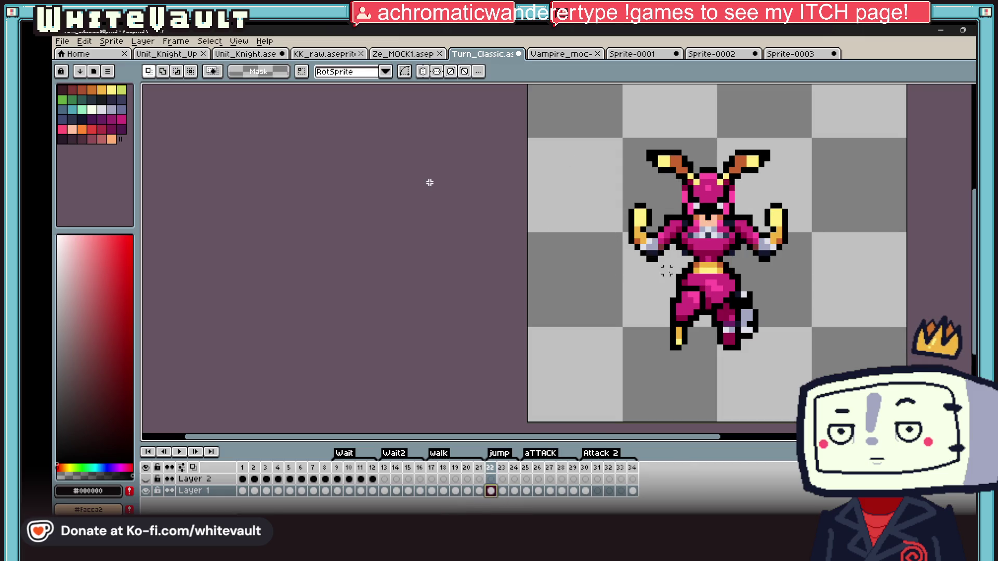
left_click_drag(660, 263, 765, 369)
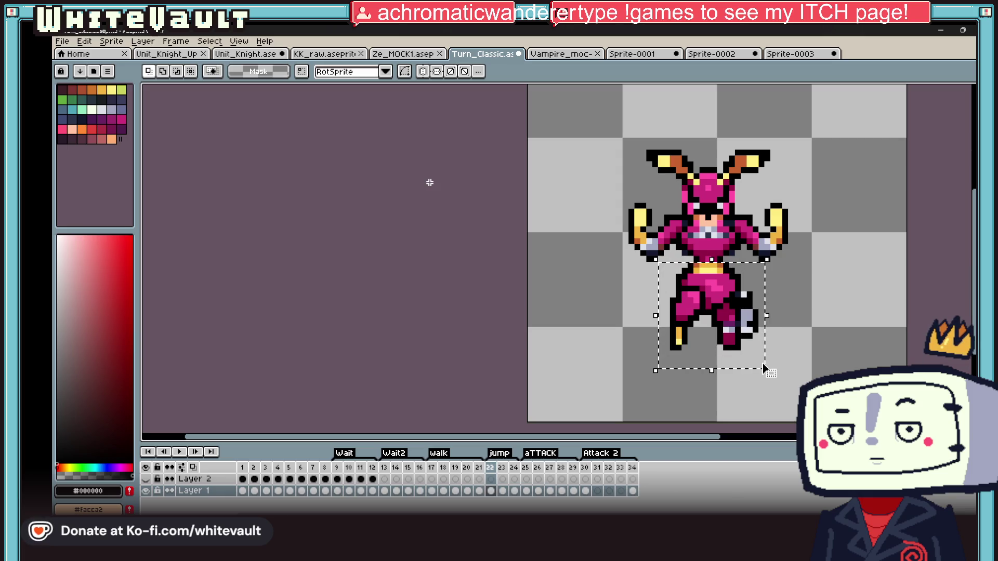
left_click(503, 491)
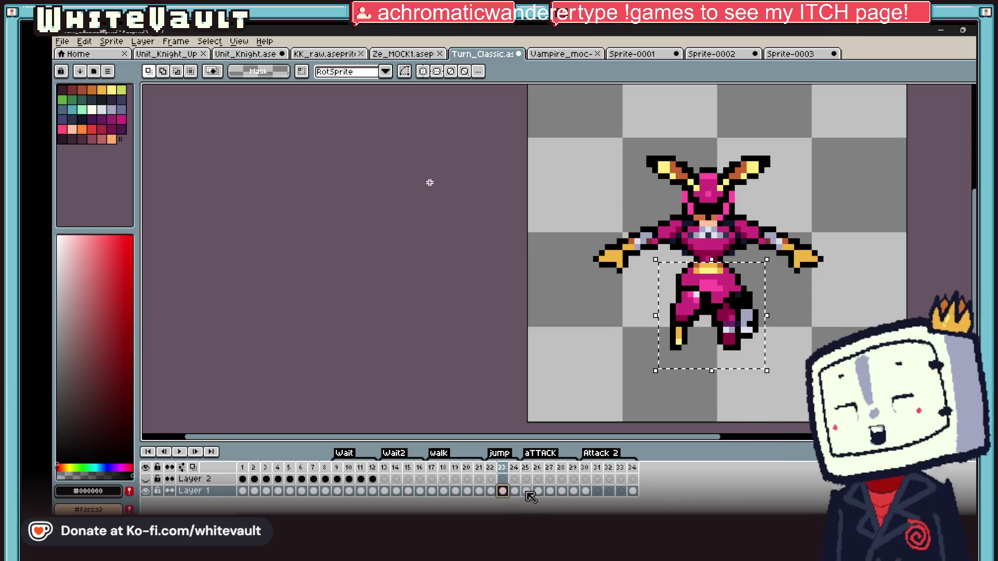
left_click(527, 491)
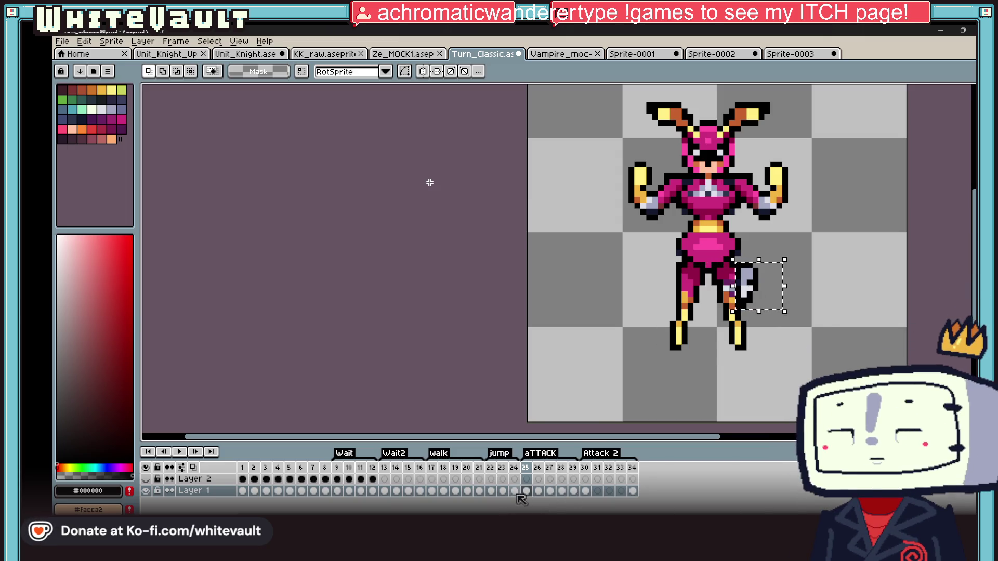
left_click(503, 491)
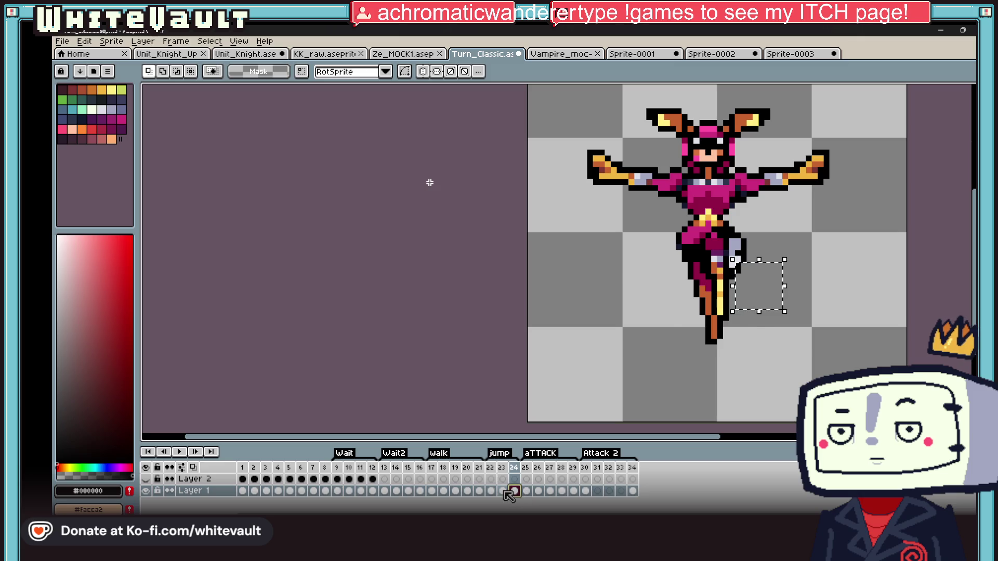
left_click(505, 493)
left_click(492, 493)
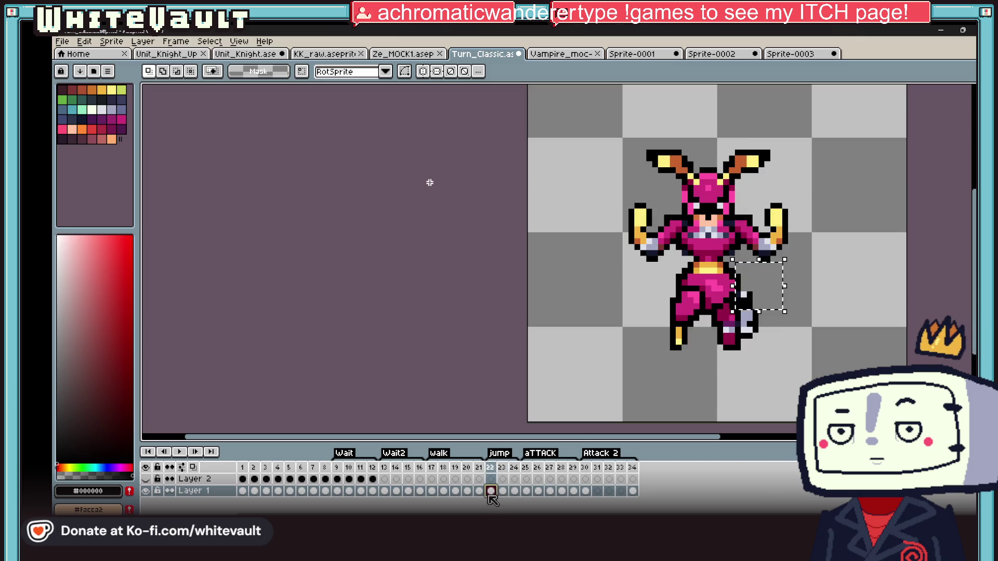
Marquee the grey blade piece beside the leg, move it right of the sprite, and preview the animation
mouse_move(778, 295)
left_mouse_down()
mouse_move(732, 359)
mouse_move(738, 363)
left_mouse_up()
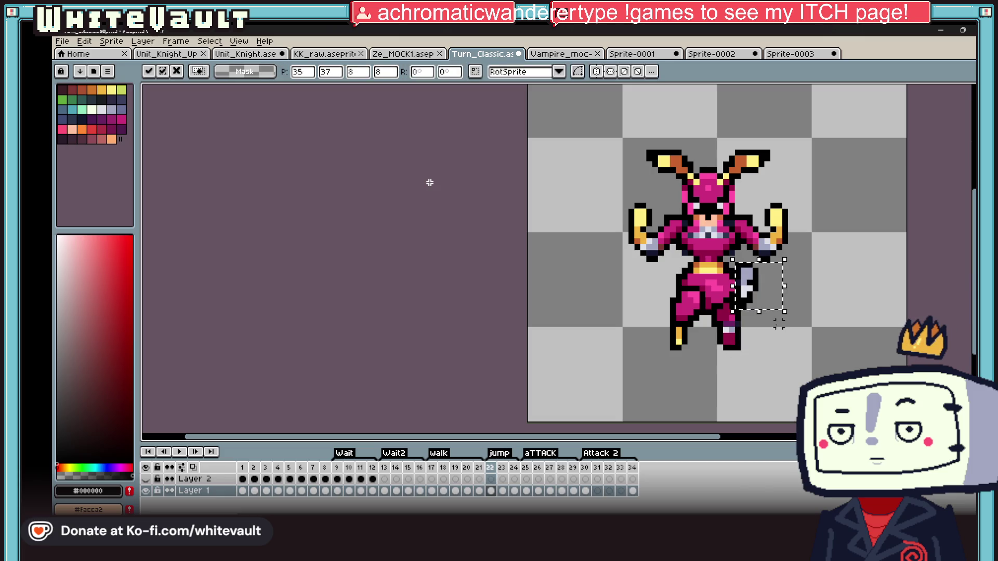
scroll(742, 359, "up", 2)
left_click_drag(765, 304, 892, 331)
scroll(893, 332, "down", 1)
left_click(892, 331)
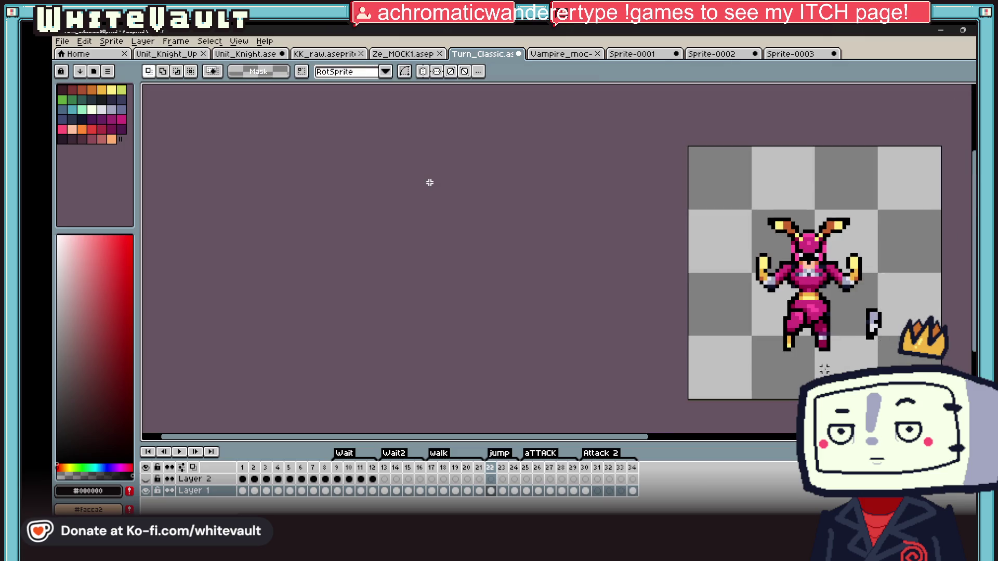
scroll(873, 332, "up", 1)
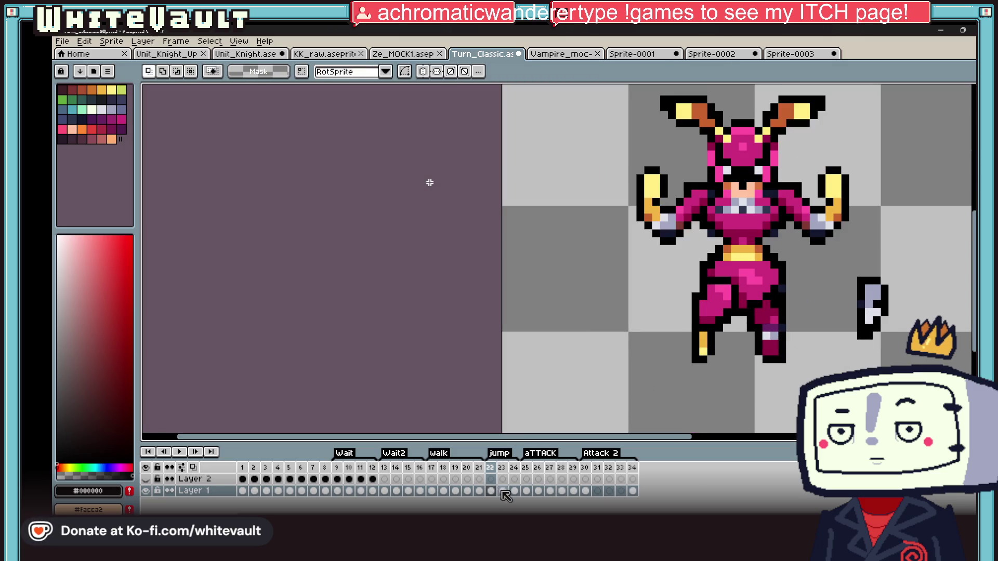
left_click(502, 491)
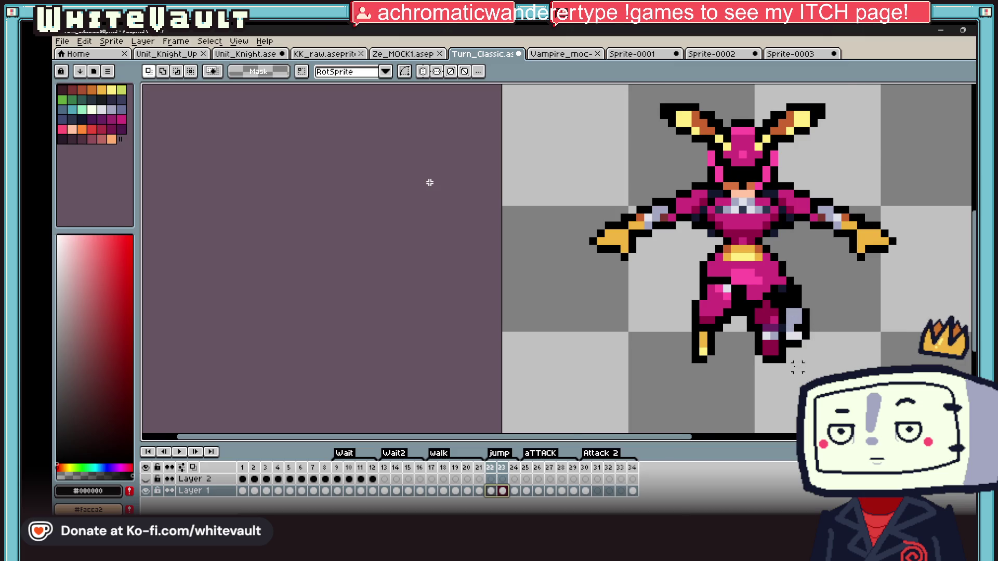
key("Return")
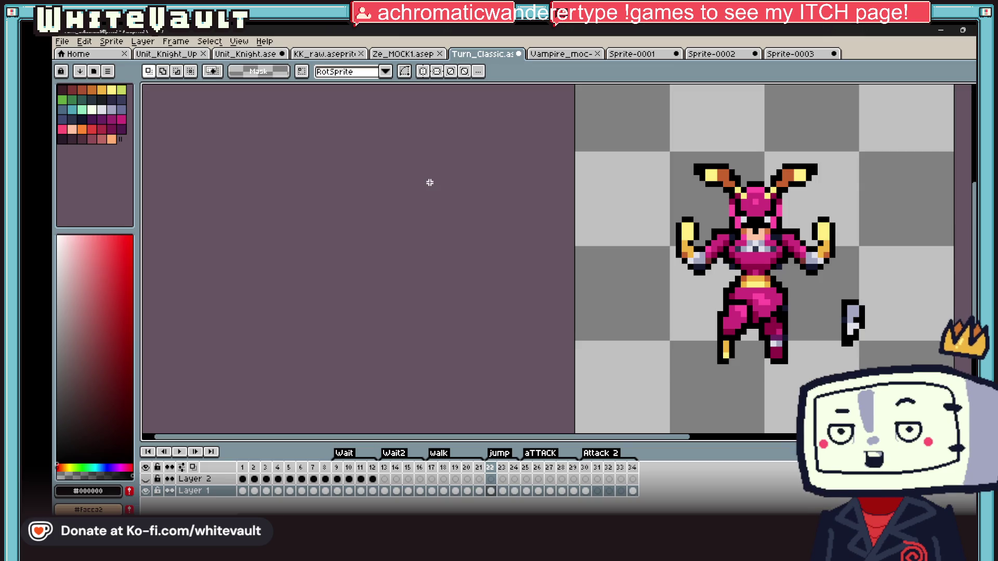
scroll(748, 328, "up", 5)
scroll(749, 327, "up", 2)
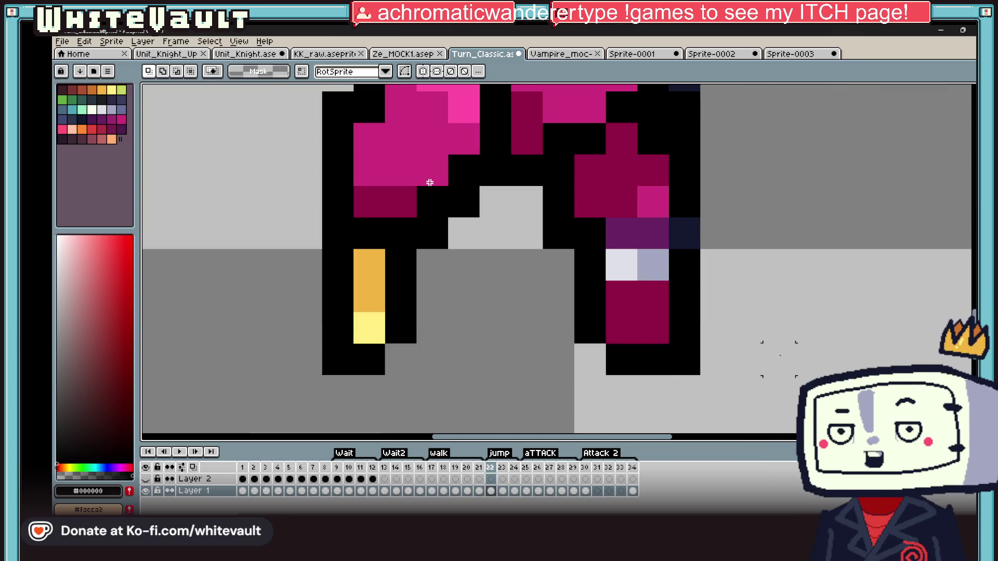
Repaint the pale pixels on frame 22's right leg dark magenta
key("alt")
scroll(716, 288, "up", 2)
left_click(715, 288)
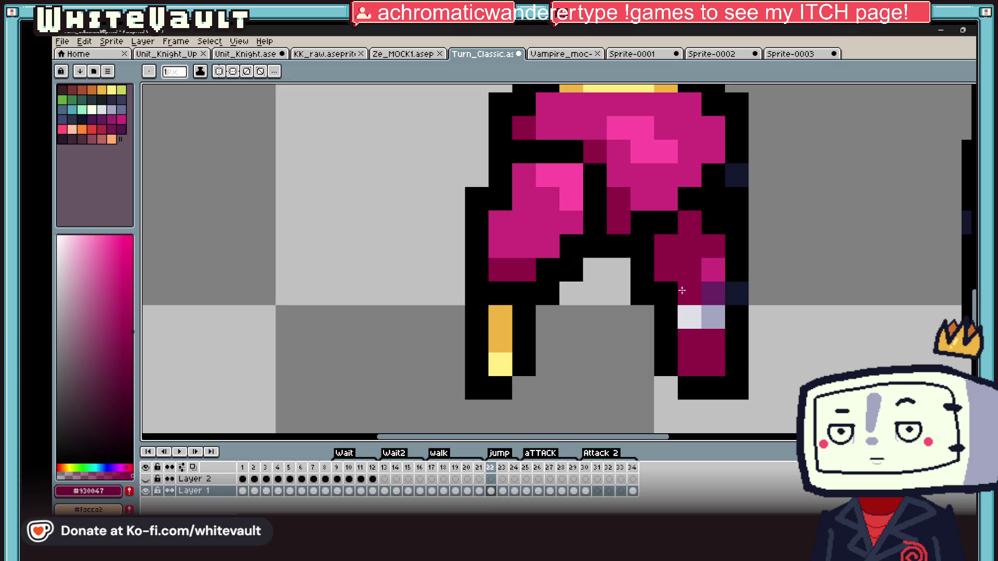
left_click(689, 318)
left_click(712, 316)
left_click(716, 271)
Sample black and dark navy and shade the outer edge of the lower right leg
key("alt")
left_click(737, 288, "alt")
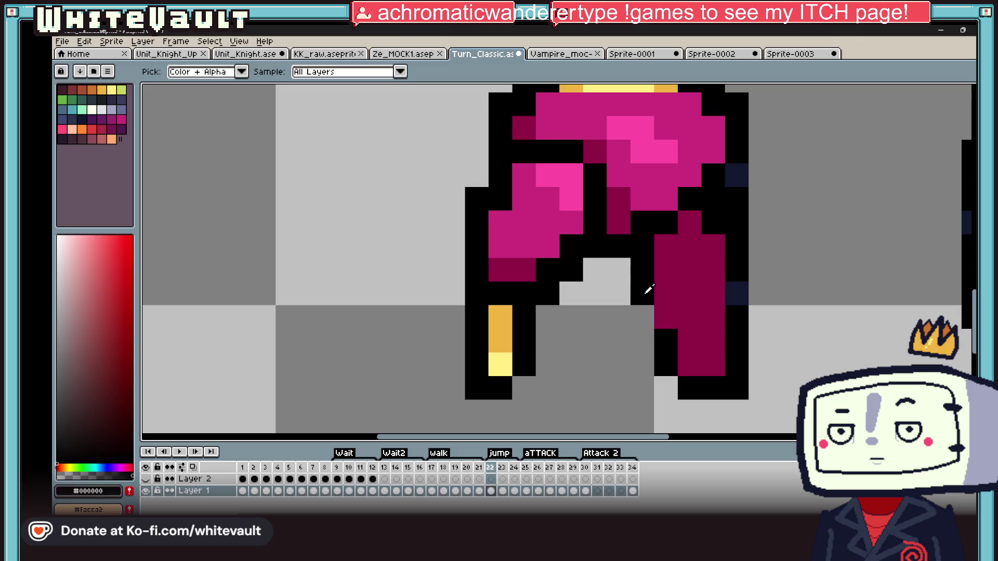
left_click(737, 292, "alt")
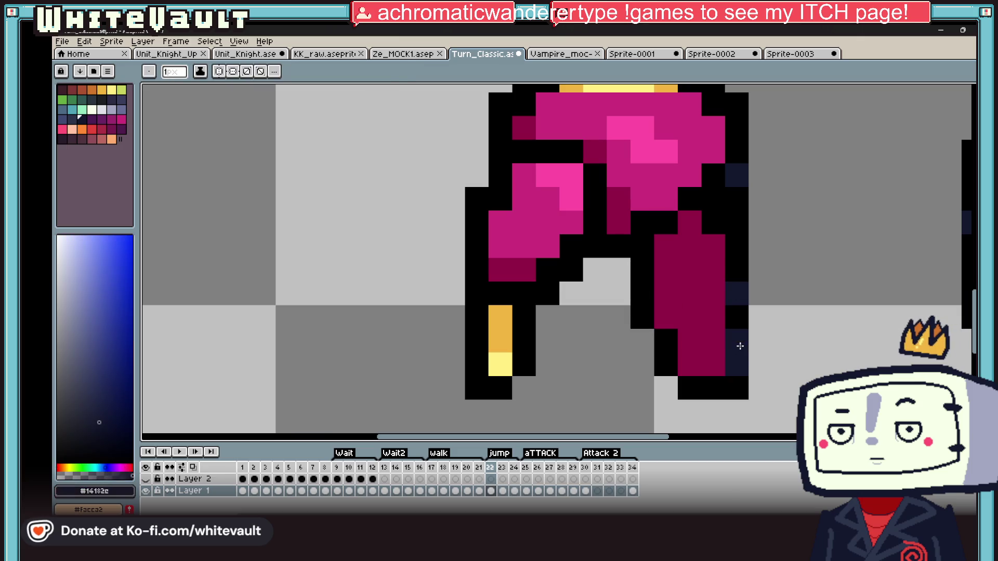
left_click(738, 345, "alt")
scroll(739, 346, "down", 5)
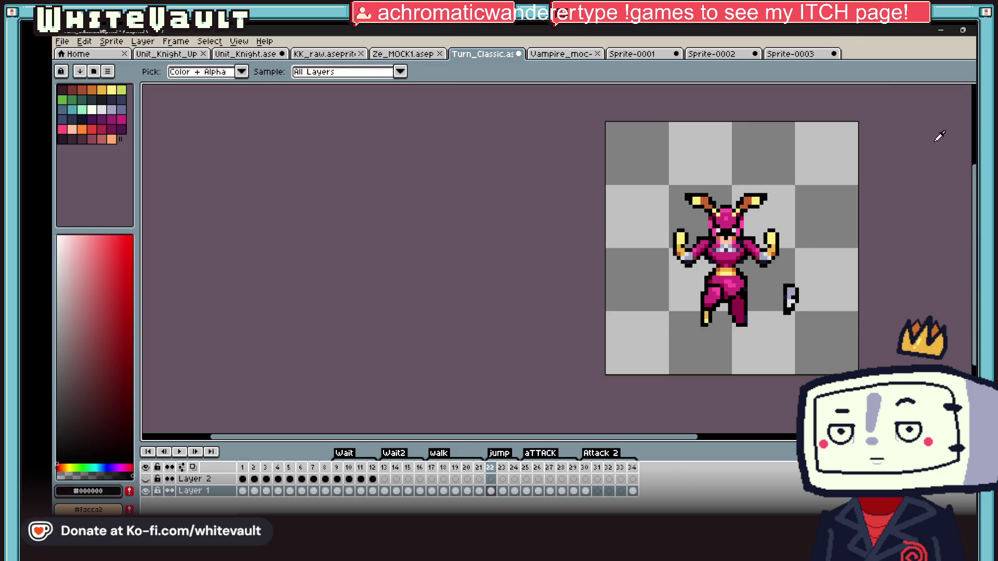
key("m")
scroll(739, 311, "up", 3)
left_click_drag(709, 298, 784, 381)
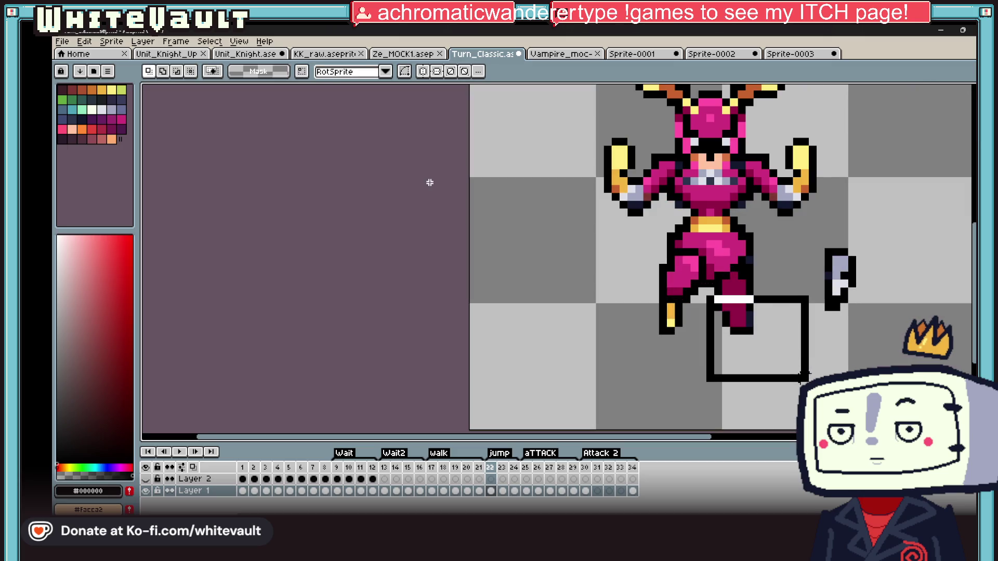
scroll(784, 381, "up", 3)
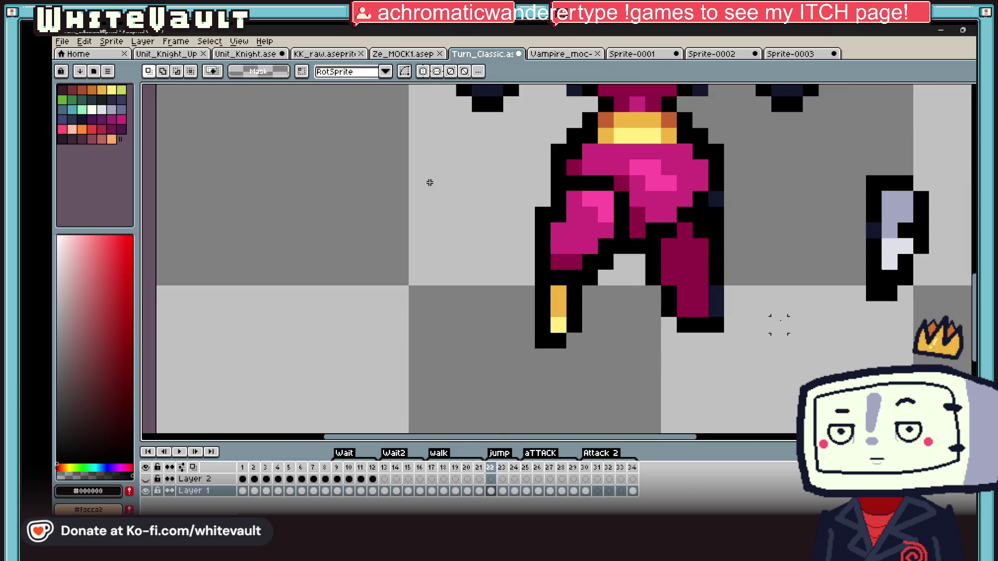
key("b")
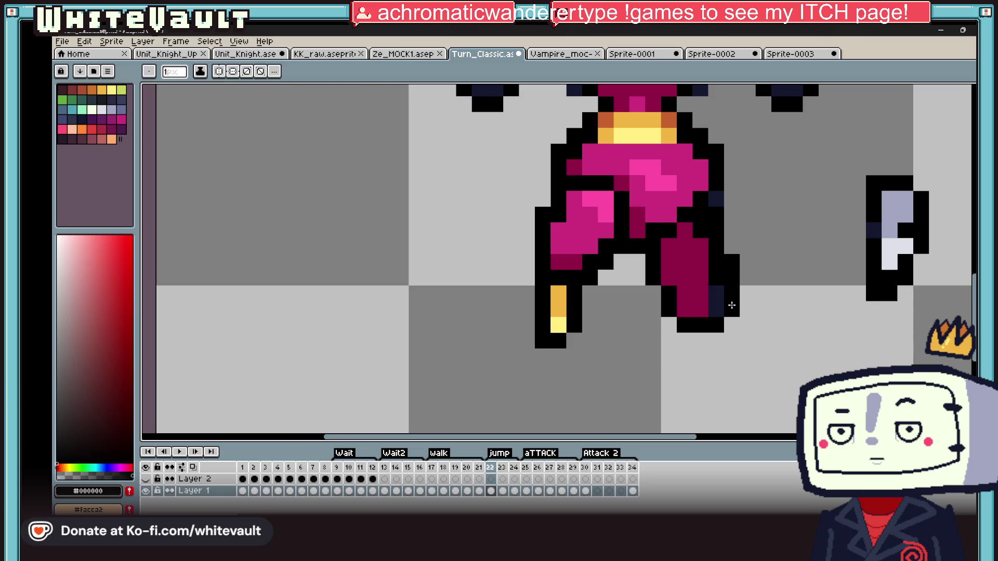
scroll(734, 318, "down", 5)
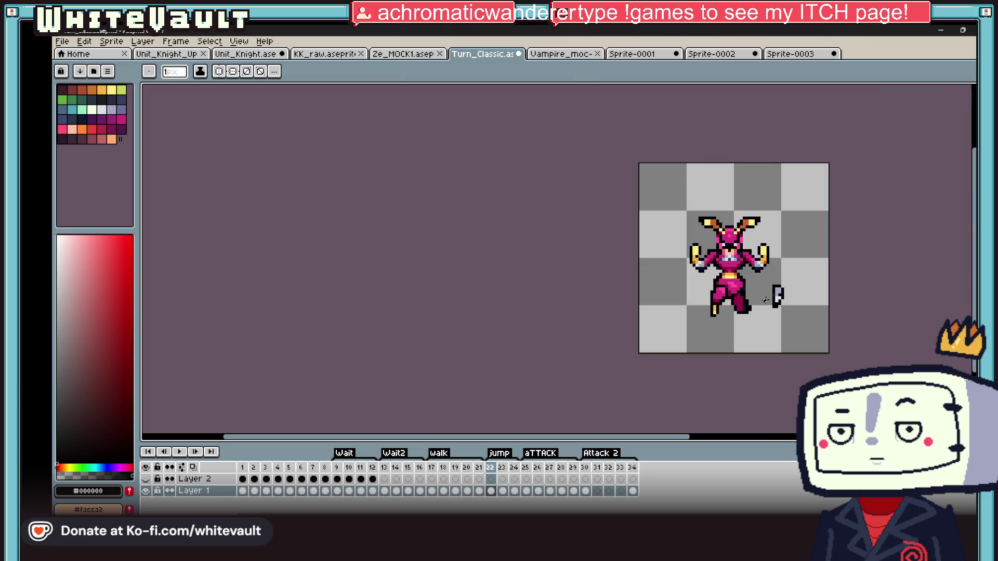
key("m")
scroll(764, 270, "up", 1)
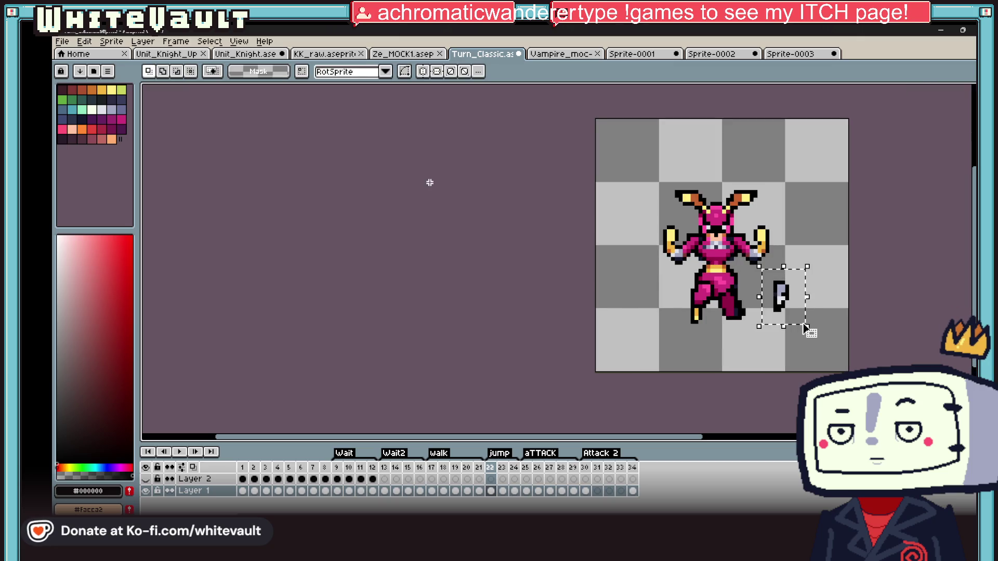
On frame 22, paint the grey waist pixels pink and sample black for the outline
left_click(480, 491)
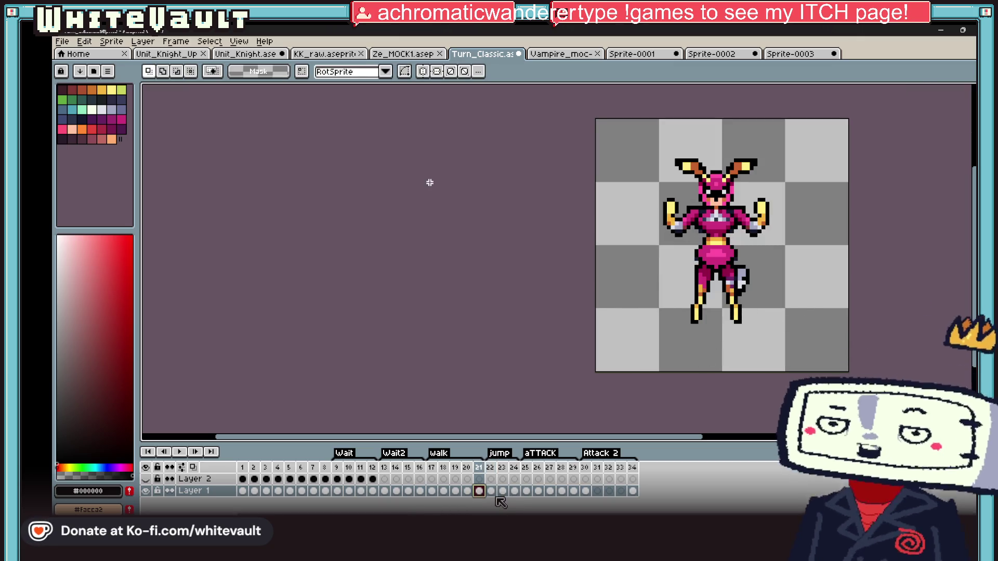
left_click(490, 490)
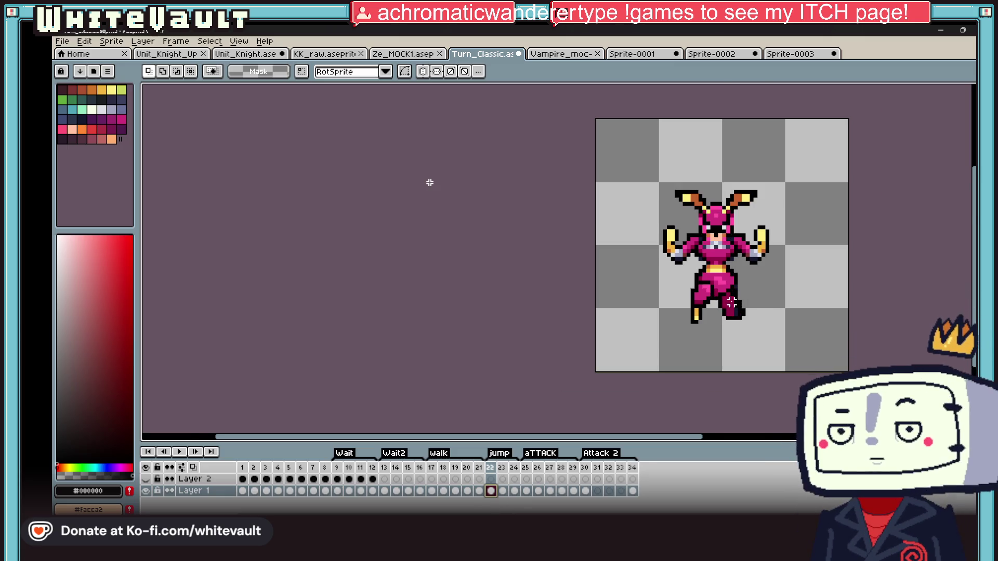
scroll(723, 295, "up", 1)
scroll(724, 295, "up", 1)
scroll(723, 295, "down", 1)
scroll(717, 269, "up", 1)
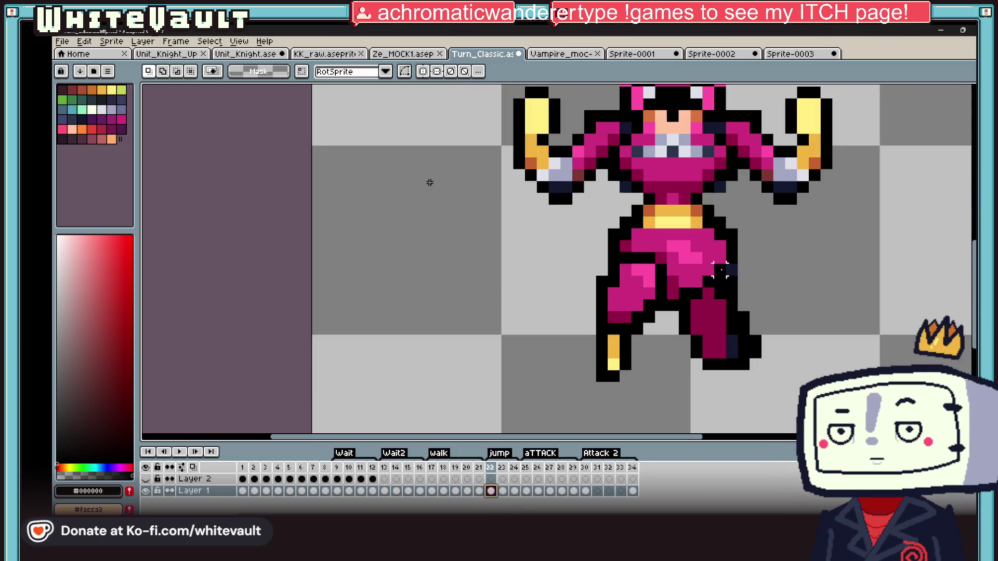
left_click_drag(677, 248, 748, 309)
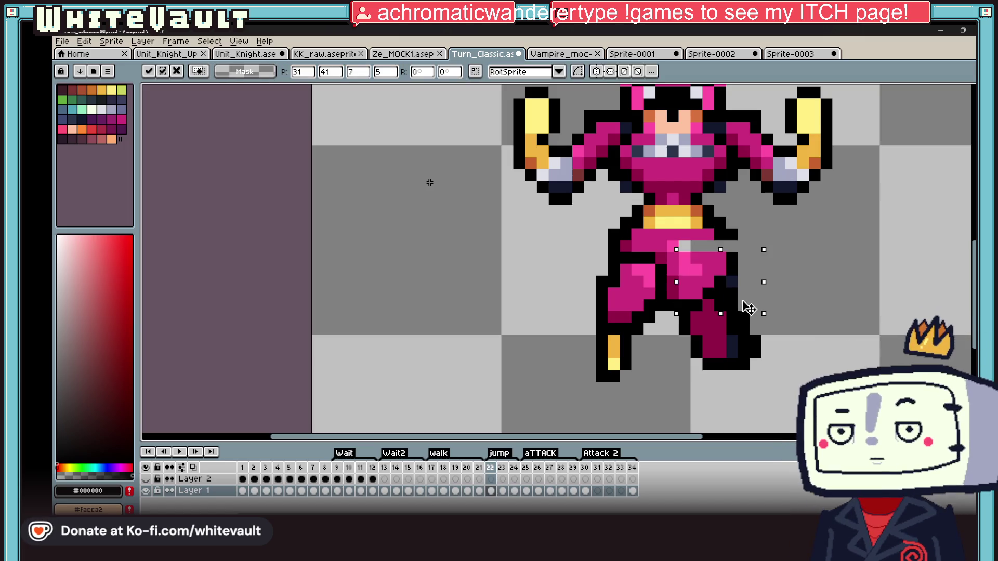
scroll(747, 311, "down", 2)
left_click_drag(606, 116, 847, 266)
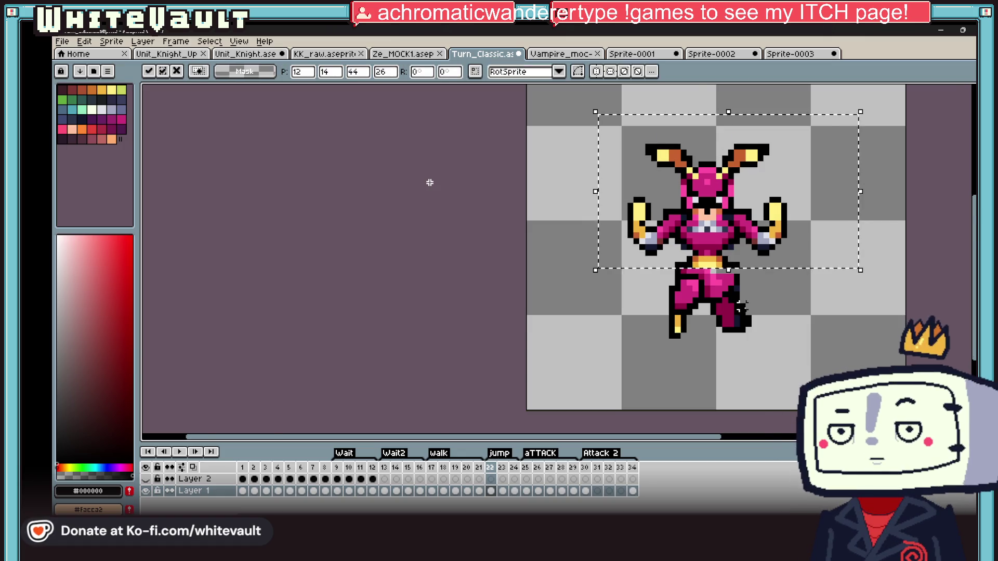
scroll(741, 309, "up", 2)
scroll(740, 308, "up", 1)
key("b")
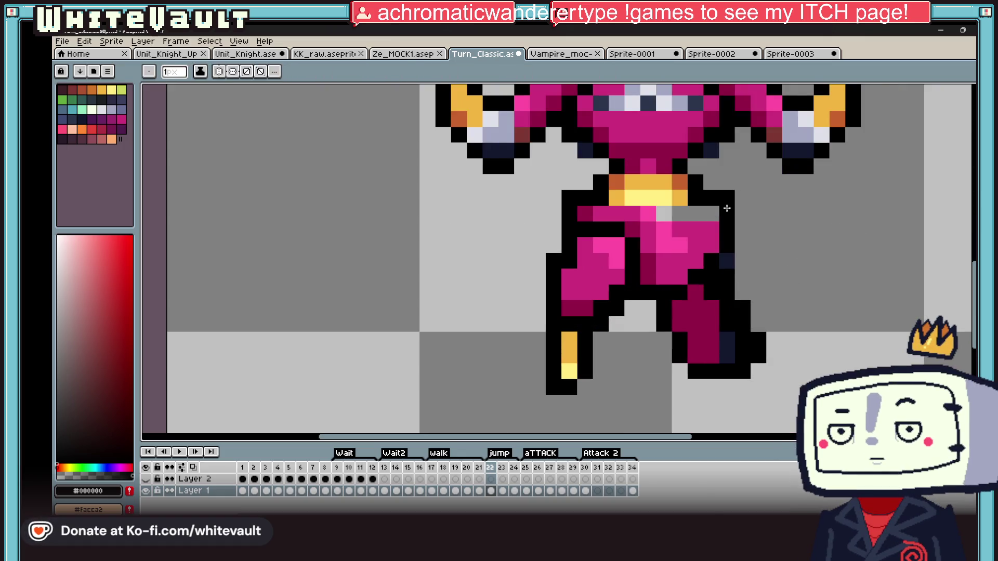
left_click(701, 215, "alt")
left_click(666, 215)
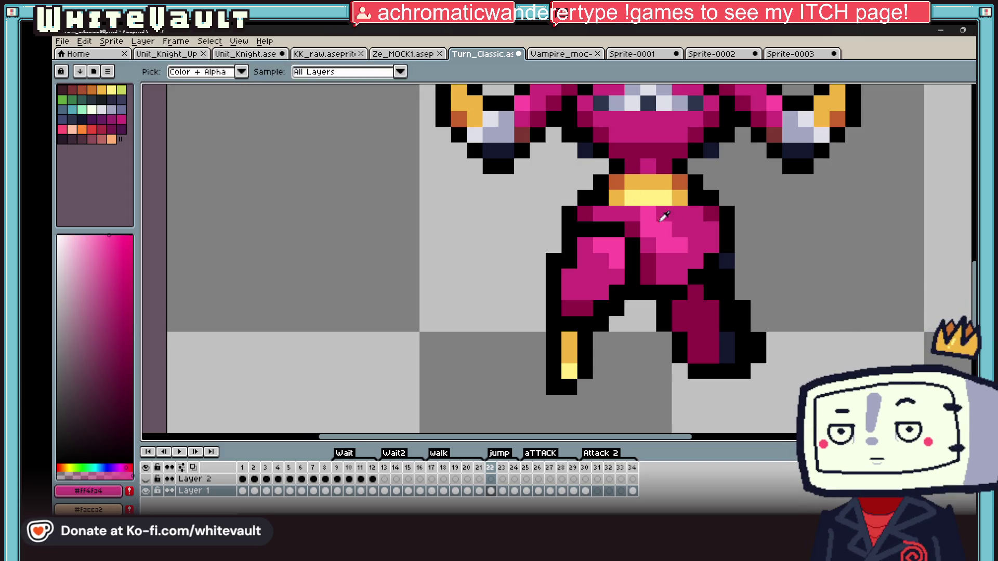
left_click(653, 217, "alt")
scroll(672, 236, "down", 3)
scroll(672, 236, "up", 2)
scroll(678, 257, "up", 1)
left_click(686, 271, "alt")
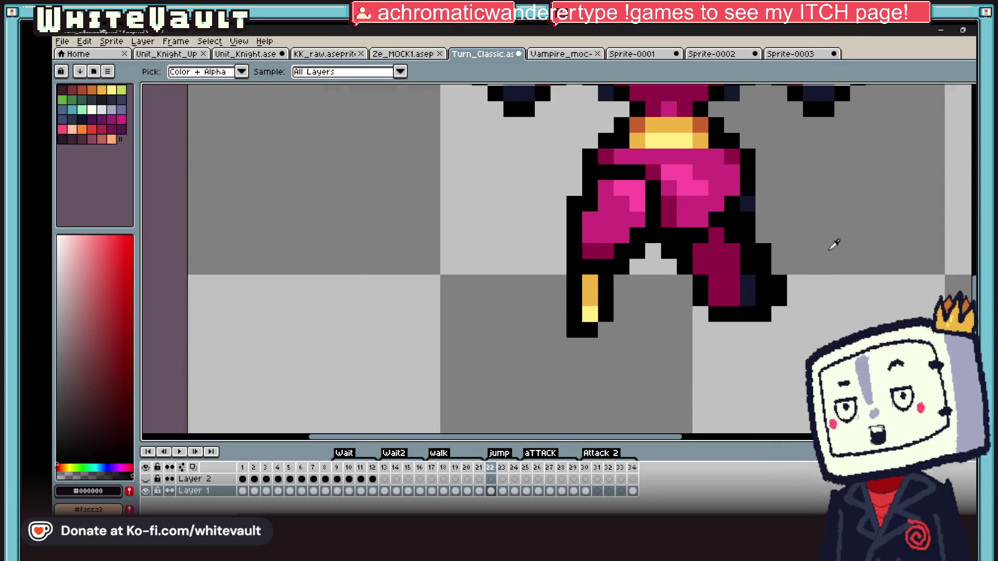
Marquee the stray fragment below the right foot, clear it, and deselect
key("m")
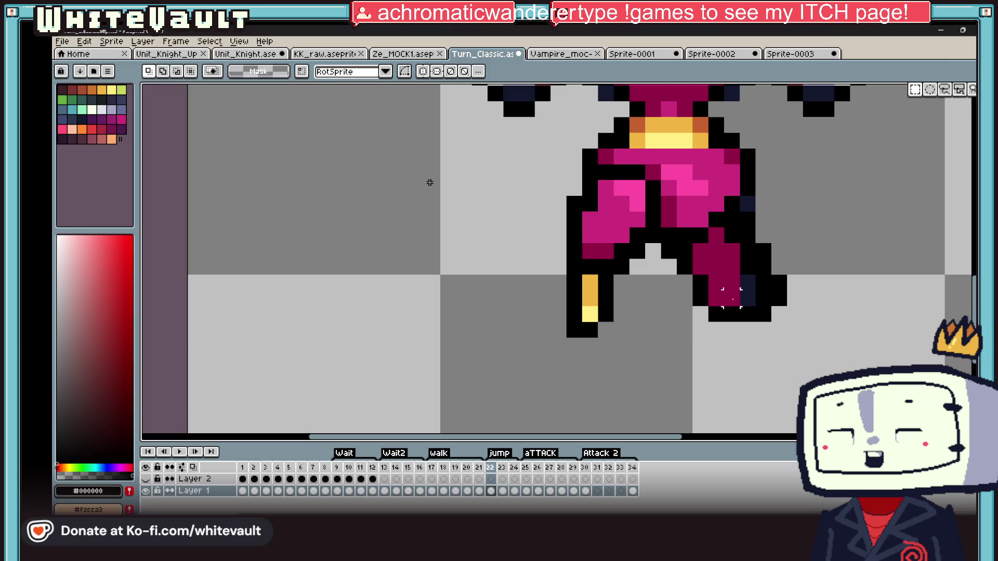
left_click_drag(674, 289, 851, 371)
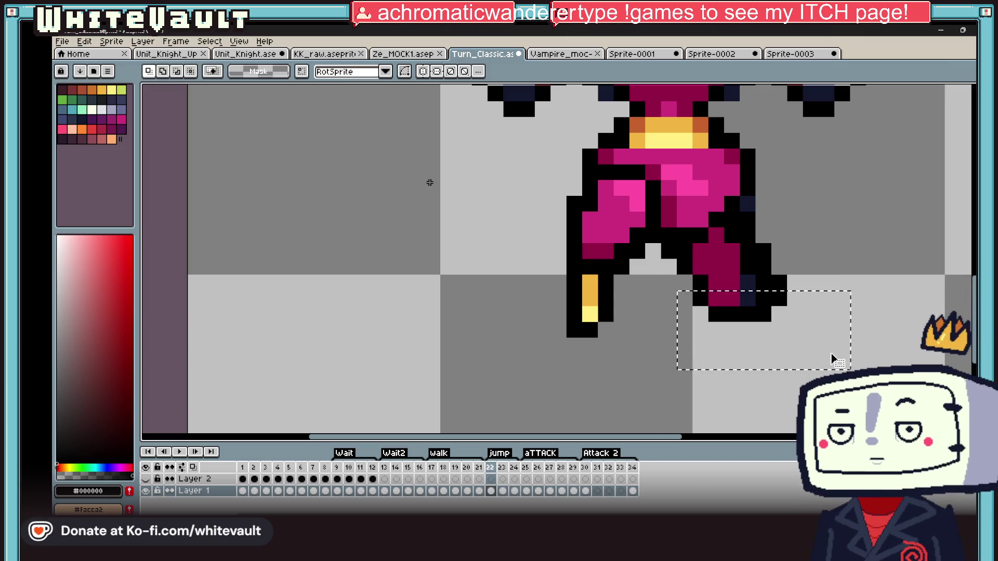
left_click_drag(659, 273, 804, 355)
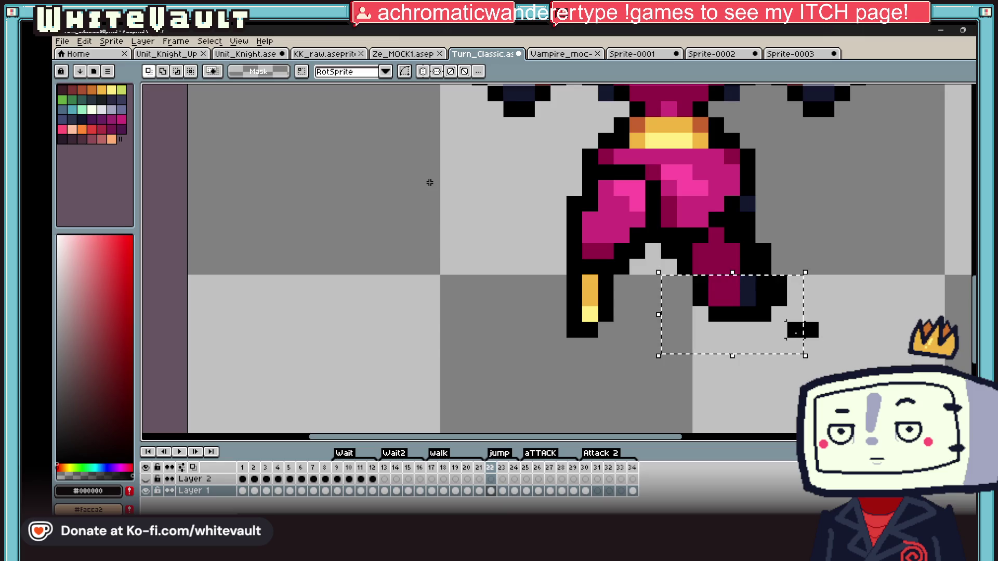
left_click_drag(675, 273, 835, 362)
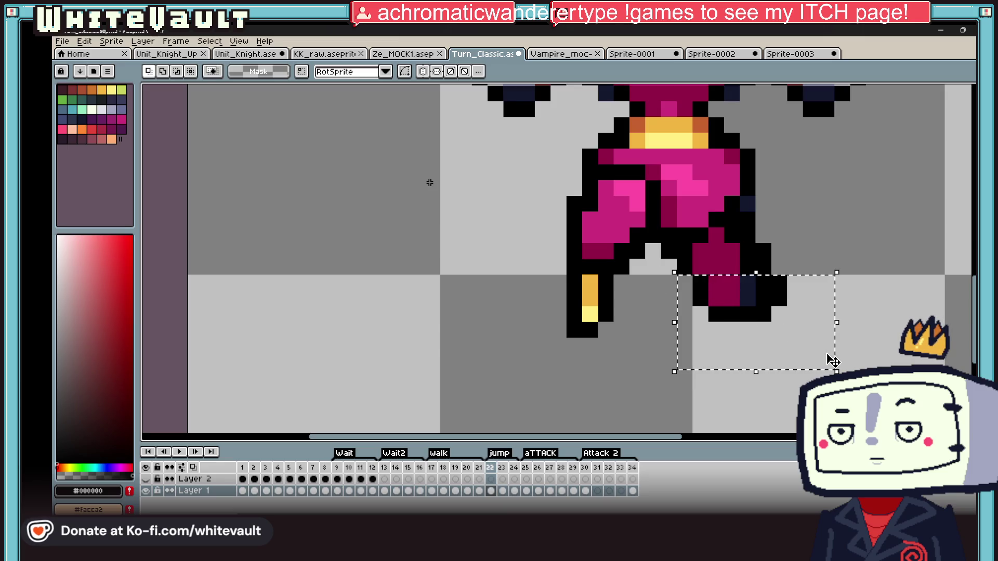
scroll(834, 363, "down", 4)
scroll(867, 300, "up", 1)
key("ctrl+d")
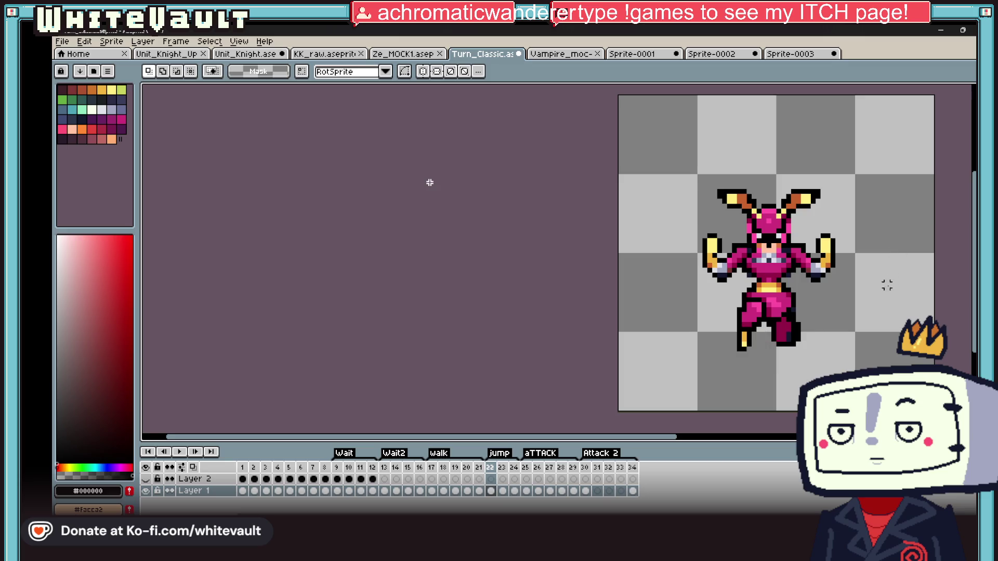
scroll(833, 324, "up", 1)
scroll(833, 324, "up", 1)
key("i")
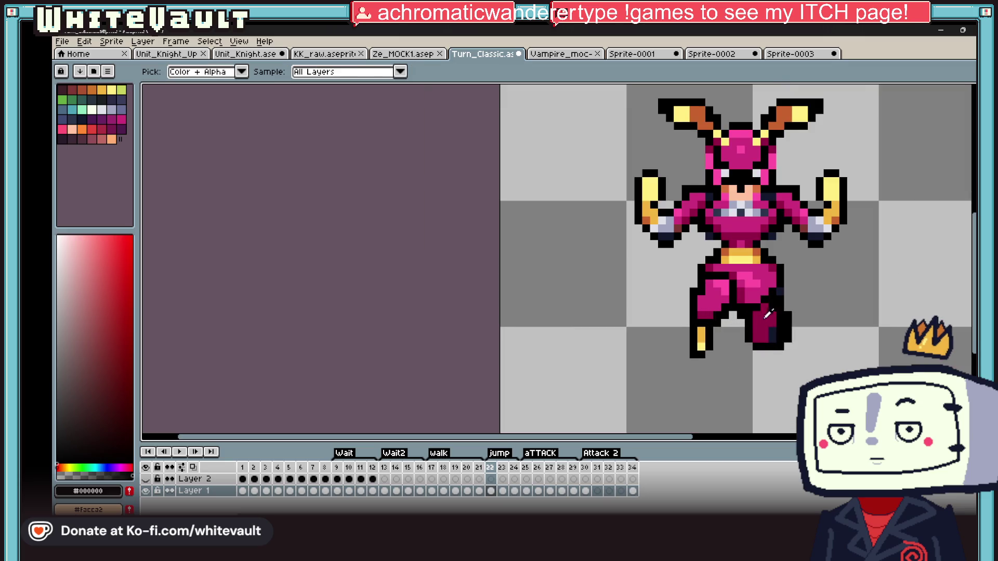
Pick the leg magenta, marquee the lower right leg piece and move it into place
key("b")
left_click(772, 331)
scroll(804, 324, "down", 1)
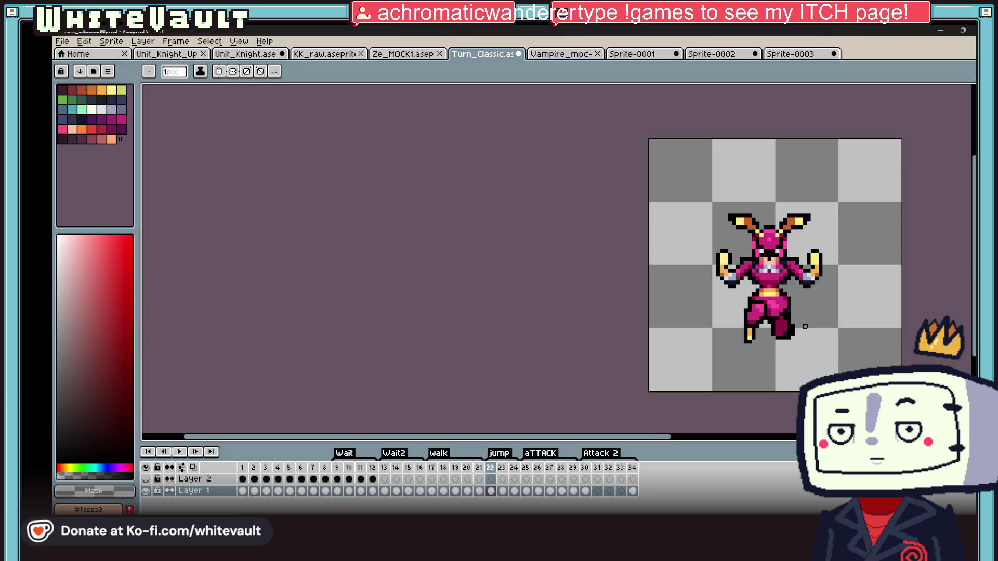
scroll(805, 324, "down", 1)
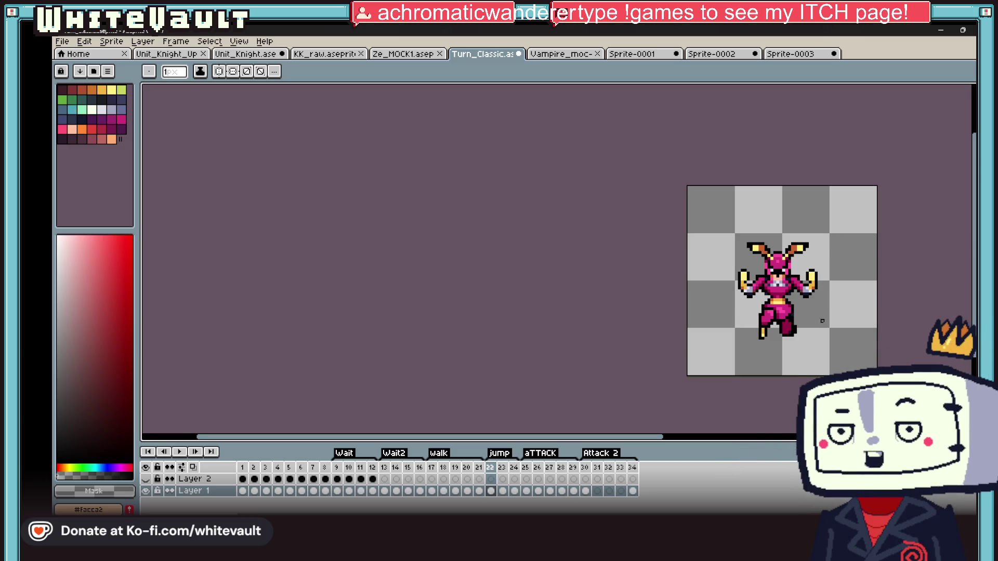
scroll(821, 312, "up", 2)
scroll(821, 312, "up", 2)
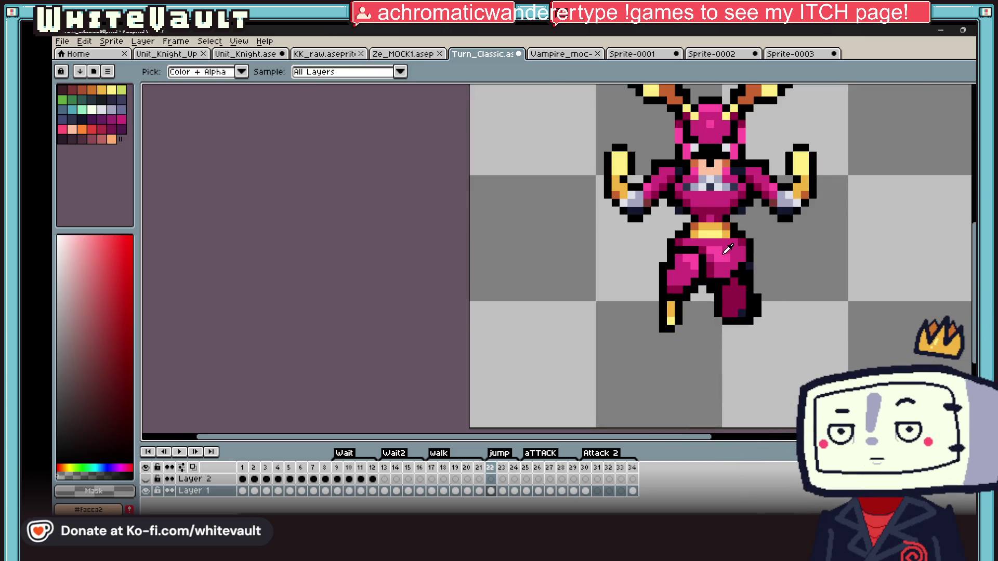
left_click(726, 306, "alt")
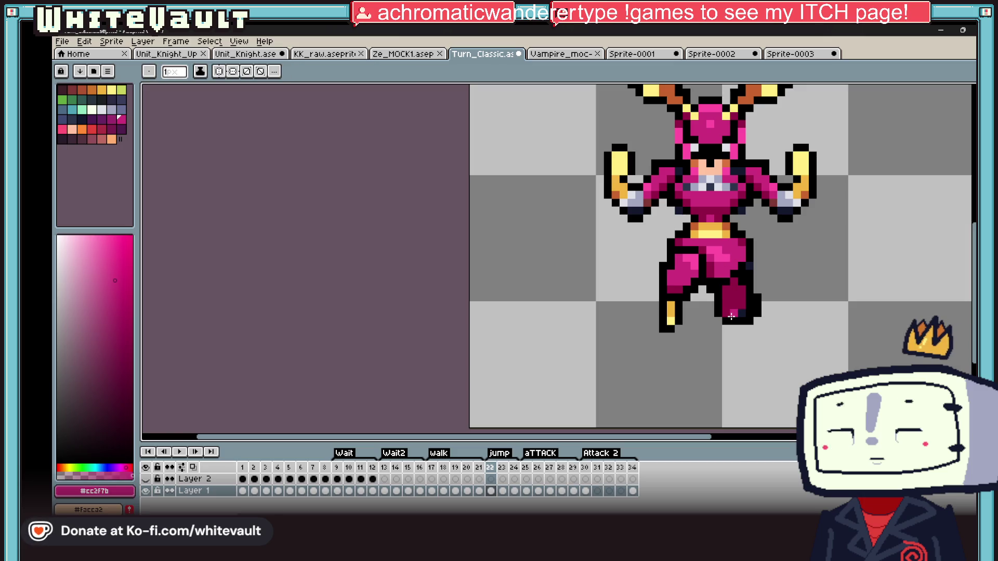
scroll(732, 315, "down", 3)
scroll(743, 311, "up", 2)
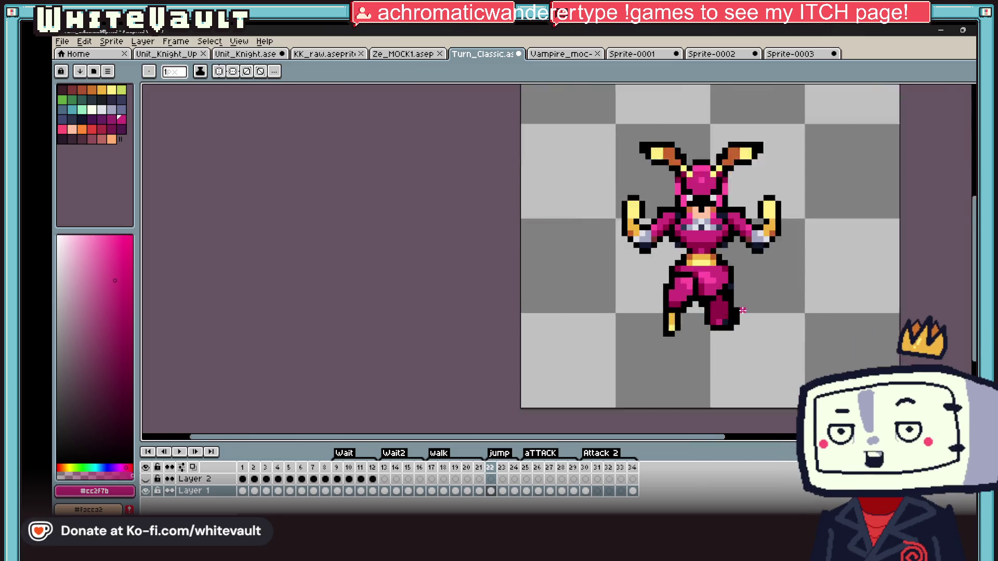
scroll(742, 311, "up", 1)
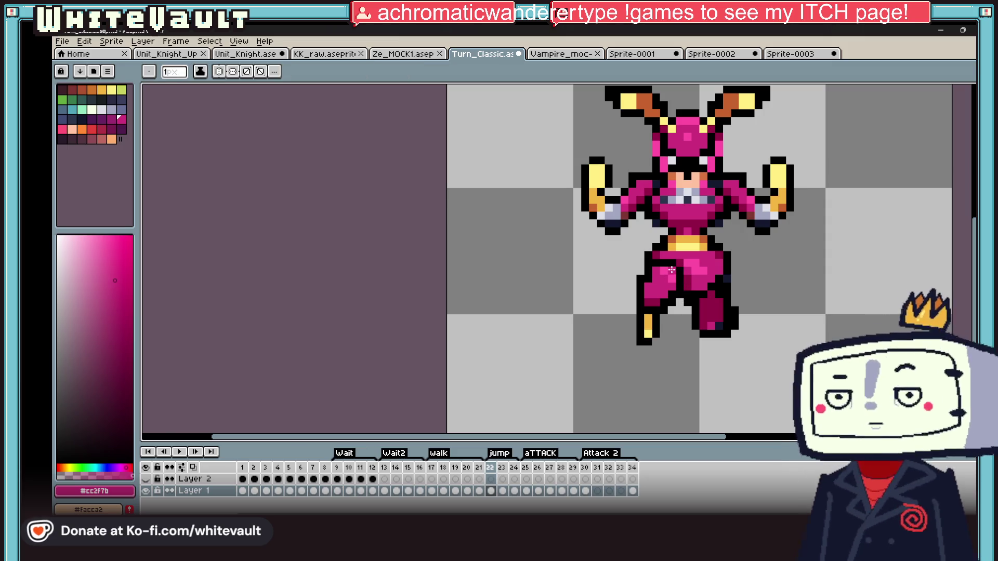
scroll(670, 269, "down", 3)
scroll(730, 295, "up", 1)
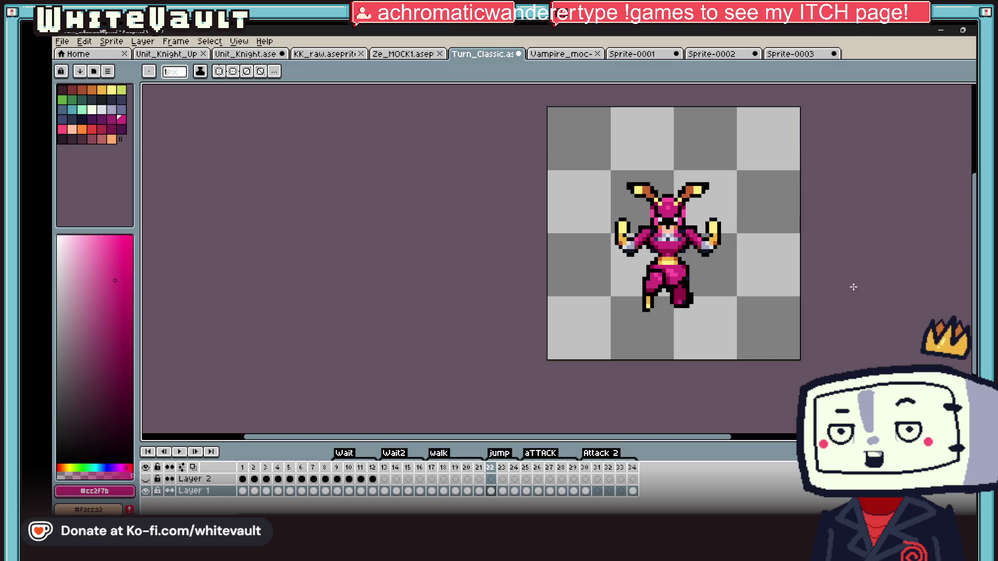
scroll(807, 214, "up", 1)
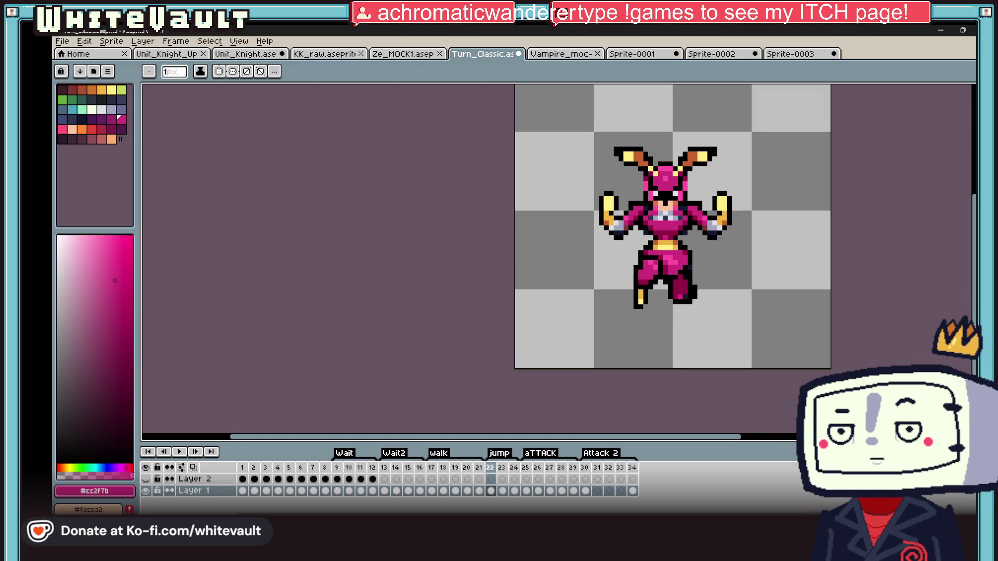
key("m")
scroll(624, 257, "up", 2)
left_click_drag(575, 249, 638, 312)
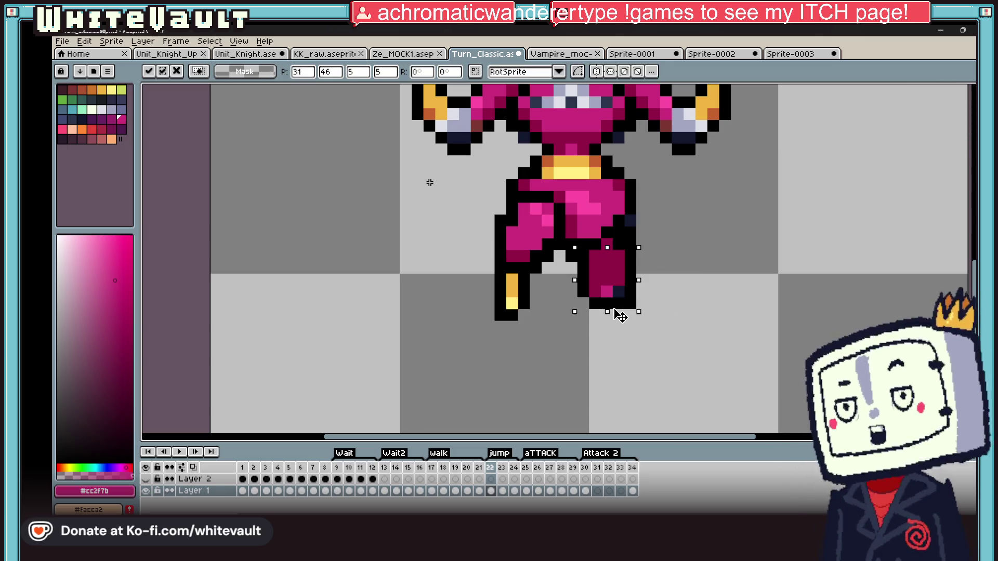
key("Escape")
Pencil in matching magenta shading and dark outline pixels to round off the right foot
key("alt")
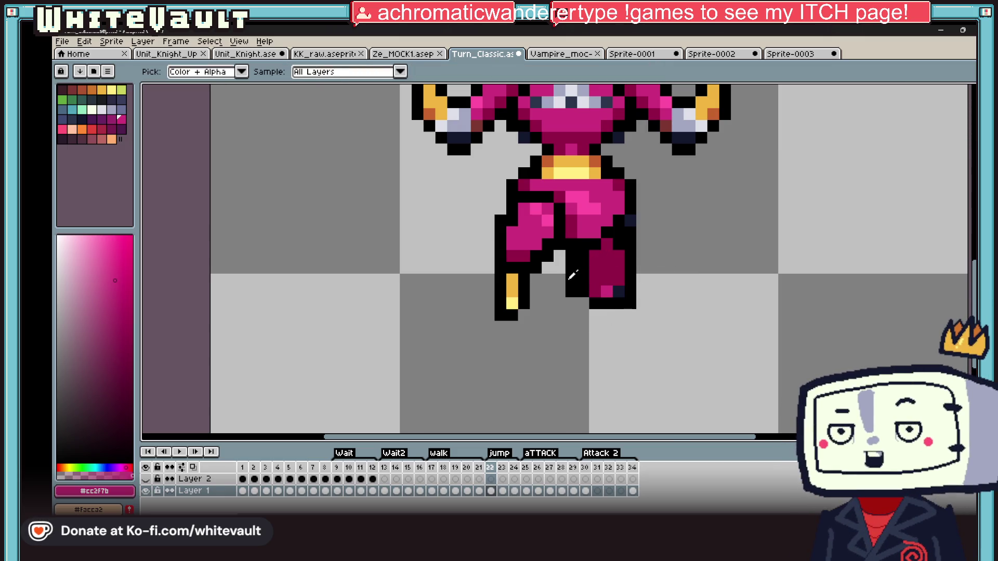
scroll(571, 275, "down", 2)
scroll(592, 273, "down", 2)
scroll(604, 278, "up", 1)
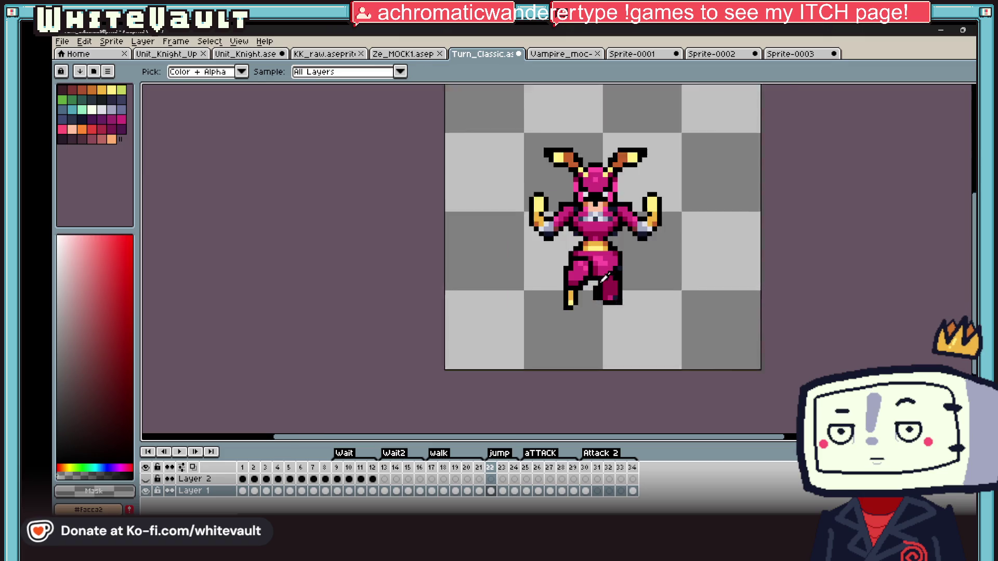
scroll(605, 278, "up", 1)
scroll(600, 280, "up", 2)
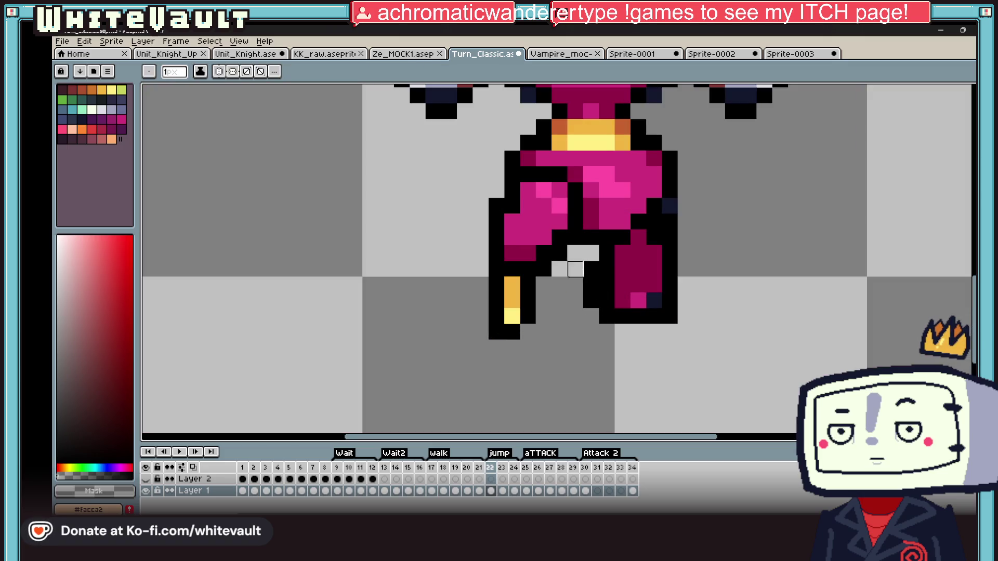
scroll(607, 331, "down", 5)
key("alt")
scroll(624, 327, "up", 5)
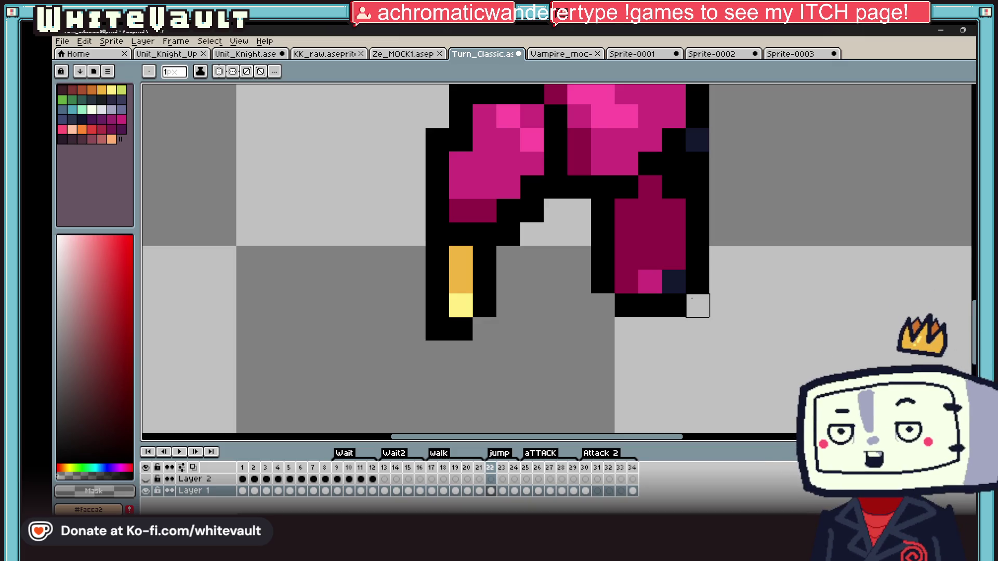
scroll(693, 299, "down", 4)
scroll(670, 312, "up", 3)
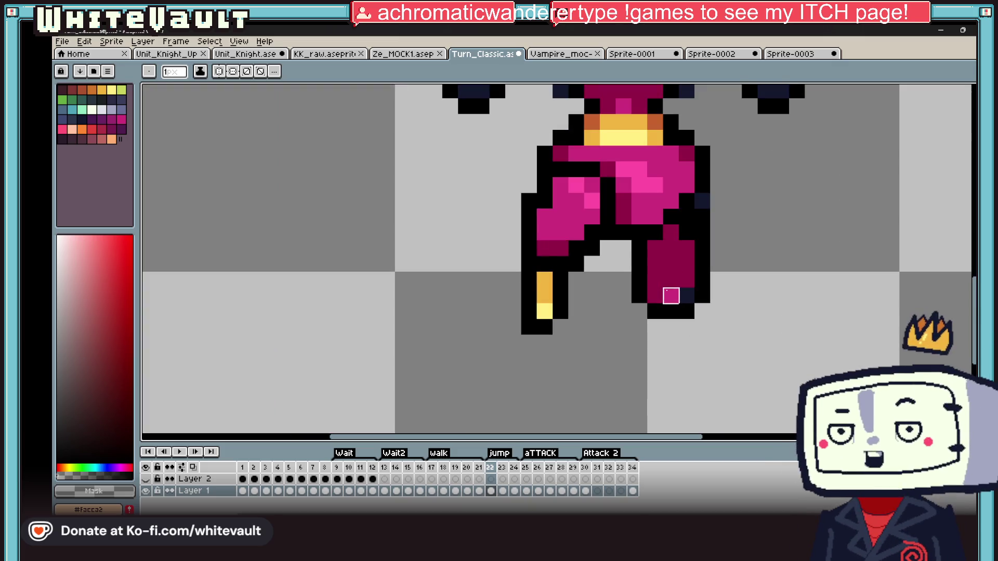
key("alt")
scroll(635, 246, "down", 5)
scroll(655, 234, "up", 1)
scroll(655, 225, "down", 1)
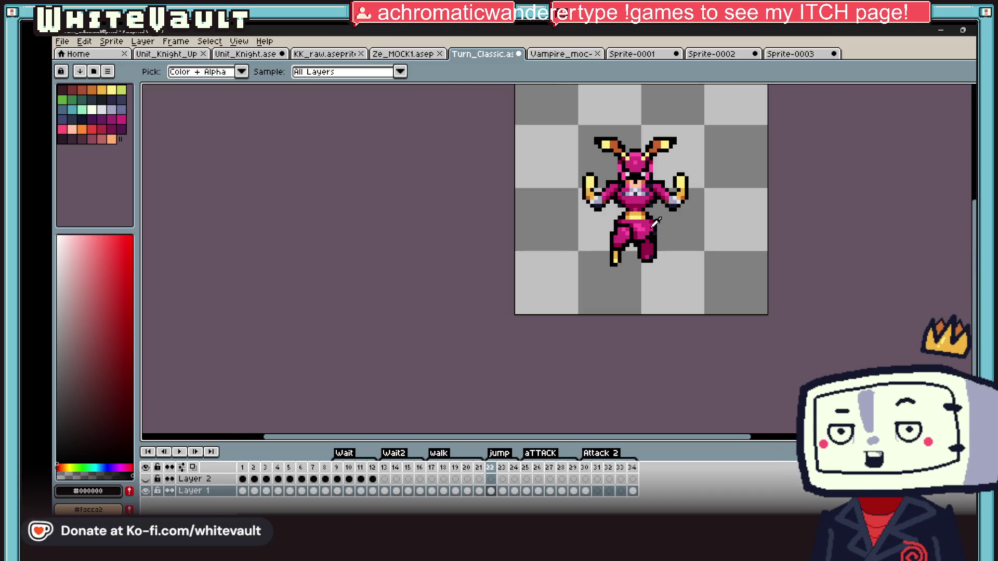
Copy frame 22's lower body and paste it into the arms-spread frame 23
left_click(503, 490)
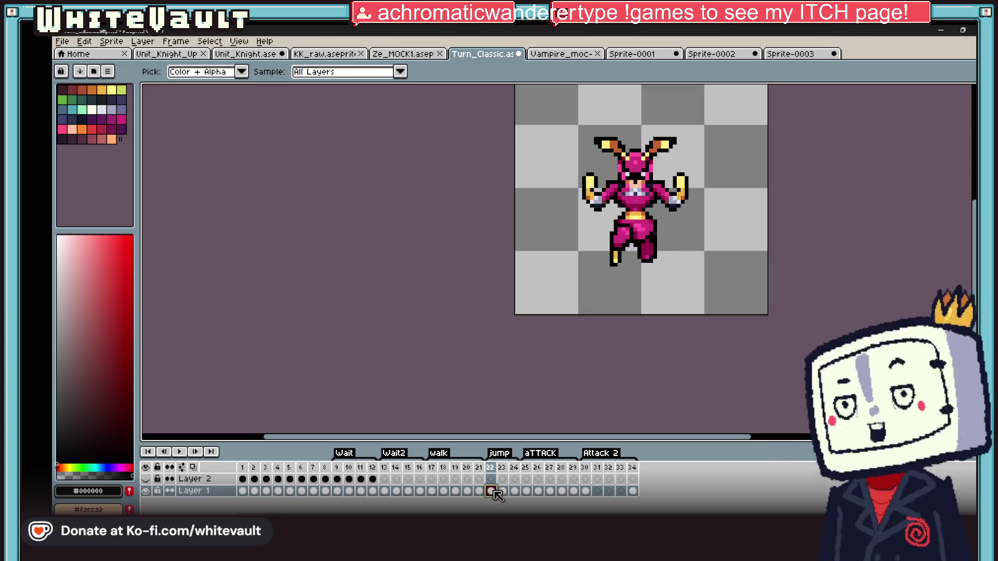
key("w")
scroll(429, 183, "up", 3)
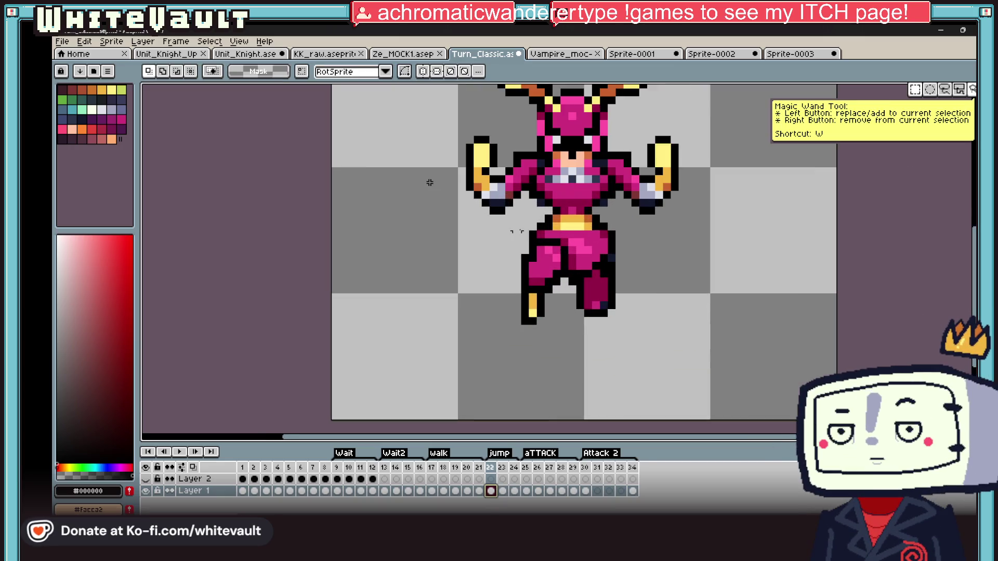
left_click_drag(506, 214, 641, 382)
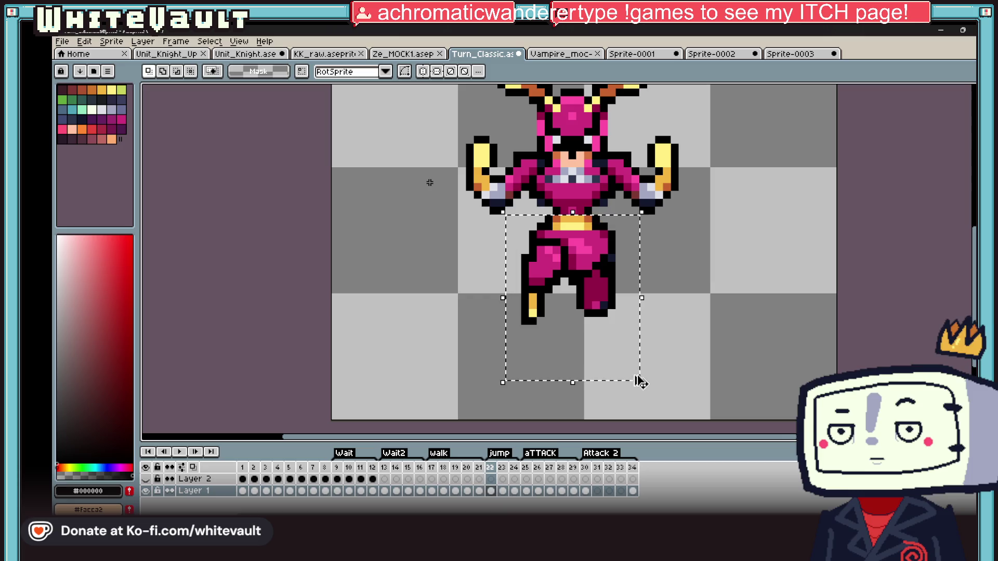
left_click(509, 493)
key("ctrl+v")
key("Return")
scroll(503, 312, "down", 2)
Select the upper body and arms, deselect, and compare with the neighbouring frame
left_click_drag(555, 150, 806, 265)
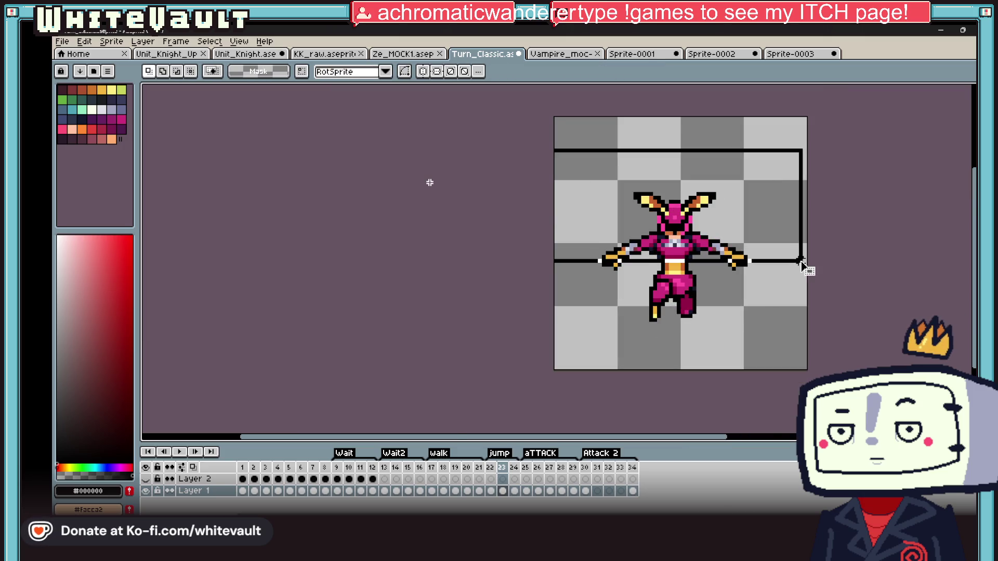
scroll(663, 234, "up", 2)
left_click_drag(706, 203, 791, 312, "shift")
left_click_drag(382, 254, 525, 313, "shift")
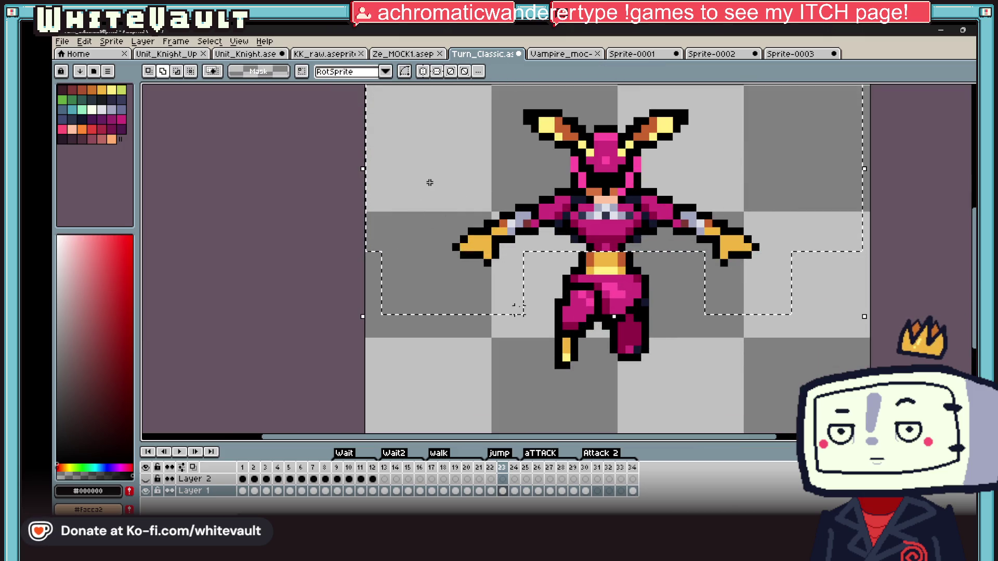
key("ctrl+d")
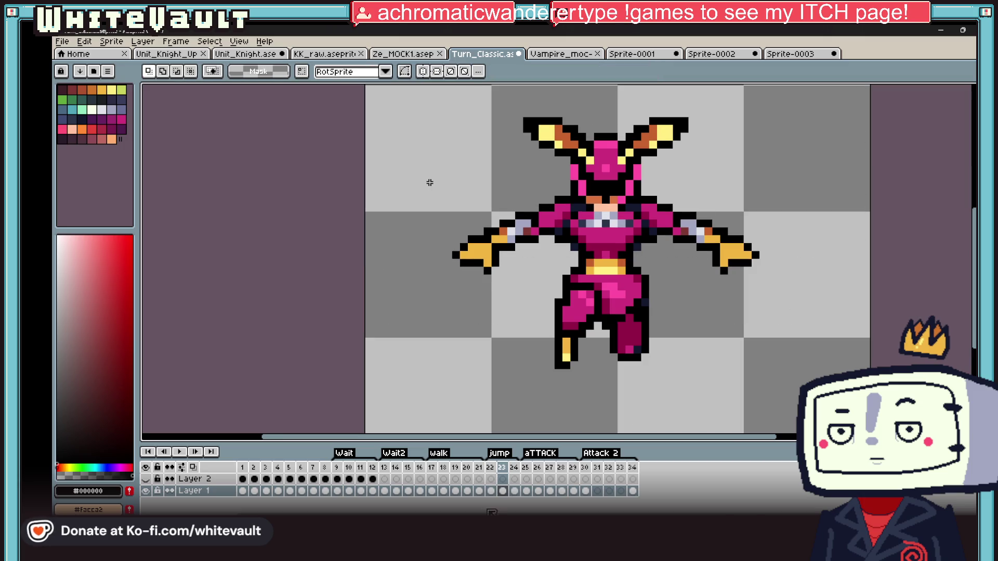
key("Right")
key("Left")
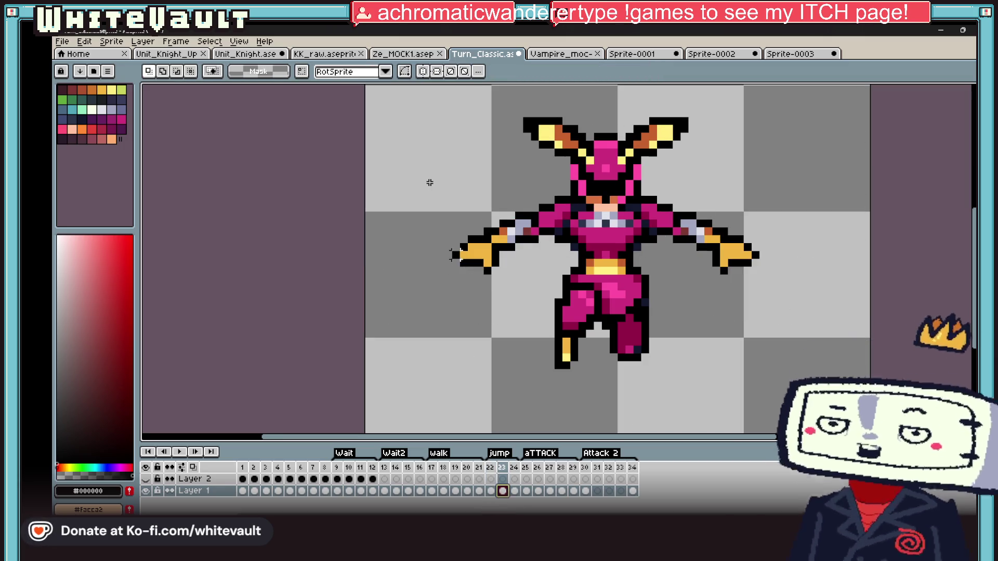
Nudge the upper body and right arm down one pixel to line up, then toggle symmetry off
left_click_drag(435, 94, 778, 253)
left_click_drag(765, 215, 722, 304, "shift")
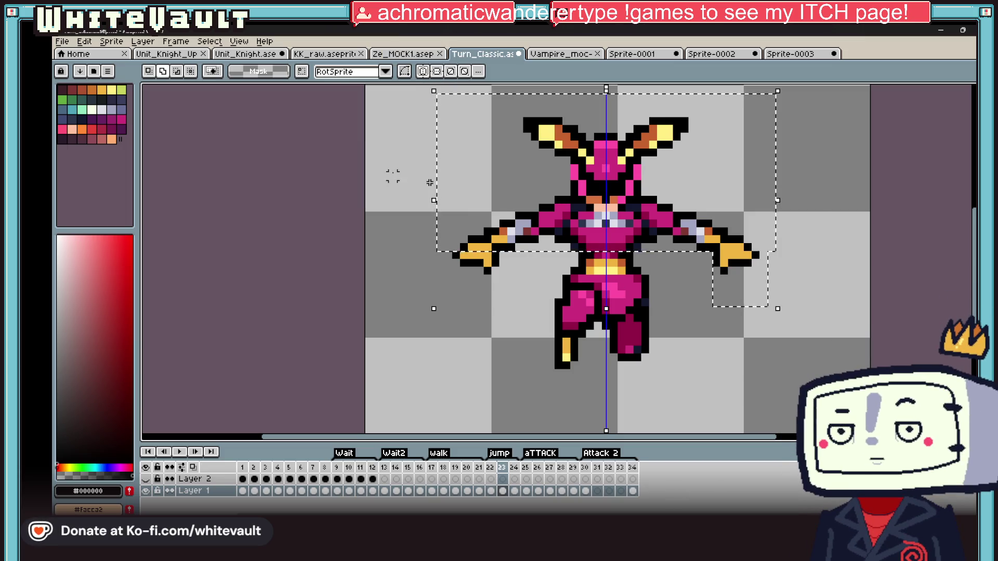
key("Down")
key("ctrl+d")
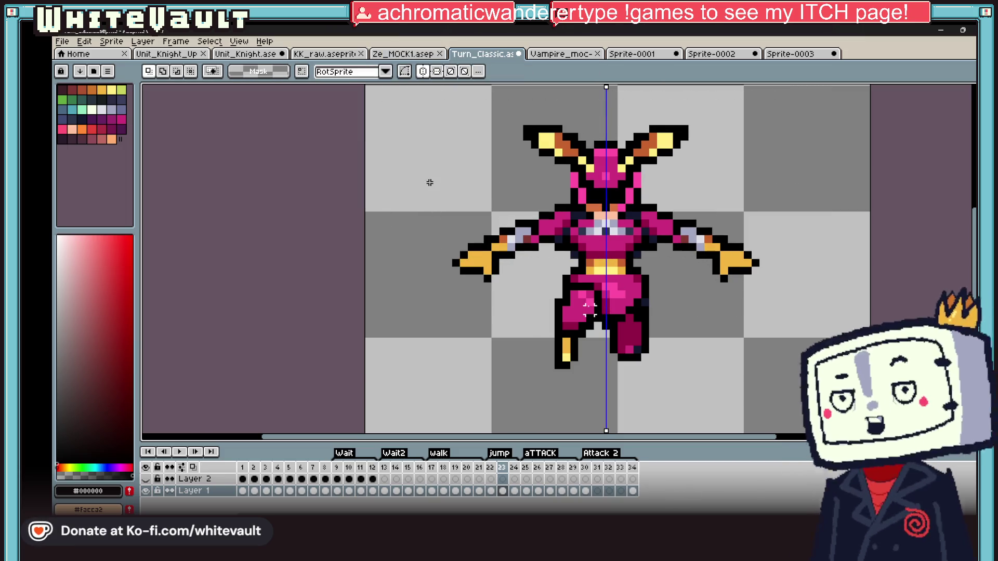
key("Left")
key("Right")
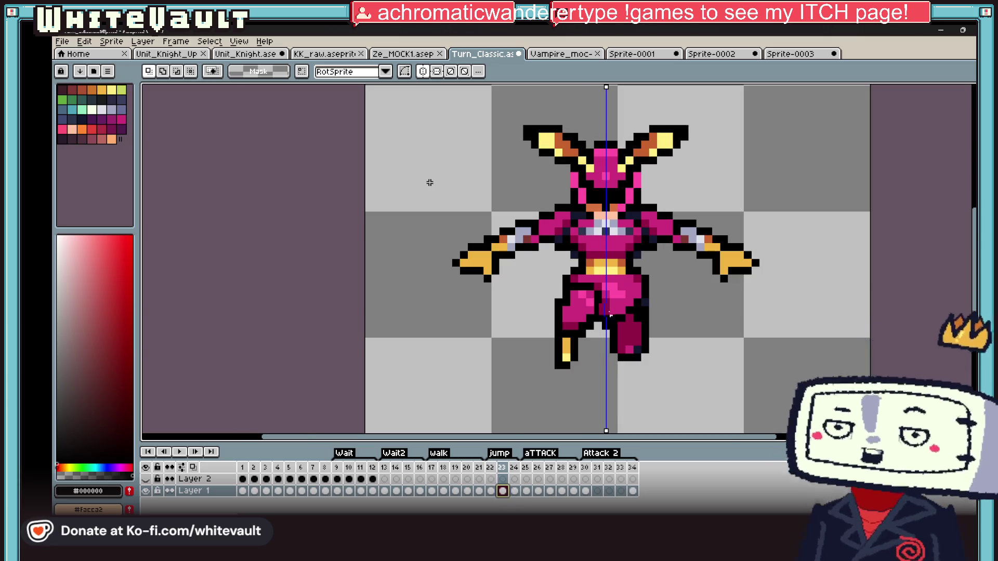
scroll(607, 311, "up", 3)
key("shift+m")
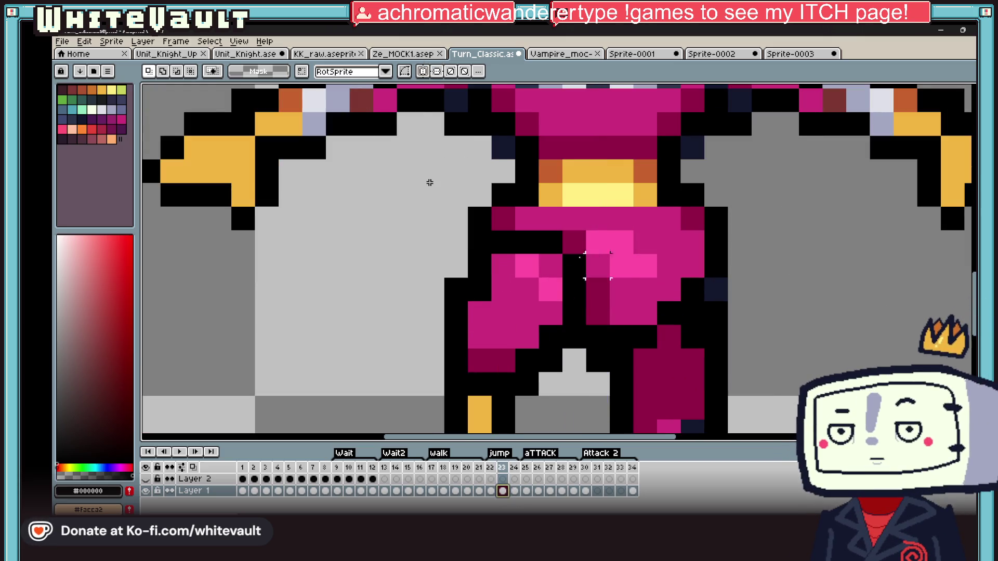
Marquee the pelvis pixels and nudge them down-right into place, undoing a stray fill
left_click_drag(585, 253, 729, 327)
left_click_drag(678, 248, 682, 267)
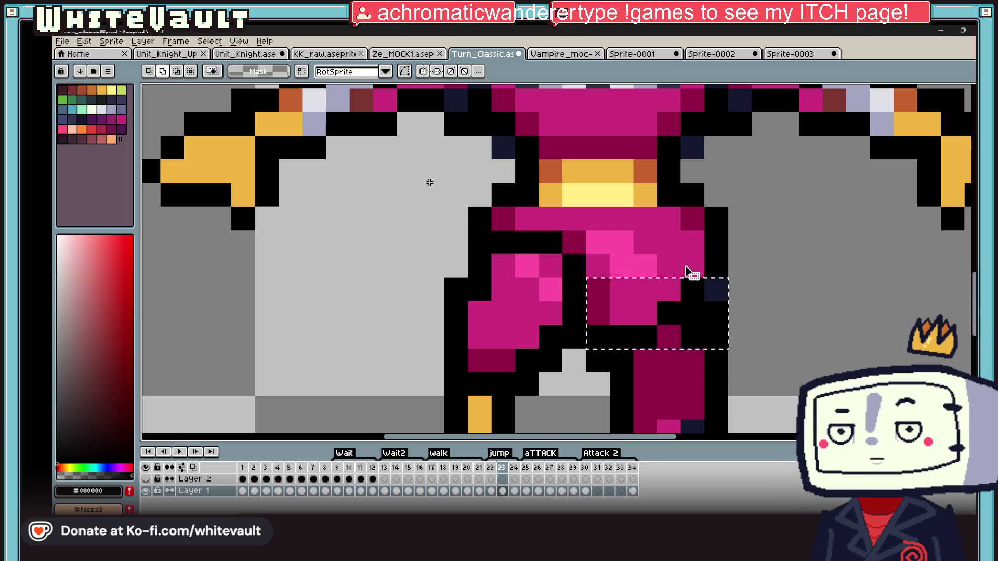
left_click_drag(609, 229, 730, 304)
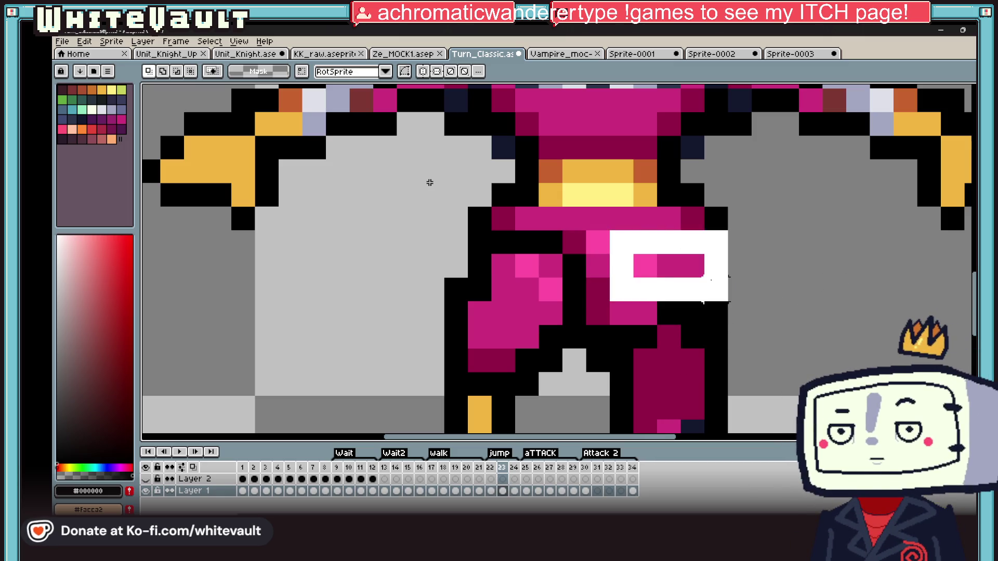
left_click_drag(593, 265, 647, 343)
key("ctrl+z")
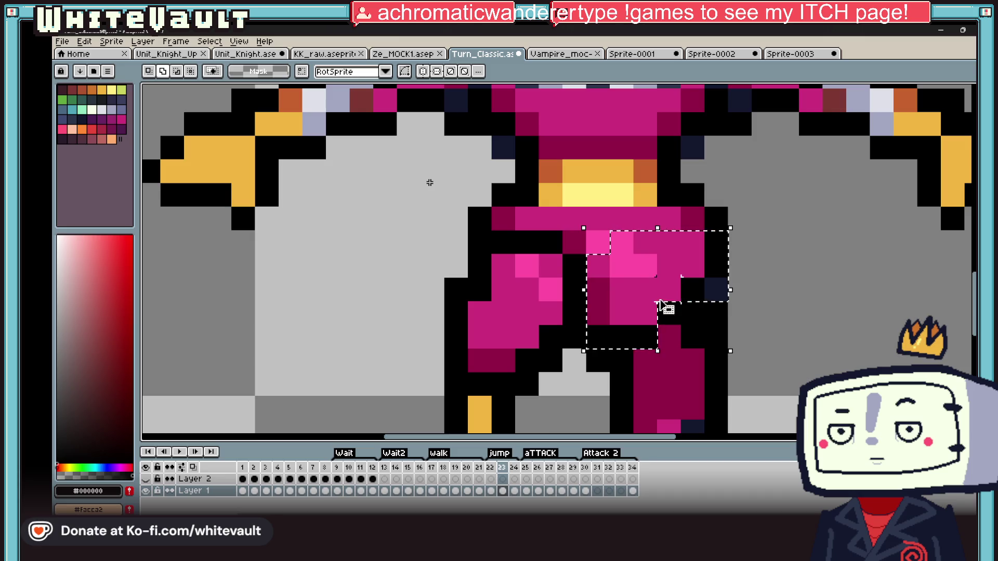
key("ctrl+d")
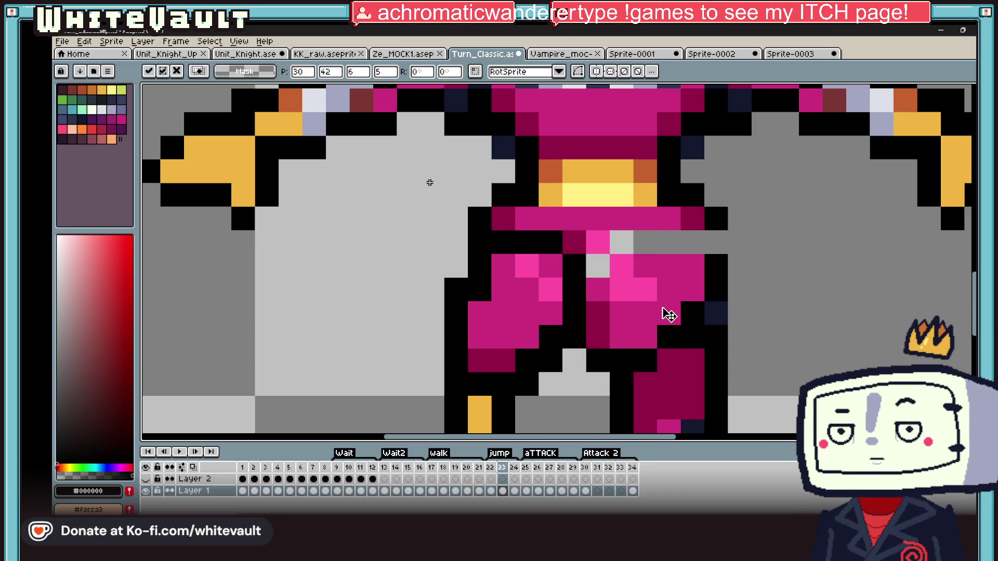
scroll(668, 314, "down", 3)
scroll(669, 314, "up", 3)
Pencil the grey gap in the hip with bright pink sampled from the sprite
key("b")
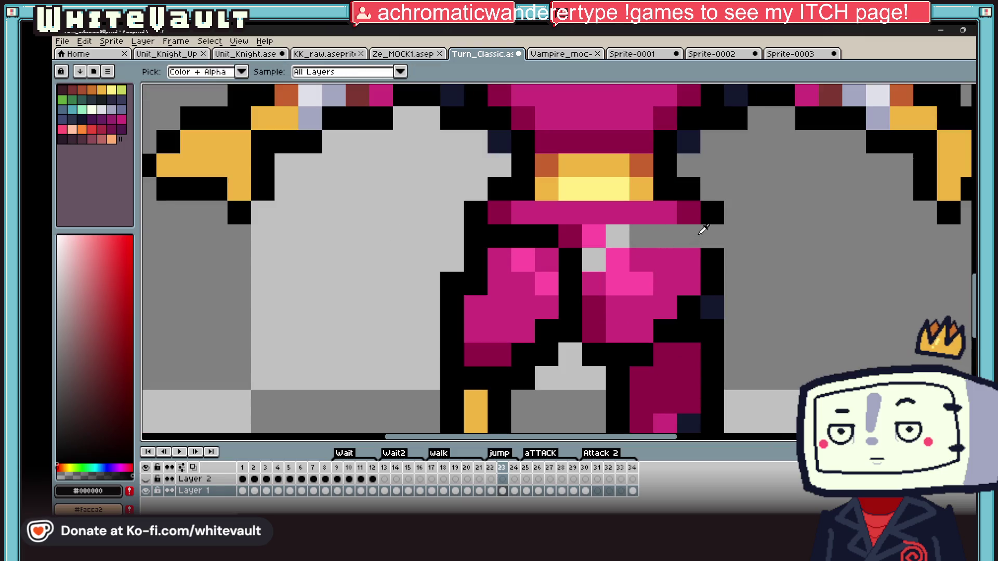
left_click(685, 232, "alt")
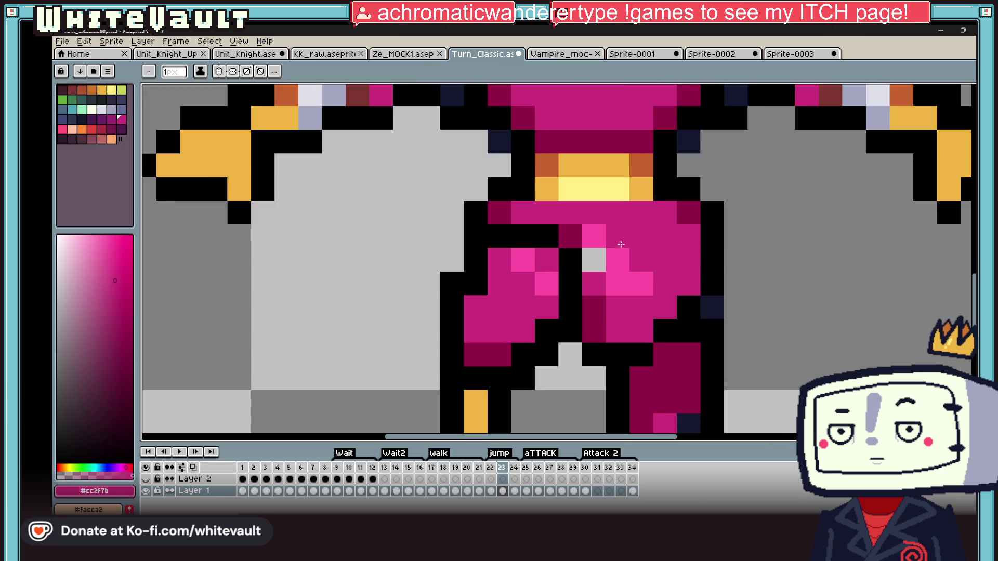
left_click(594, 260)
left_click(595, 235)
scroll(595, 234, "down", 5)
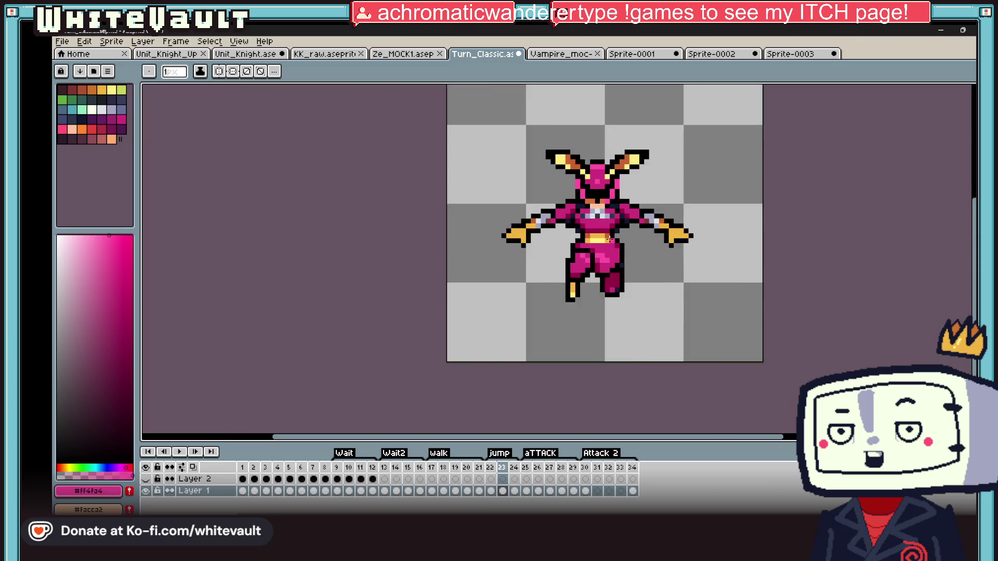
scroll(670, 234, "down", 2)
Marquee the upper body plus both hands and shift them down onto the legs, checking against frame 24
key("m")
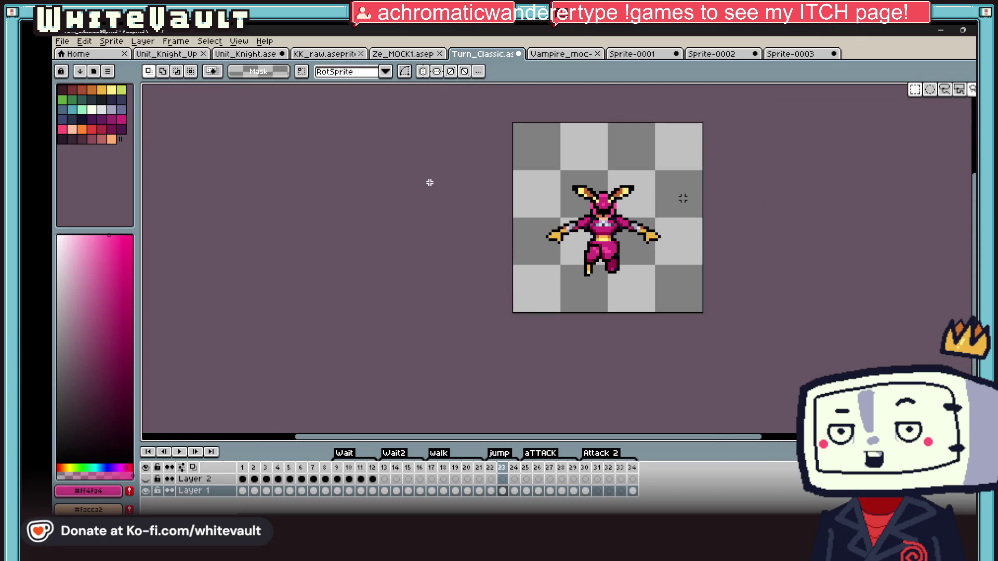
scroll(608, 191, "up", 2)
left_click_drag(476, 164, 721, 268)
scroll(647, 272, "up", 2)
left_click_drag(647, 219, 702, 323, "shift")
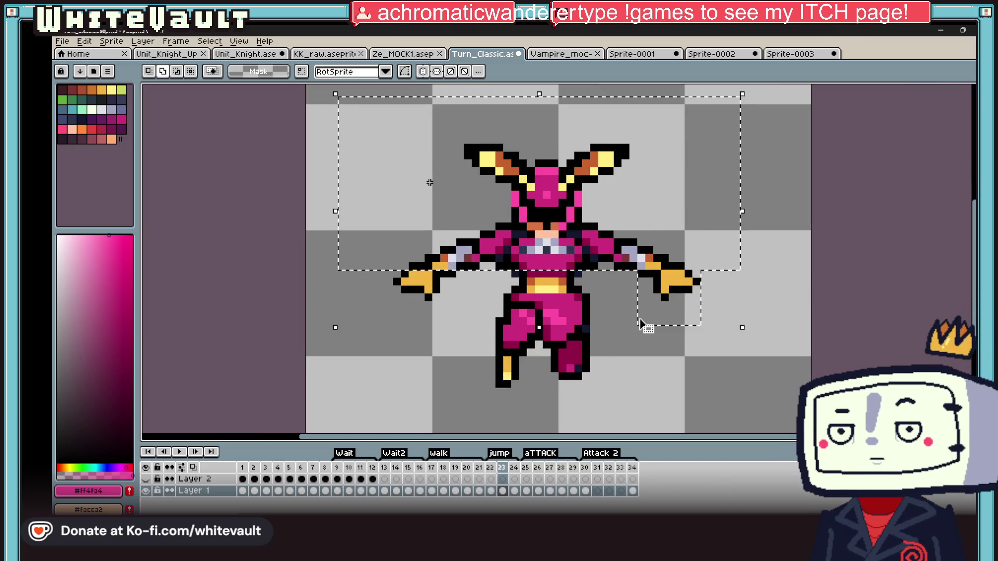
left_click_drag(370, 273, 460, 344, "shift")
left_click_drag(503, 219, 613, 279, "shift")
key("ctrl+d")
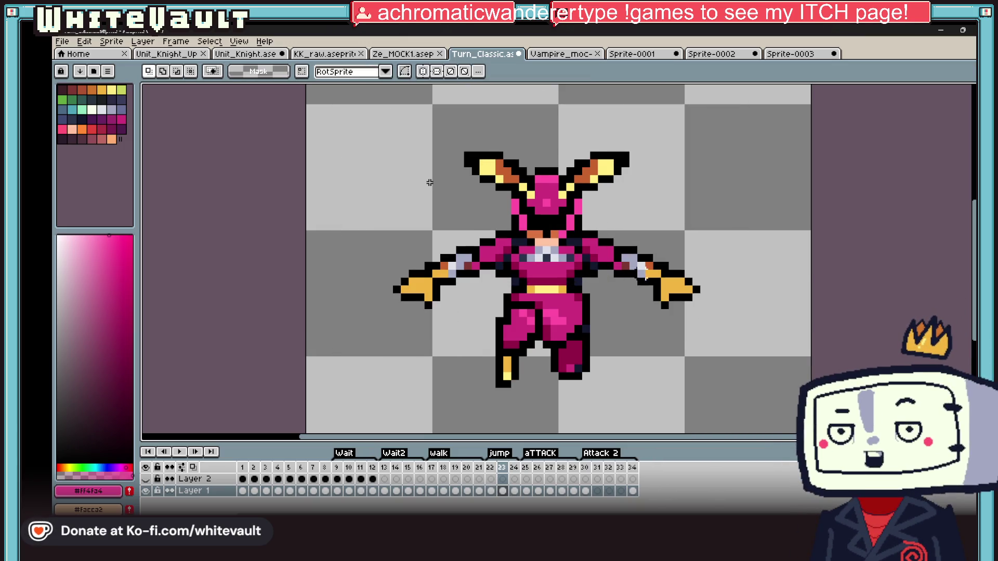
key("Right")
key("Left")
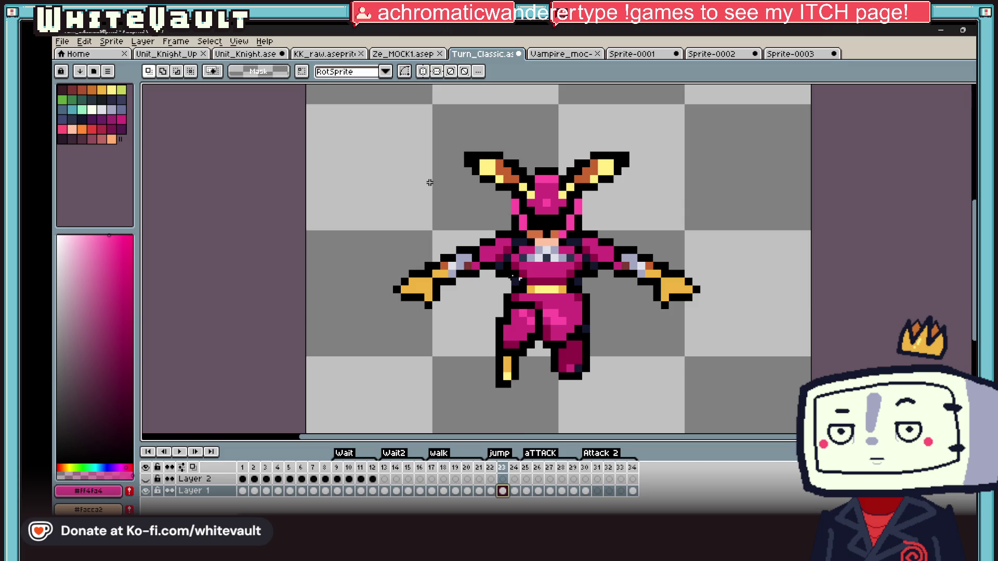
scroll(429, 183, "up", 1)
scroll(503, 266, "up", 1)
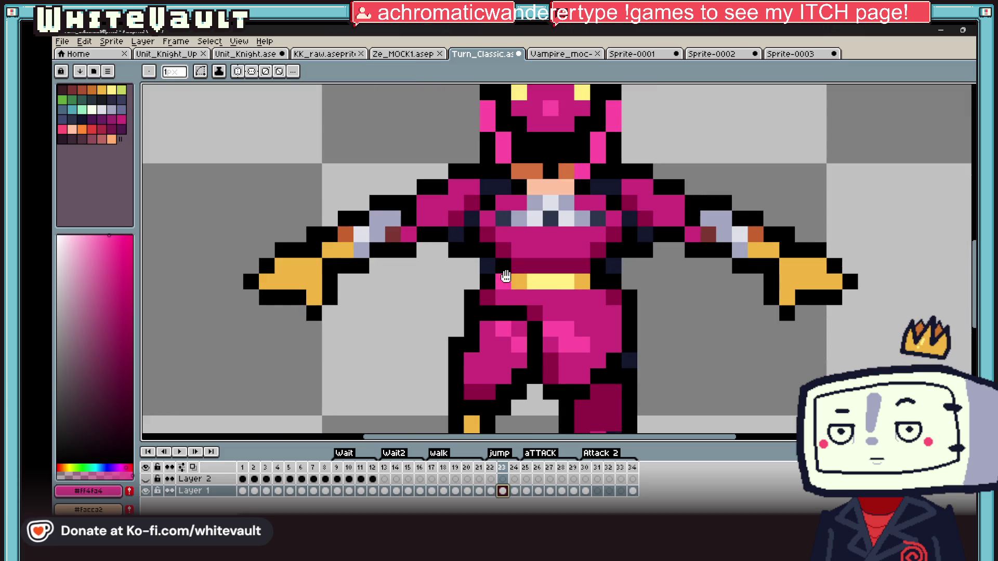
Repaint the gold belt at the waist with black and dark magenta, comparing with frame 22
key("alt")
left_click(508, 273, "alt")
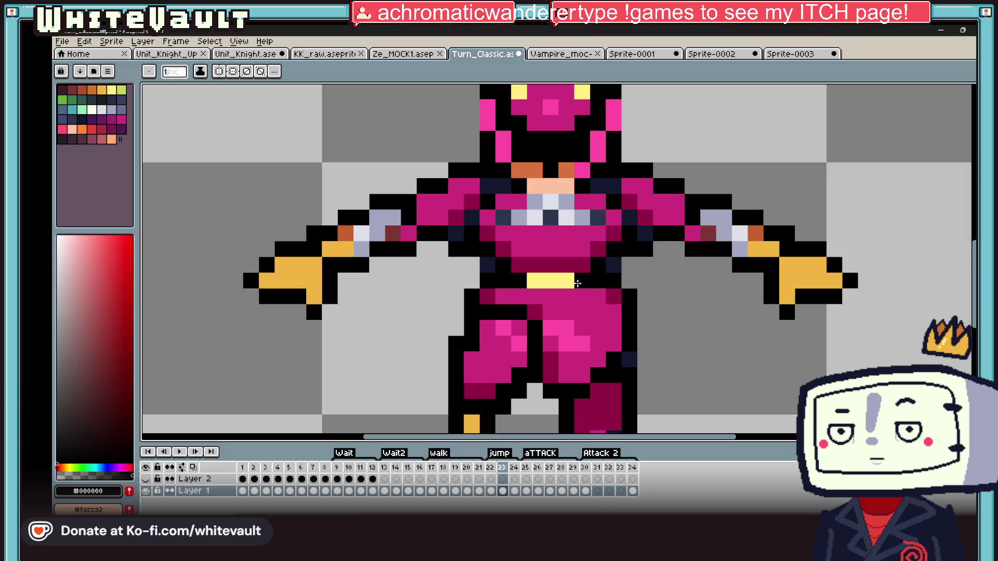
left_click(567, 279, "alt")
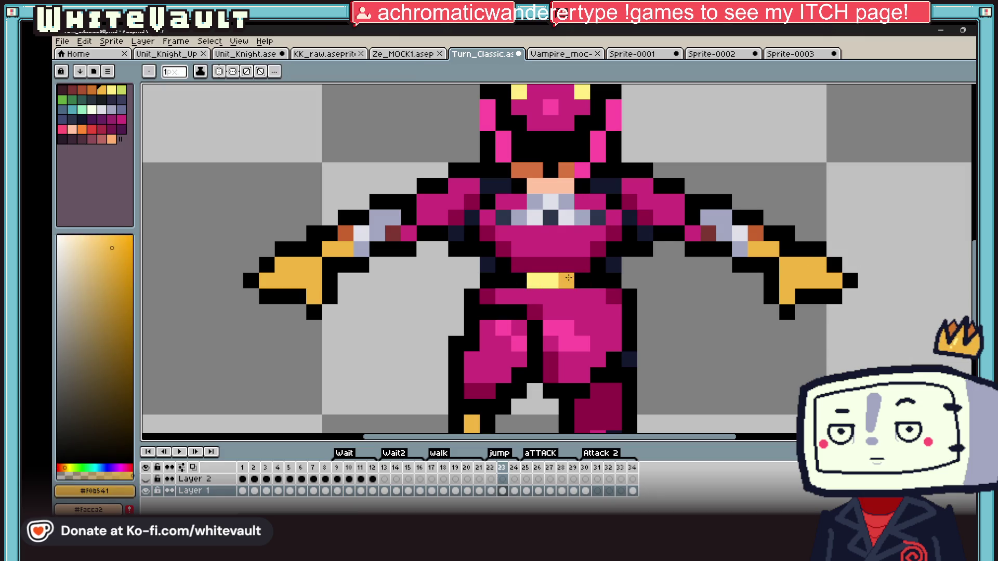
scroll(535, 277, "down", 2)
scroll(536, 277, "down", 1)
left_click(491, 491)
left_click(503, 491)
scroll(577, 273, "up", 3)
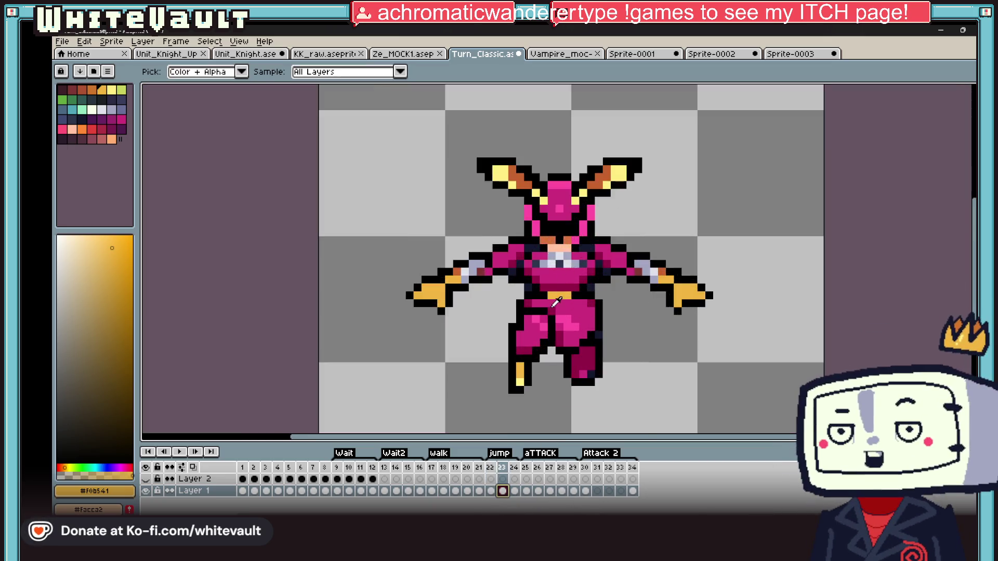
left_click(607, 274, "alt")
left_click(550, 281, "alt")
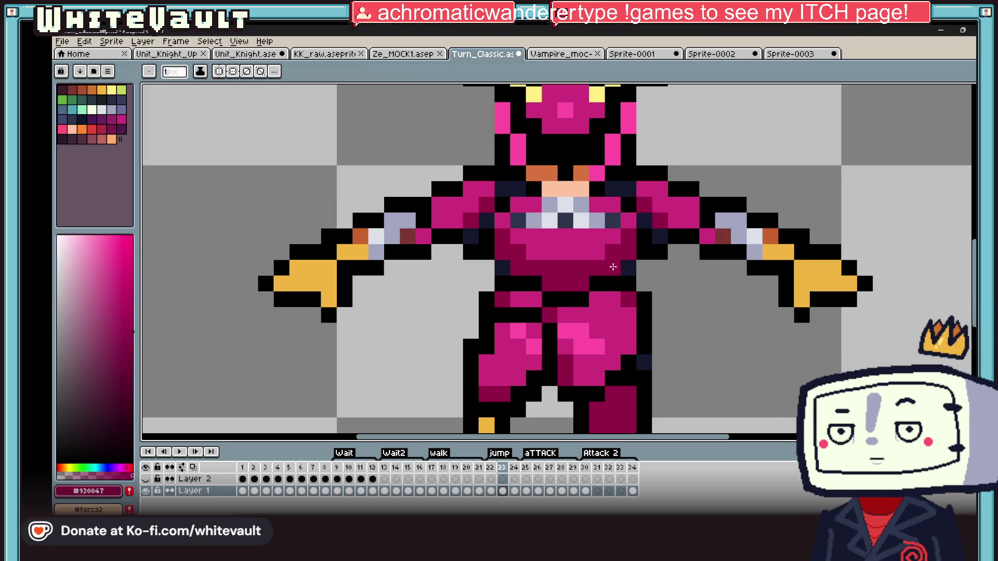
left_click(541, 275, "alt")
scroll(516, 273, "down", 5)
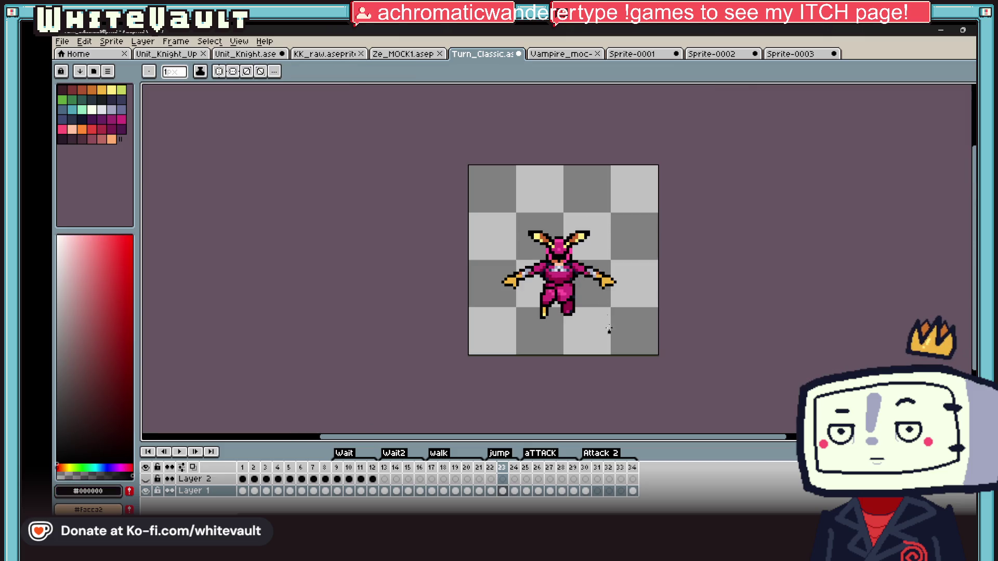
left_click(503, 491)
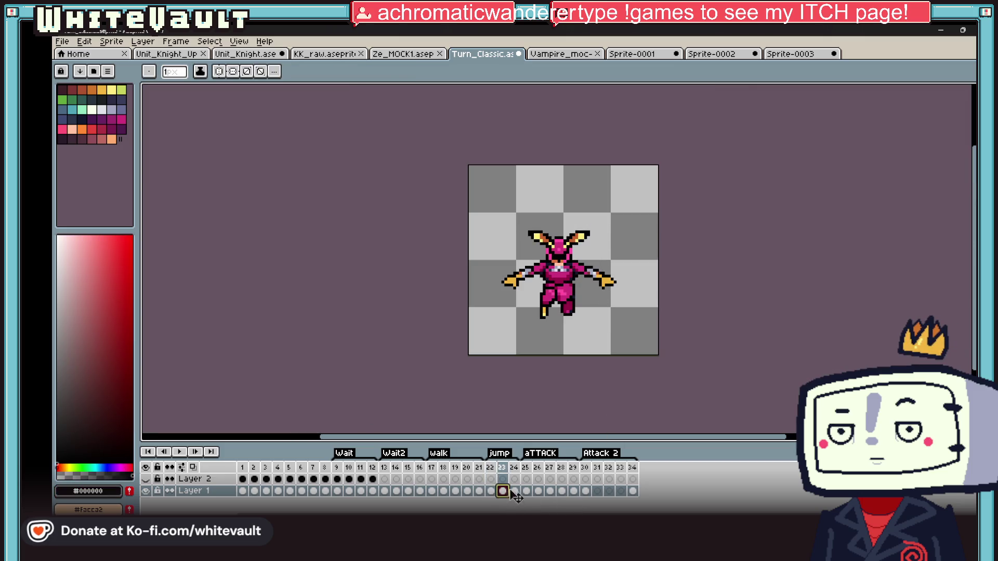
scroll(536, 279, "up", 5)
Paint a pale grey band across the chest with a dark navy dot beneath it
left_click(592, 232, "alt")
left_click_drag(585, 257, 671, 258)
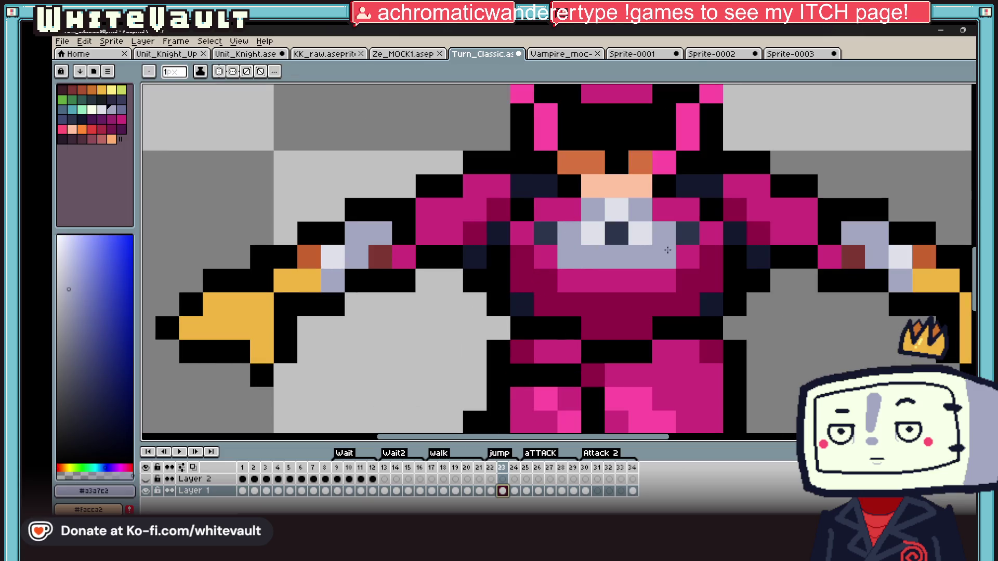
left_click(684, 232, "alt")
left_click(577, 260)
scroll(577, 260, "down", 6)
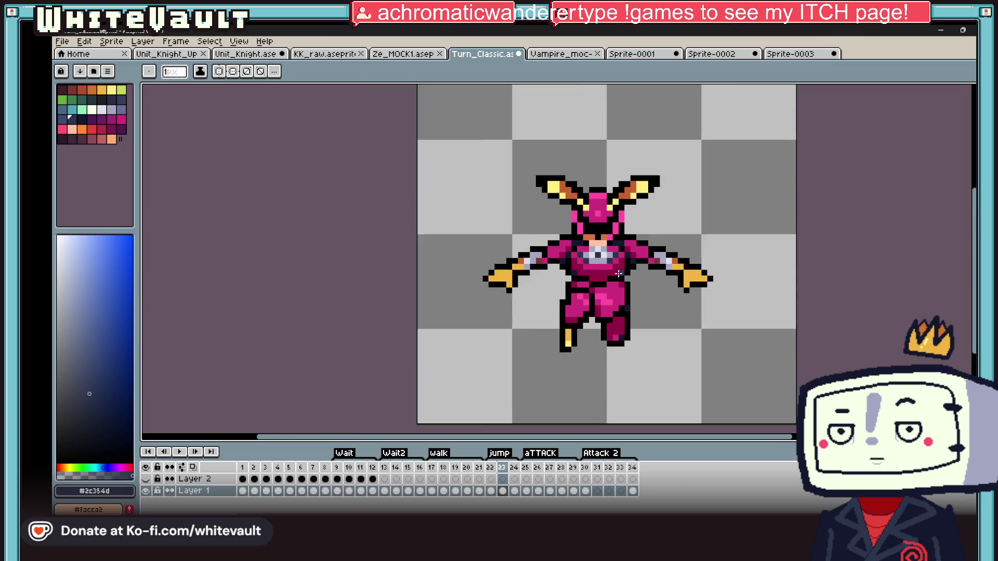
scroll(623, 272, "up", 3)
scroll(624, 271, "up", 3)
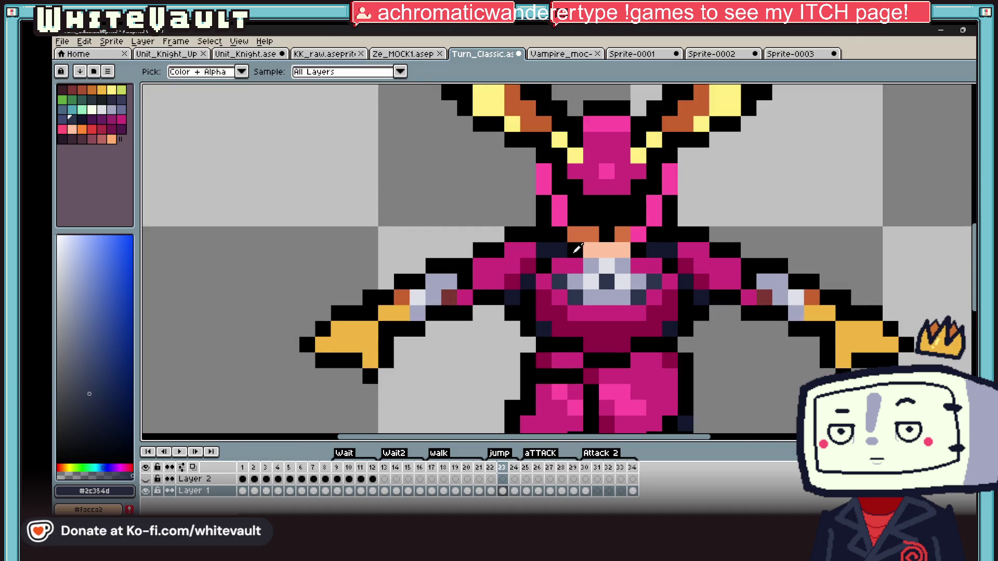
left_click(619, 265, "alt")
scroll(686, 280, "down", 4)
scroll(686, 279, "down", 2)
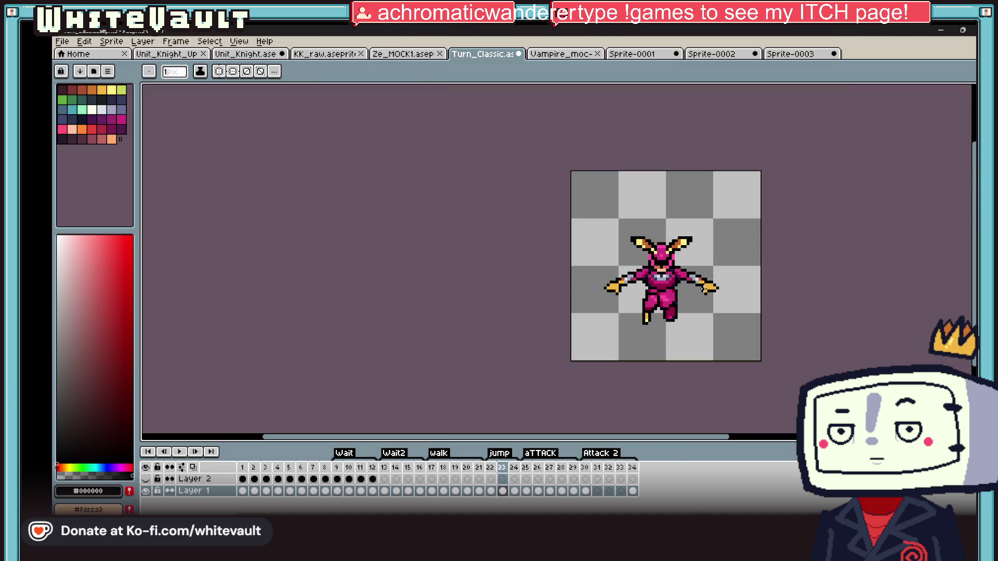
Touch up the neck and shoulders with mid pink and black after another frame-22 check
left_click(491, 492)
left_click(503, 492)
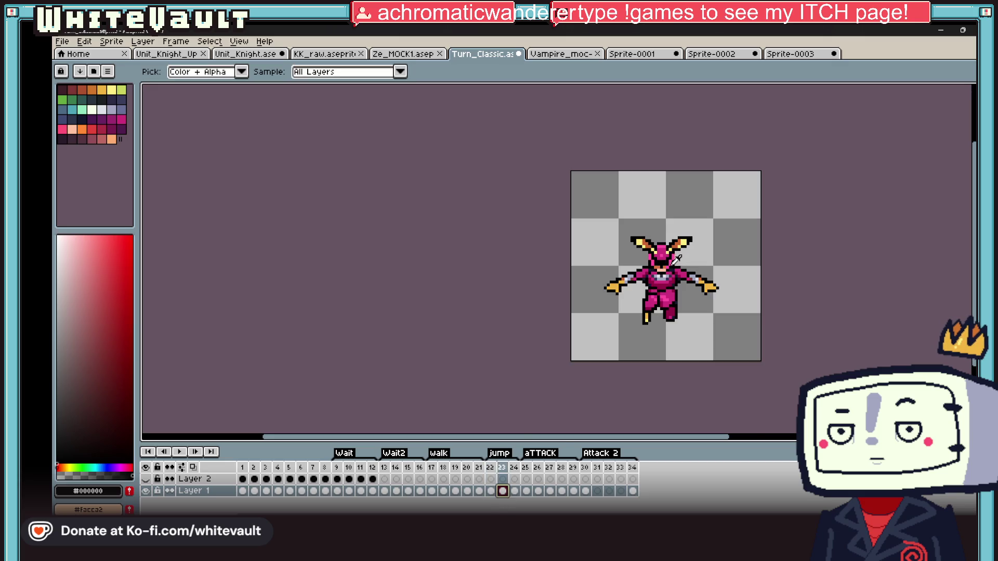
scroll(663, 273, "up", 3)
scroll(686, 279, "up", 3)
left_click(703, 280, "alt")
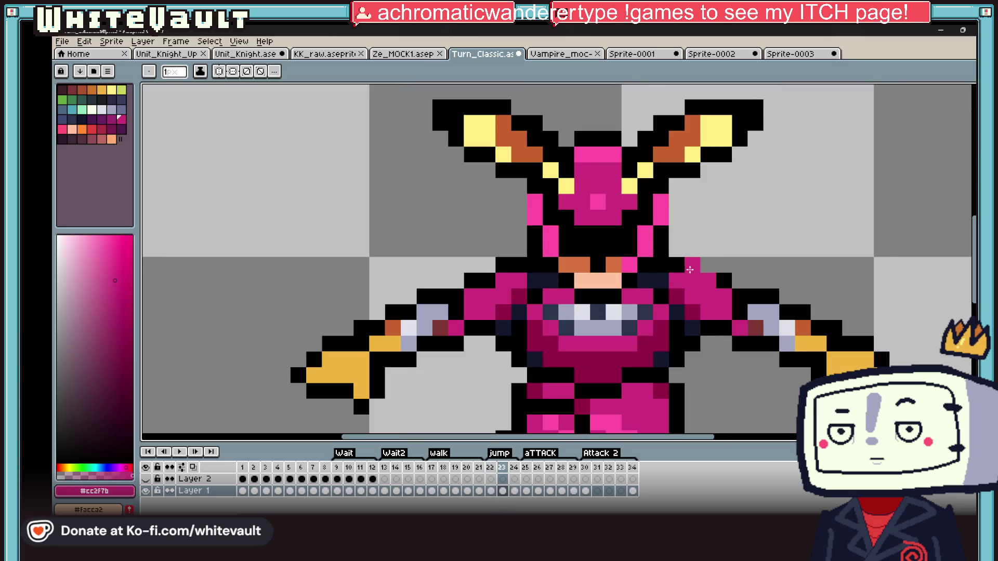
left_click(714, 262, "alt")
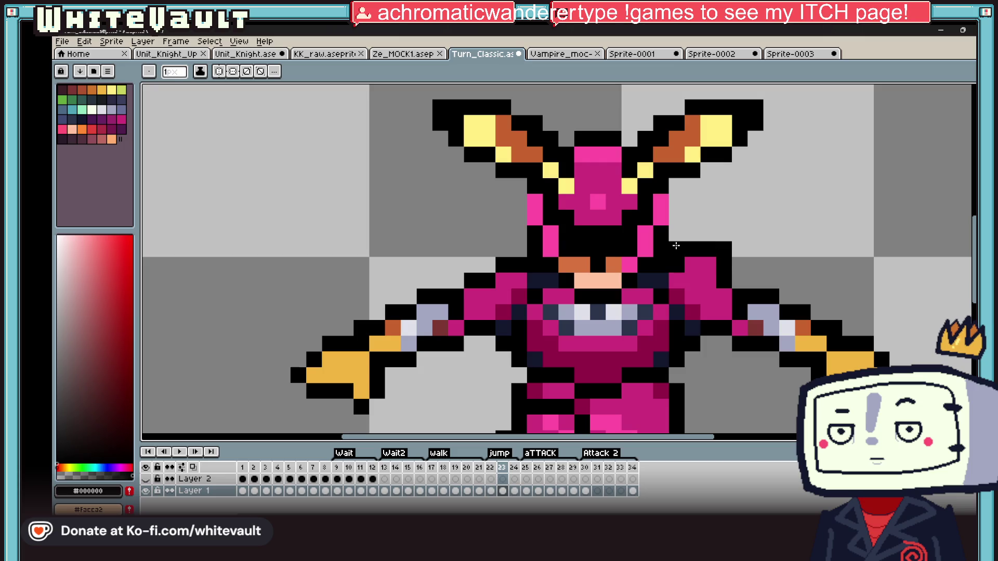
left_click(499, 280, "alt")
scroll(500, 266, "down", 4)
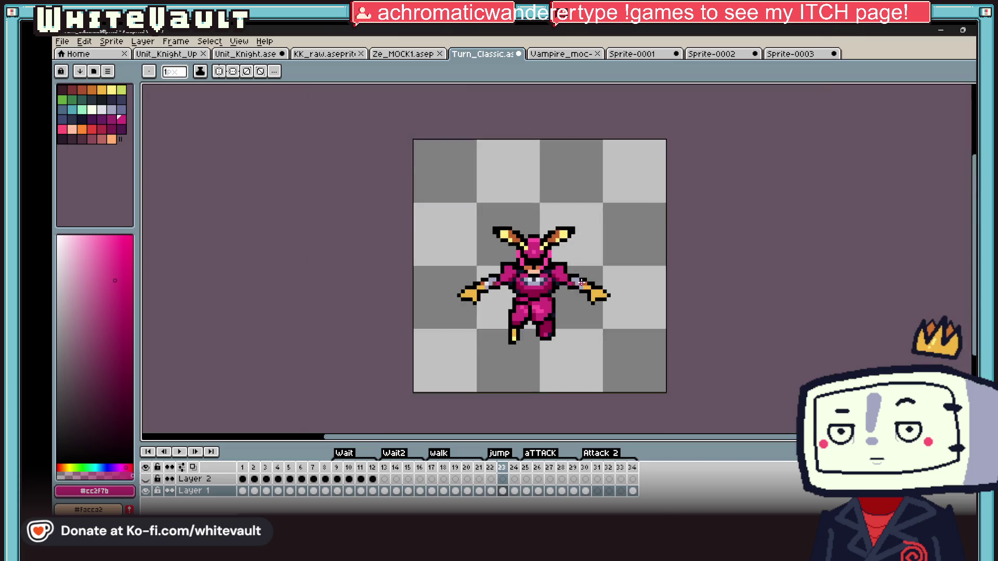
scroll(607, 293, "down", 2)
Insert four new frames after frame 23 to reach 38 frames, then play the animation
left_click(514, 491)
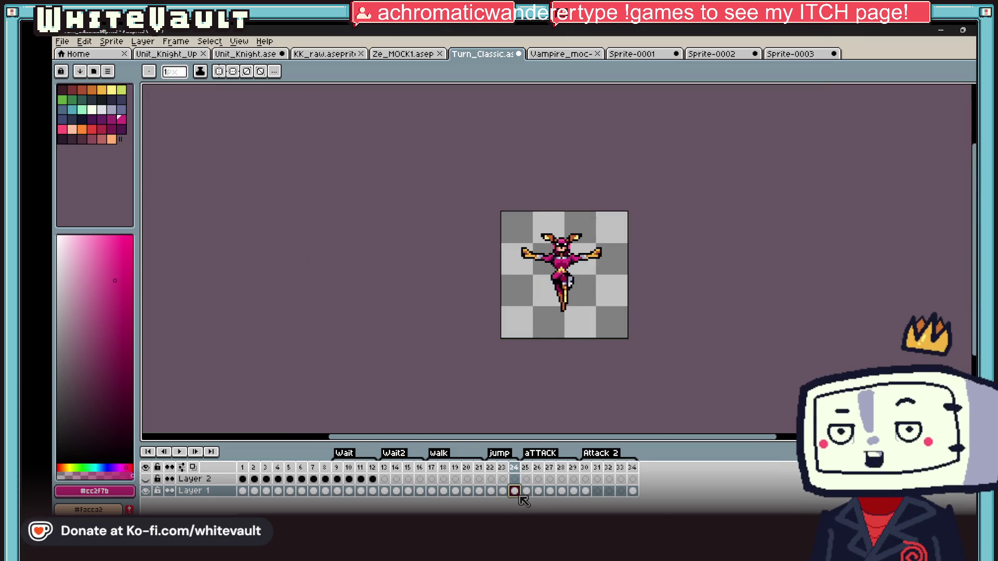
left_click(503, 492)
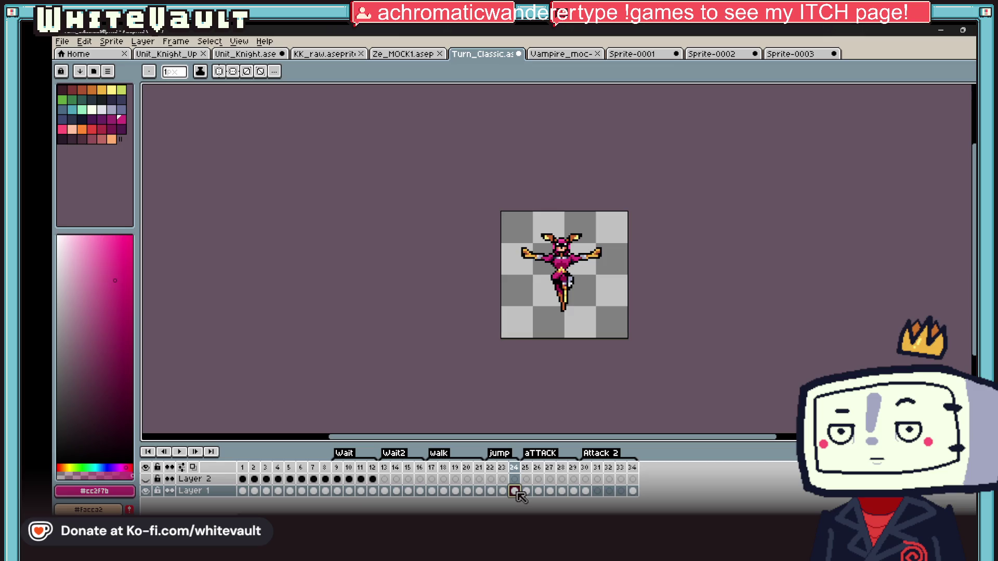
right_click(511, 490)
left_click(545, 464)
right_click(527, 490)
left_click(562, 466)
right_click(545, 489)
left_click(577, 467)
right_click(563, 490)
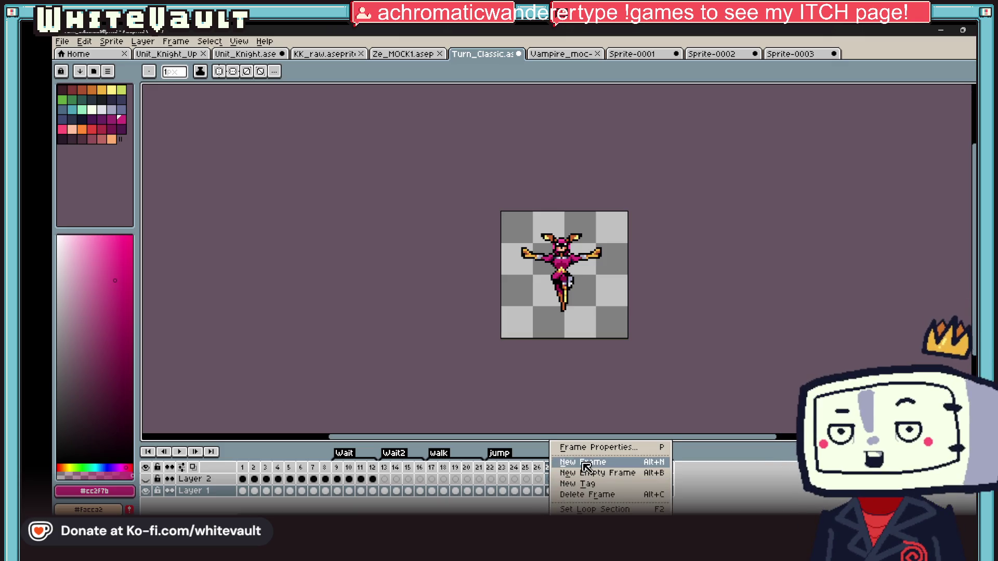
left_click(594, 466)
left_click(186, 453)
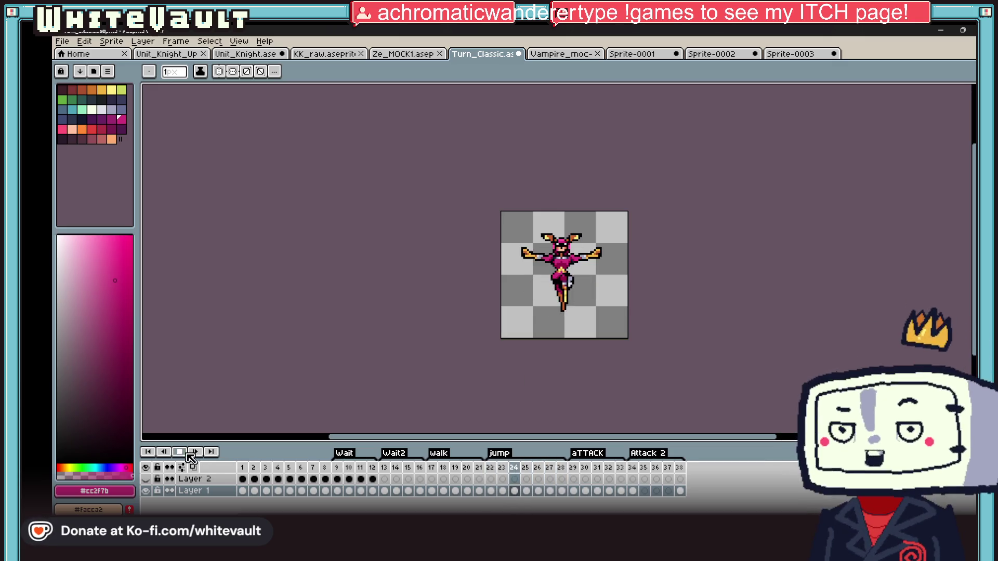
scroll(576, 227, "up", 2)
scroll(592, 273, "up", 2)
scroll(600, 285, "up", 2)
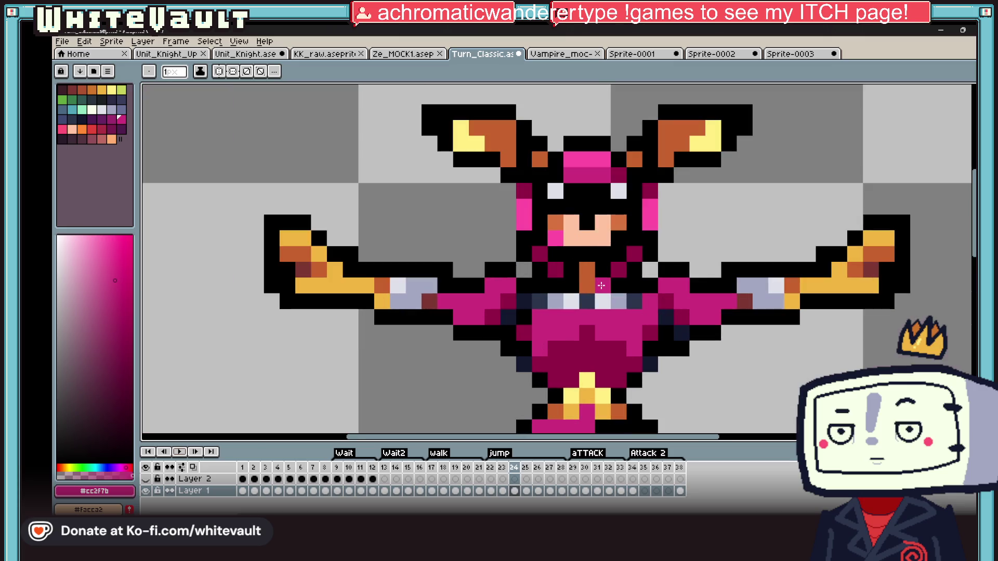
Sample pink, dark magenta and outline black from the sprite and settle on frame 23
left_click(515, 491)
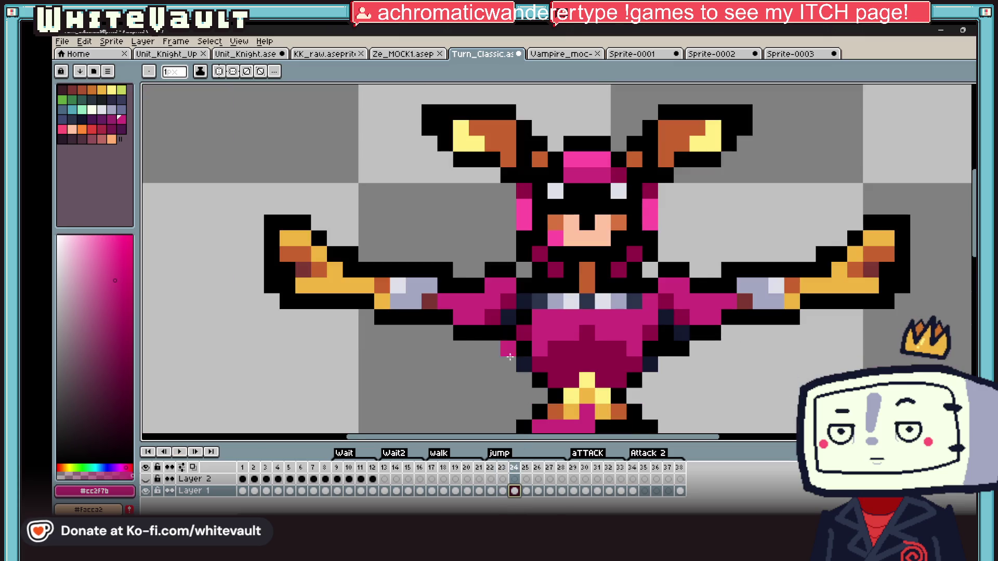
left_click(550, 270, "alt")
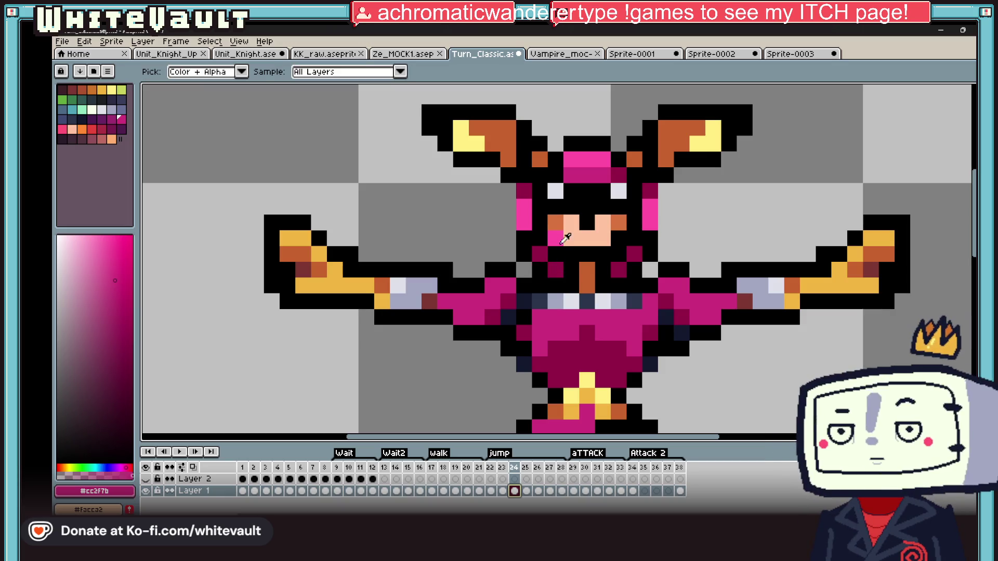
left_click(620, 240, "alt")
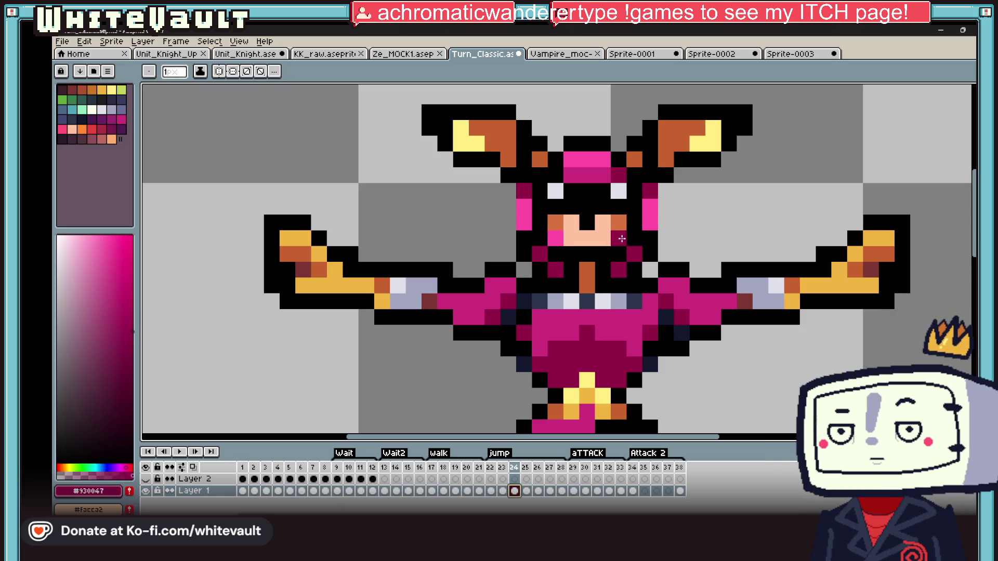
scroll(555, 238, "down", 5)
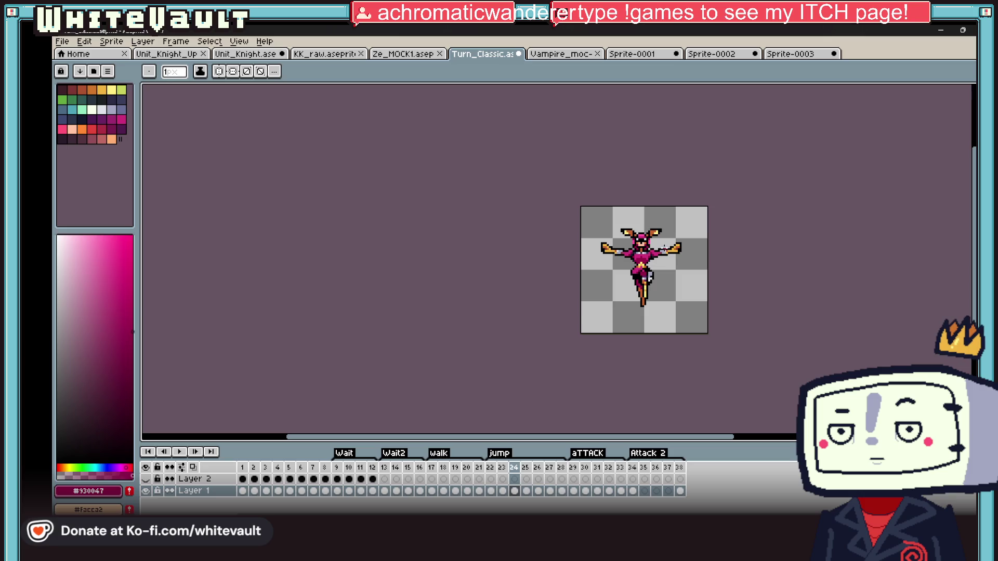
scroll(647, 273, "up", 2)
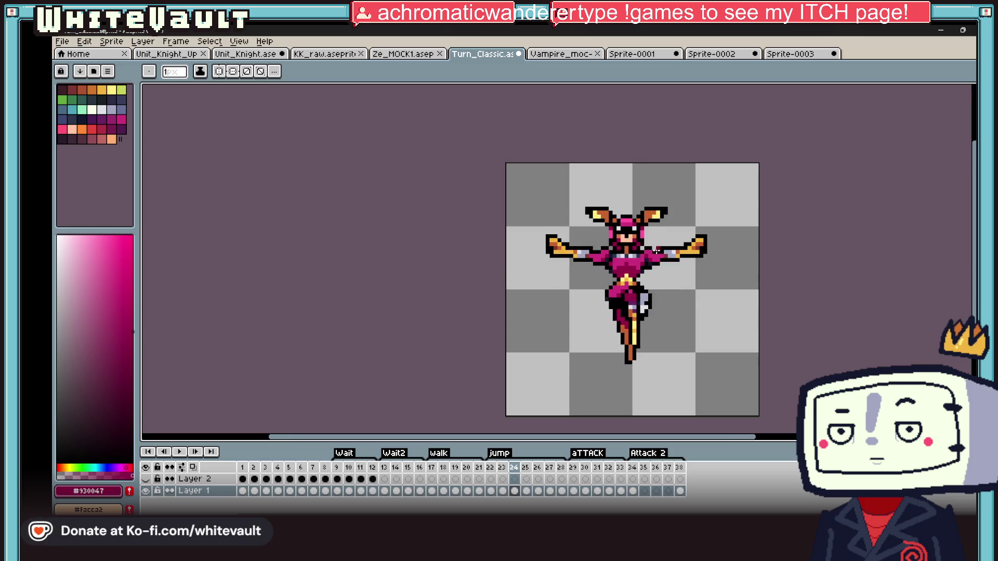
left_click(503, 491)
left_click(491, 492)
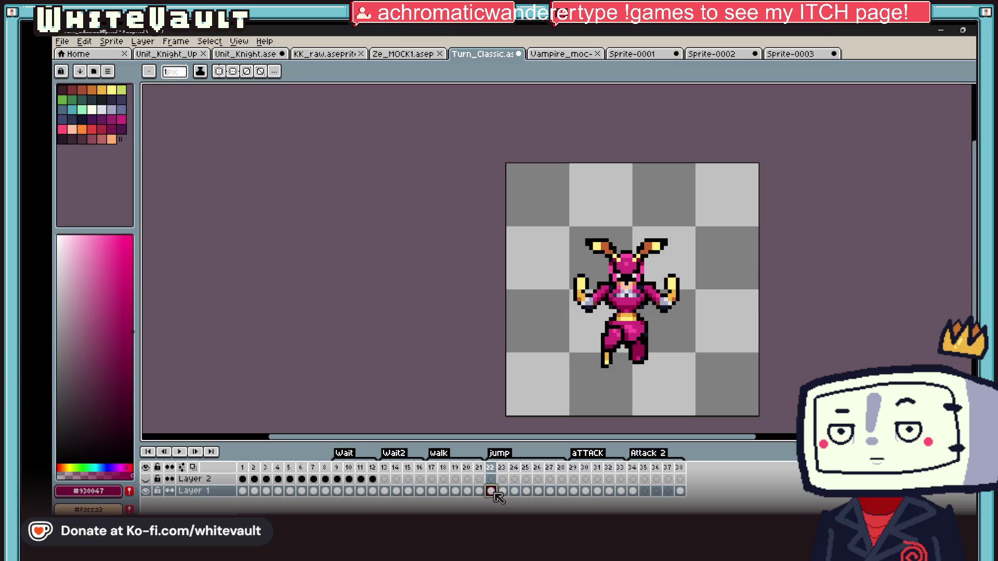
left_click(505, 491)
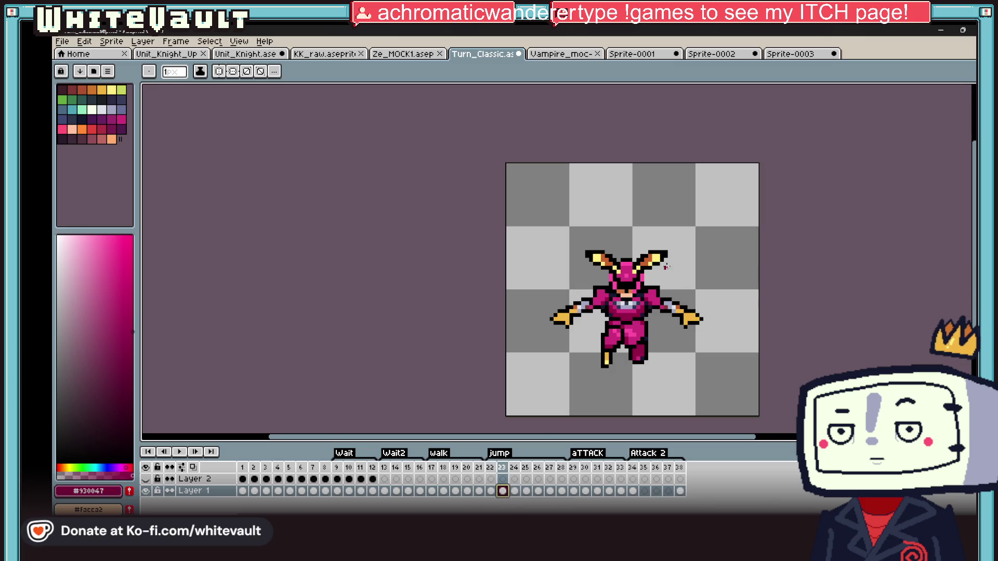
scroll(669, 266, "up", 5)
left_click(686, 219, "alt")
Turn the right horn's yellow pixels brown and rework its black outline top and bottom
left_click_drag(675, 219, 593, 213)
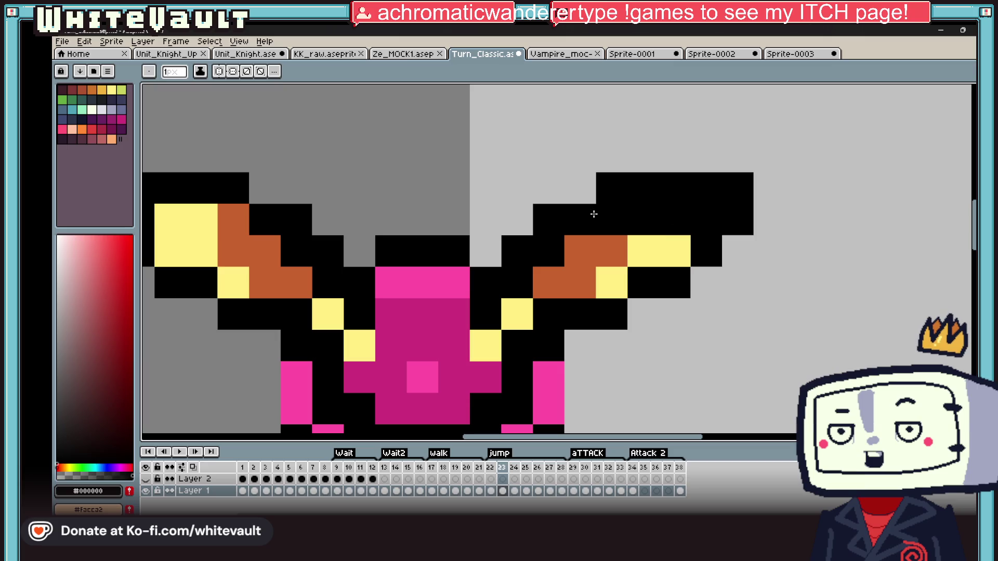
left_click(593, 249, "alt")
left_click_drag(674, 248, 640, 251)
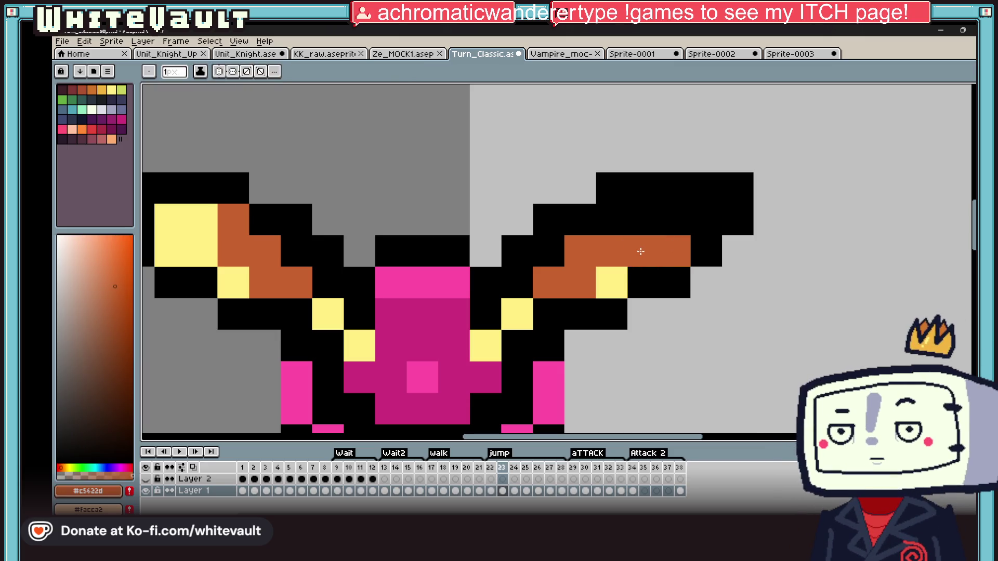
left_click(659, 219, "alt")
left_click_drag(740, 188, 616, 189)
left_click(644, 315)
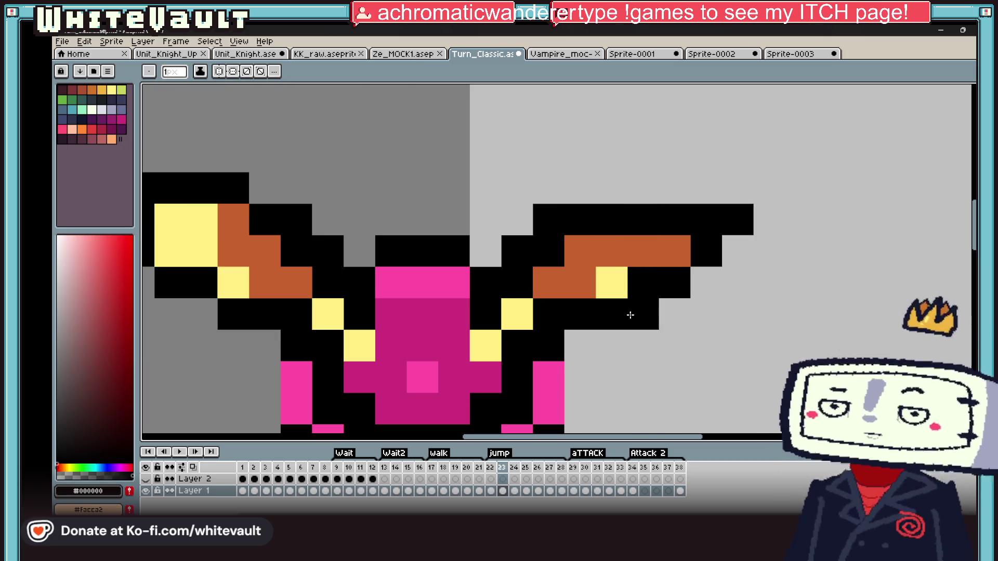
left_click_drag(670, 315, 705, 281)
left_click(593, 258, "alt")
left_click(618, 275)
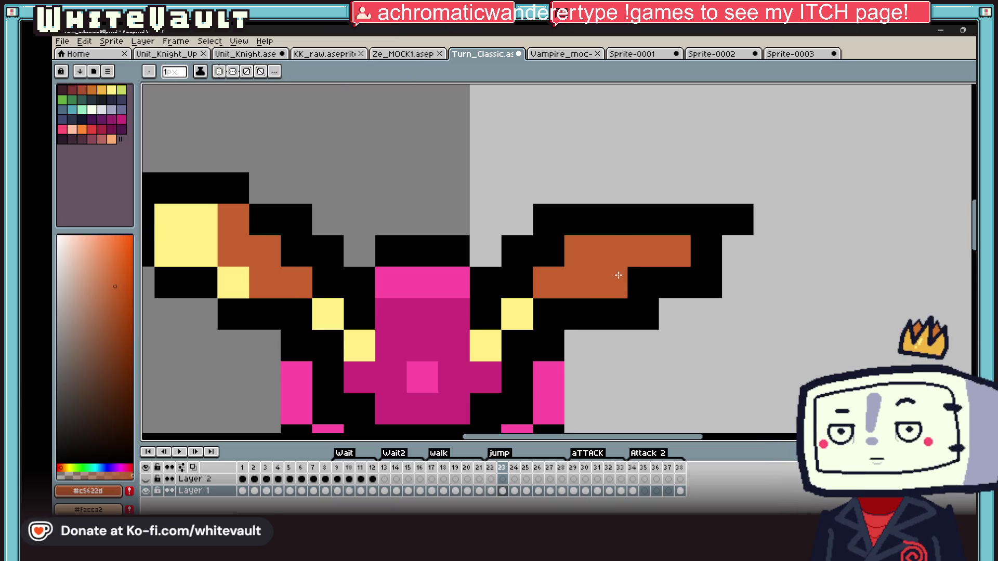
scroll(618, 276, "down", 4)
Delete the left horn and replace it with a horizontally flipped copy of the right horn
key("m")
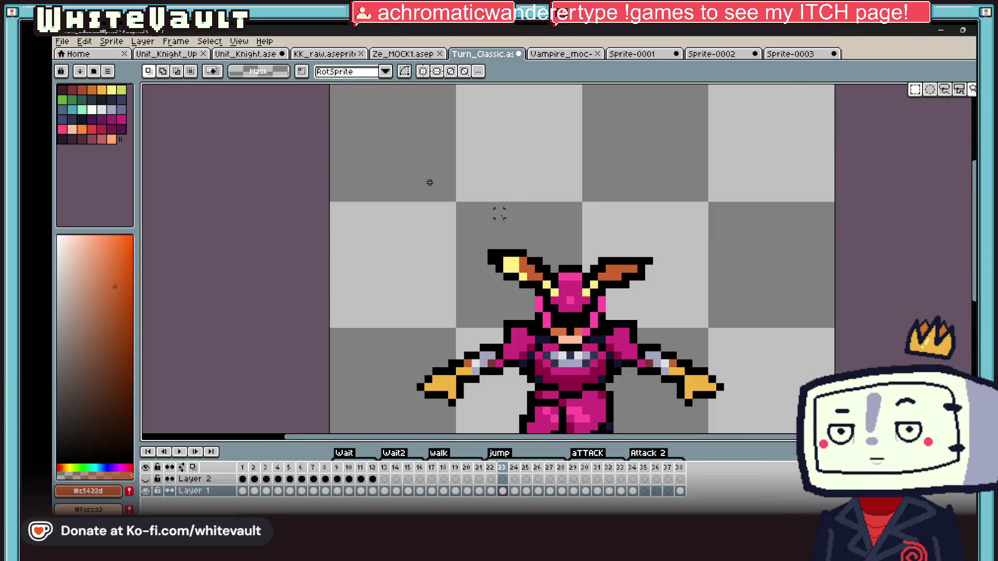
scroll(428, 183, "up", 2)
left_click_drag(396, 191, 553, 337)
key("Delete")
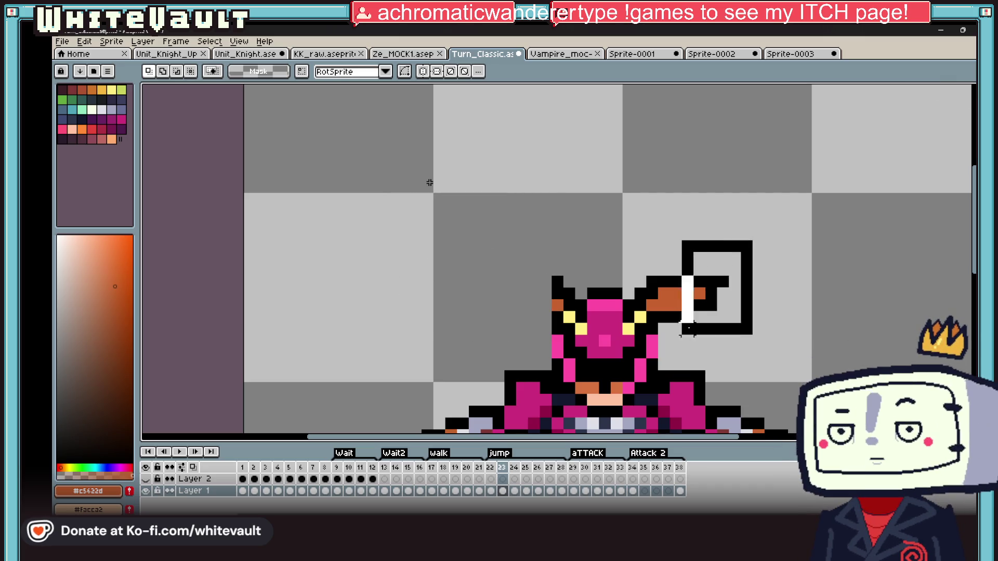
left_click_drag(755, 238, 643, 337)
key("ctrl+c")
key("ctrl+v")
key("shift+h")
left_click_drag(701, 312, 525, 341)
key("ctrl+d")
scroll(429, 183, "down", 3)
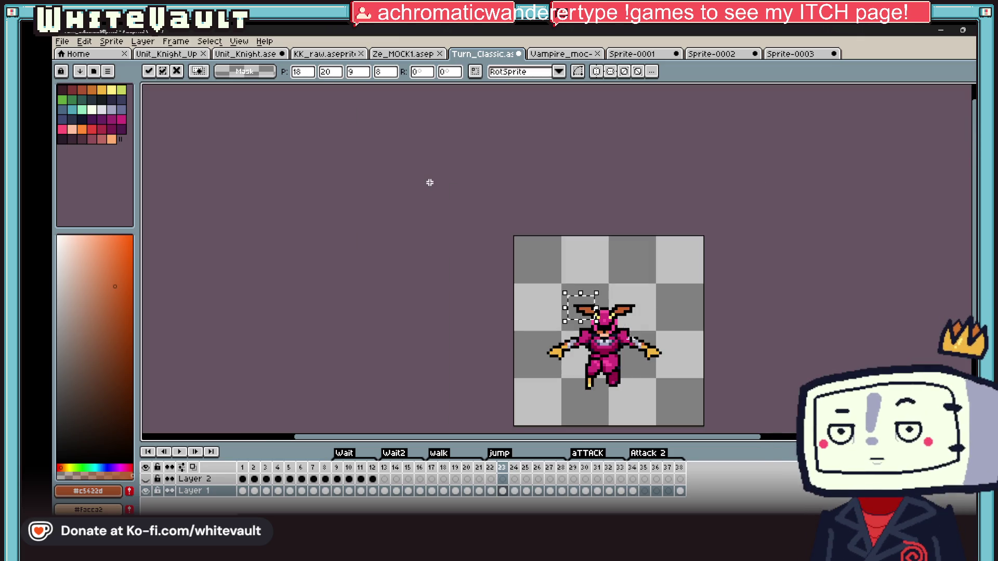
scroll(430, 183, "up", 2)
scroll(429, 183, "up", 2)
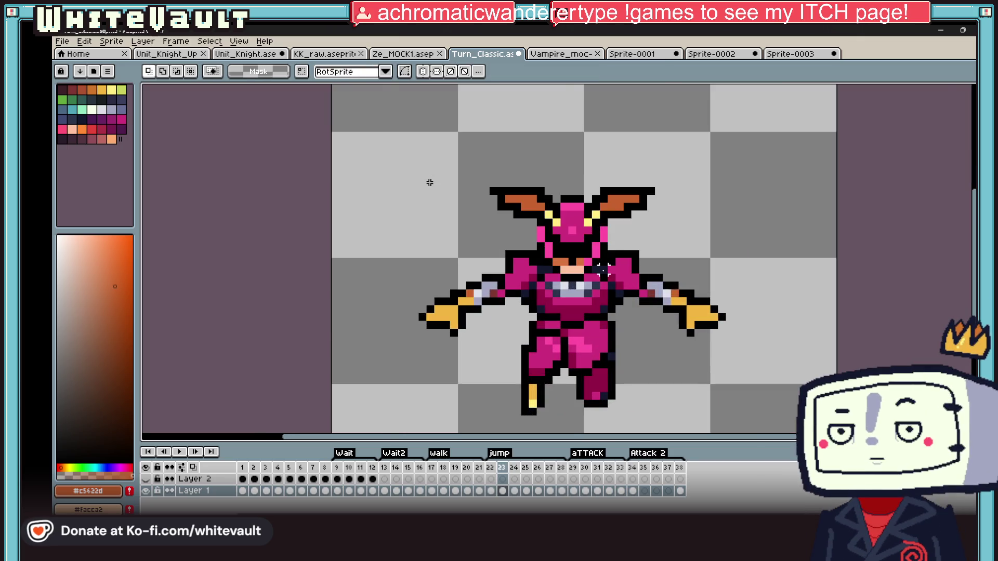
scroll(498, 234, "up", 2)
Sample the body pink with the eyedropper for further pencil work
key("i")
left_click(574, 252)
key("b")
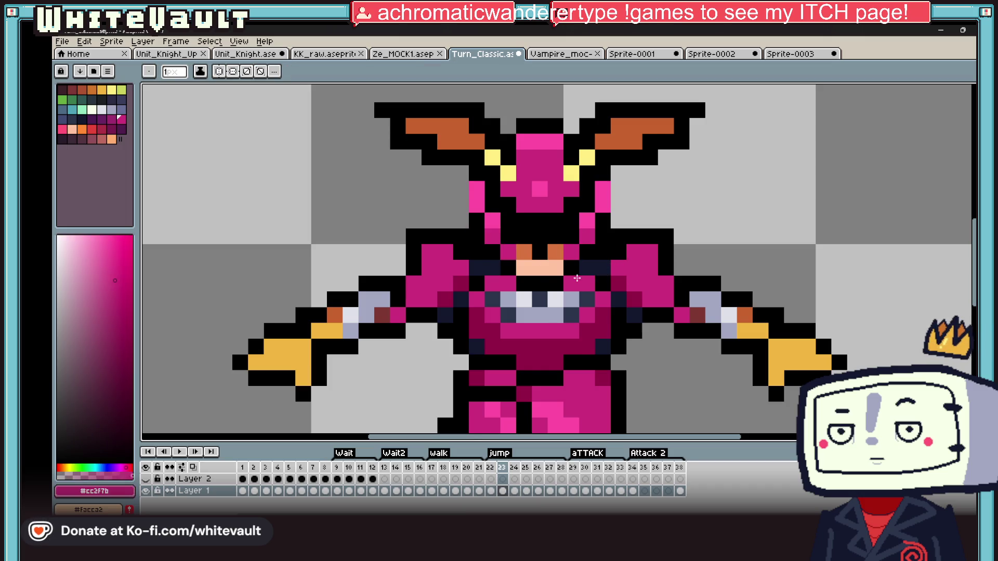
scroll(576, 278, "down", 4)
scroll(601, 288, "down", 1)
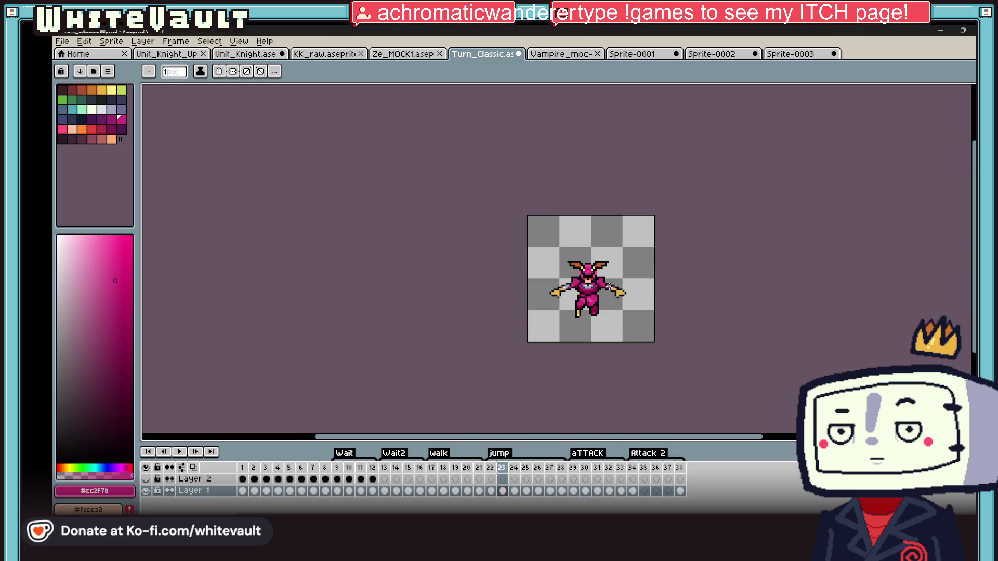
scroll(612, 293, "up", 2)
scroll(604, 290, "up", 3)
scroll(593, 273, "up", 2)
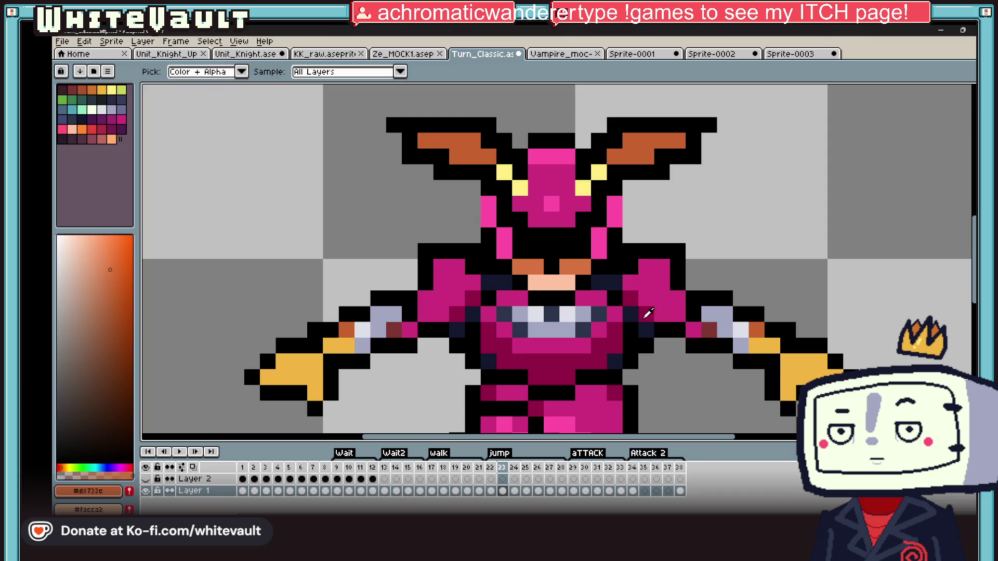
Play the animation, stop on frame 24, and replay it to review the new horns
left_click(593, 257, "alt")
left_click(503, 243, "alt")
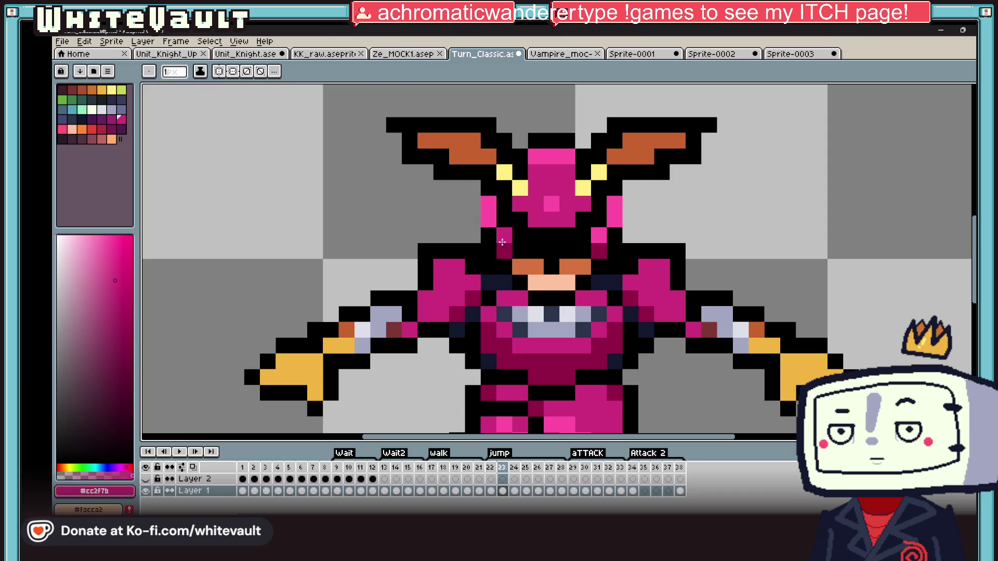
scroll(599, 235, "down", 3)
scroll(623, 266, "down", 2)
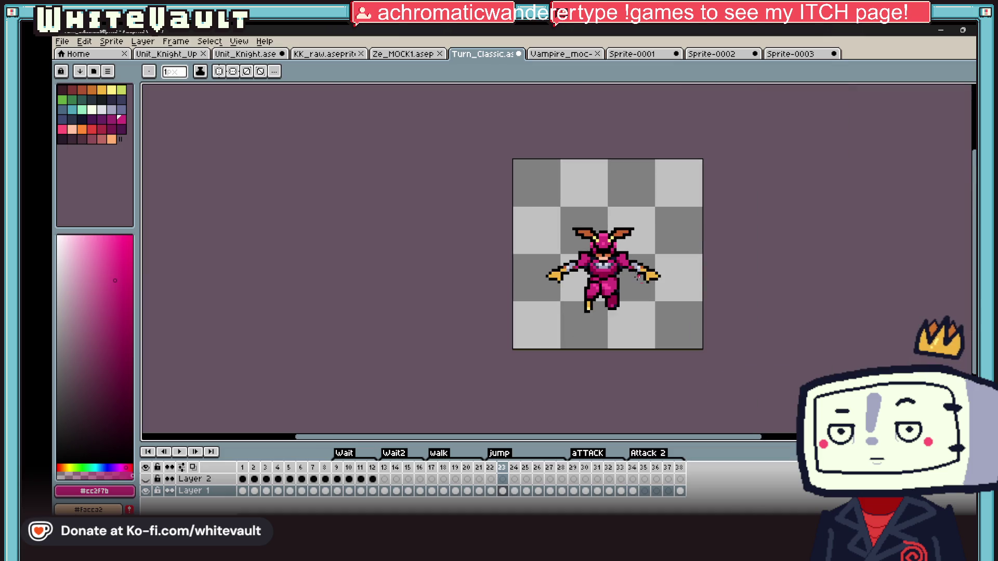
left_click(179, 452)
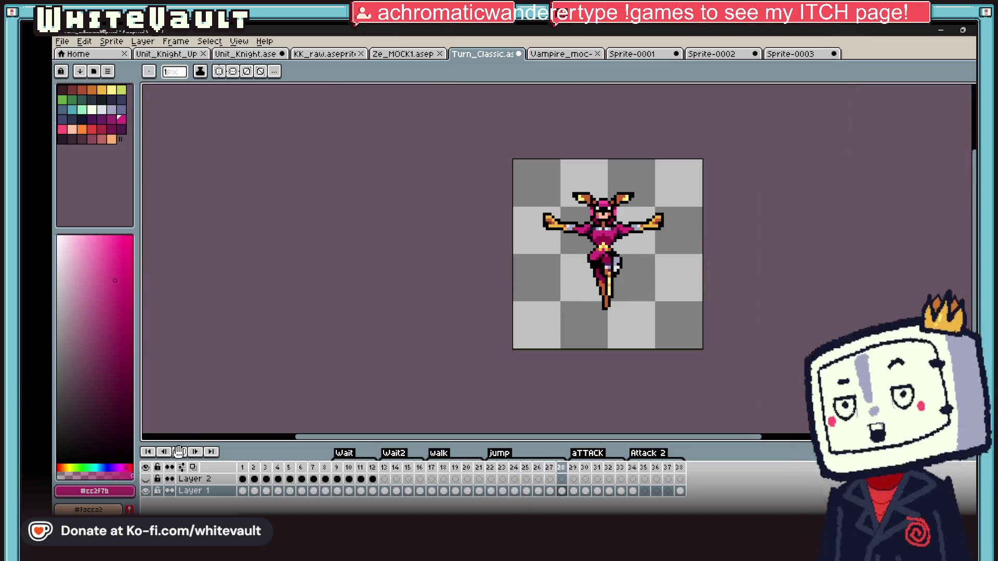
left_click(521, 491)
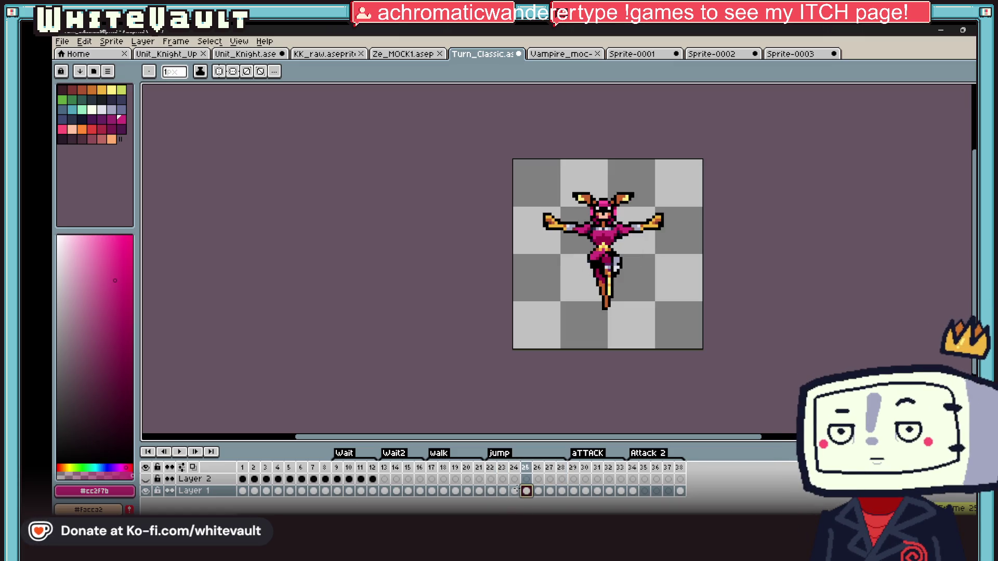
left_click(176, 453)
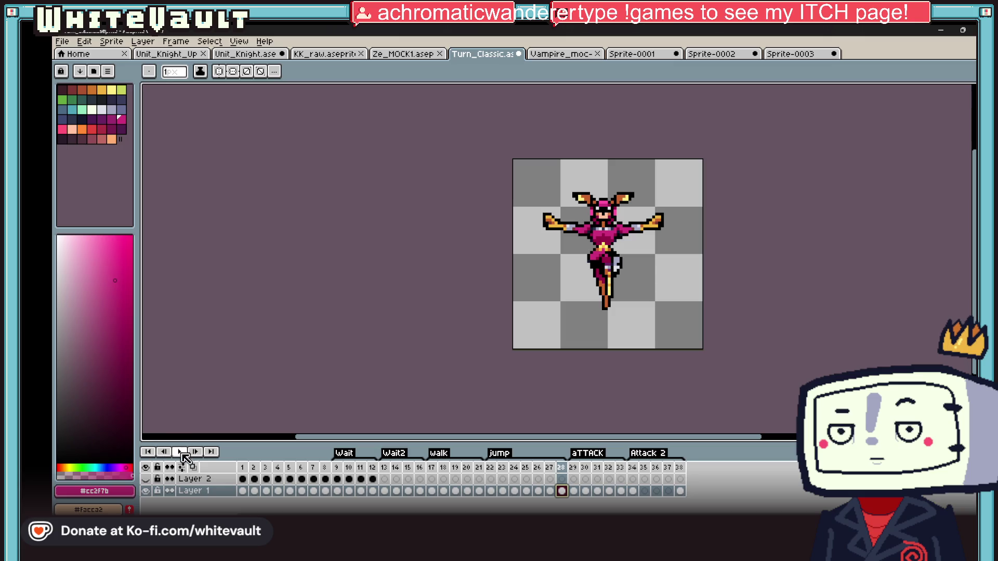
scroll(703, 347, "down", 1)
scroll(703, 347, "down", 1)
scroll(704, 348, "up", 1)
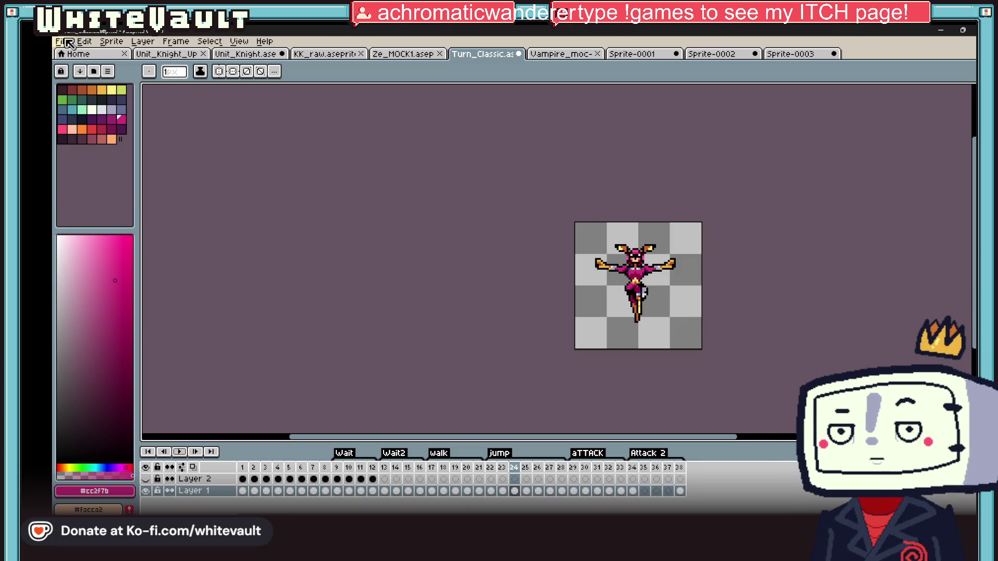
Save the sprite file and switch to the KK_raw sprite sheet
left_click(62, 42)
left_click(96, 91)
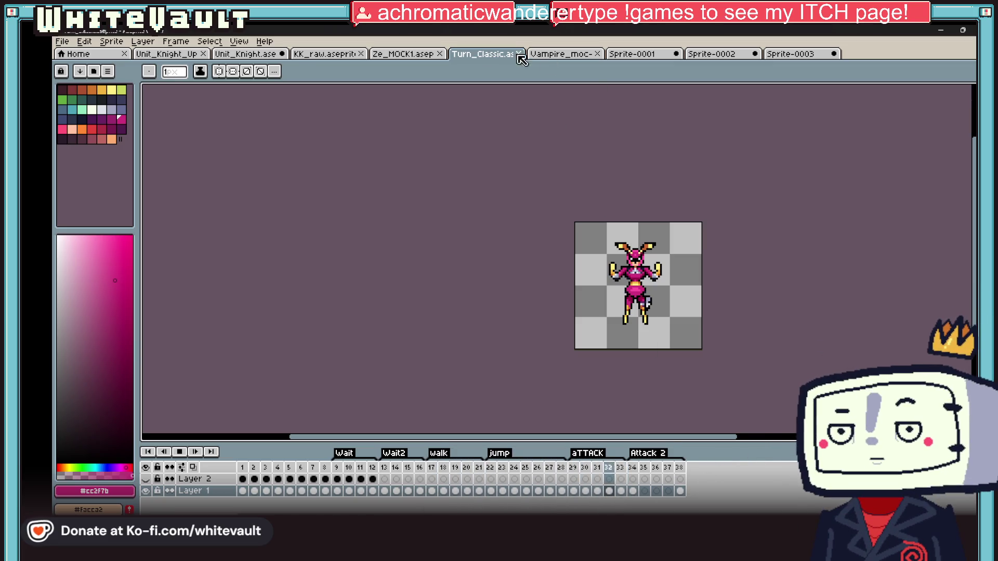
left_click(319, 54)
scroll(546, 257, "down", 3)
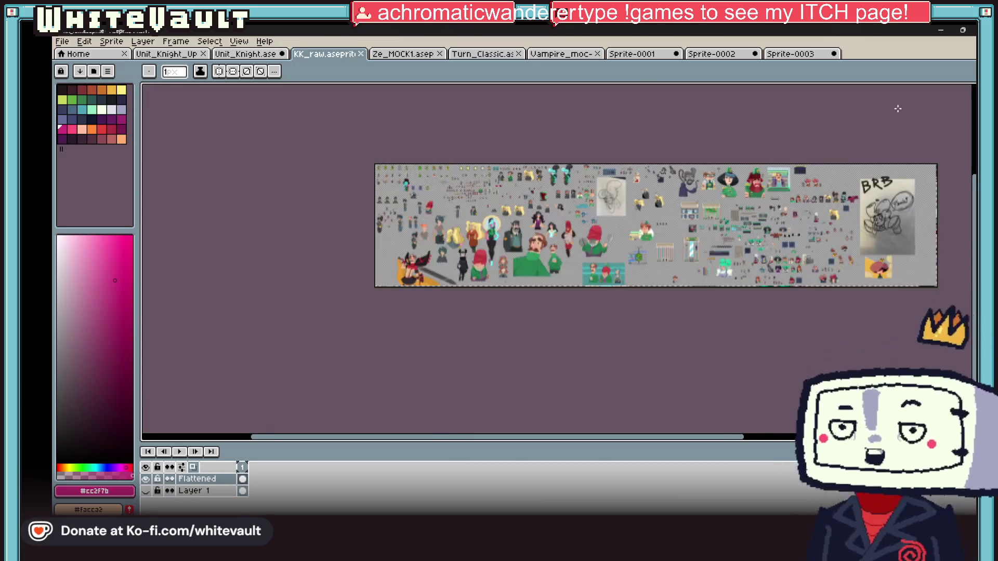
scroll(924, 232, "up", 3)
scroll(924, 232, "up", 1)
scroll(924, 233, "up", 1)
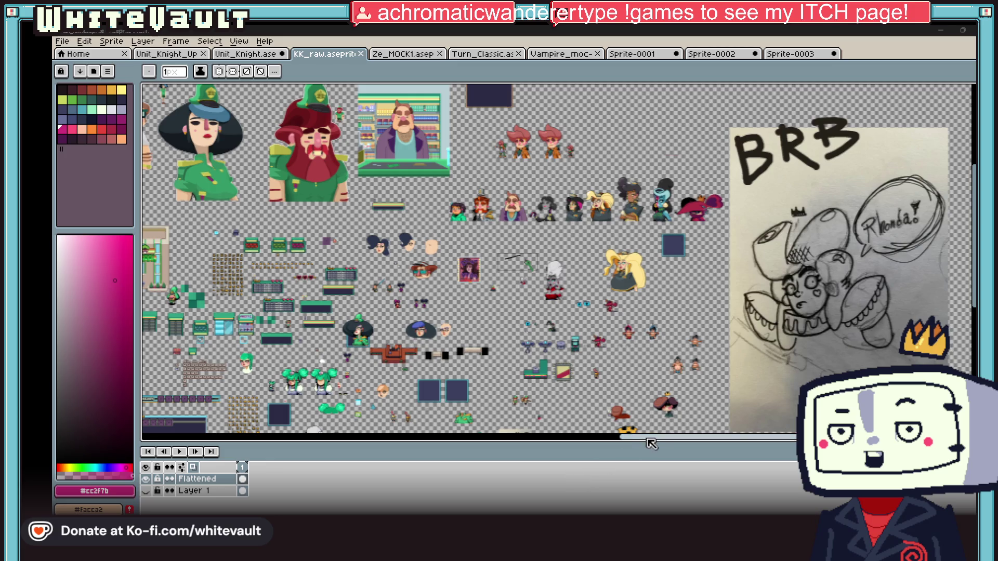
scroll(651, 312, "up", 2)
scroll(579, 234, "up", 1)
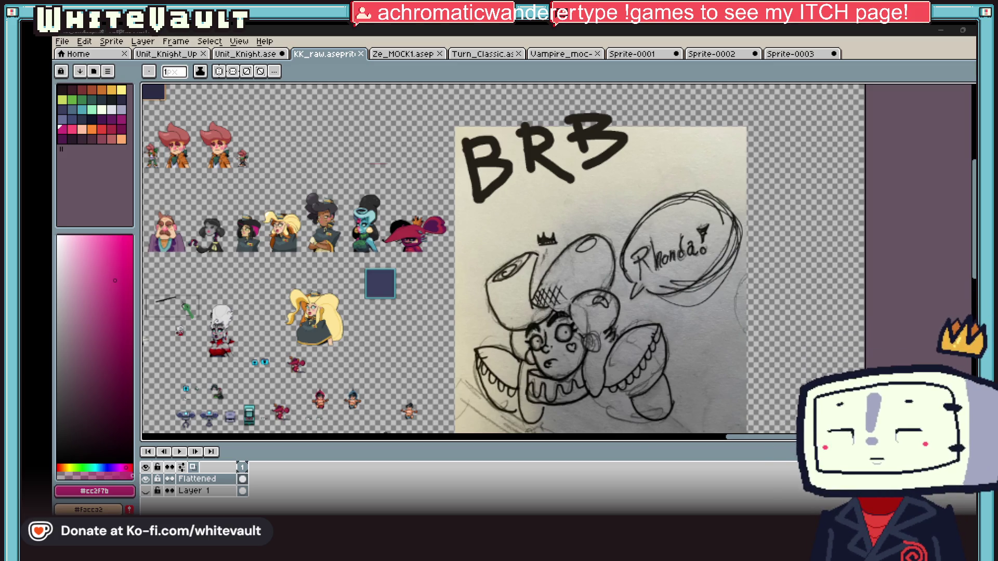
Bring up the File commands over the KK_raw sheet to start a new sprite
left_click(62, 41)
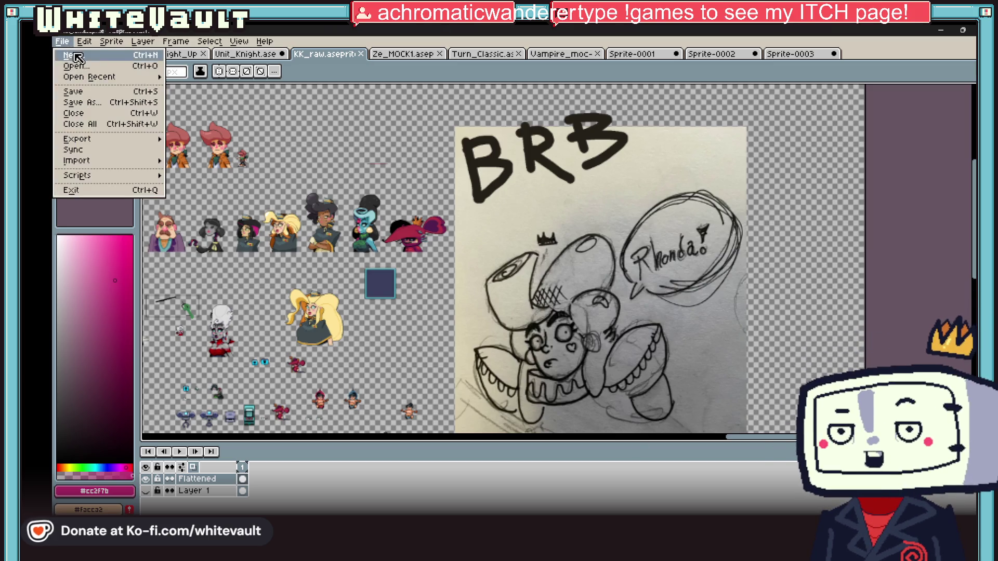
Create a new sprite, paste the dumplings photo into it, and go to Sprite-0002's hero photo
left_click(505, 374)
key("ctrl+v")
scroll(562, 288, "down", 3)
scroll(663, 281, "down", 2)
scroll(429, 183, "down", 1)
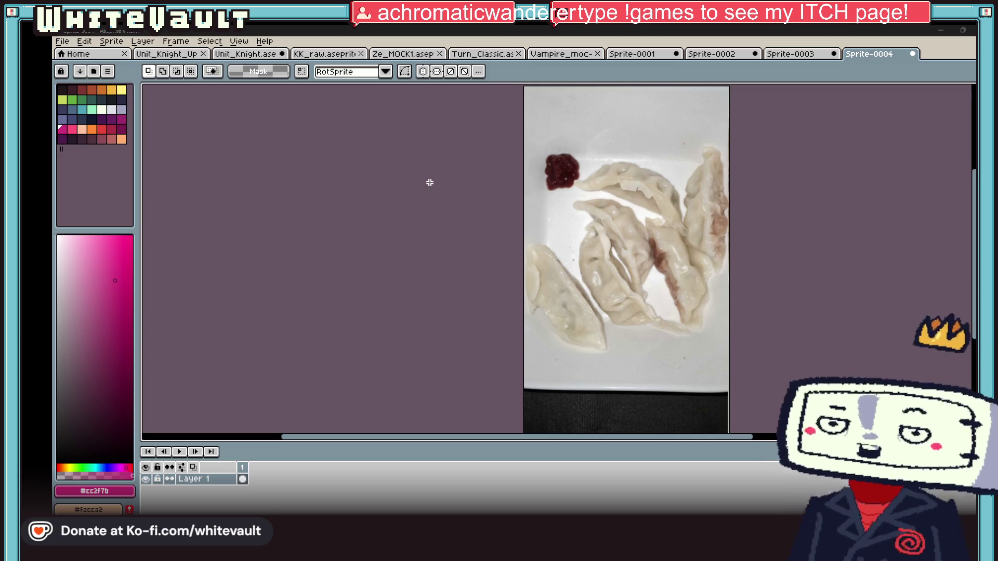
left_click(800, 53)
left_click(717, 53)
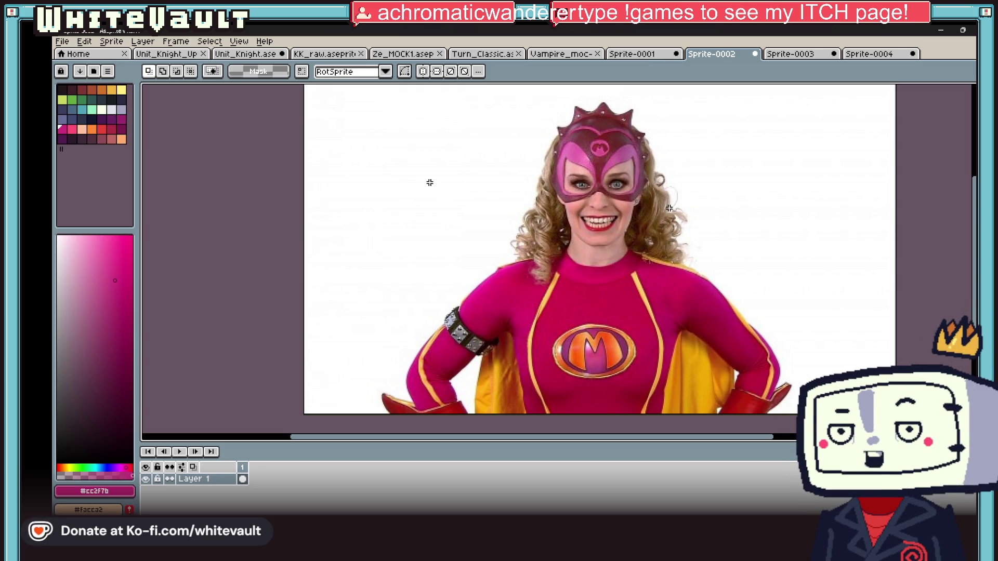
Pick blue, draw and undo a test stroke, then bring up Layer 1's options
key("i")
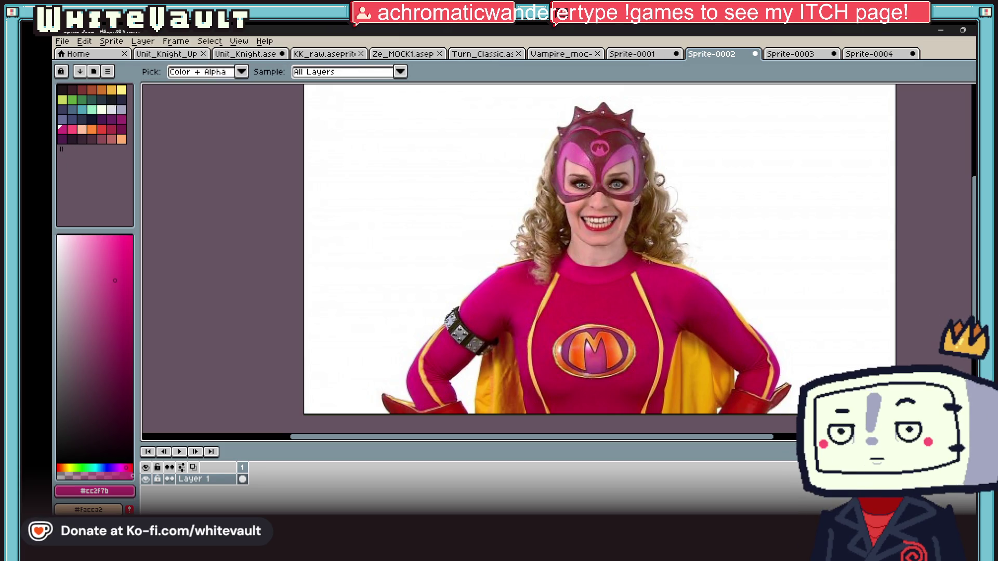
left_click(111, 97)
key("b")
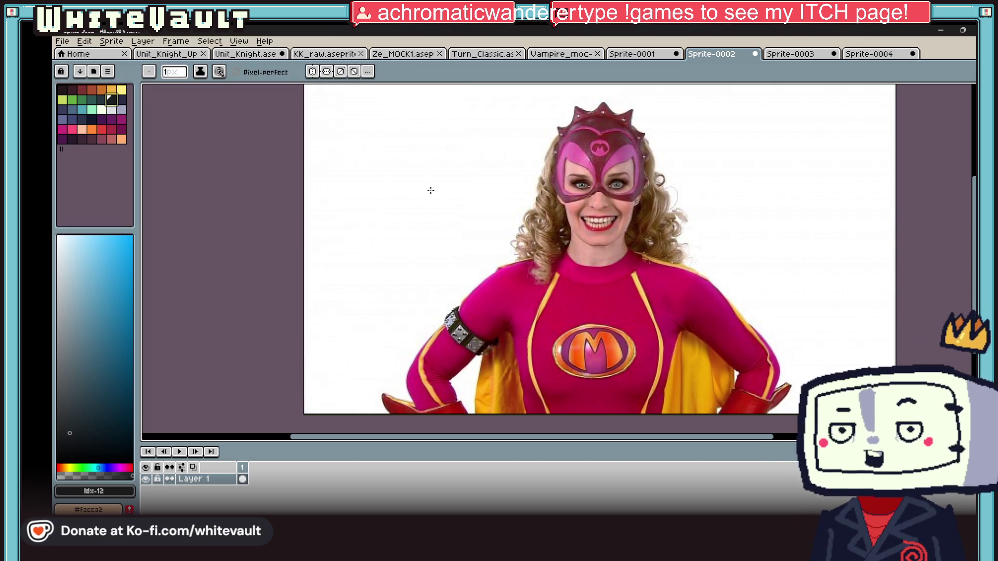
left_click_drag(409, 149, 437, 219)
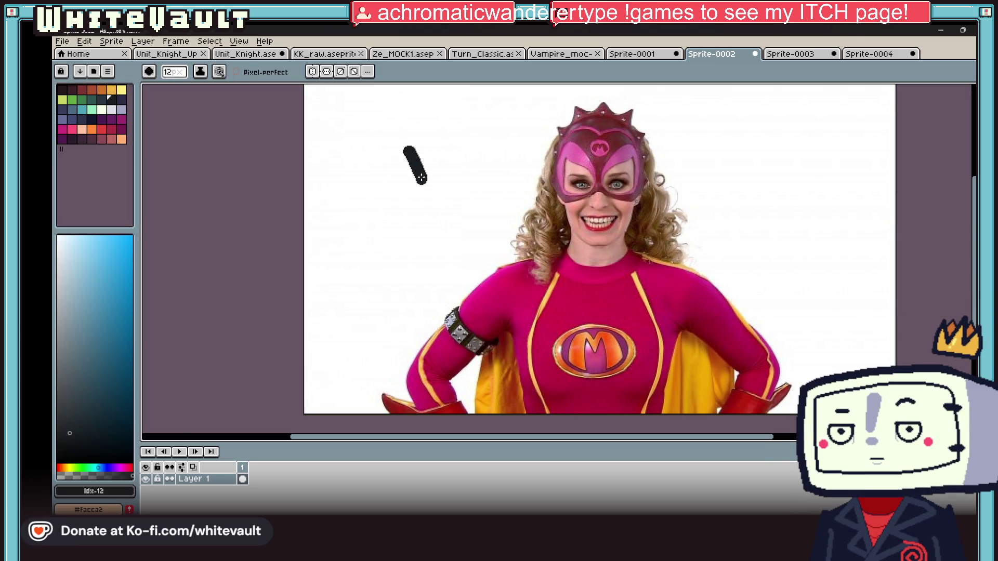
key("ctrl+z")
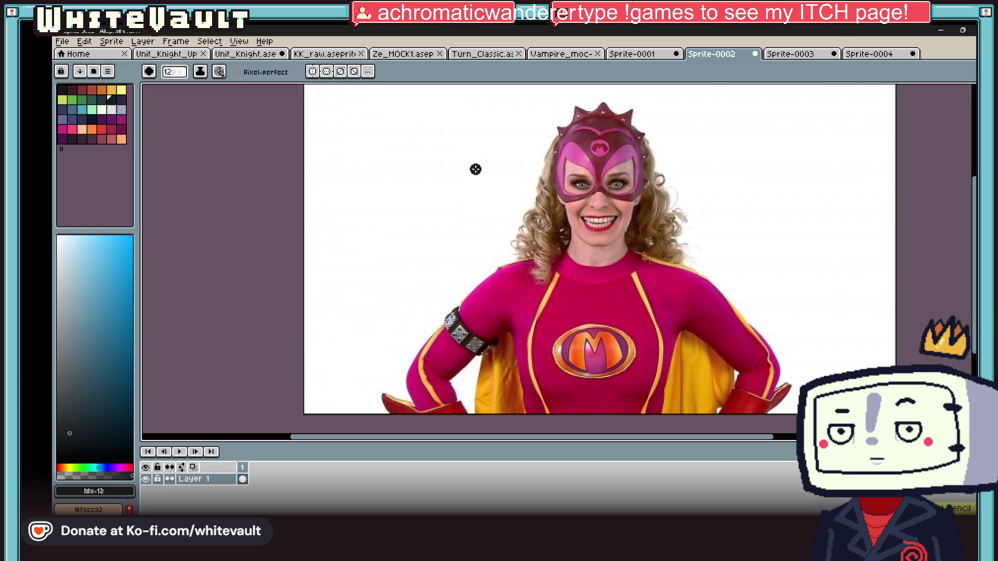
right_click(216, 485)
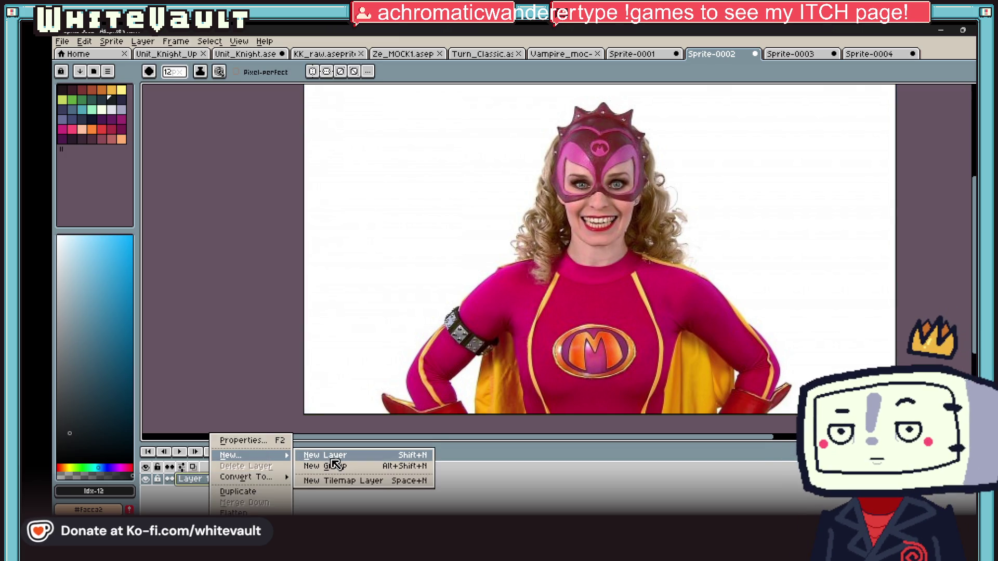
Add a new layer above Layer 1 and draw a speech bubble outline beside the hero's head
left_click(320, 460)
key("b")
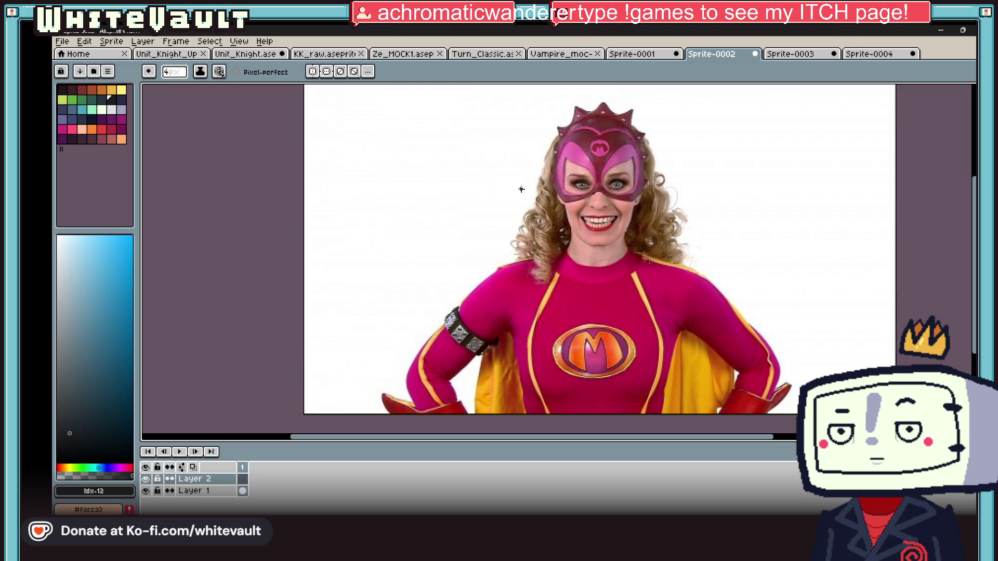
mouse_move(522, 189)
left_mouse_down()
mouse_move(431, 194)
mouse_move(366, 140)
mouse_move(468, 90)
mouse_move(521, 188)
left_mouse_up()
Letter BRB inside the speech bubble
left_click_drag(388, 117, 388, 153)
left_click_drag(388, 116, 405, 124)
mouse_move(405, 125)
left_mouse_down()
mouse_move(390, 133)
mouse_move(407, 149)
mouse_move(390, 151)
left_mouse_up()
mouse_move(426, 117)
left_mouse_down()
mouse_move(428, 143)
mouse_move(433, 131)
left_mouse_up()
left_click_drag(430, 131, 452, 146)
mouse_move(451, 109)
left_mouse_down()
mouse_move(462, 125)
mouse_move(454, 147)
left_mouse_up()
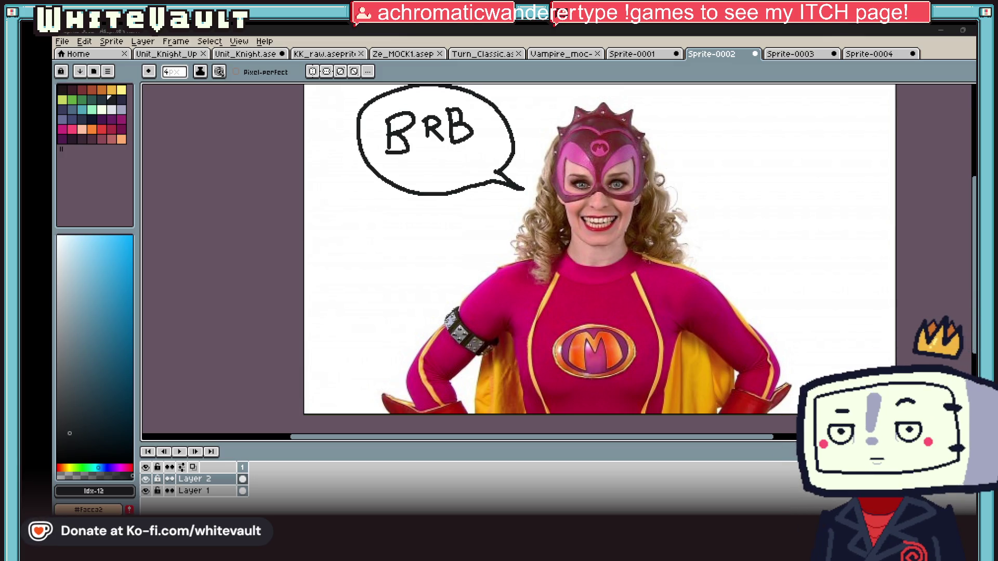
left_click_drag(634, 438, 666, 446)
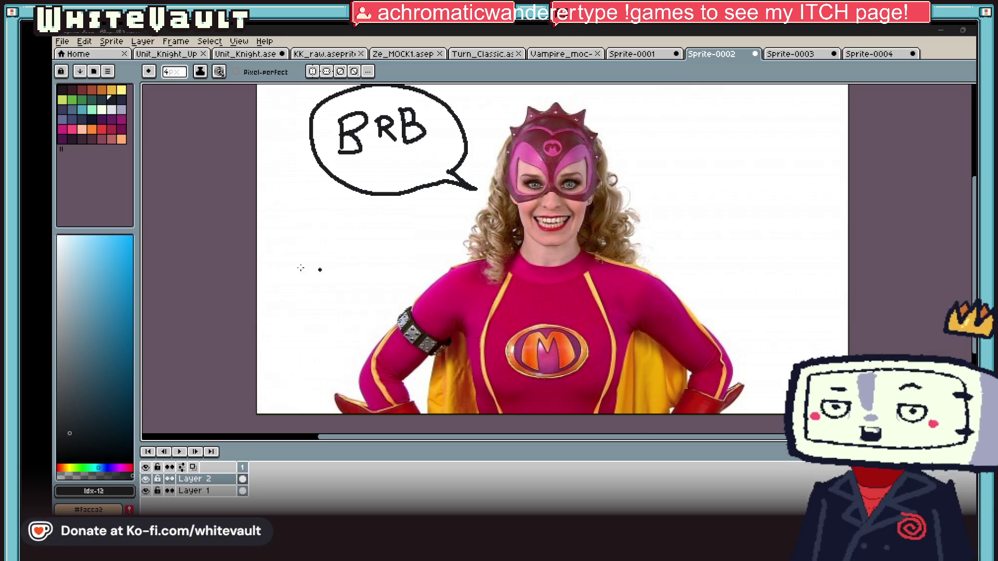
scroll(700, 232, "down", 2)
scroll(782, 206, "down", 2)
left_click_drag(705, 436, 764, 441)
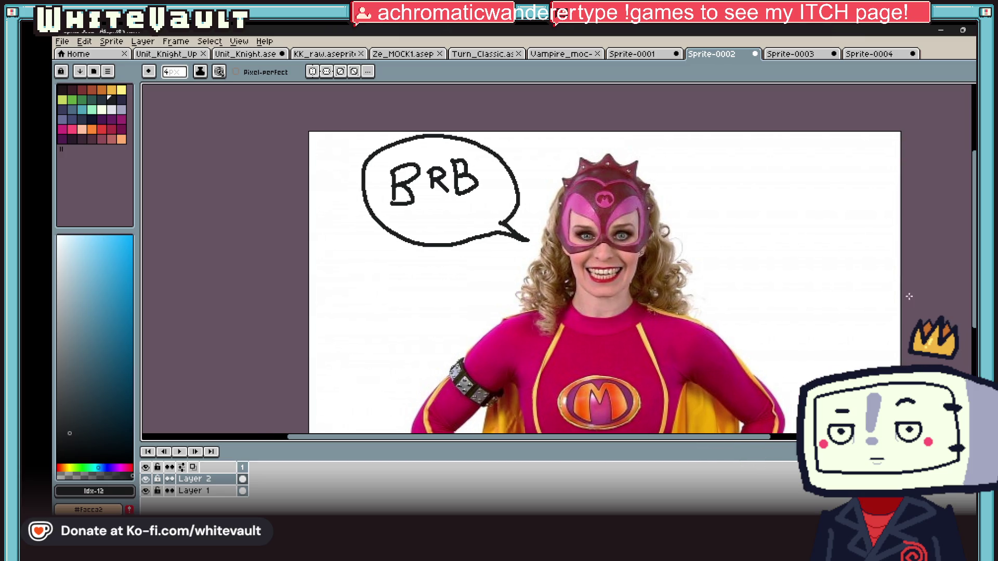
left_click_drag(973, 249, 973, 265)
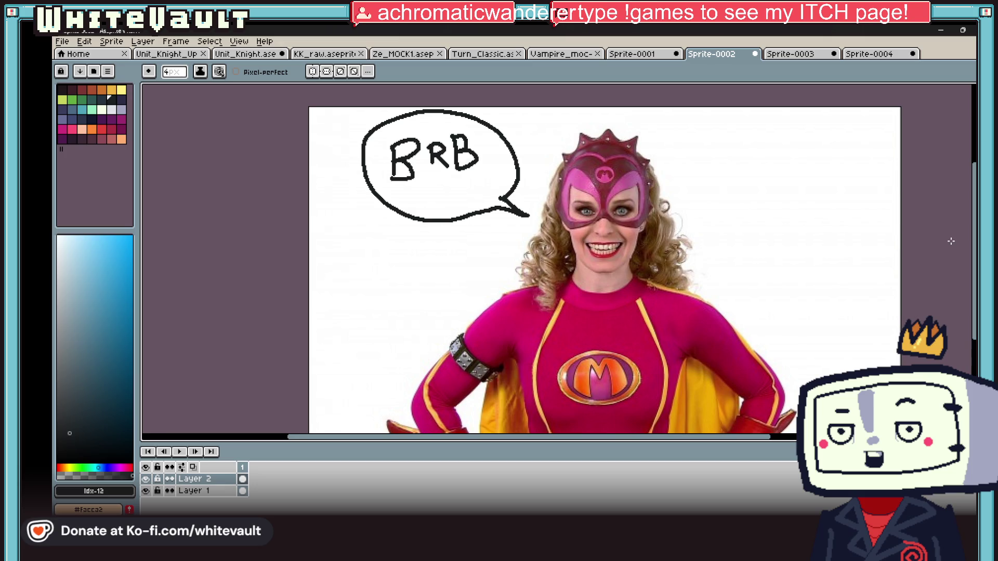
Cycle through the open documents to the Turn_Classic sprite and select frame 14
left_click(801, 53)
left_click(642, 54)
left_click(564, 55)
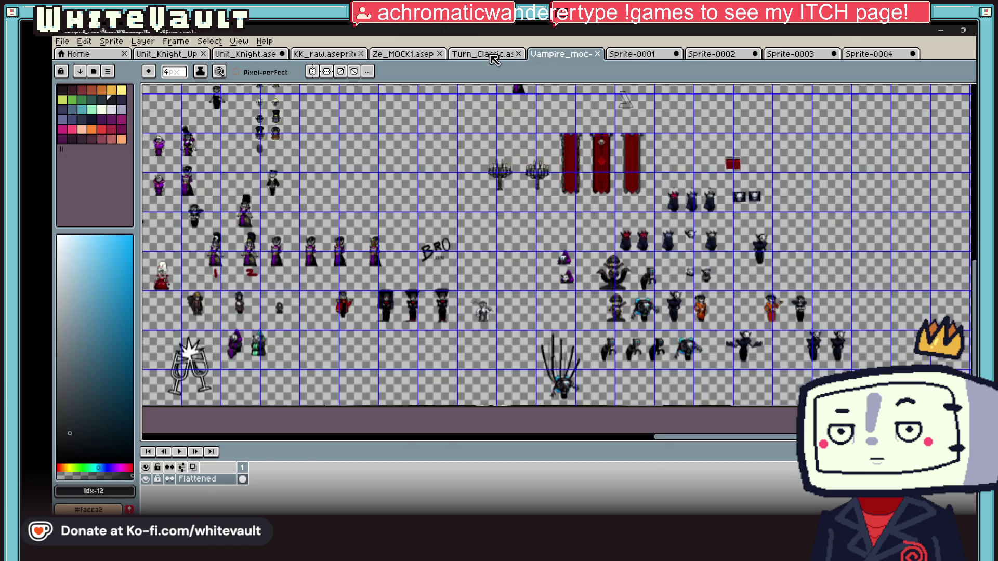
left_click(498, 57)
scroll(668, 367, "up", 1)
left_click(610, 491)
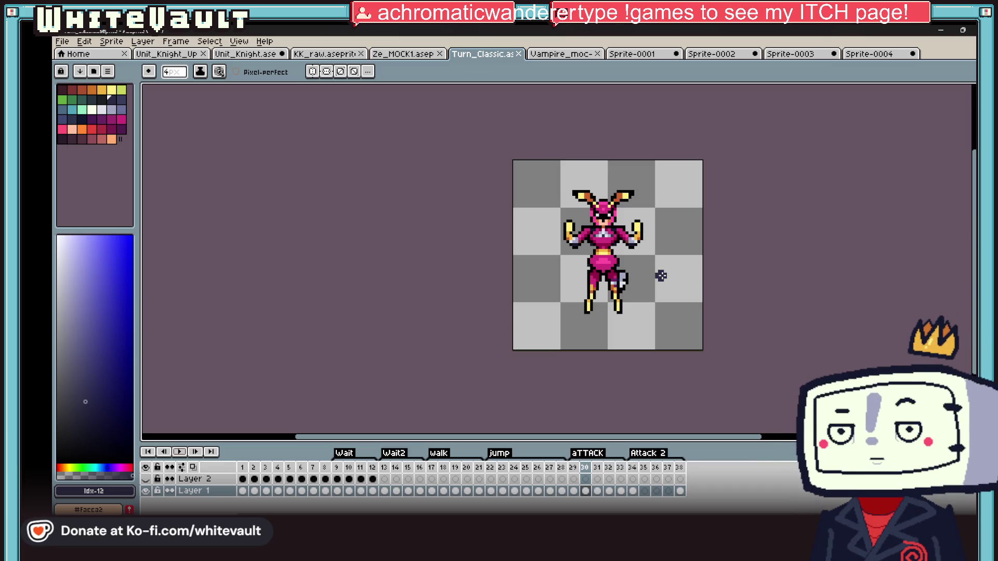
scroll(661, 276, "up", 1)
Play the animation from an early frame on Layer 1, then stop playback
left_click(337, 491)
left_click(196, 452)
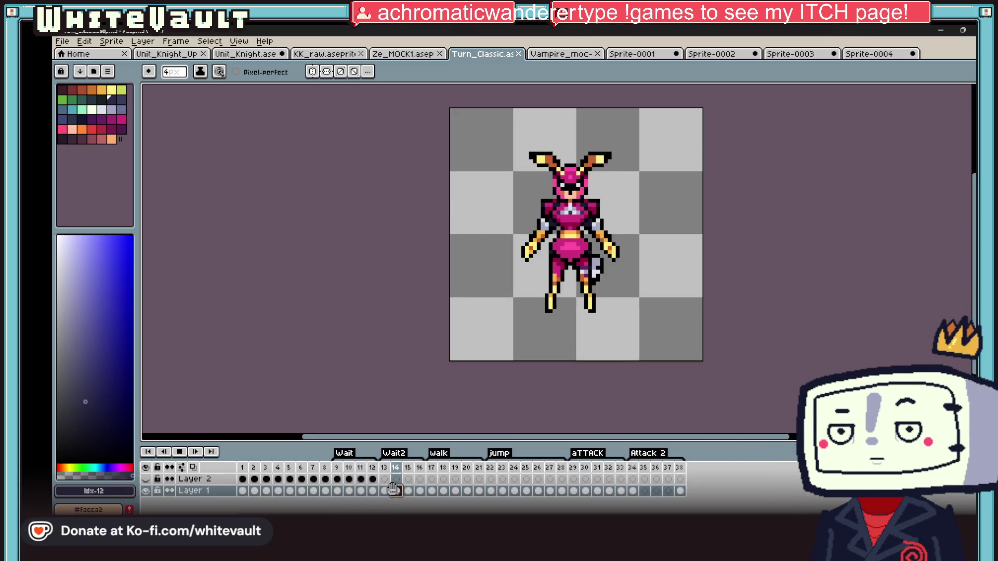
left_click(450, 492)
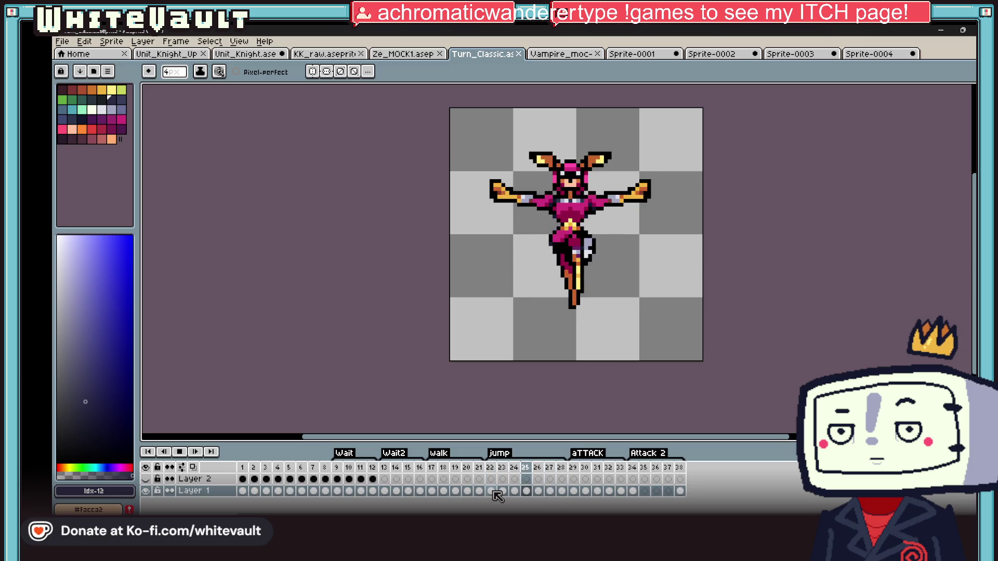
left_click(188, 453)
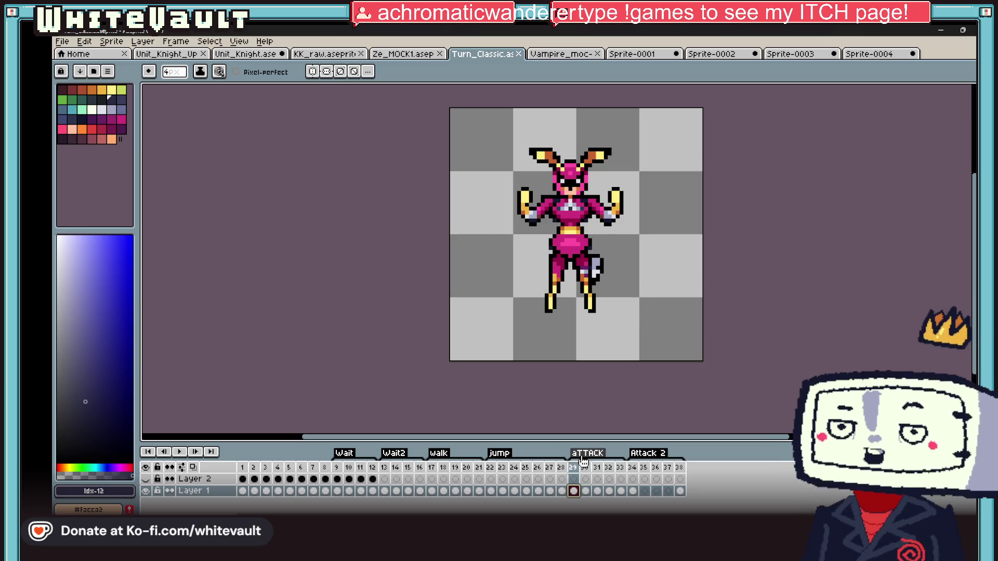
Step through the Attack frames 29–33 to review the poses, ending on frame 33
key("Right")
key("Left")
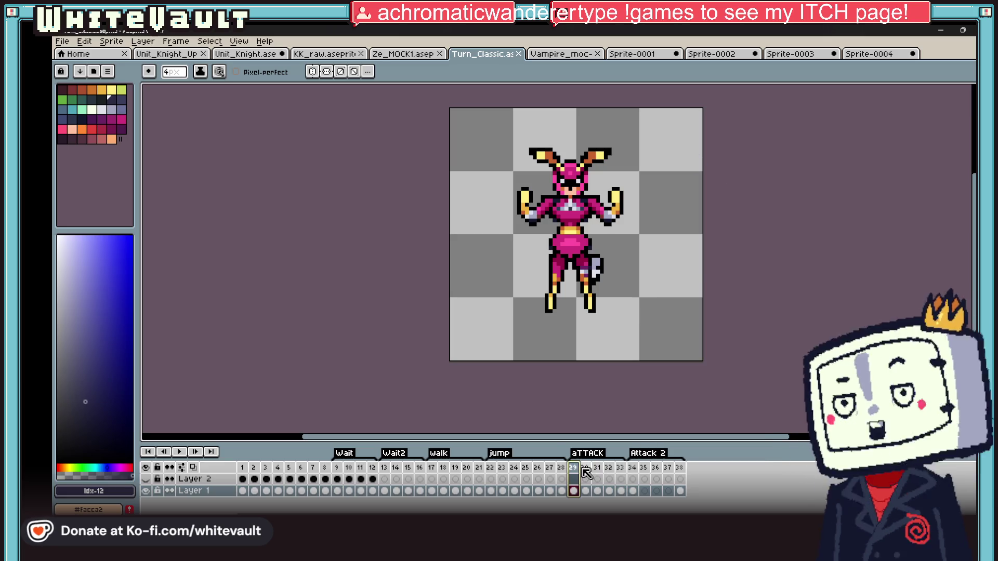
key("Right")
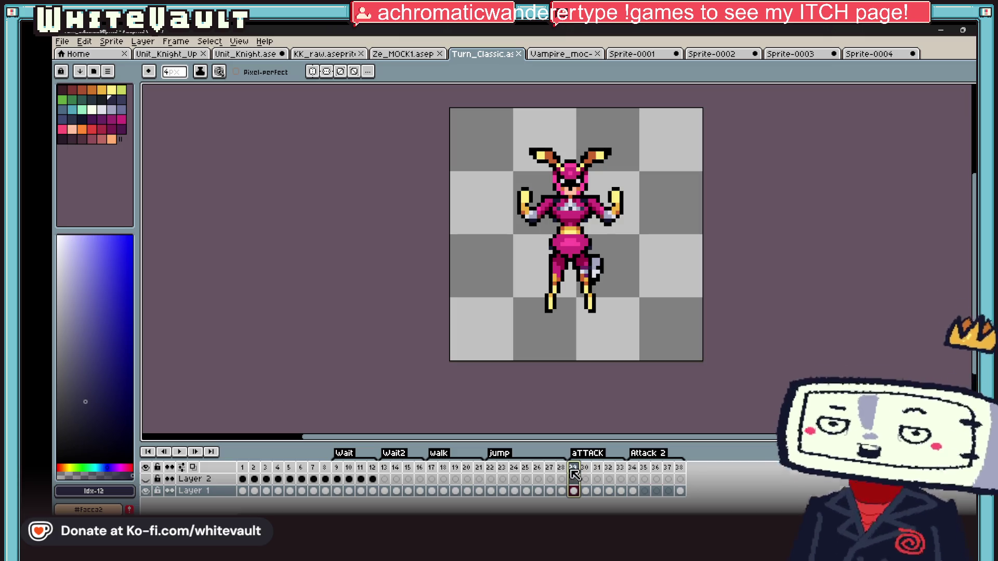
left_click(602, 471)
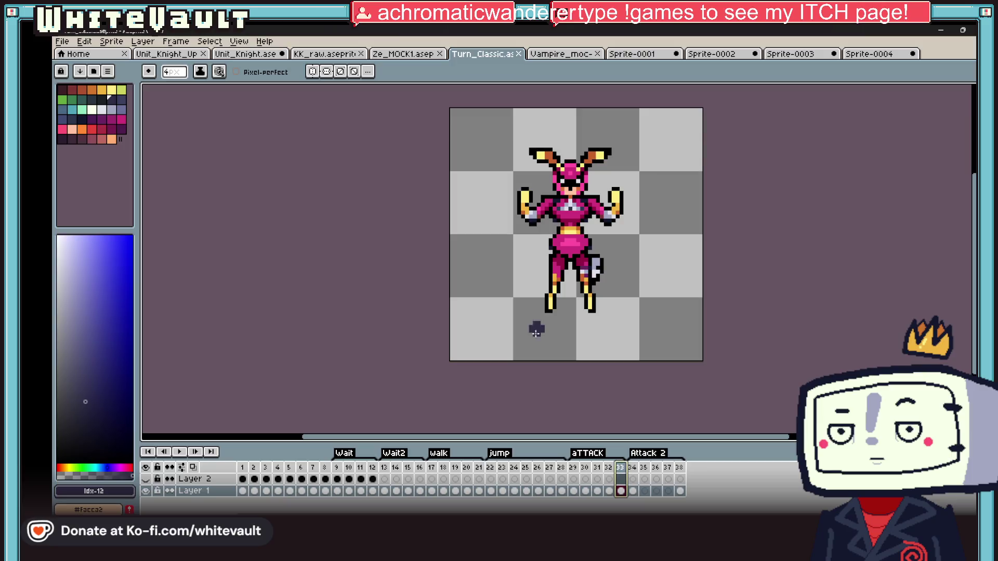
scroll(691, 201, "up", 1)
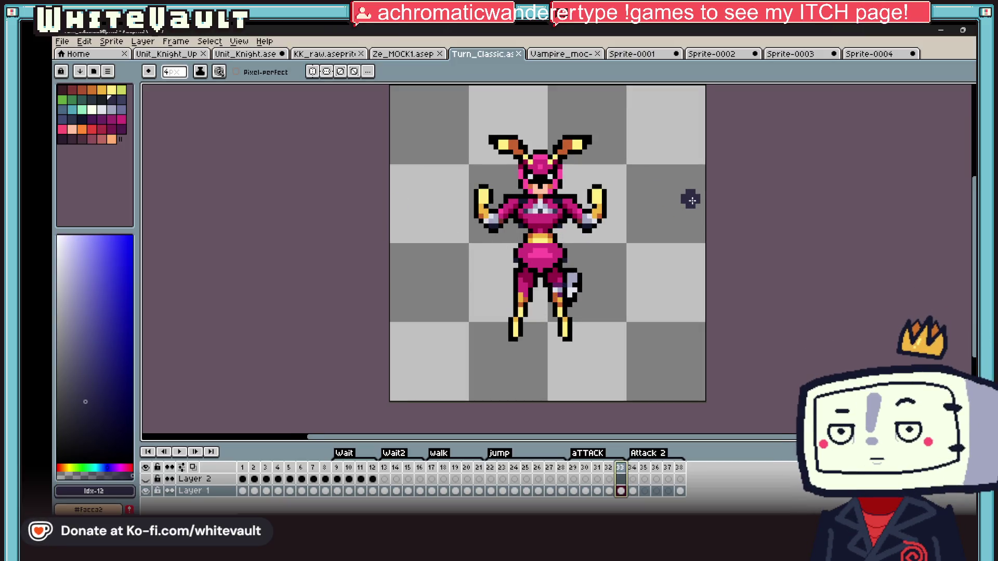
Browse the turnaround poses on Layer 2 in frames 6, 7 and 8
left_click(635, 492)
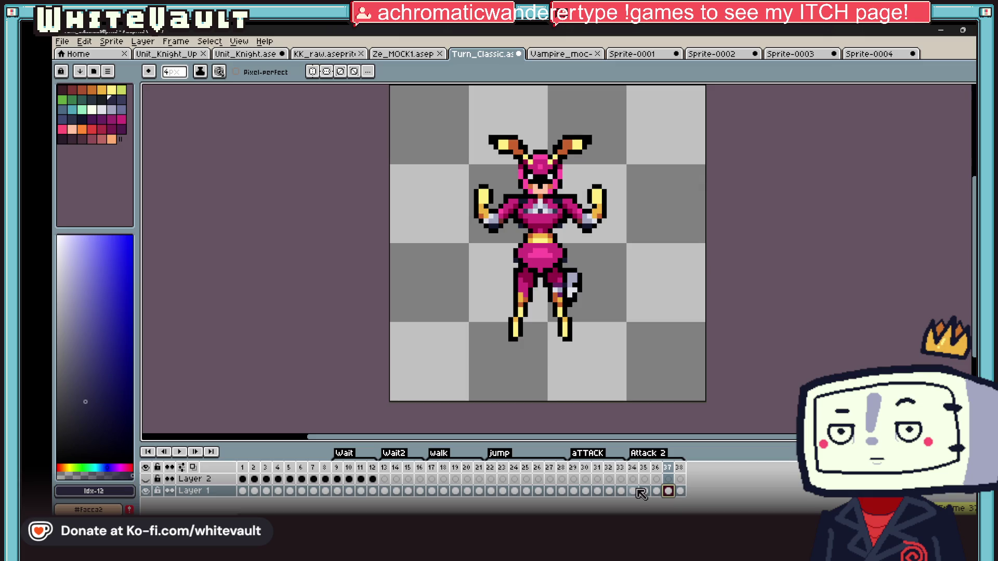
left_click(305, 480)
left_click(314, 478)
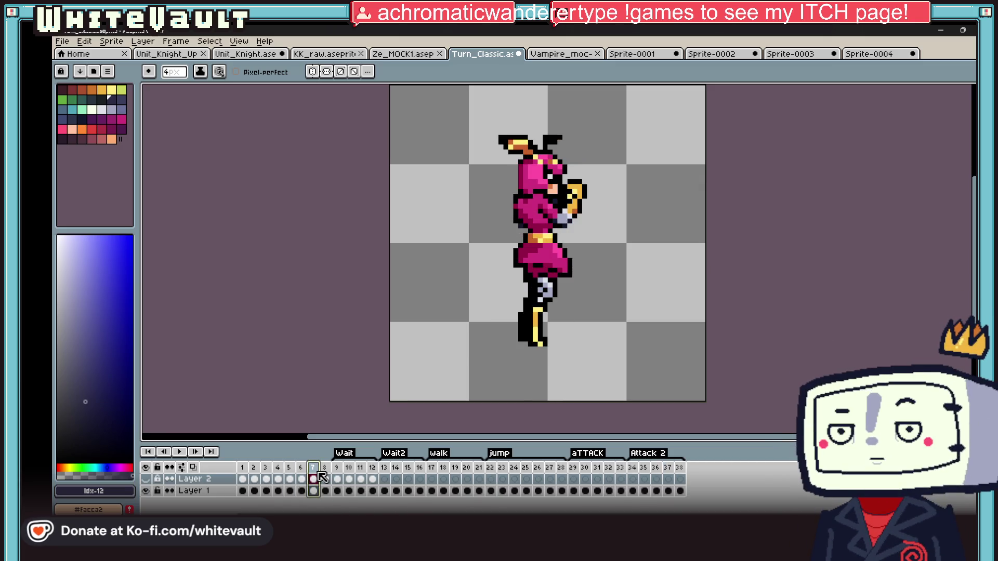
left_click(325, 478)
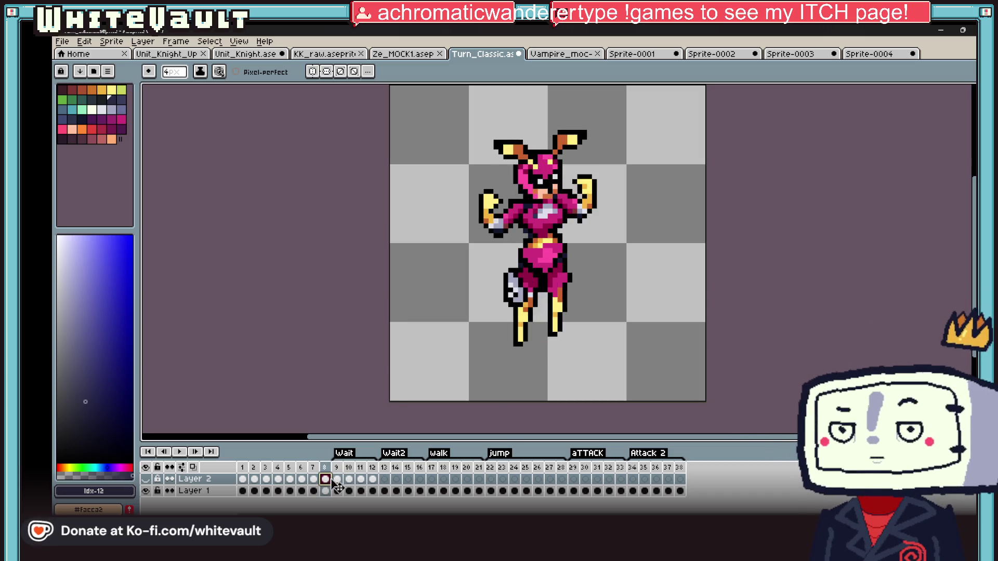
Compare frames 2 and 3 and settle on the front-facing frame 2 pose, readying the marquee
left_click(242, 479)
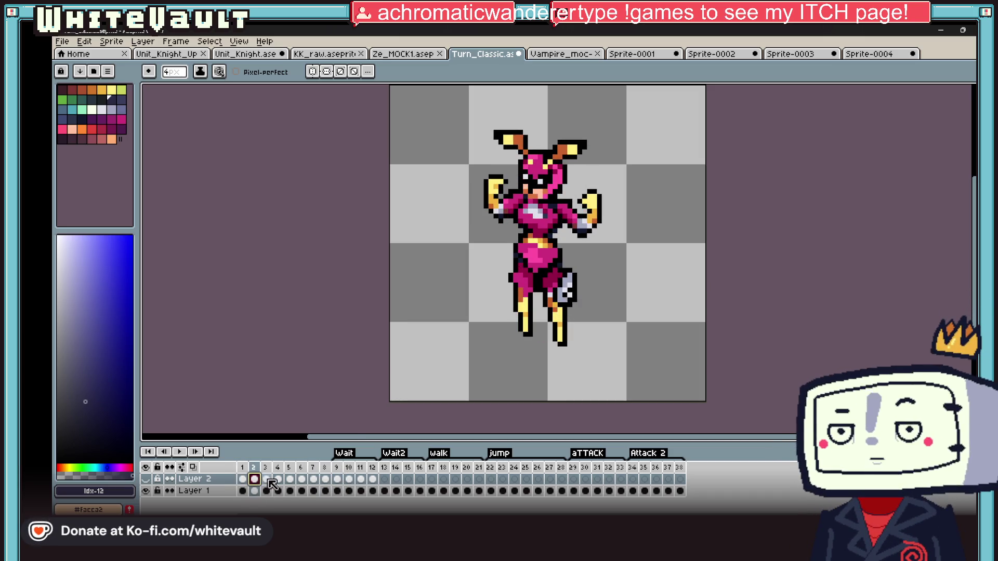
left_click(266, 479)
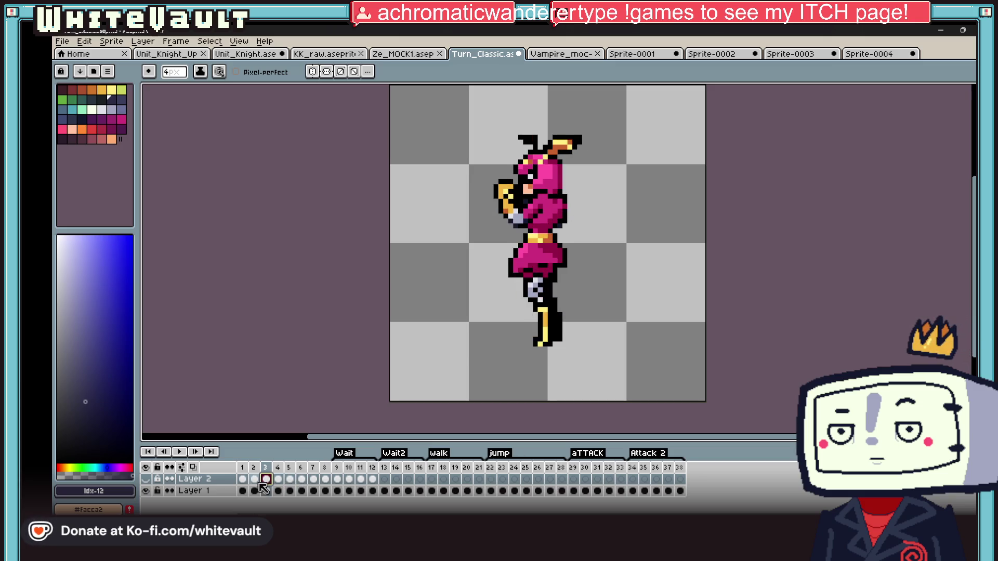
left_click(255, 480)
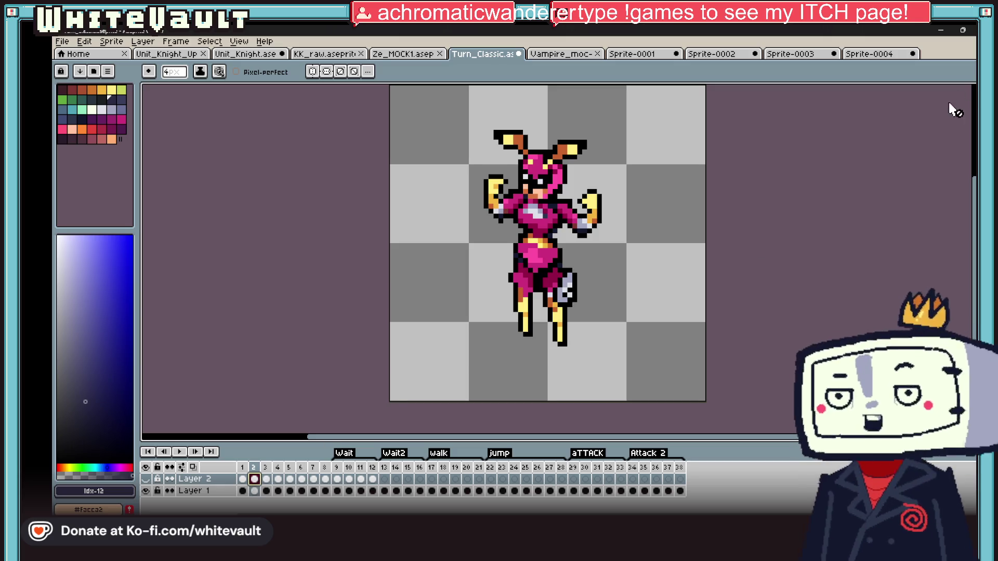
key("m")
Cut the antlers and upper body out of frame 36 on Layer 1 in the Attack 2 section
mouse_move(451, 113)
left_mouse_down()
mouse_move(611, 205)
mouse_move(638, 248)
left_mouse_up()
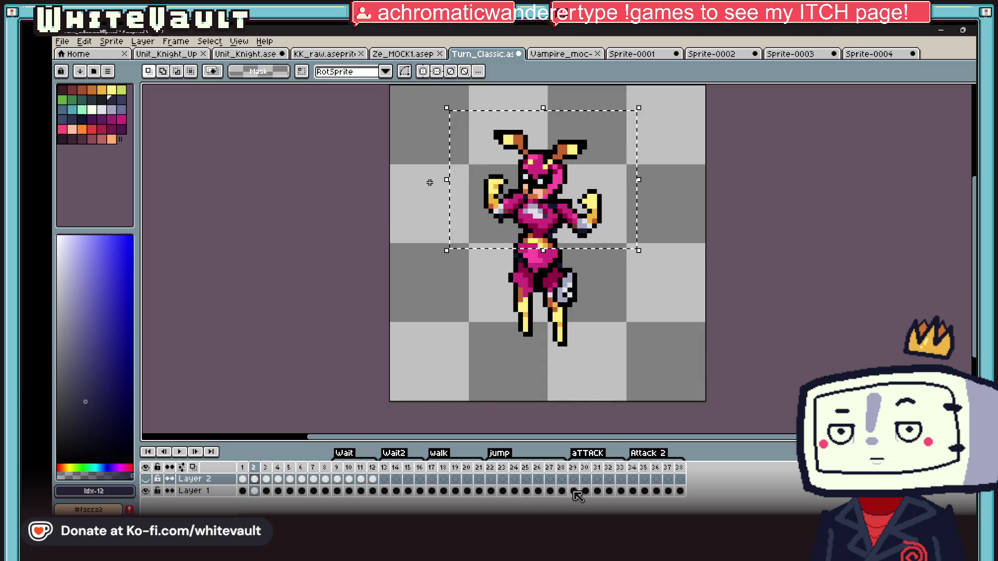
left_click(632, 479)
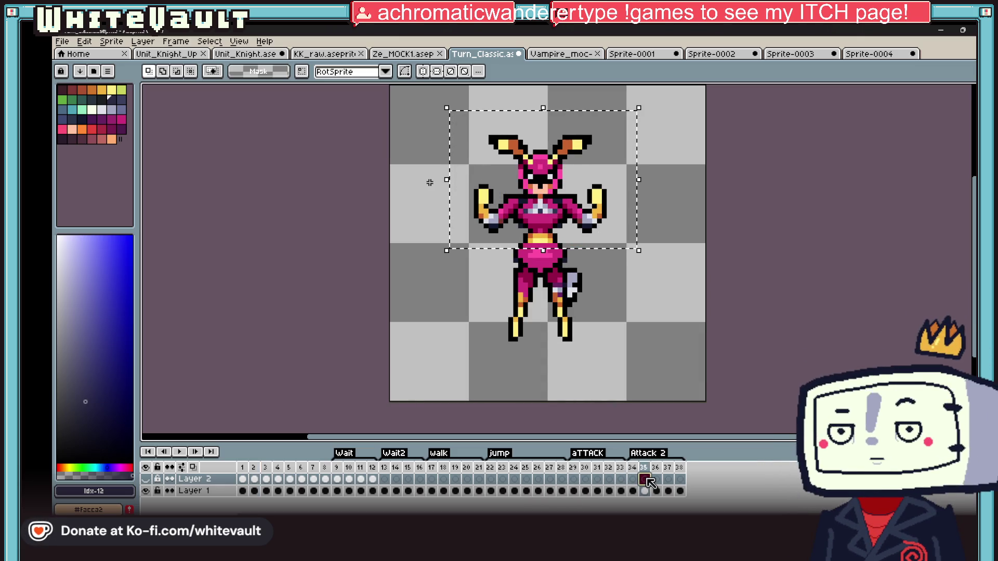
left_click(655, 490)
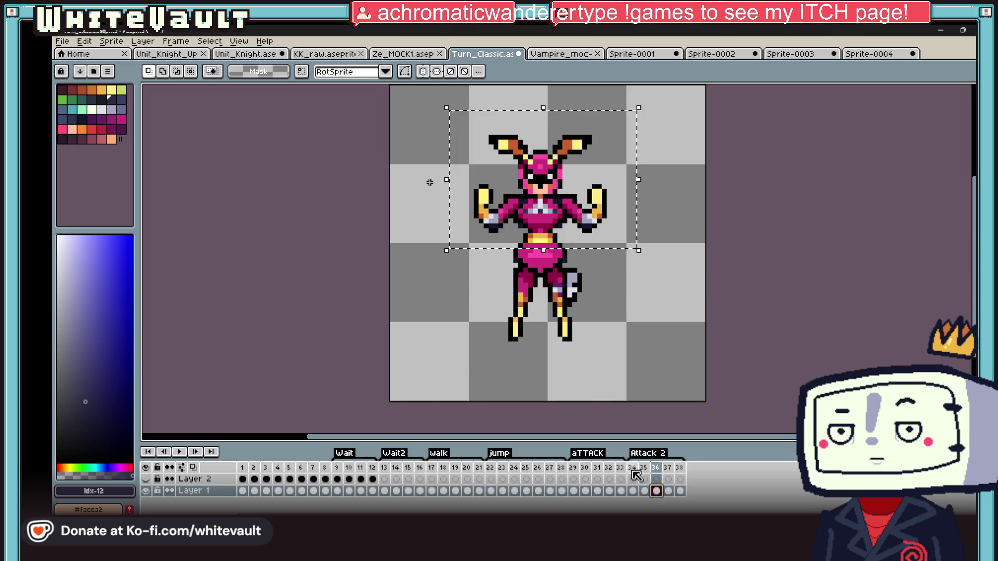
key("ctrl+x")
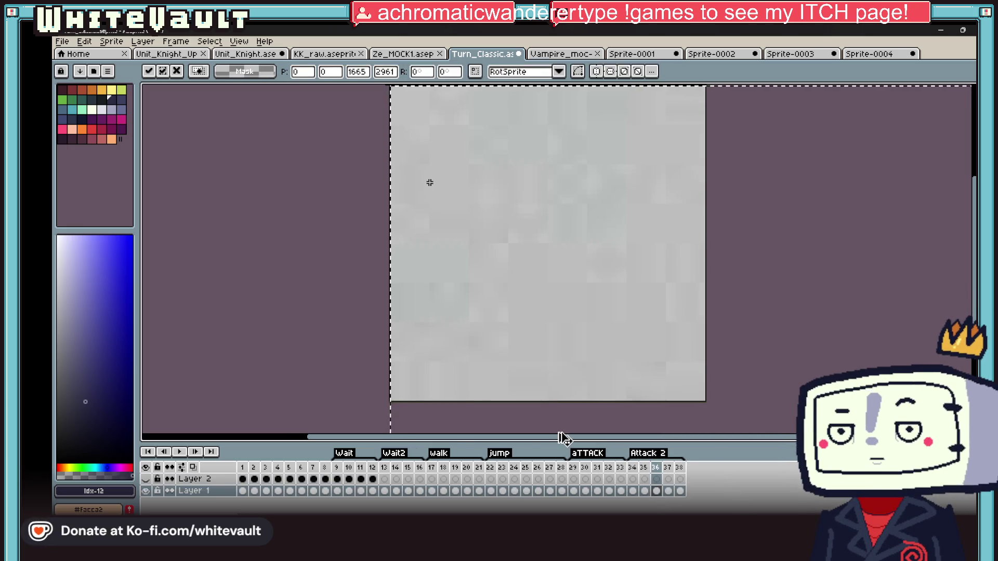
Select the whole front pose area from frame 2 and cut it out of frame 35 on Layer 1
left_click(267, 491)
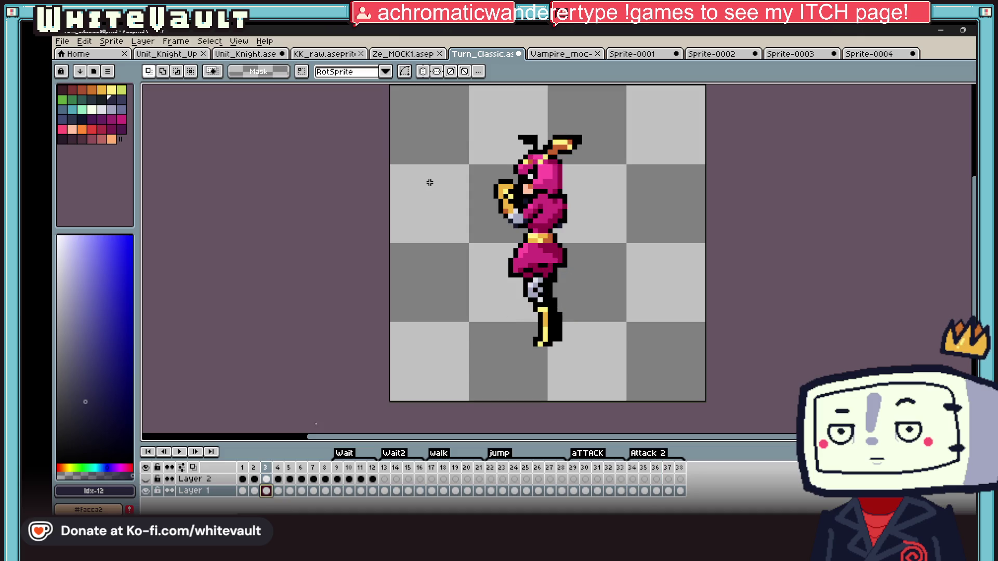
left_click(254, 491)
left_click_drag(441, 97, 643, 239)
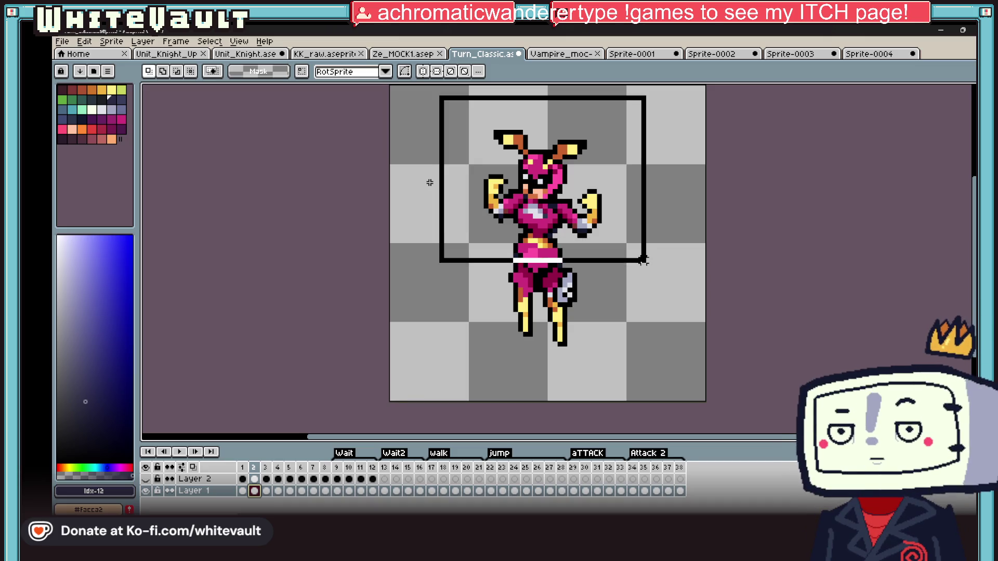
mouse_move(642, 239)
left_mouse_down()
mouse_move(637, 339)
mouse_move(647, 349)
left_mouse_up()
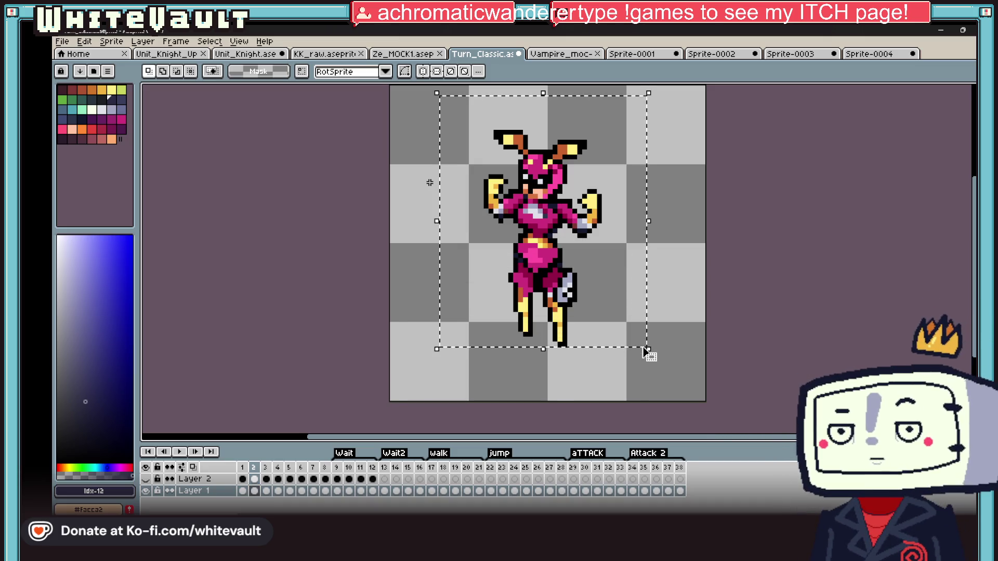
left_click(644, 492)
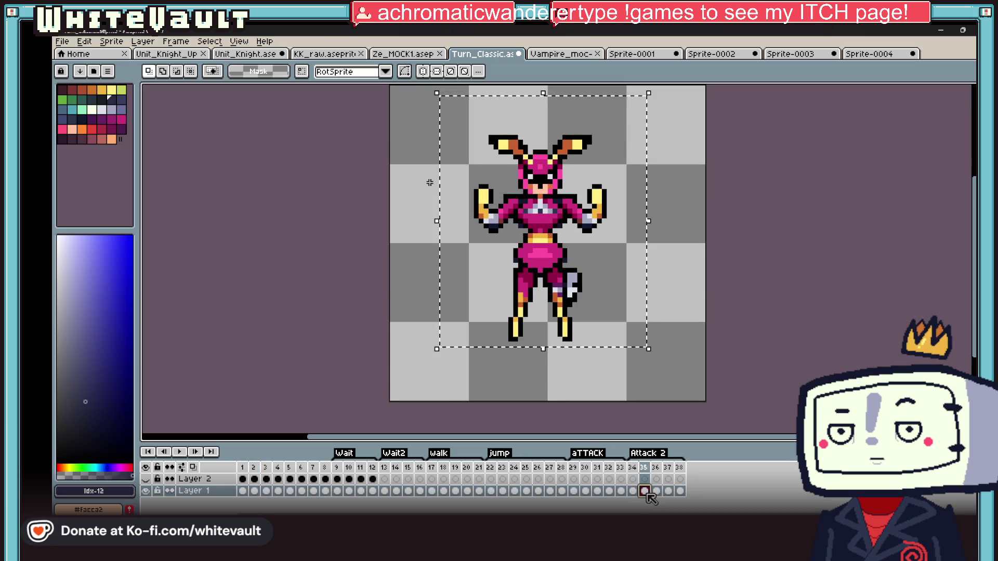
key("ctrl+x")
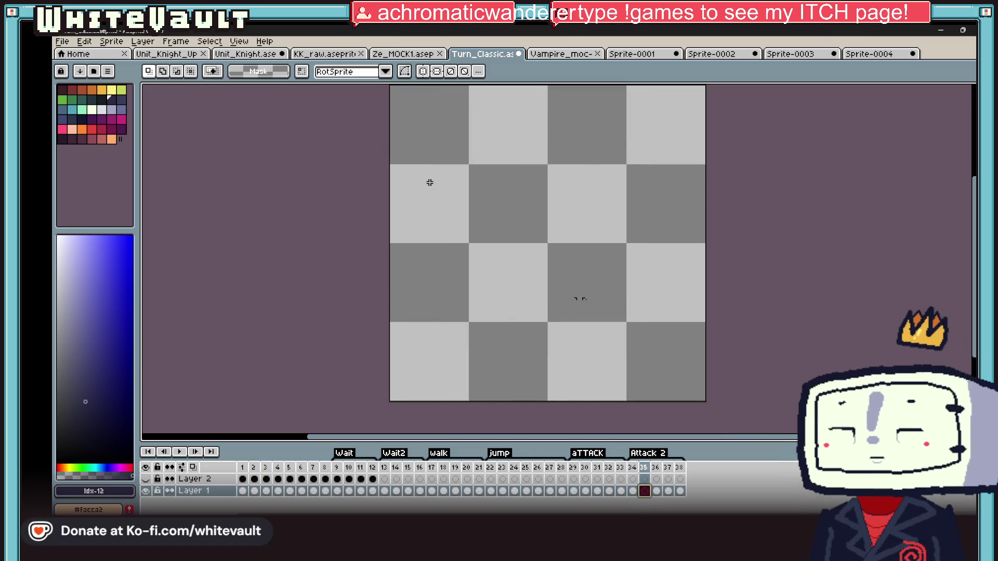
Turn on onion skin and paste the front-facing pose into frame 35, shifted left into place
left_click(240, 42)
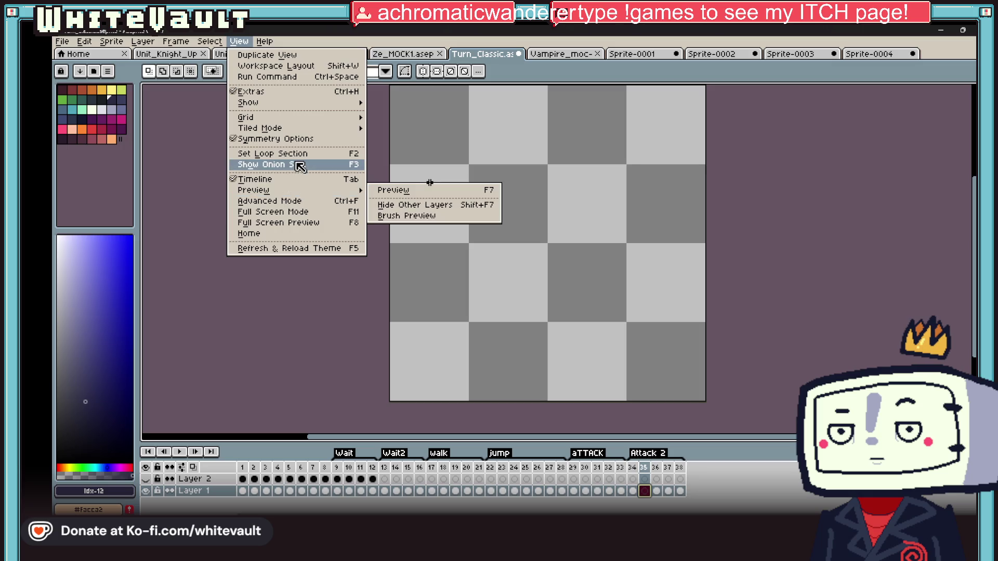
left_click(296, 167)
scroll(530, 266, "up", 1)
key("ctrl+v")
left_click_drag(561, 234, 605, 329)
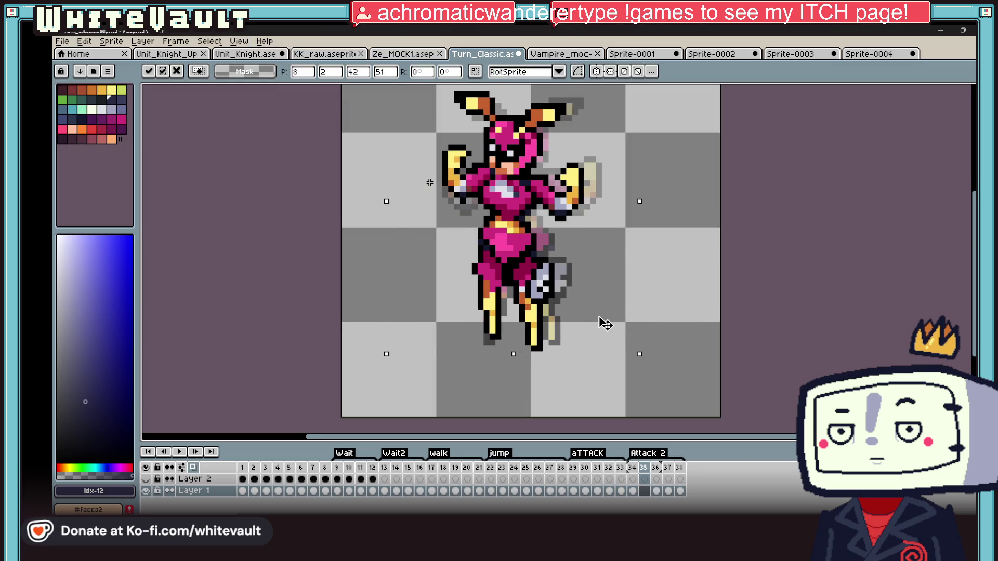
key("Escape")
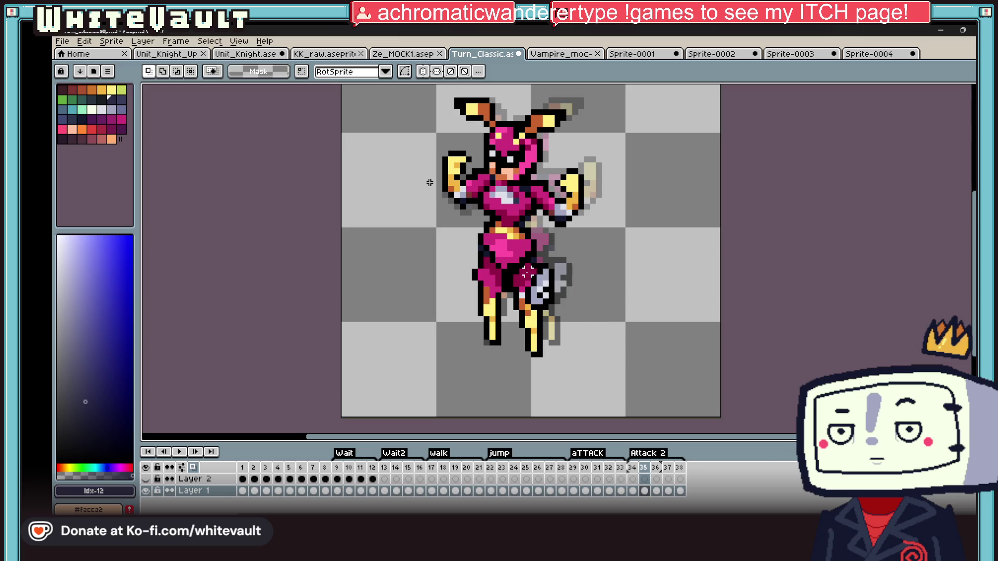
Marquee the lower right leg with the blade and move it in against the legs
left_click_drag(530, 267, 616, 371)
mouse_move(561, 316)
left_mouse_down()
mouse_move(573, 351)
mouse_move(558, 328)
left_mouse_up()
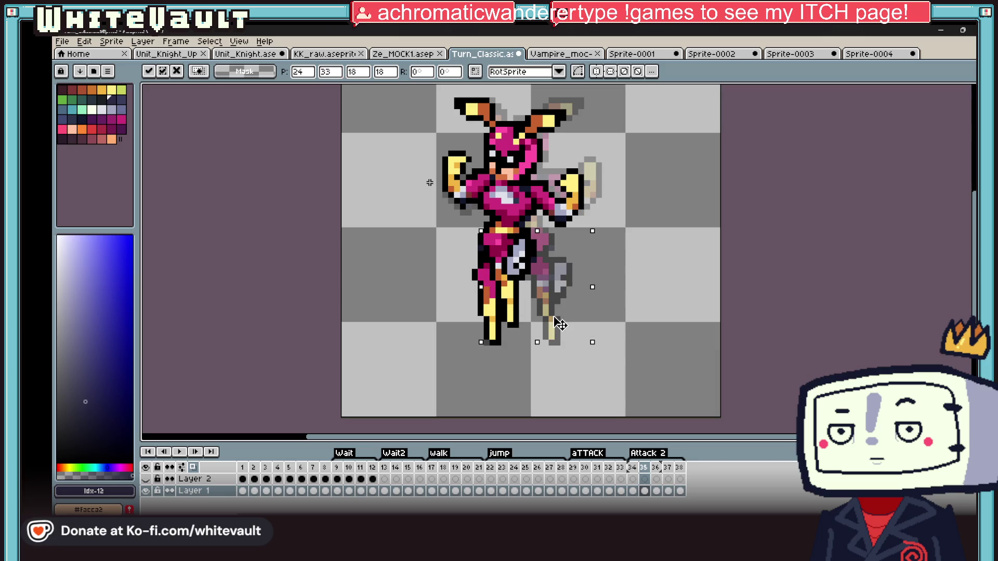
key("Escape")
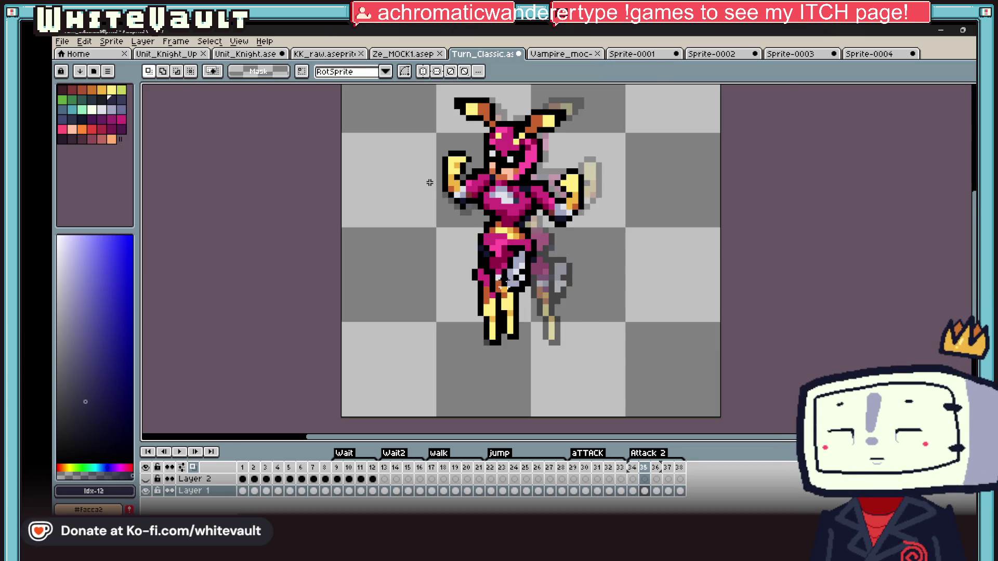
scroll(559, 327, "up", 2)
key("b")
left_click(465, 229, "alt")
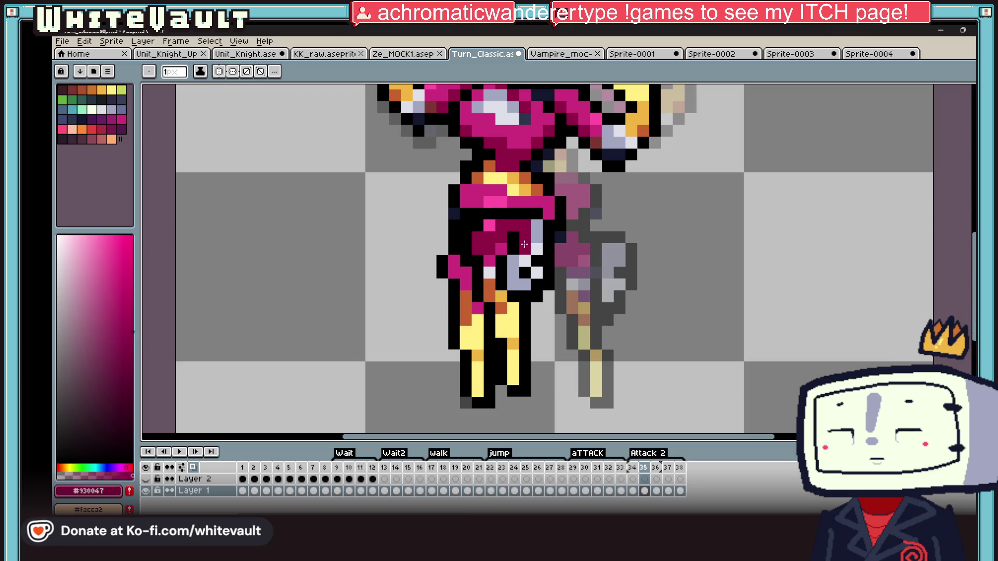
Eyedrop dark magenta, black and the lighter magenta #cc2f7b from the body, touching up around the blade
left_click(534, 209, "alt")
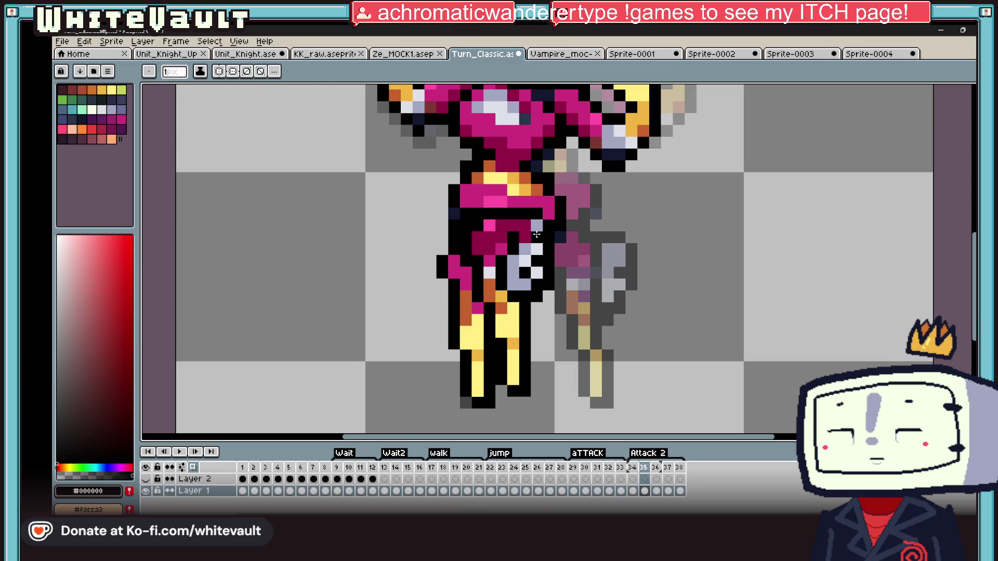
left_click(559, 238, "alt")
key("alt")
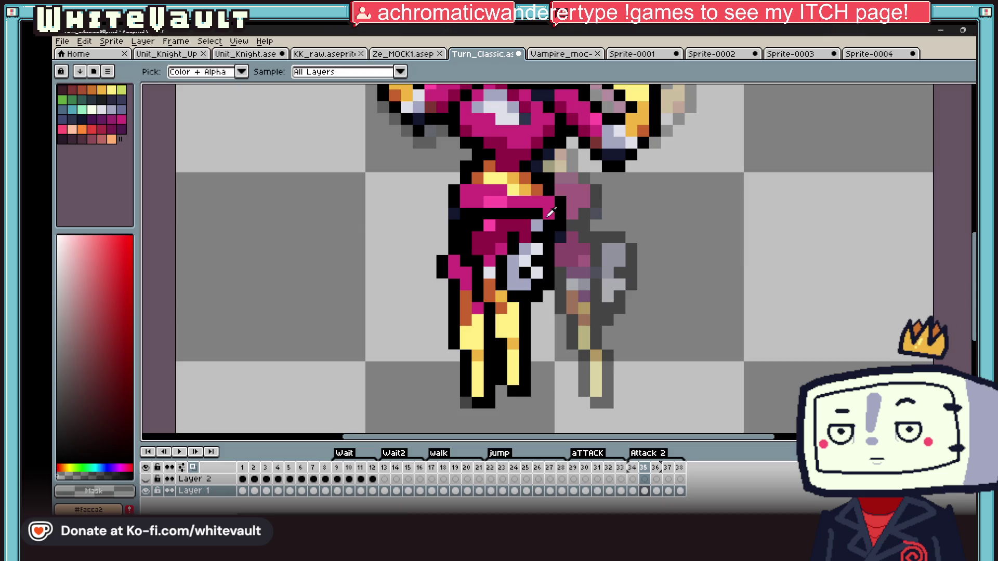
left_click(548, 212, "alt")
key("alt")
left_click(572, 243, "alt")
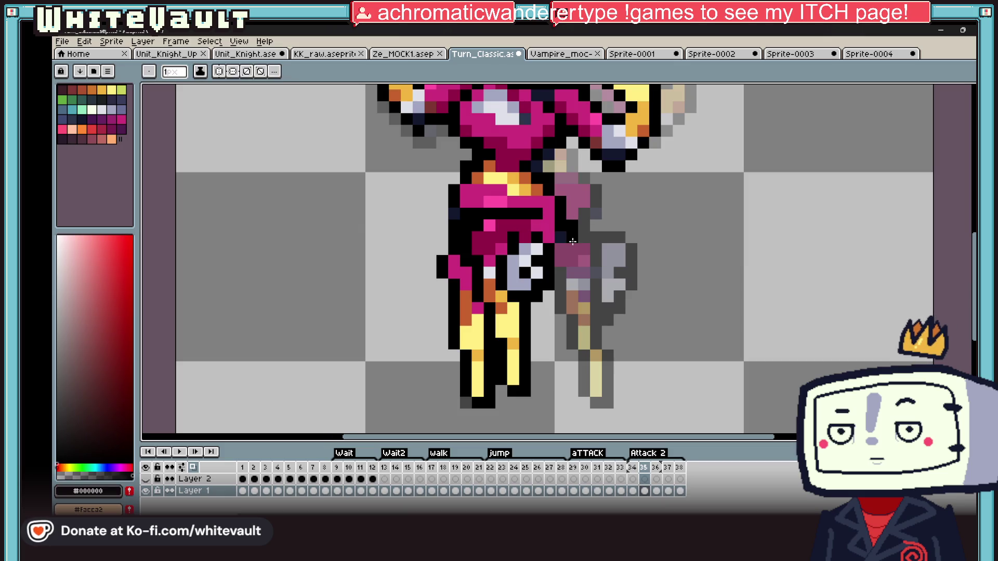
left_click(562, 252, "alt")
scroll(562, 252, "down", 4)
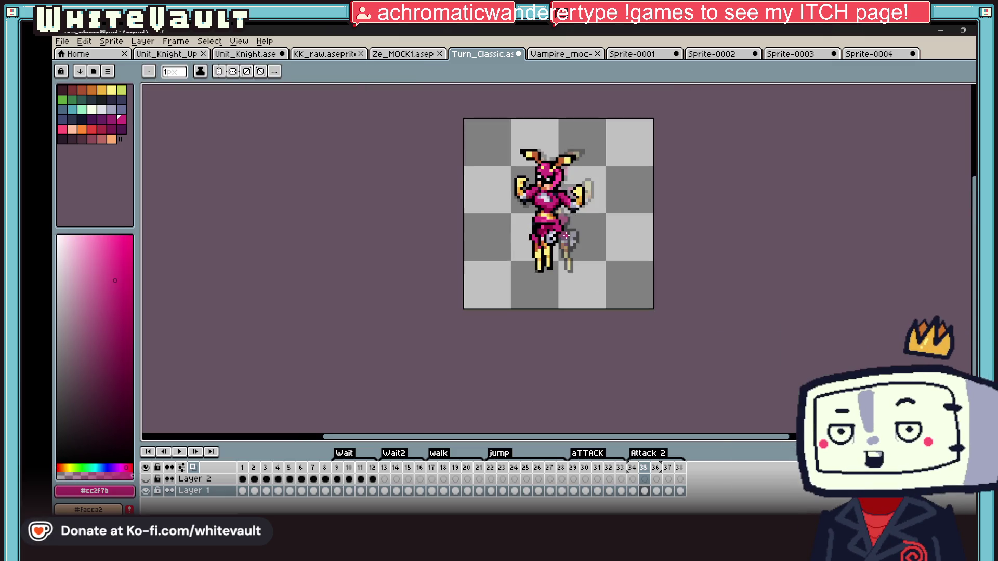
Look through frames 1, 3 and 4 to compare the side-turn and back-facing poses
left_click(243, 491)
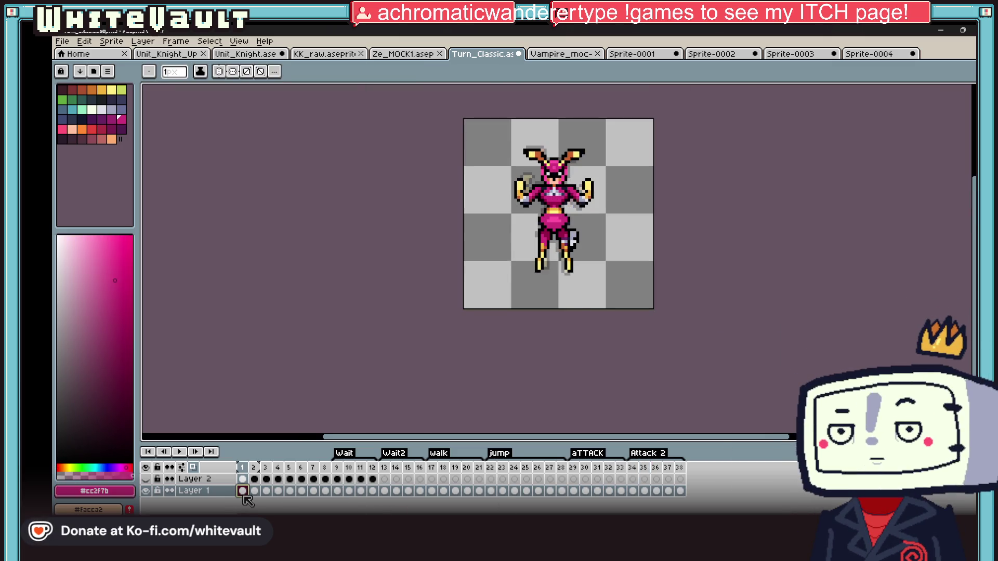
left_click(265, 491)
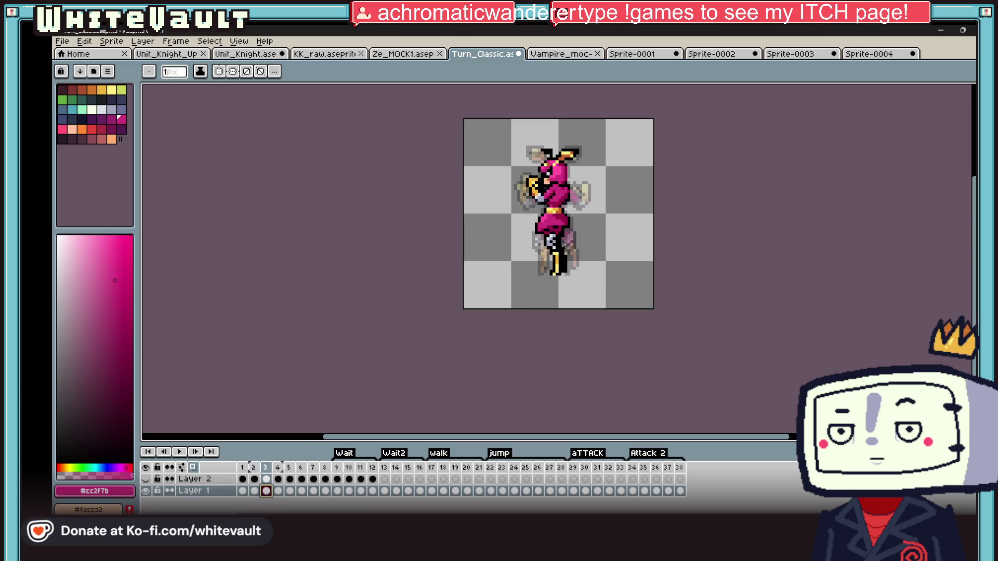
left_click(290, 491)
left_click(278, 492)
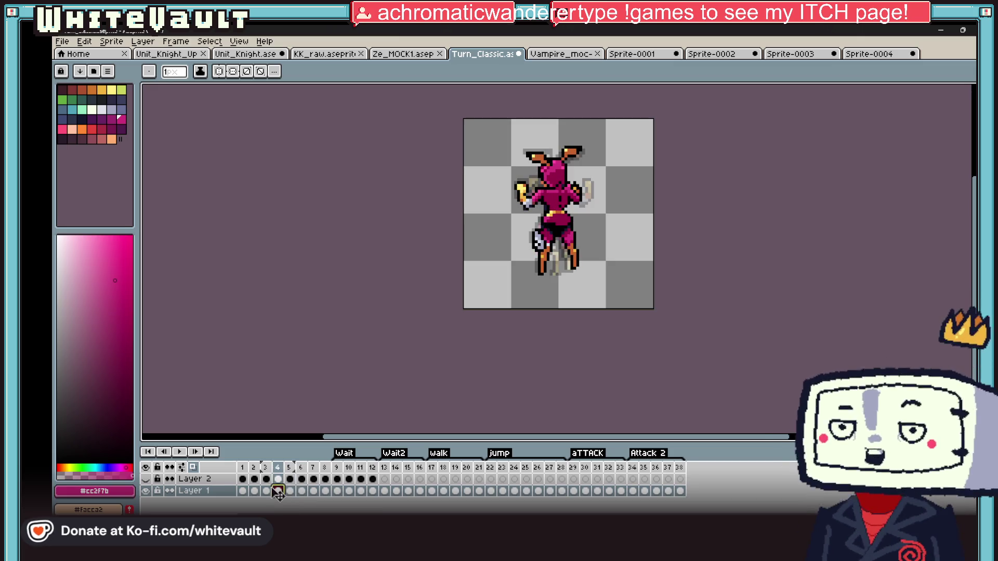
Return to frame 3 and marquee the upper body of the side-turn pose
left_click(266, 491)
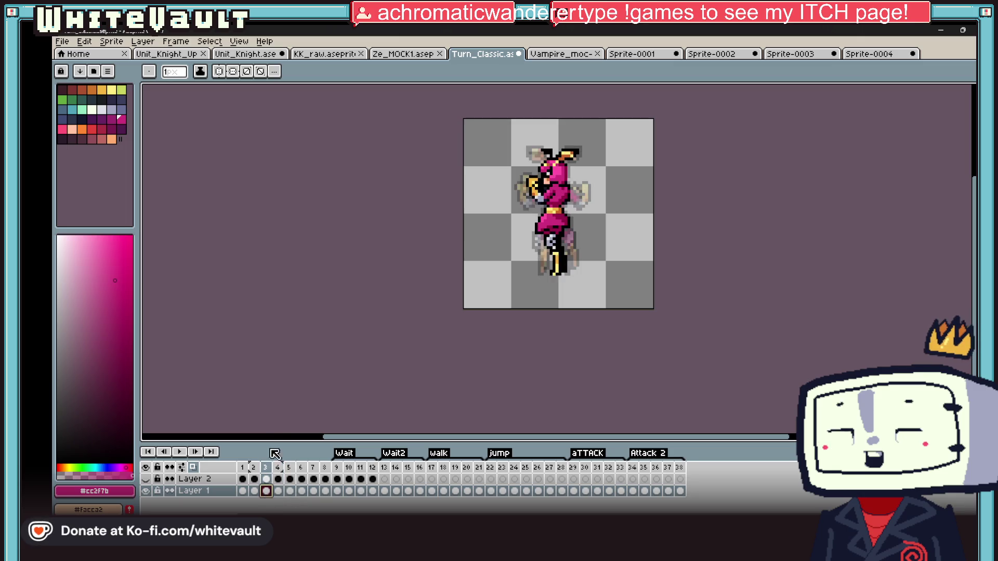
key("v")
mouse_move(473, 125)
left_mouse_down()
mouse_move(604, 229)
mouse_move(524, 295)
left_mouse_up()
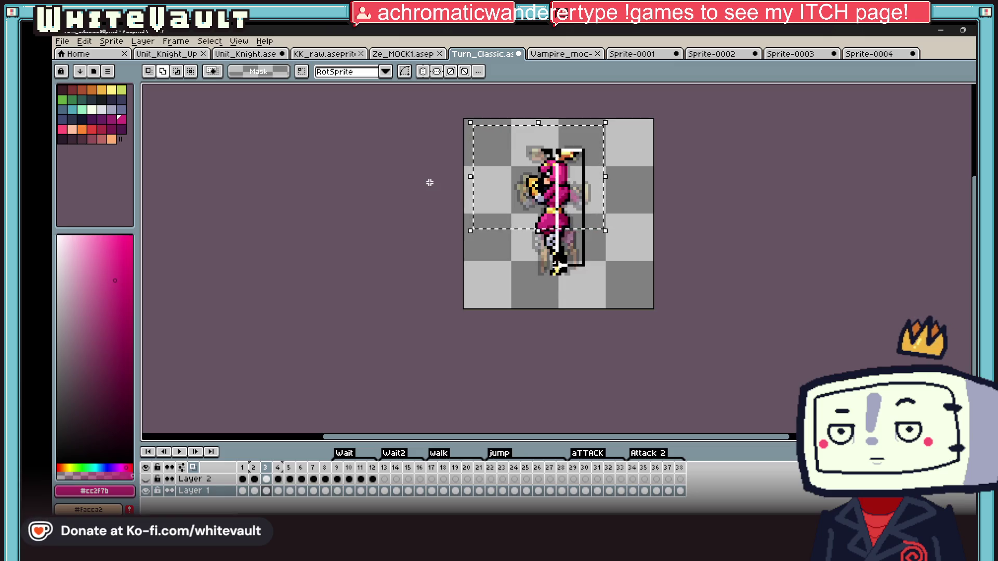
Delete frame 36's upper body, paste in the frame 3 side-turn pose, and return to frame 35
left_click(644, 490)
left_click(655, 491)
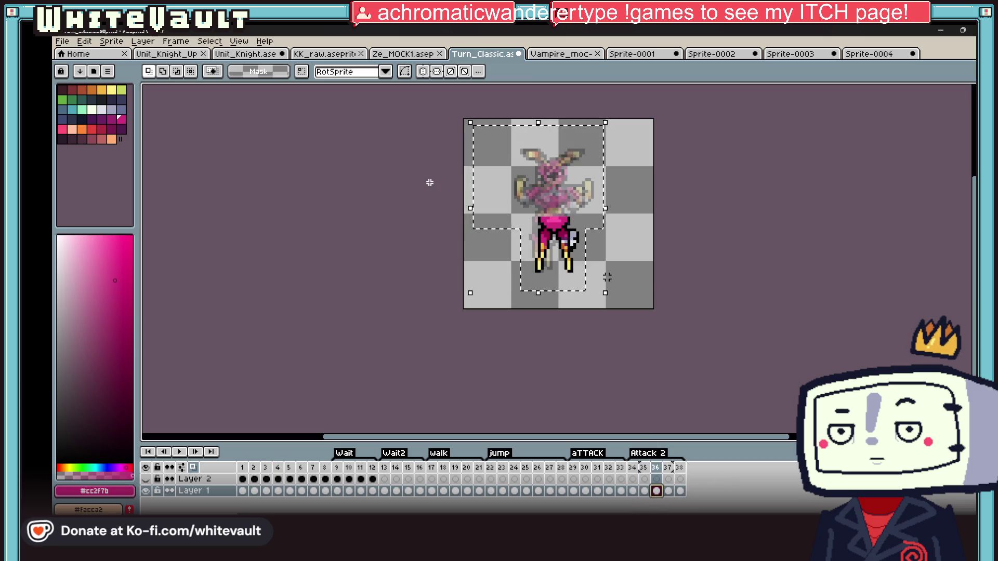
scroll(694, 185, "up", 1)
left_click_drag(525, 167, 524, 166)
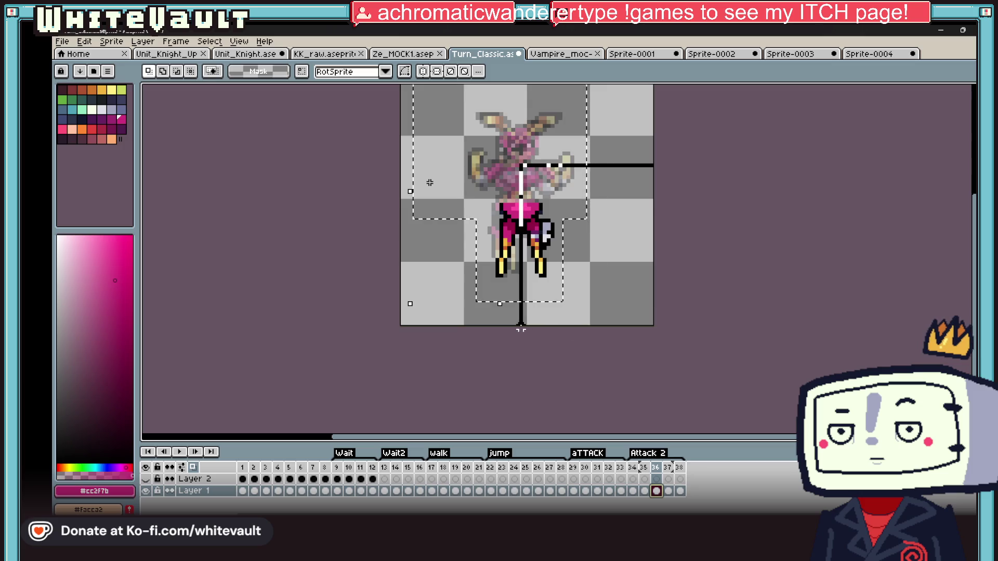
key("Delete")
key("ctrl+v")
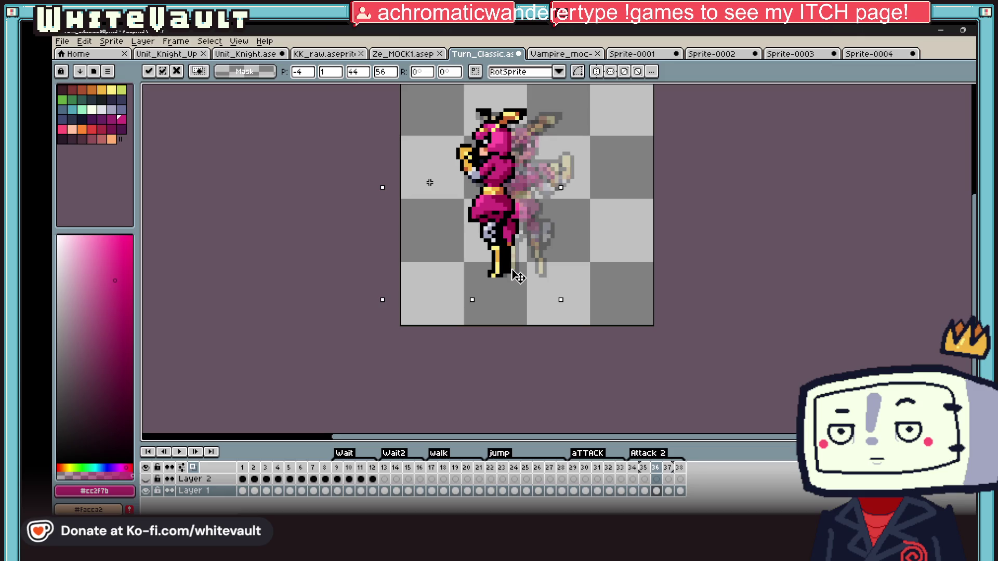
key("ctrl+d")
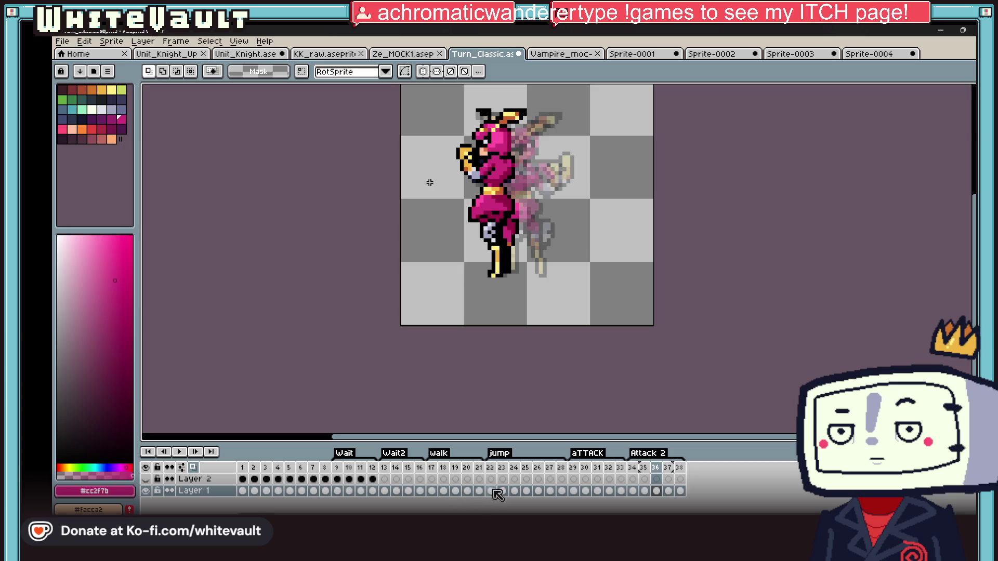
left_click(644, 491)
Copy the raised arm area onto the second Attack 2 frame and move it into position
left_click_drag(530, 158, 600, 208)
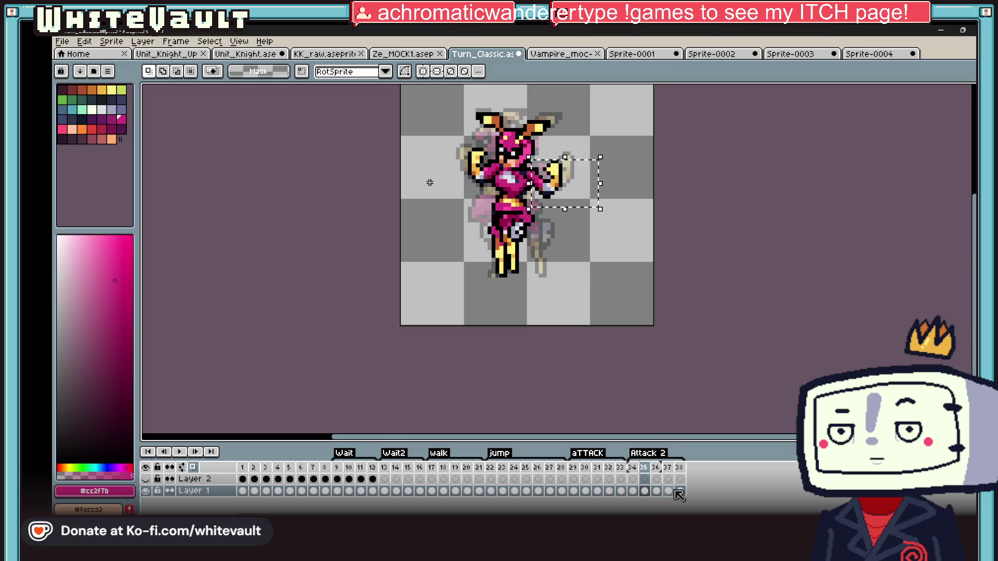
left_click(657, 492)
scroll(626, 225, "up", 1)
key("ctrl+v")
left_click_drag(577, 187, 544, 181)
key("Escape")
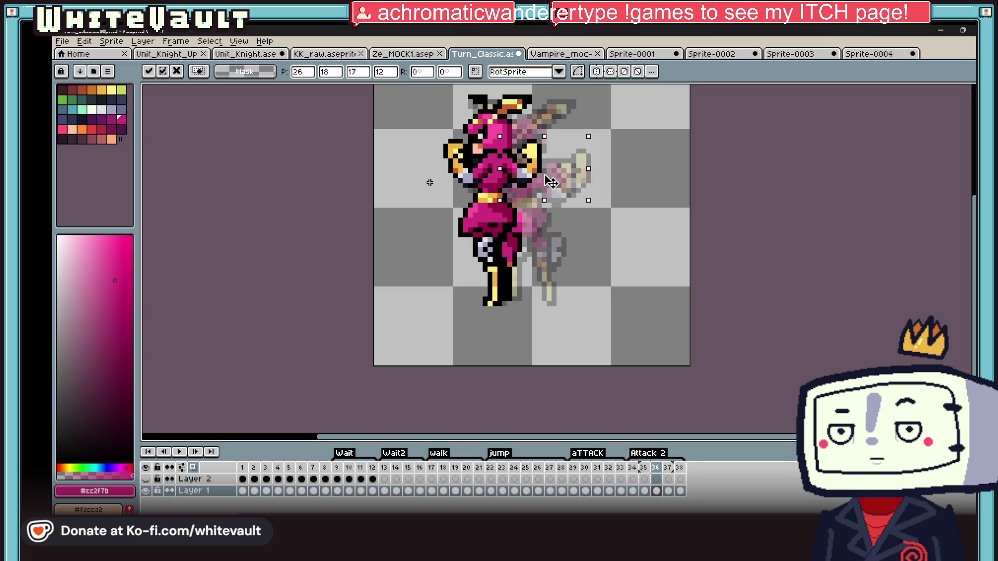
scroll(544, 181, "up", 1)
scroll(429, 183, "up", 1)
left_click_drag(413, 136, 445, 217)
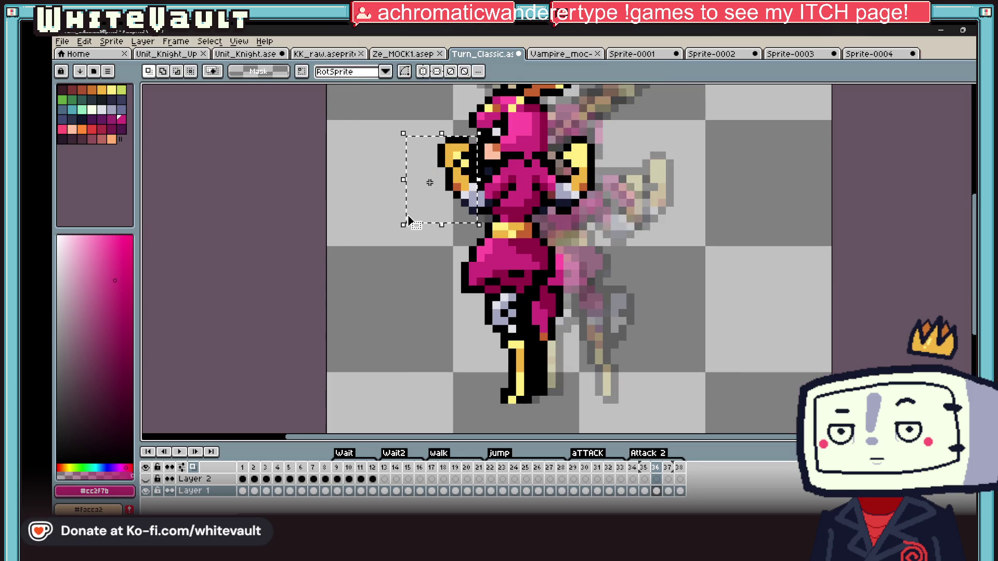
Select the front-facing antlered head on frame 35, trimming the marquee down to the head
left_click(636, 491)
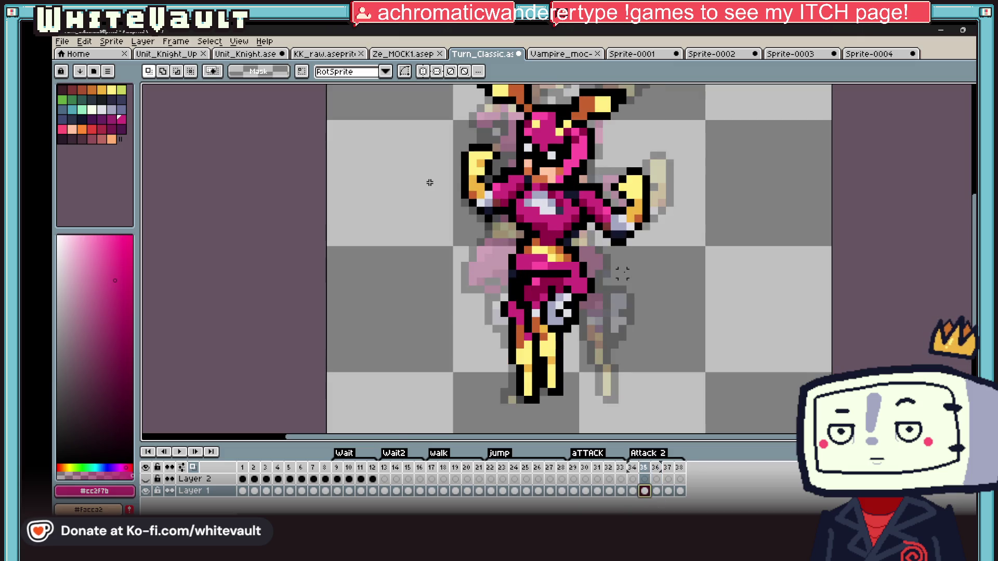
scroll(429, 182, "down", 1)
left_click_drag(520, 99, 639, 183)
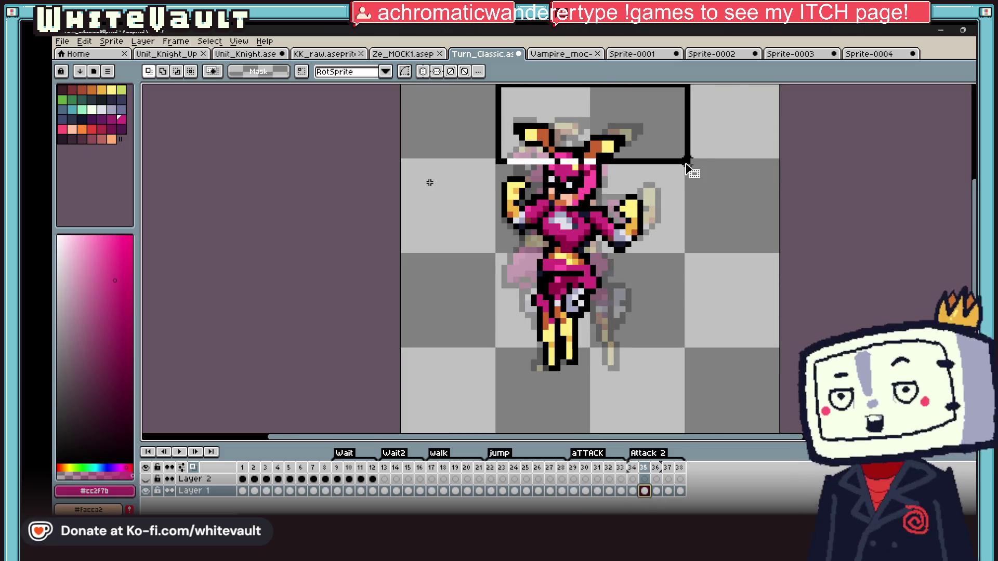
scroll(429, 182, "up", 2)
left_click_drag(506, 133, 601, 210)
left_click_drag(473, 187, 560, 237)
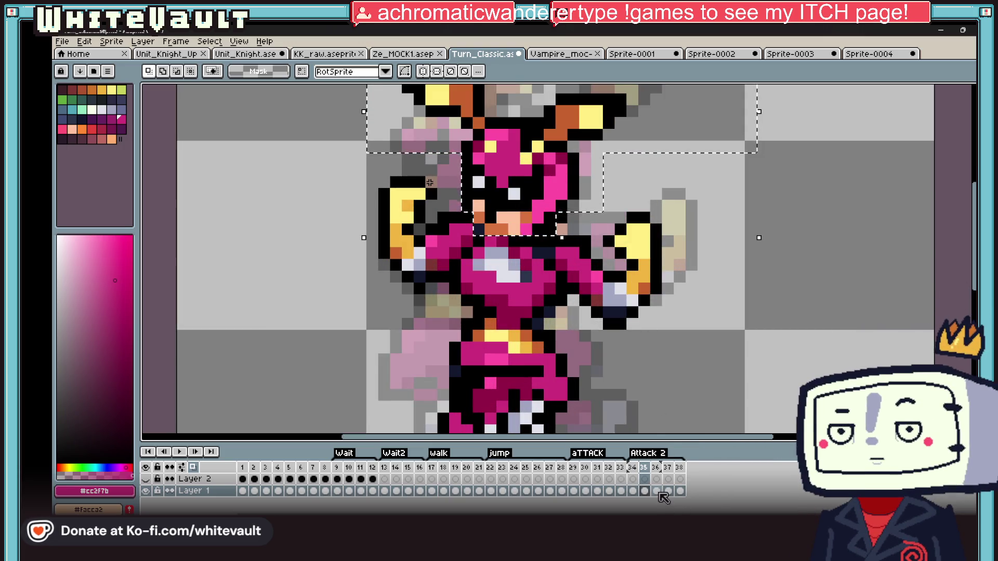
key("Right")
scroll(597, 241, "down", 1)
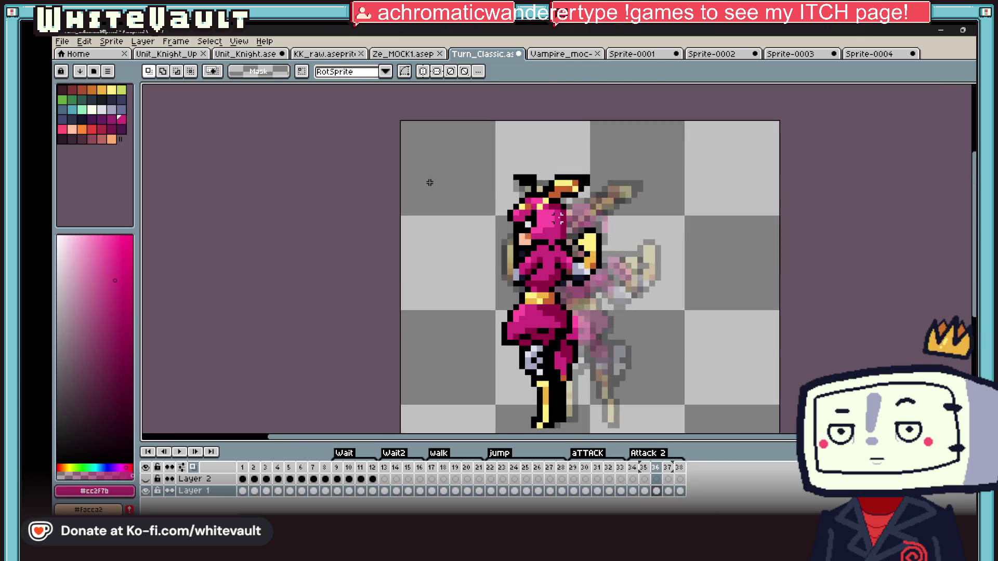
Paste the head onto the sword-holding frame's body and sample black from the outline
key("ctrl+v")
left_click_drag(558, 217, 575, 238)
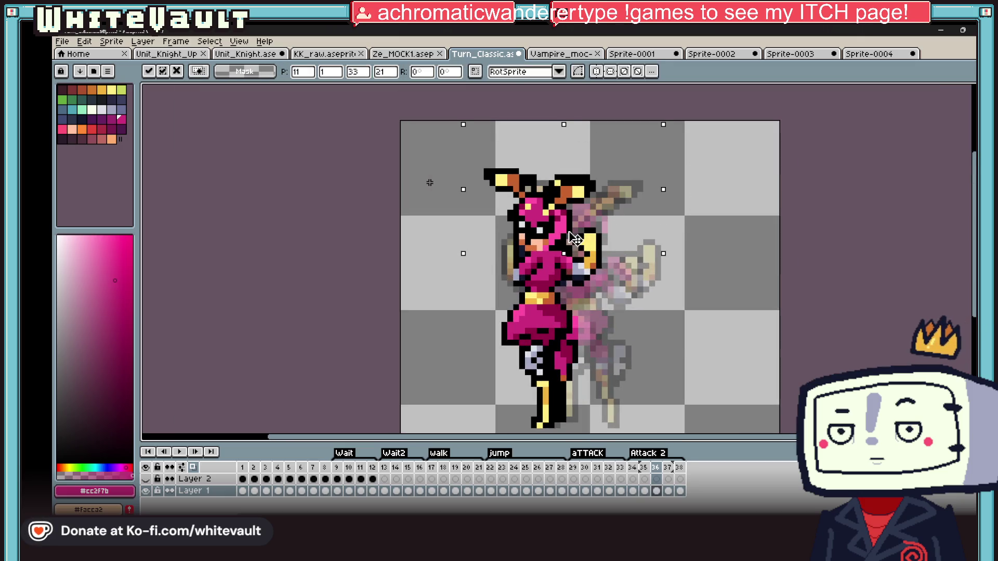
key("Escape")
scroll(577, 238, "up", 2)
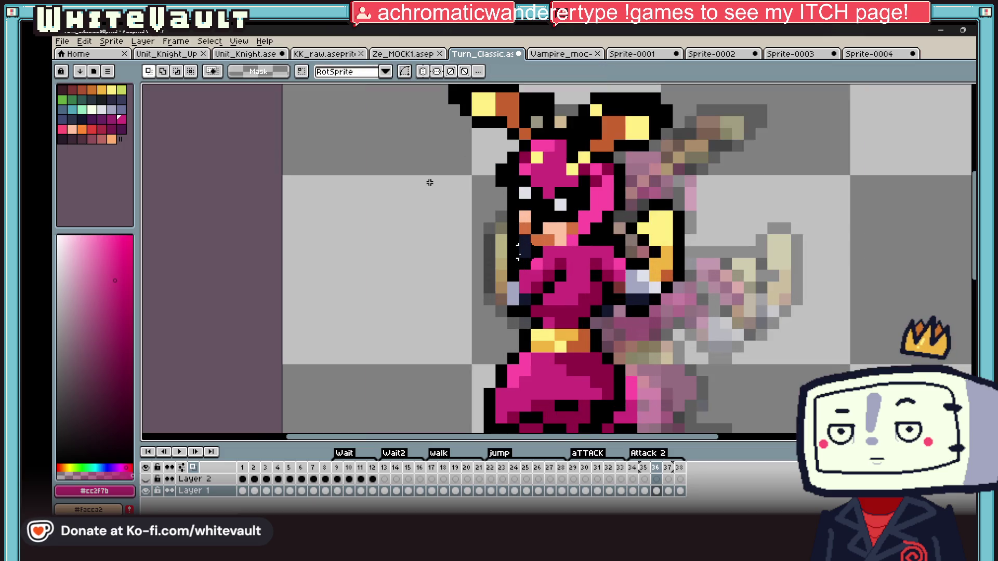
key("alt")
left_click(658, 215, "alt")
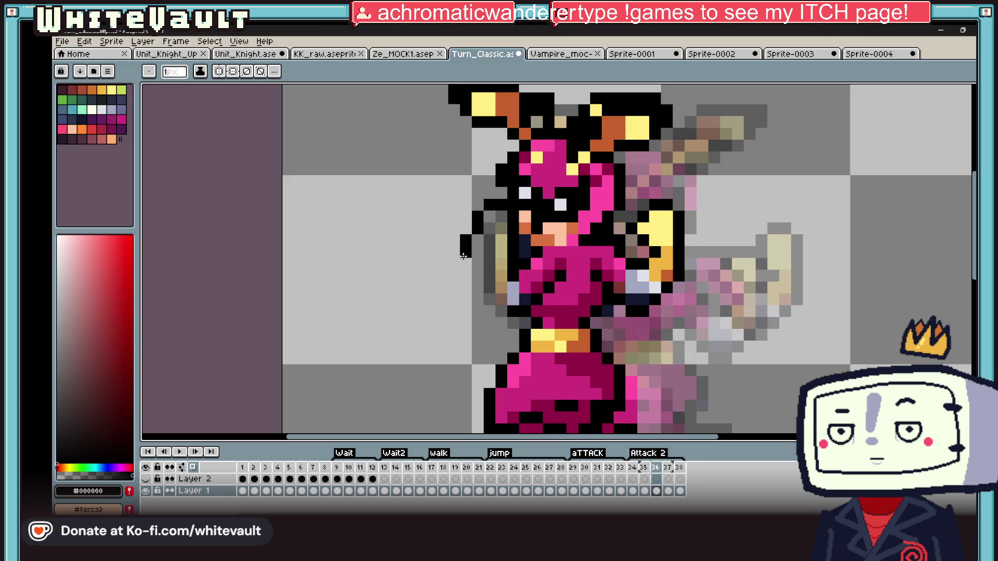
Draw black outline beside the left arm and paint a pale yellow block on it
left_click_drag(514, 304, 514, 277)
left_click(516, 235, "alt")
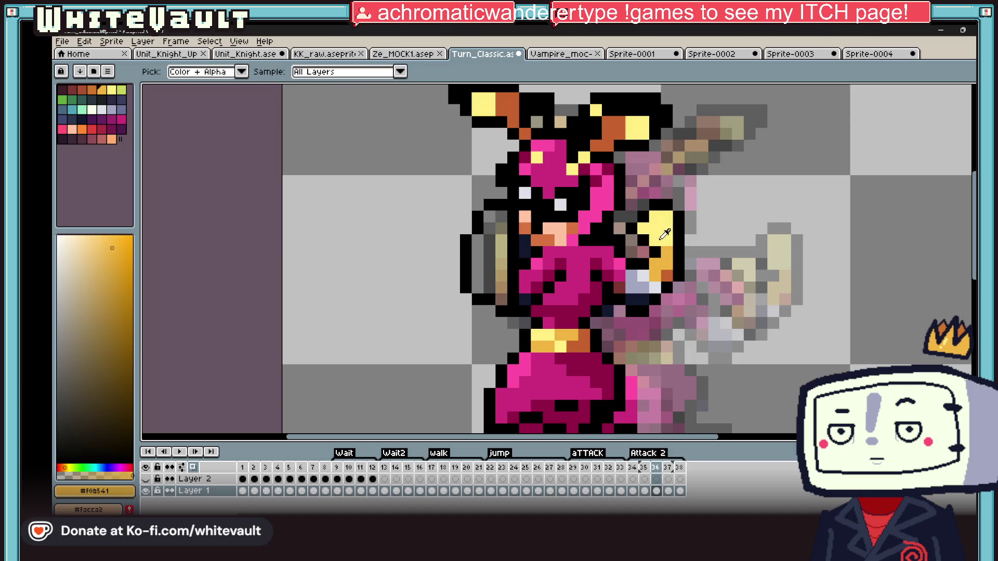
left_click(644, 219, "alt")
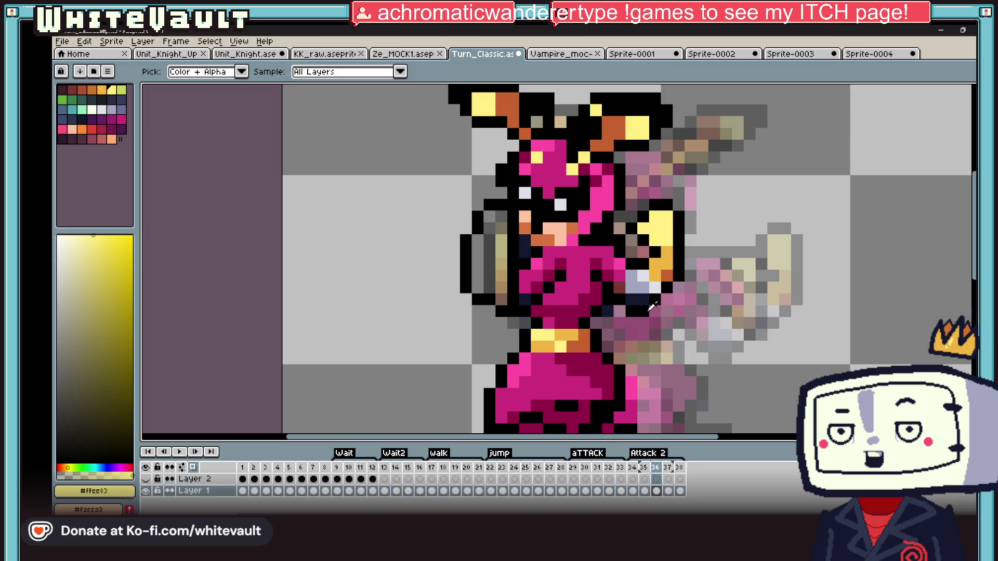
key("b")
scroll(479, 226, "up", 2)
left_click(479, 226)
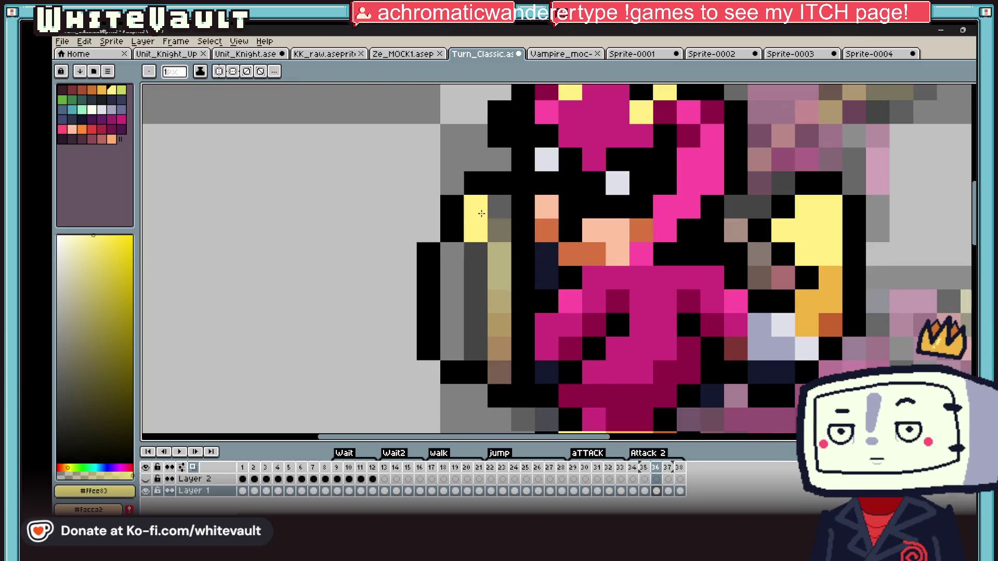
left_click_drag(482, 213, 499, 234)
Paint gold shading down the left arm and sample the grey-blue colour
key("alt")
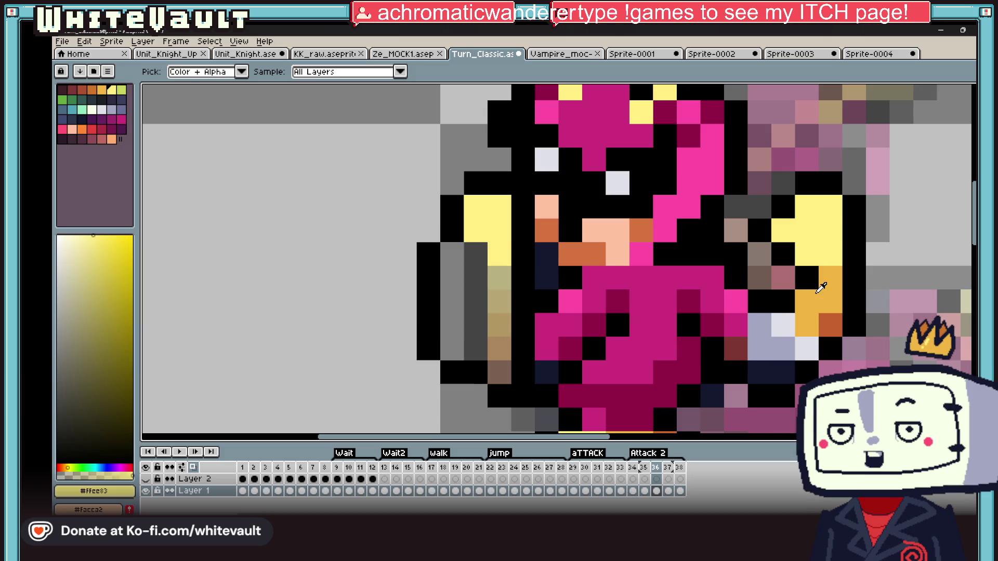
left_click(820, 287)
left_click_drag(429, 253, 452, 253)
left_click_drag(476, 300, 472, 253)
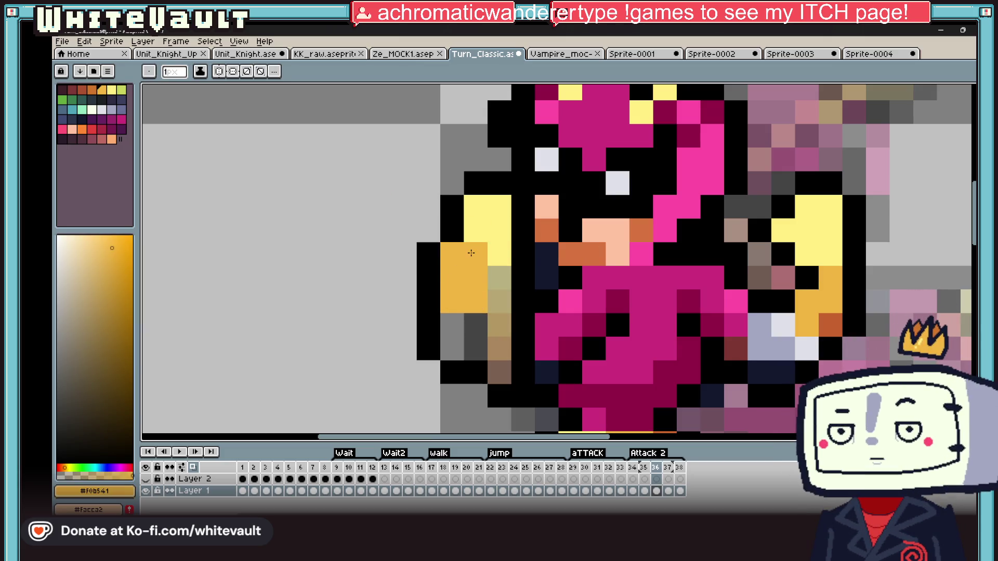
key("alt")
left_click(768, 334)
Paint the grey-blue cuff below the arm with a gold pixel above, then sample black
left_click(453, 325)
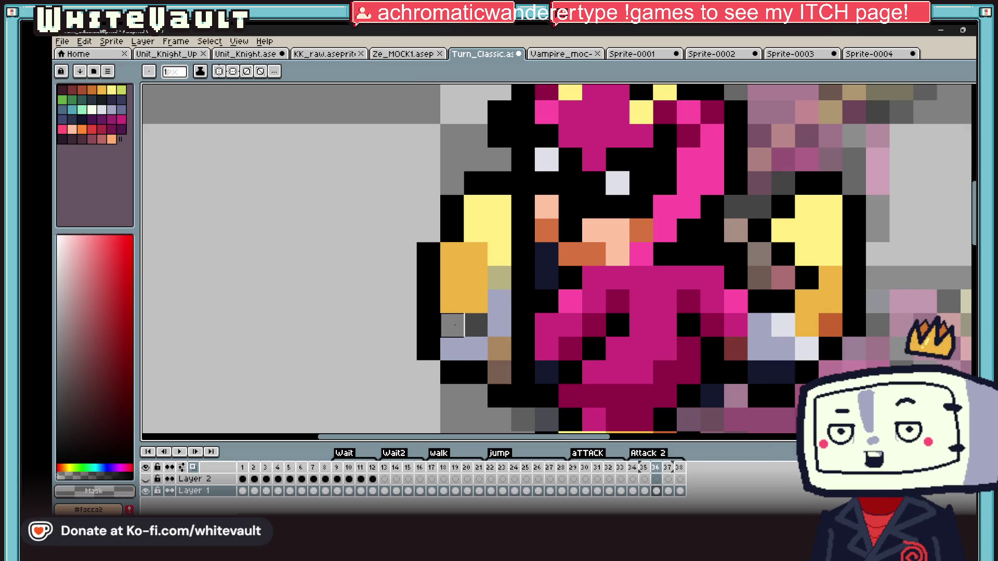
left_click_drag(445, 324, 488, 324)
key("alt")
left_click(470, 298)
left_click(452, 325)
key("alt")
left_click(506, 273)
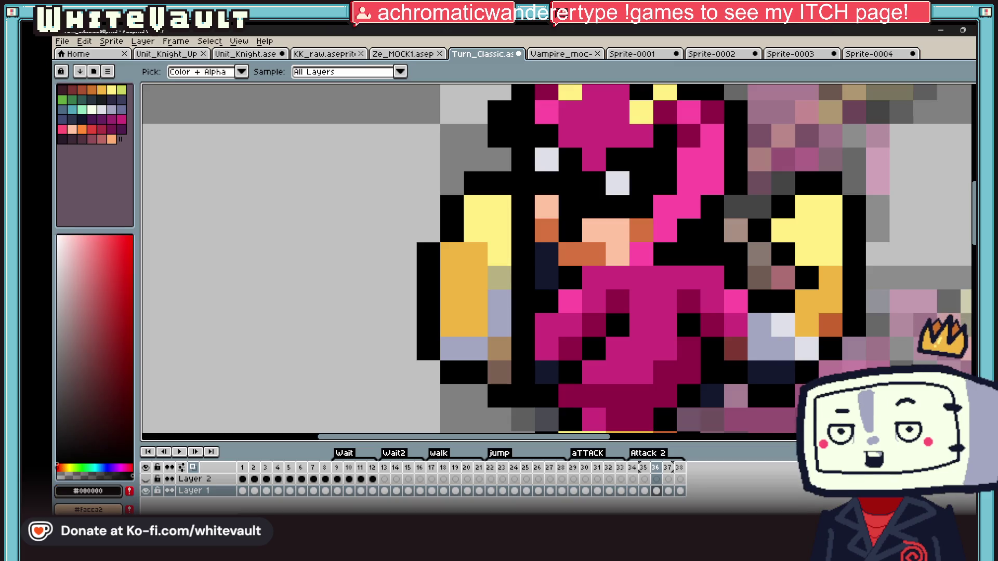
scroll(506, 272, "down", 3)
scroll(568, 266, "up", 2)
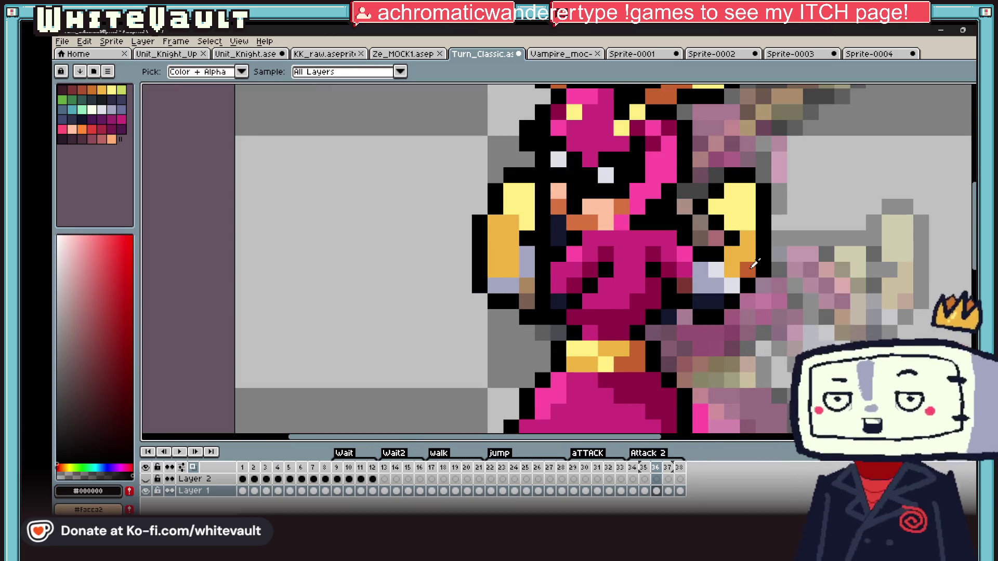
Sample magenta and paint over the dark chest pixels to make the chest solid
left_click(568, 267, "alt")
left_click(529, 289, "alt")
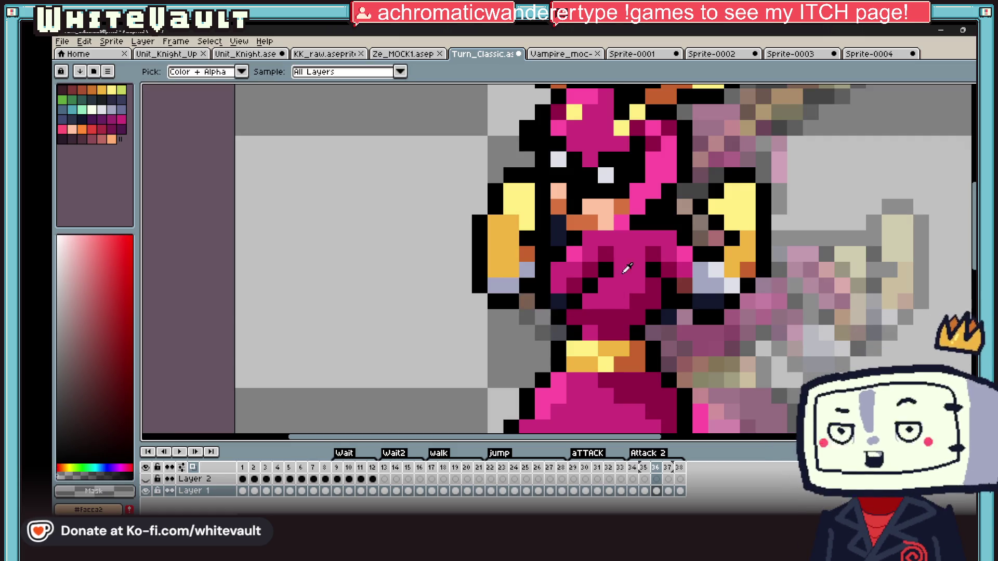
left_click(577, 265, "alt")
left_click(606, 254)
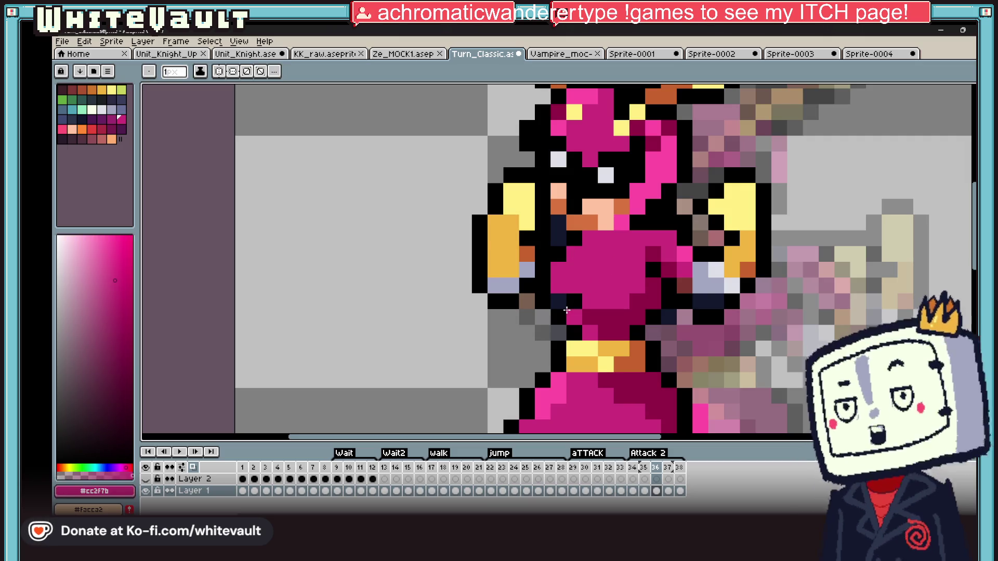
left_click(572, 316)
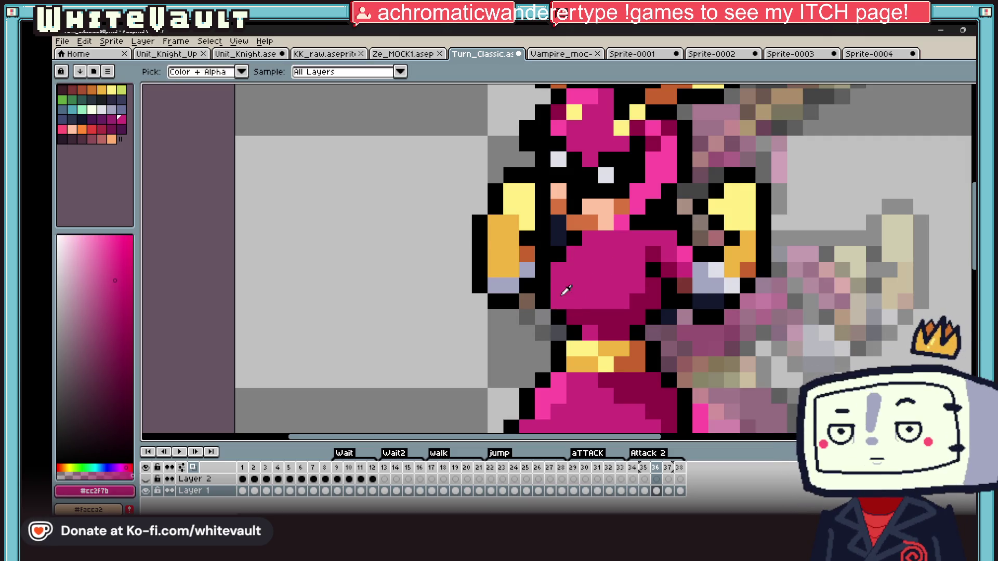
left_click(557, 302, "alt")
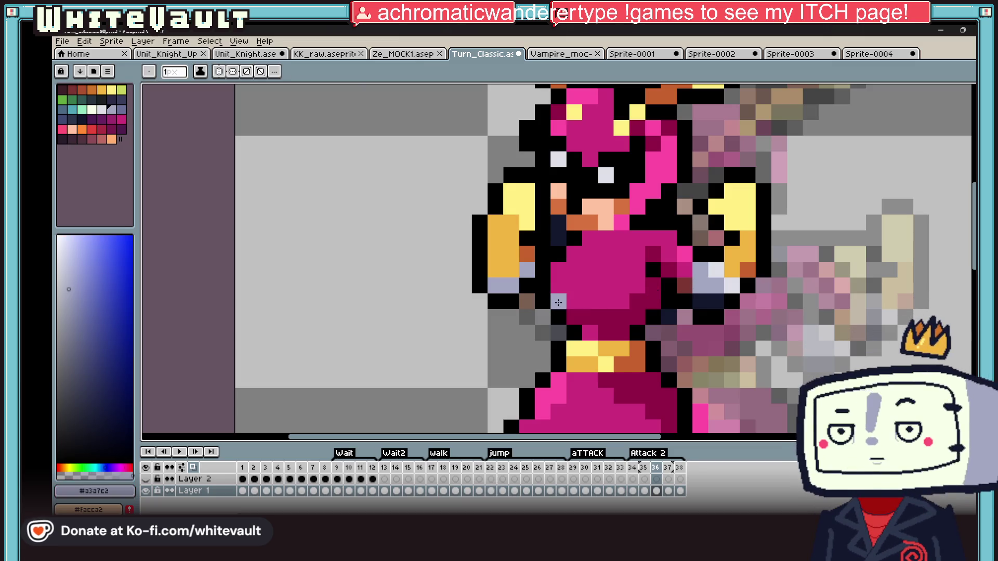
scroll(557, 302, "down", 2)
scroll(616, 248, "up", 1)
left_click(616, 248, "alt")
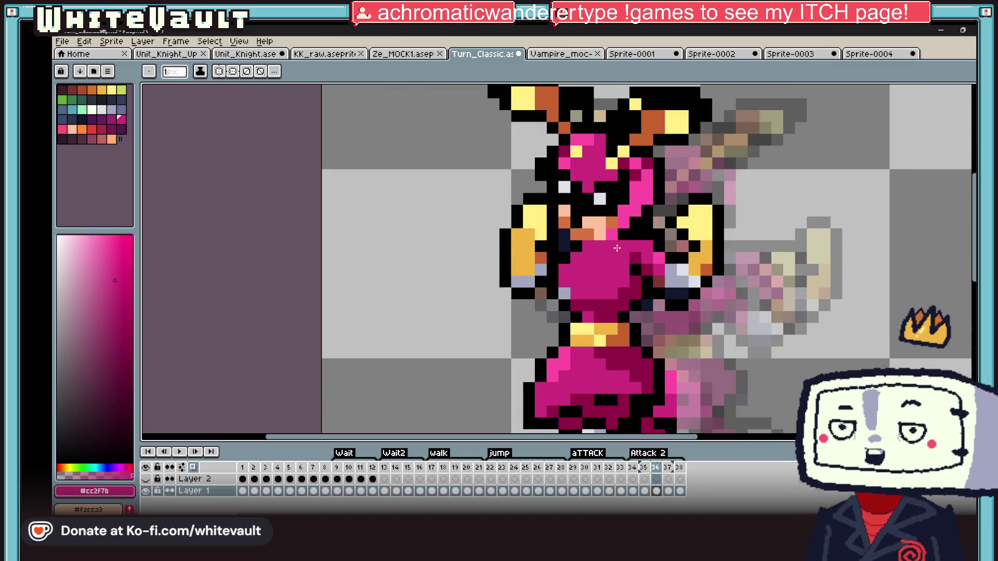
scroll(579, 246, "down", 3)
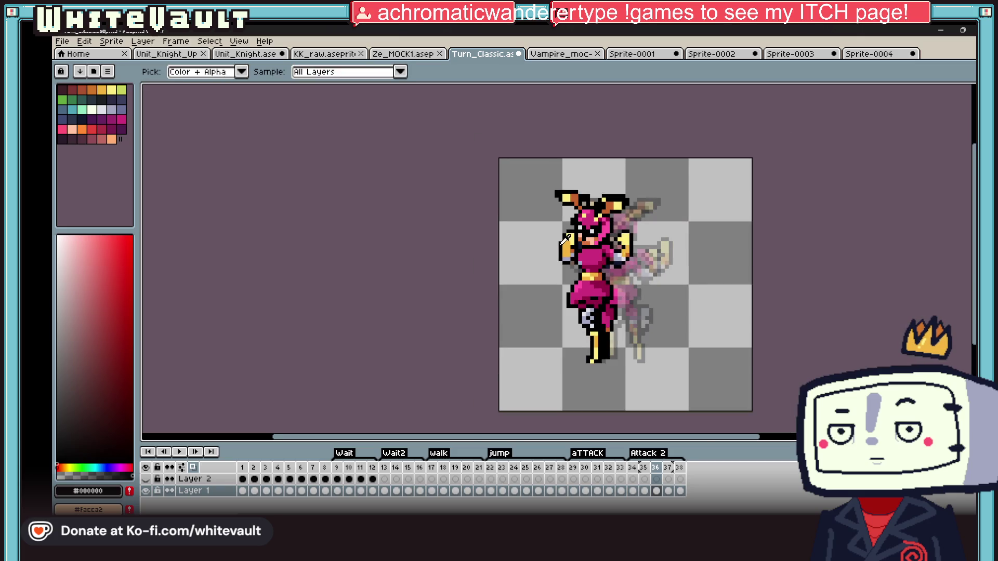
scroll(565, 238, "up", 3)
scroll(565, 238, "up", 2)
Touch up the left arm with yellow on the shoulder and rust-orange shading along its inner edge
left_click(582, 213, "alt")
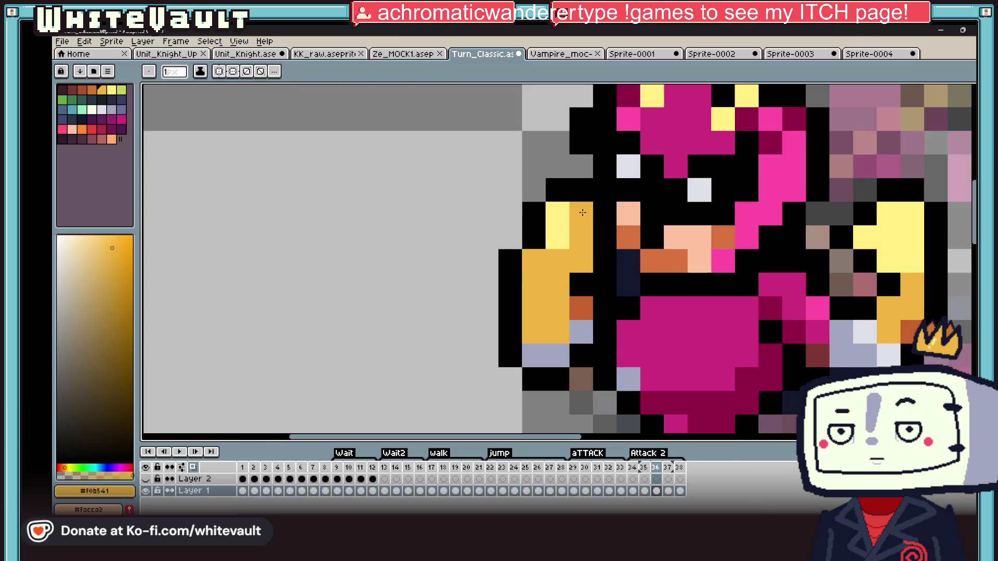
left_click(581, 216)
left_click(586, 243, "alt")
left_click(582, 286)
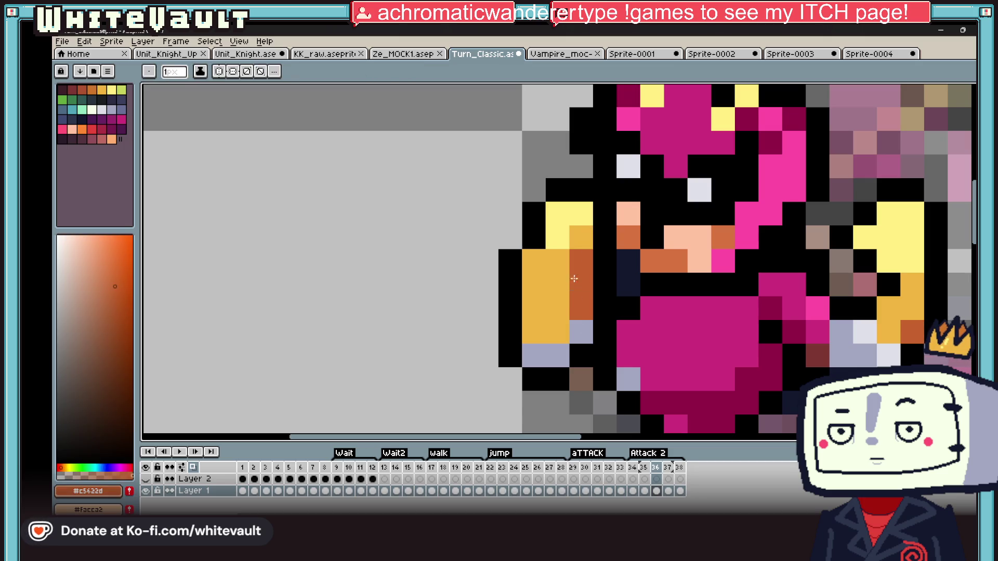
left_click(559, 296)
left_click(561, 313, "alt")
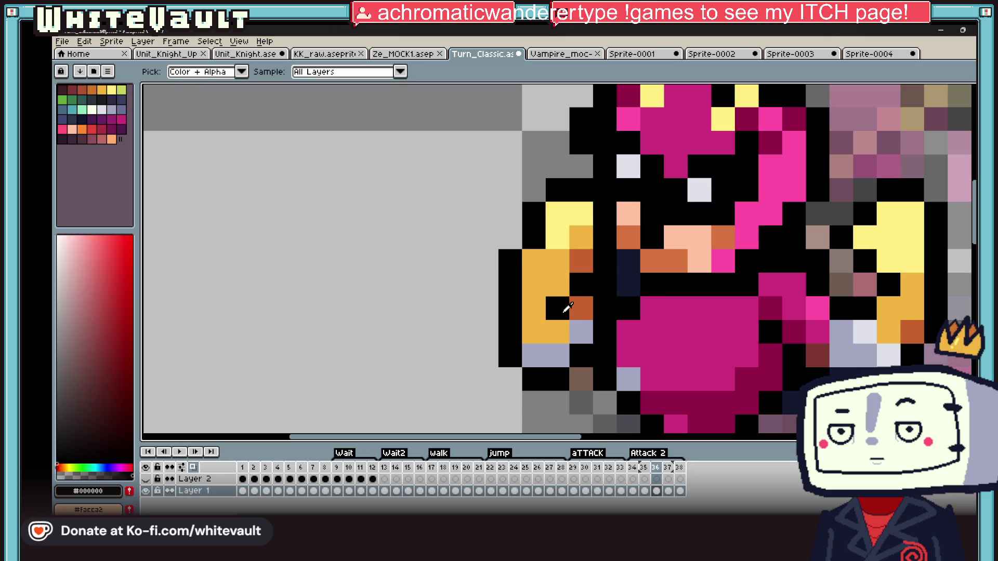
scroll(562, 313, "down", 5)
scroll(611, 315, "up", 1)
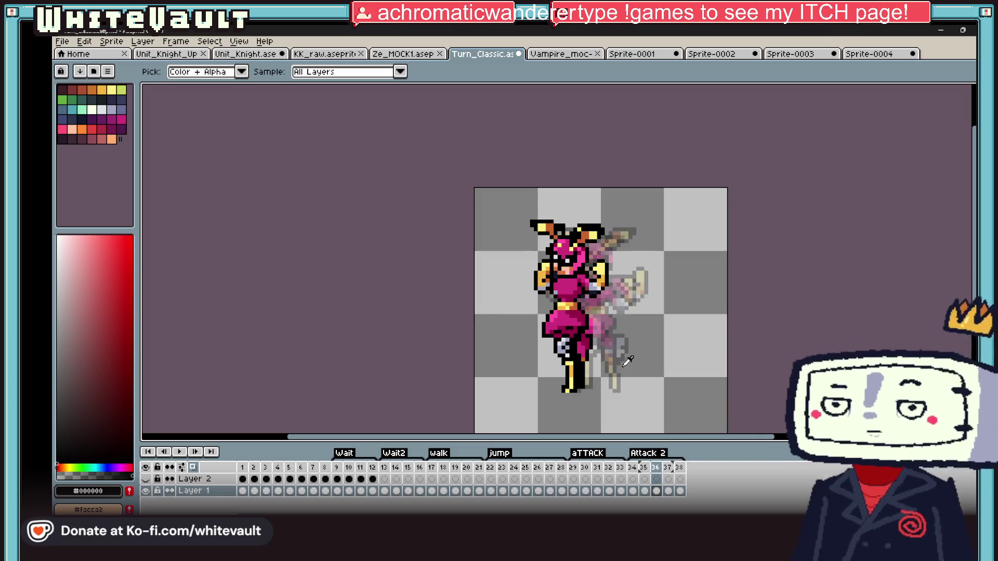
scroll(612, 328, "up", 1)
scroll(613, 351, "up", 1)
scroll(614, 390, "up", 1)
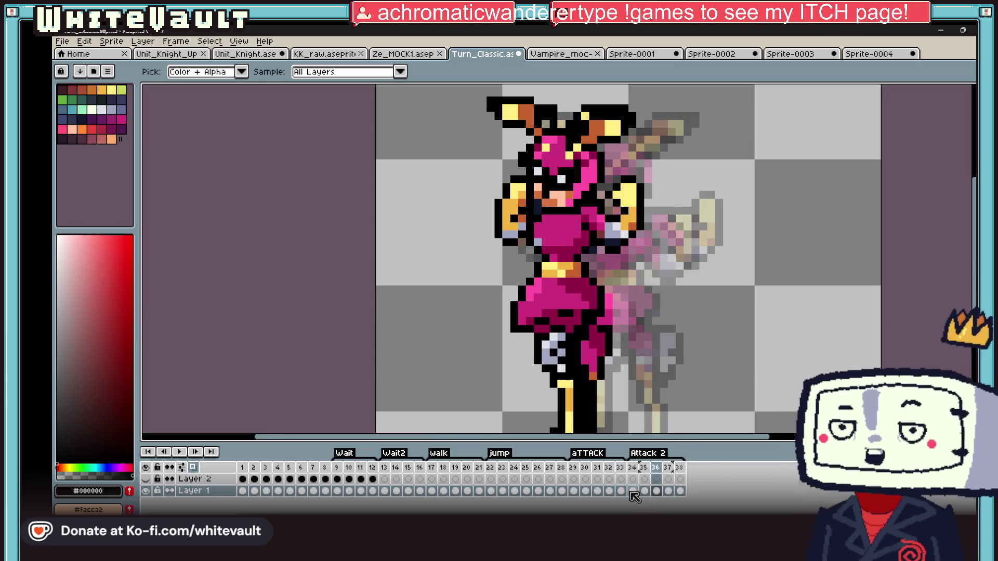
left_click(635, 492)
Flip between Attack 2 frames 35 and 36 for comparison and choose a mint-green drawing colour
left_click(644, 492)
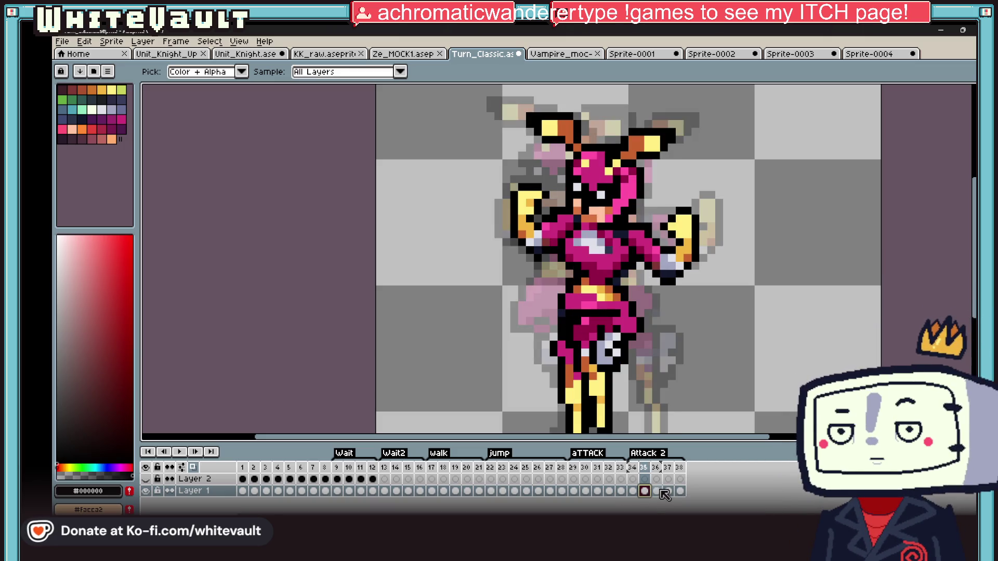
left_click(656, 491)
scroll(679, 306, "down", 2)
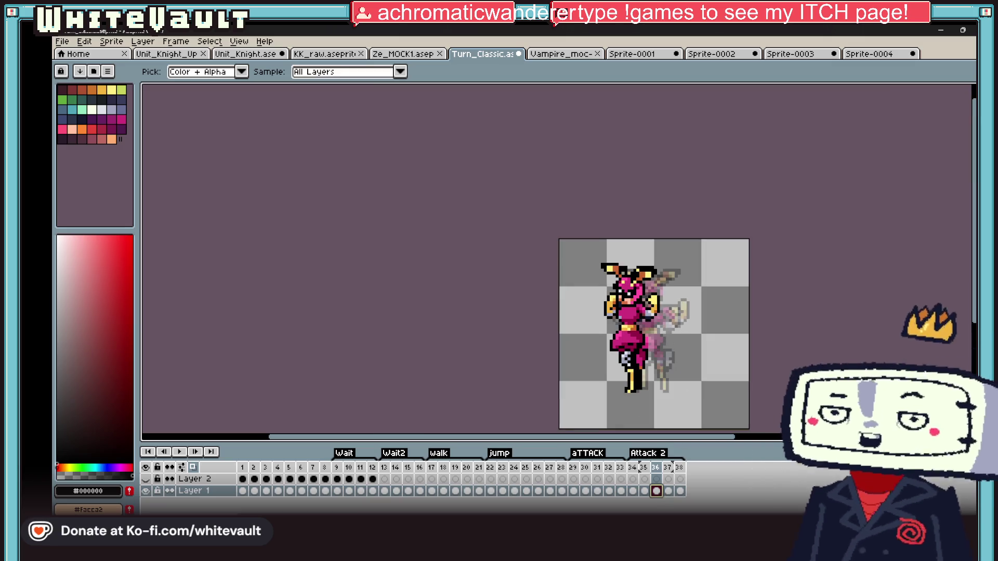
left_click(633, 492)
left_click(644, 491)
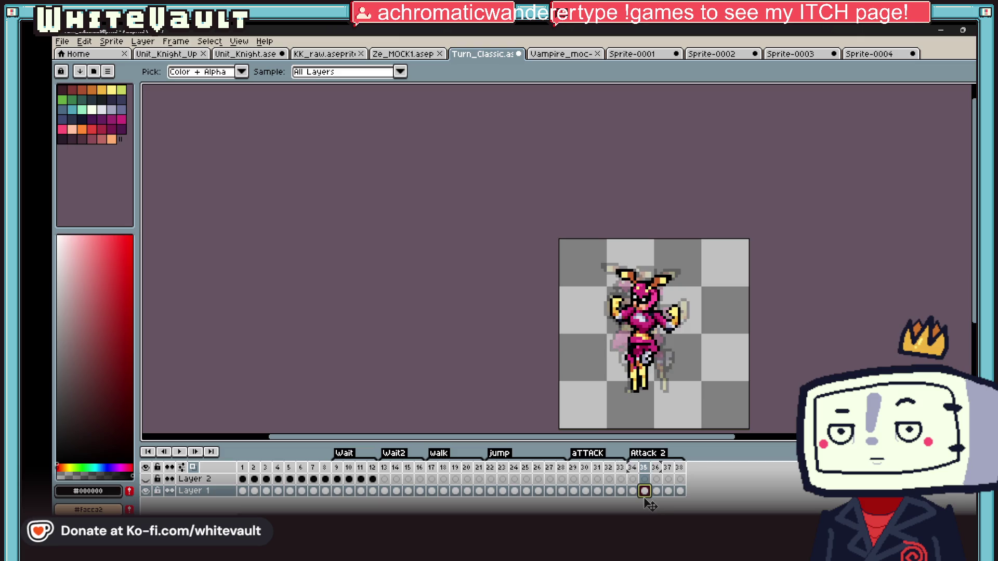
left_click(657, 491)
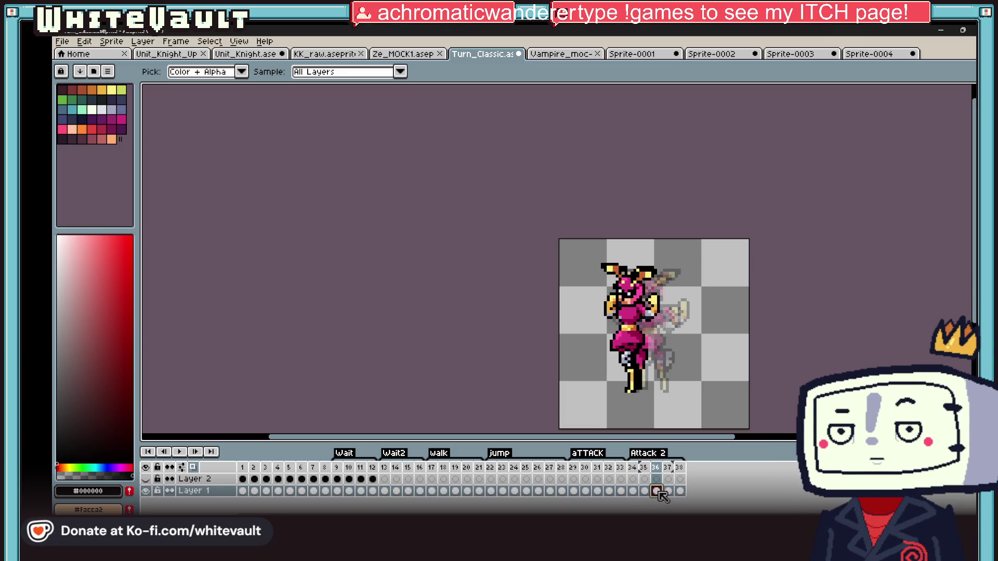
left_click(644, 491)
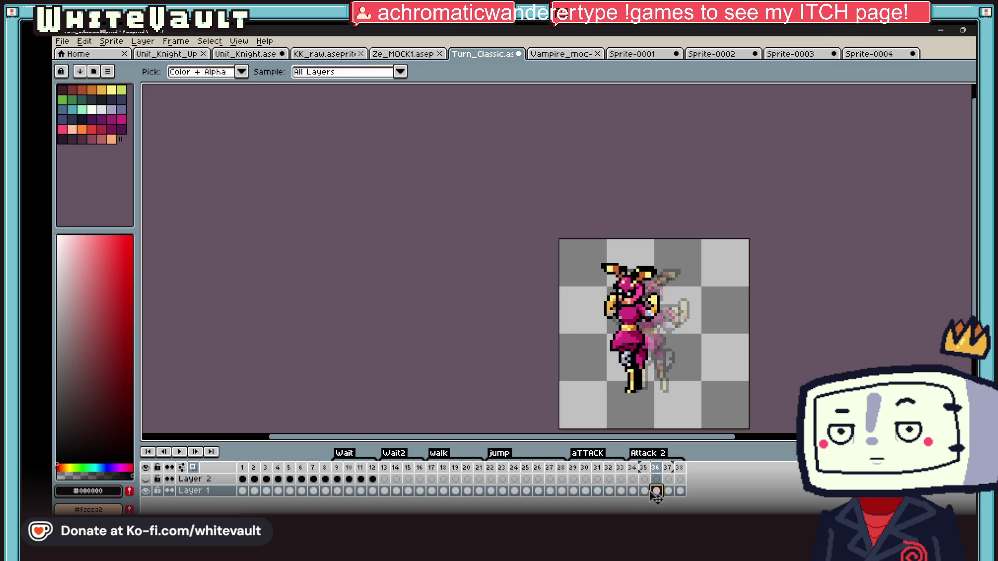
left_click(658, 491)
scroll(655, 335, "up", 2)
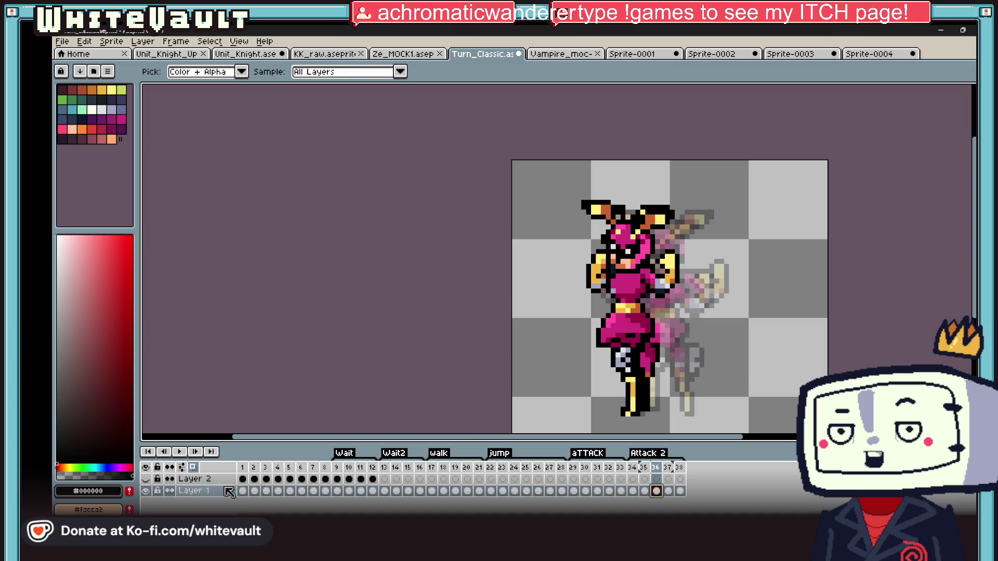
left_click(82, 110)
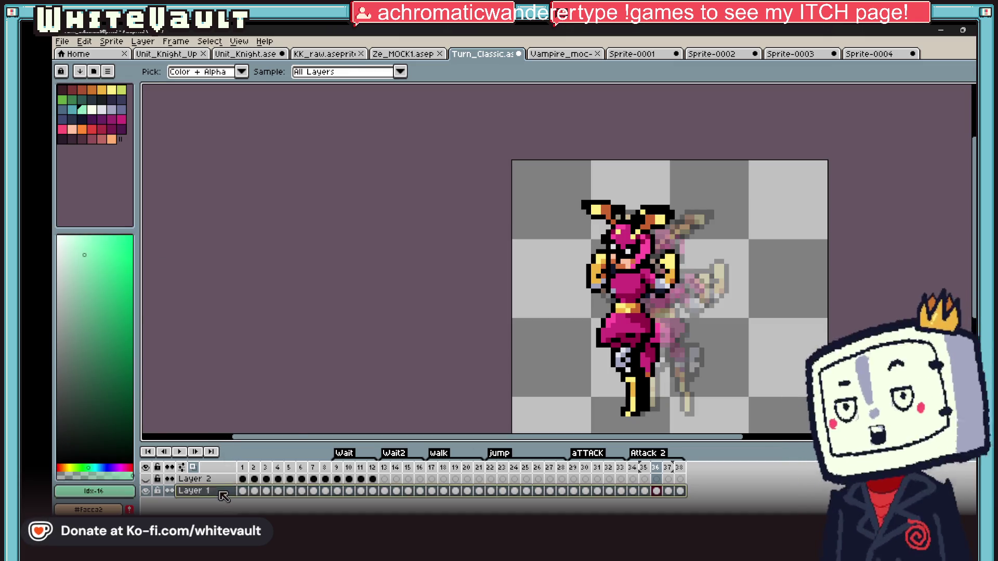
Add a new layer above Layer 1 and ready the pencil on the Attack 2 frame
right_click(196, 491)
left_click(242, 454)
left_click(327, 455)
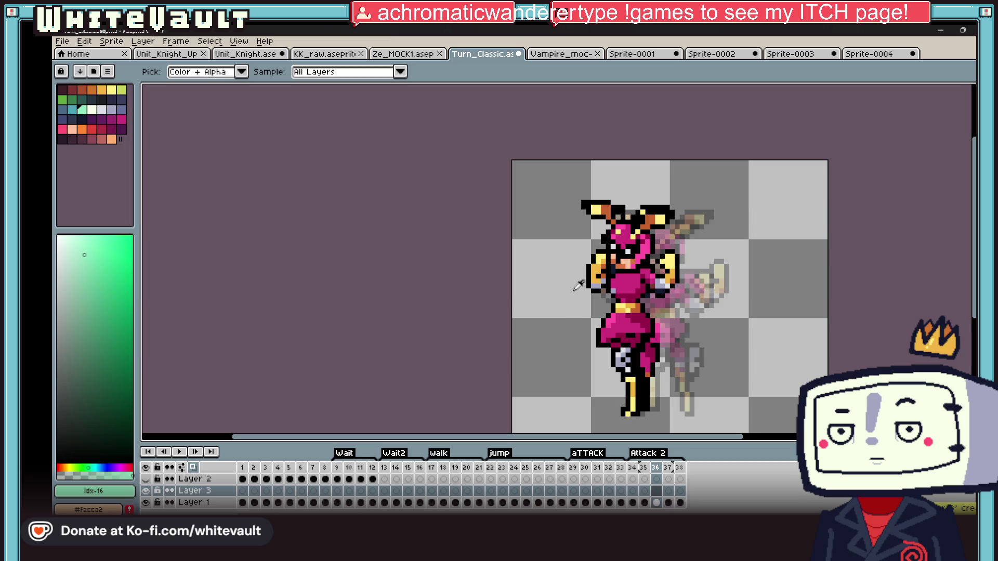
key("v")
key("b")
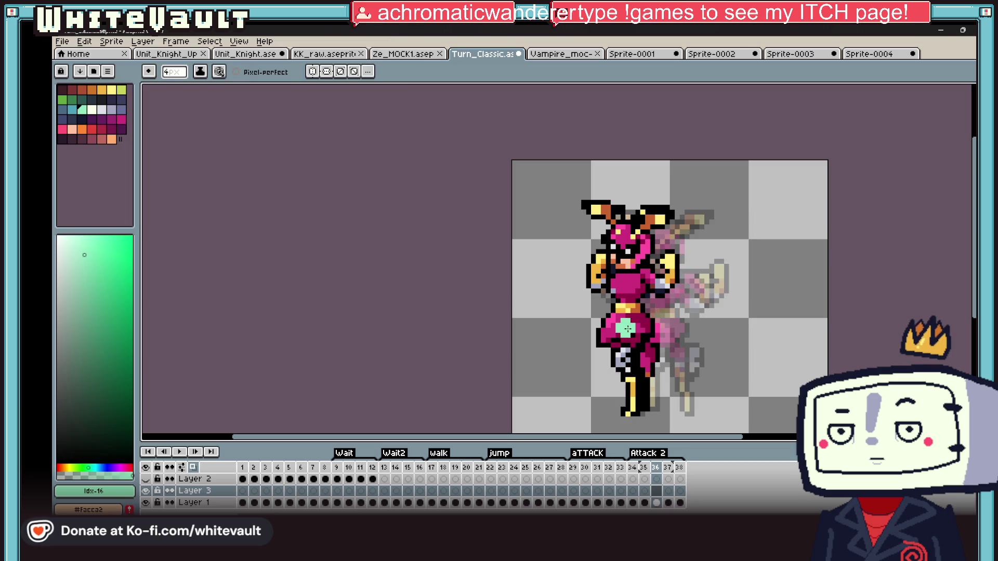
left_click(655, 503)
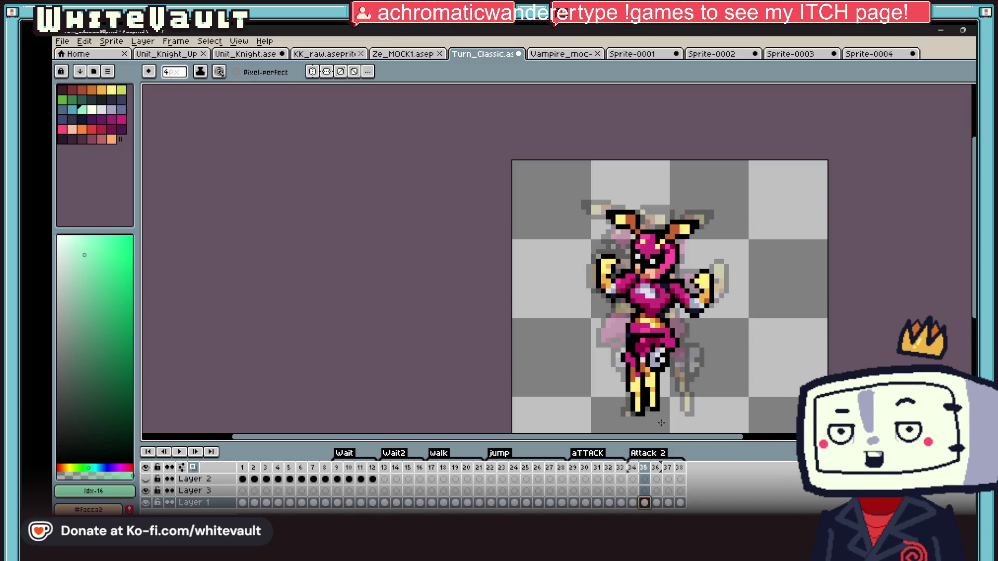
left_click(655, 503)
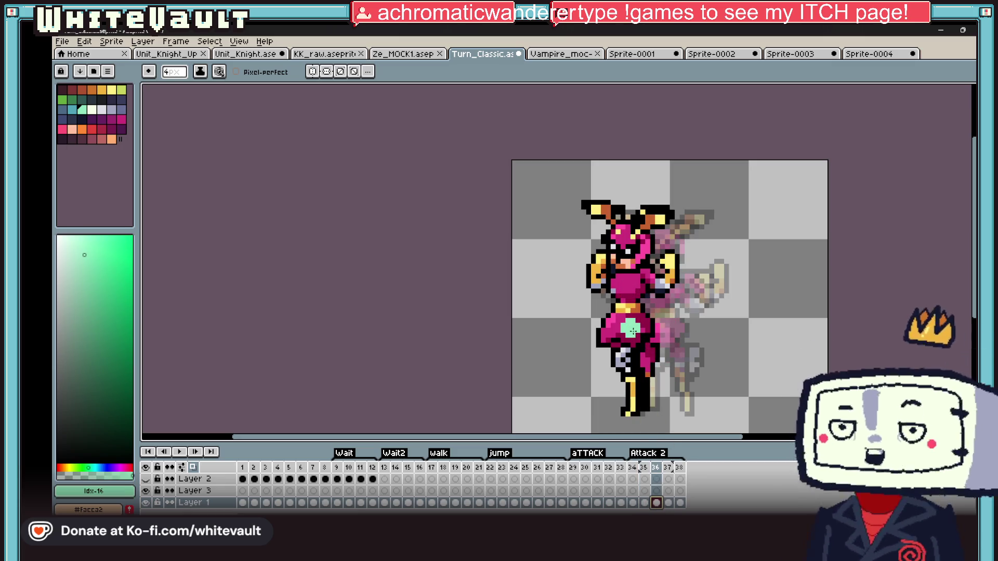
Try green torso and diagonal swing strokes on frame 36, undoing each rejected attempt
mouse_move(634, 326)
left_mouse_down()
mouse_move(608, 310)
mouse_move(635, 352)
left_mouse_up()
key("ctrl+z")
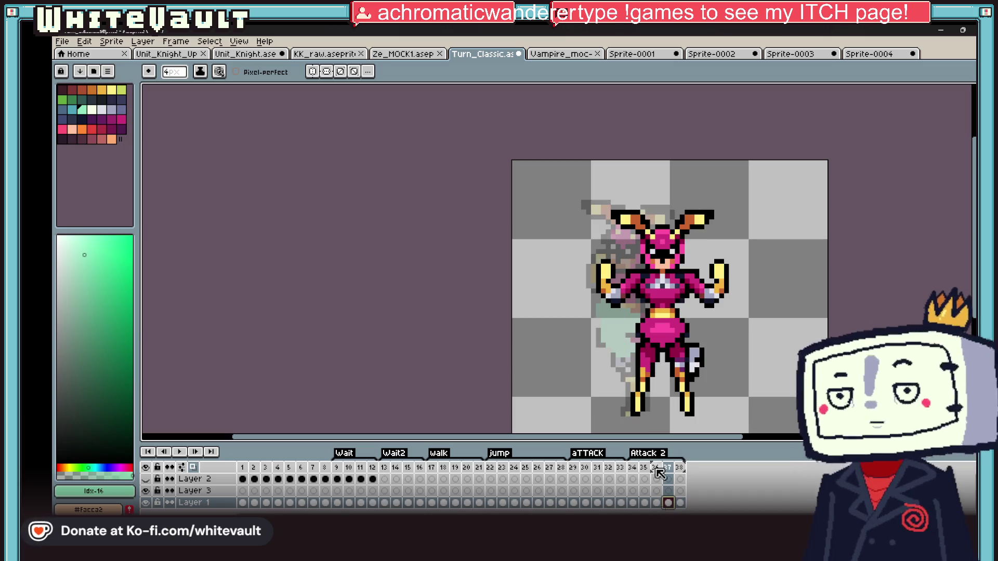
left_click(644, 502)
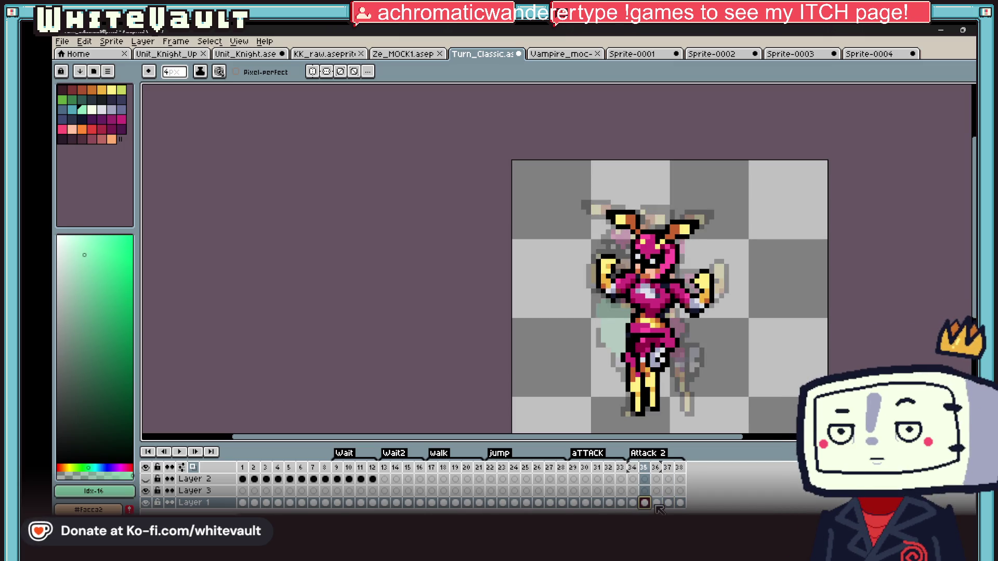
left_click(633, 491)
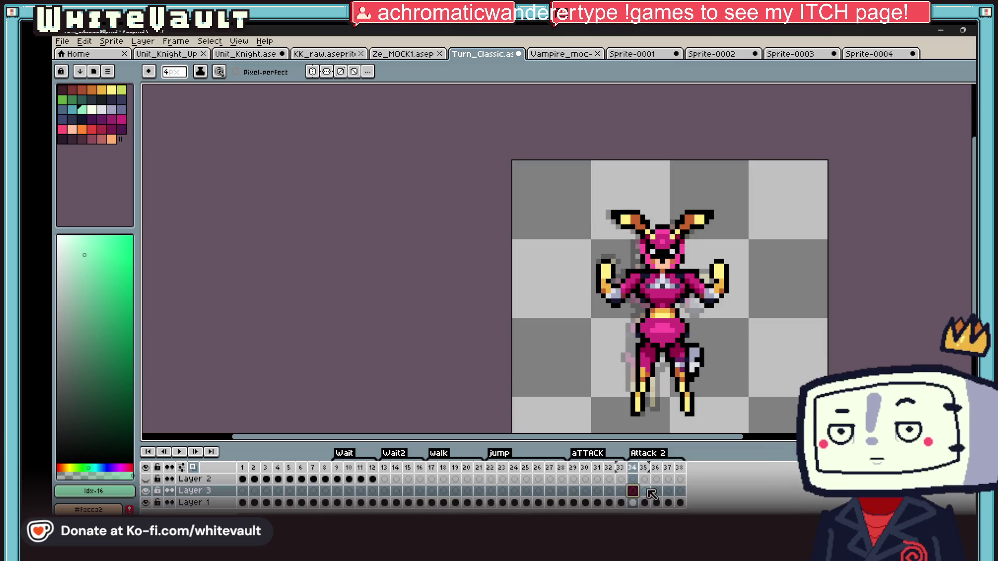
left_click(659, 493)
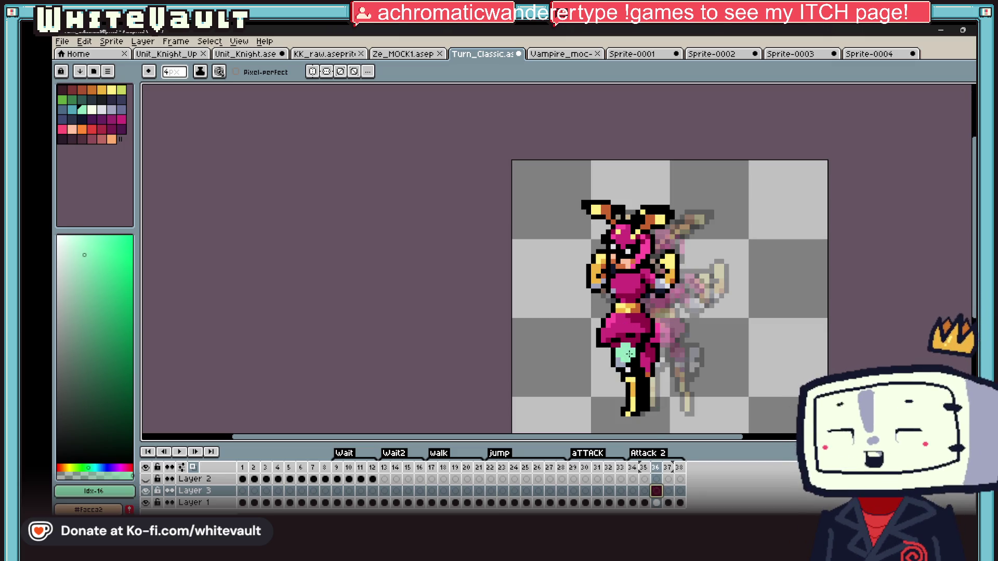
left_click_drag(625, 328, 593, 306)
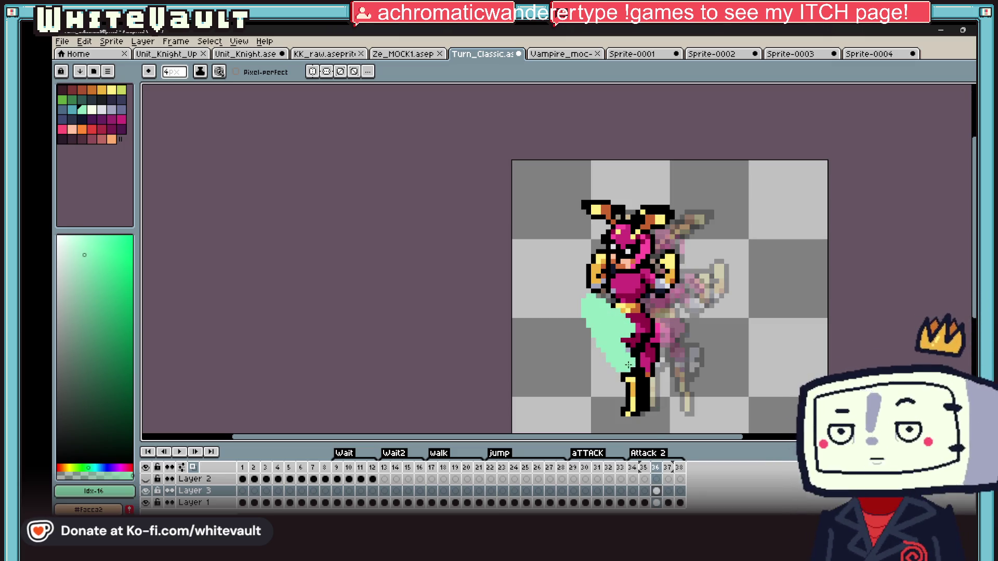
key("ctrl+z")
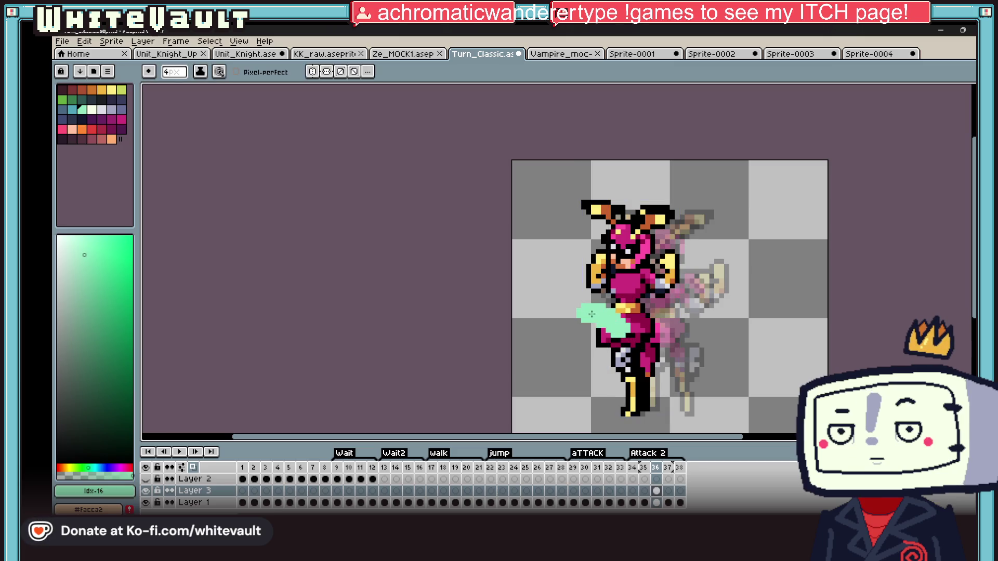
Paint the mint-green swing over the lower body on frame 37 and review neighbouring frames
left_click(670, 491)
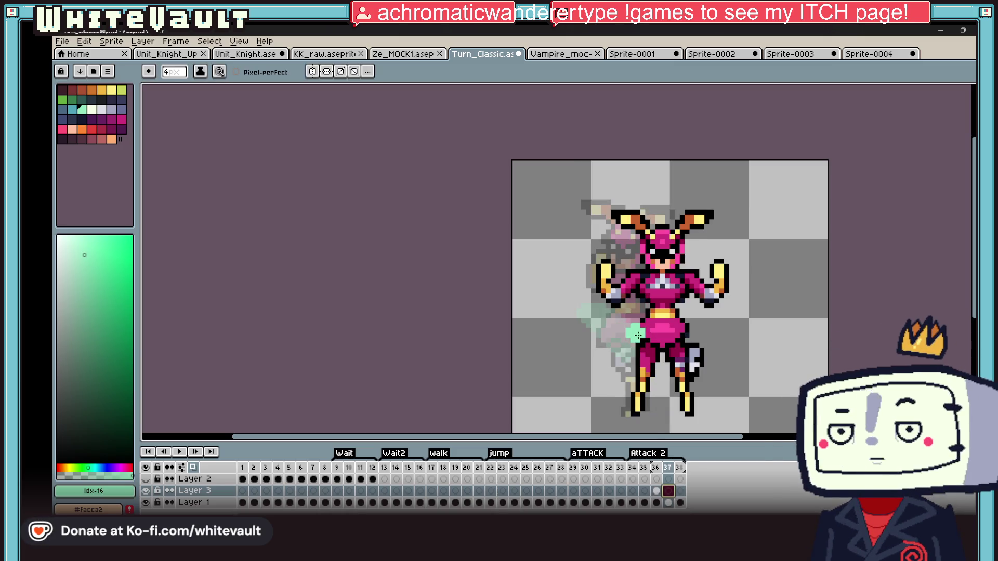
left_click(657, 502)
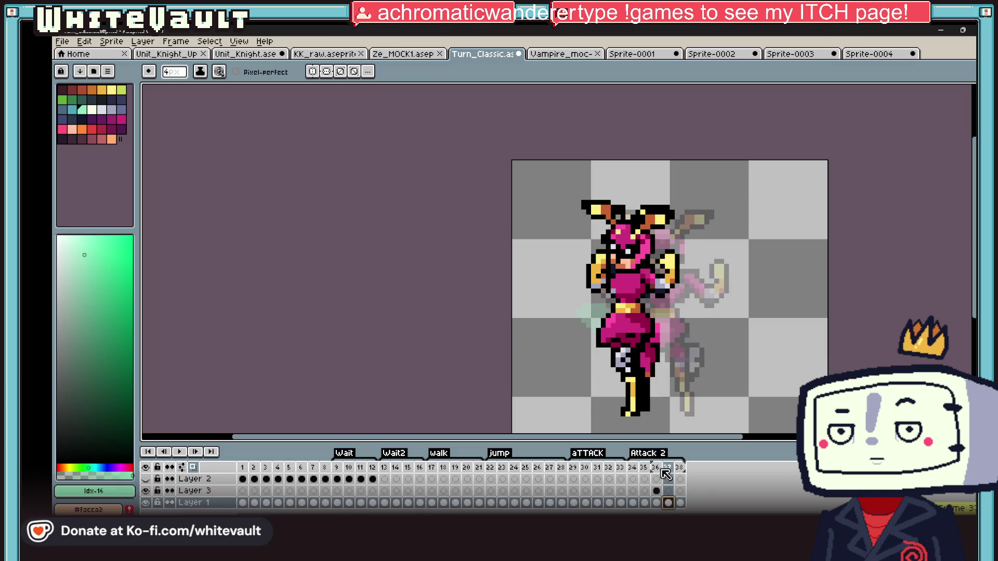
mouse_move(625, 336)
left_mouse_down()
mouse_move(623, 347)
mouse_move(651, 349)
left_mouse_up()
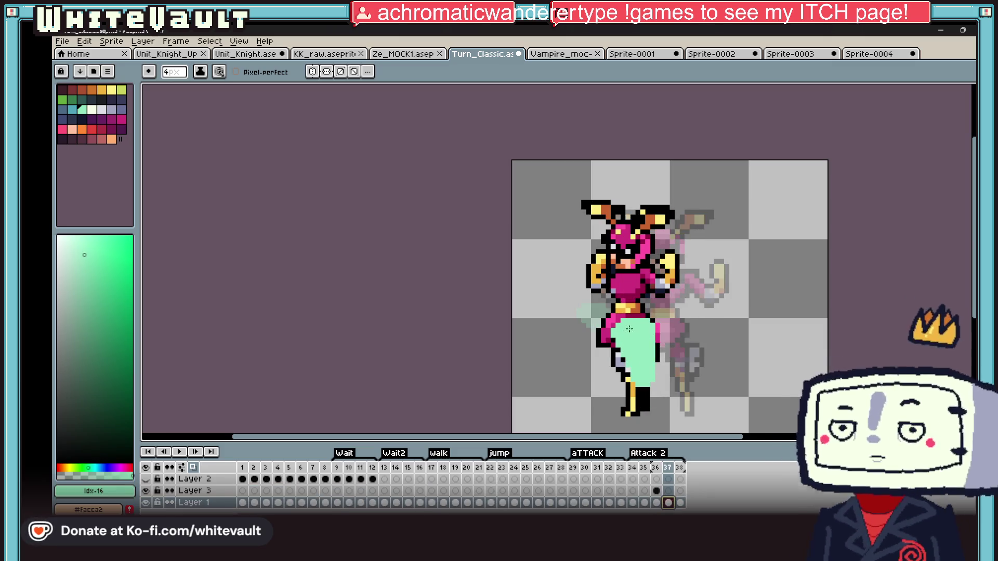
scroll(651, 348, "down", 2)
left_click(679, 502)
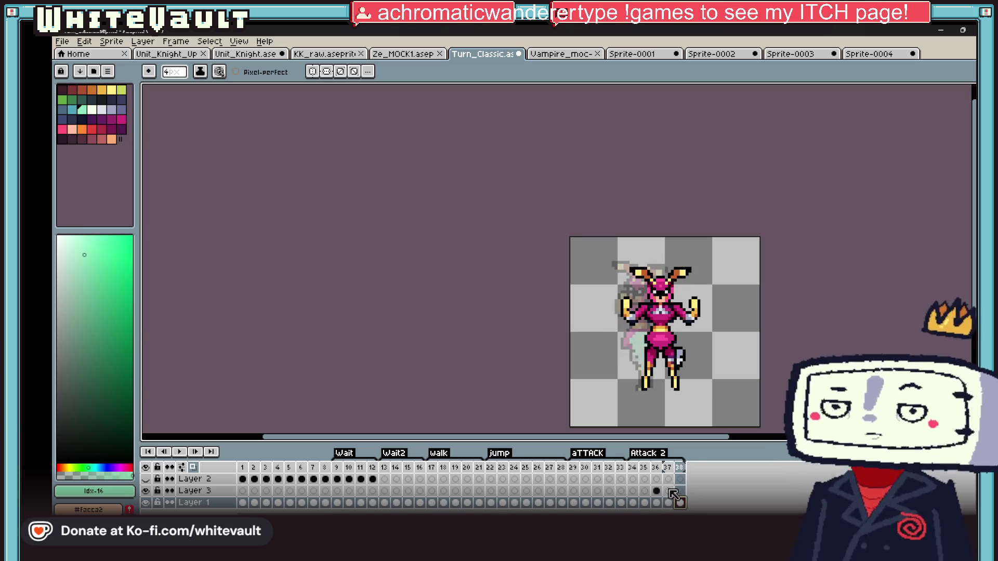
left_click(655, 502)
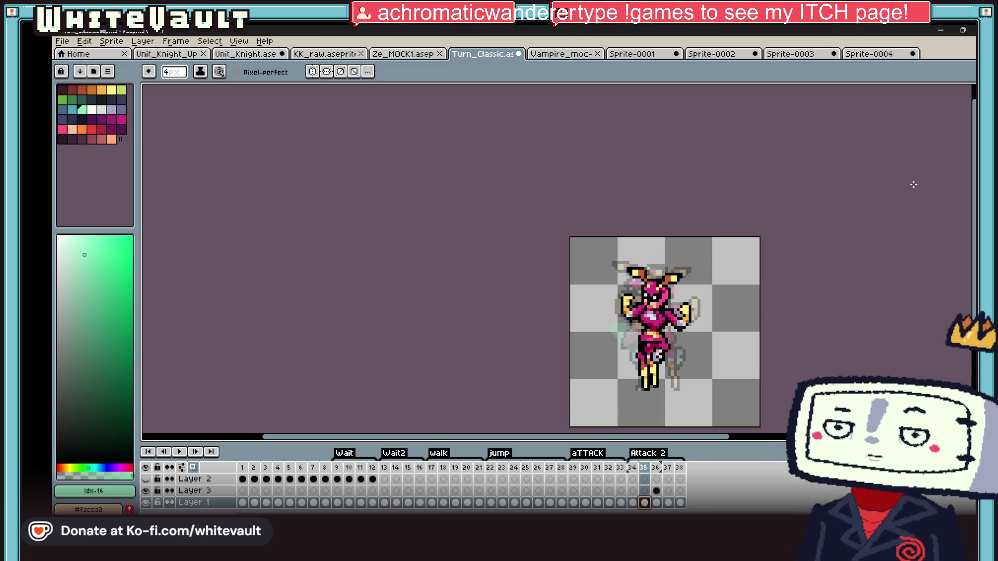
key("m")
key("ctrl+a")
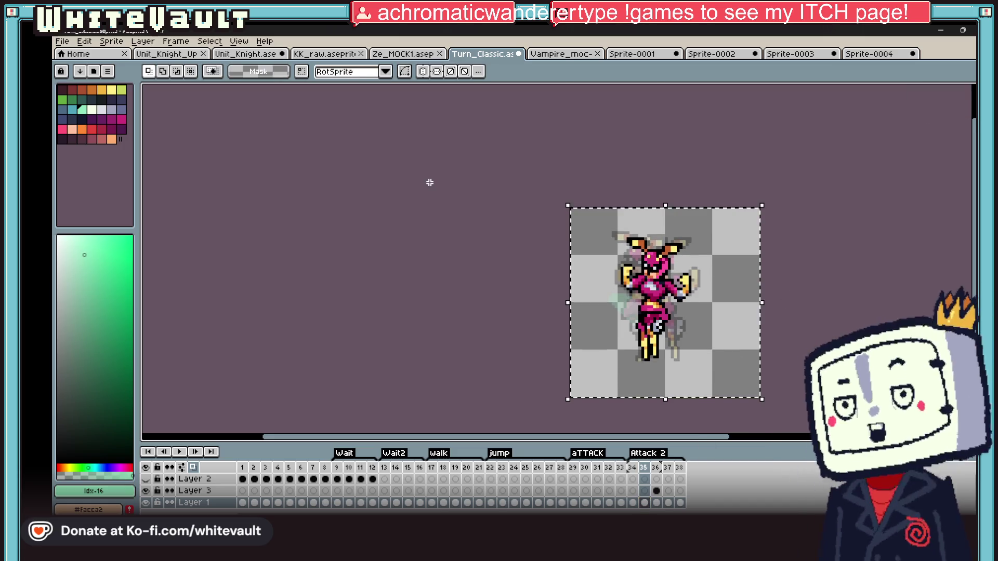
left_click_drag(663, 327, 663, 298)
key("End")
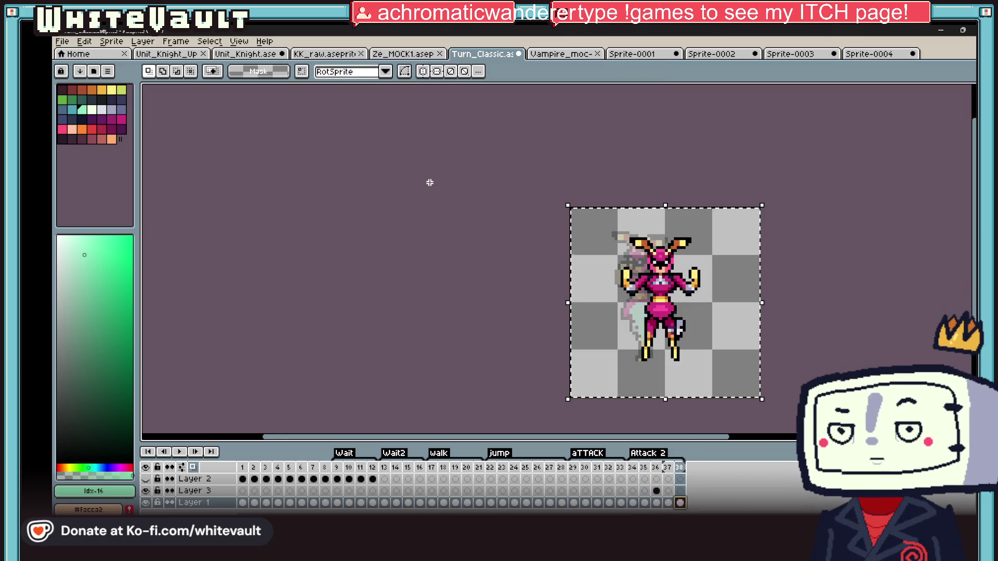
key("Left")
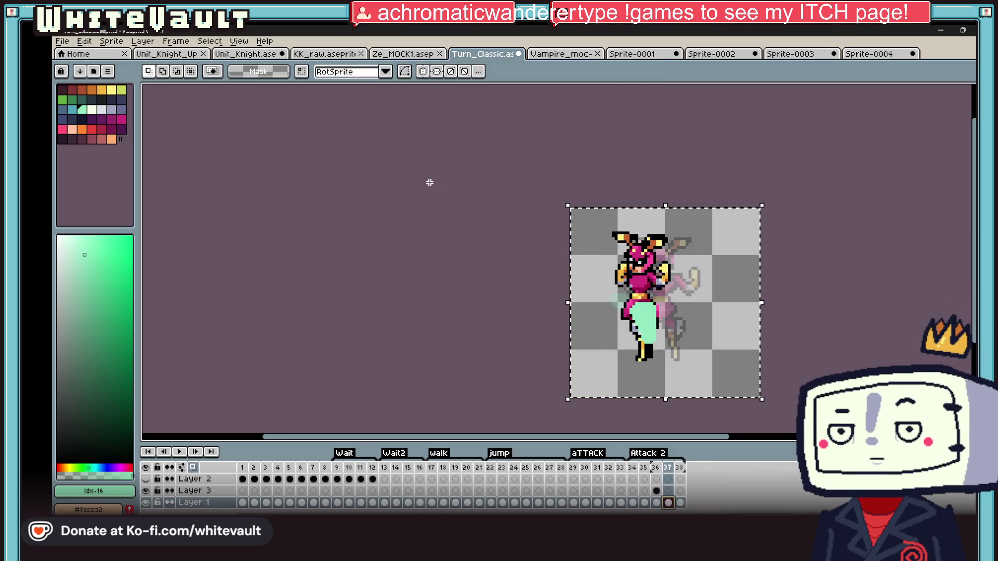
key("Right")
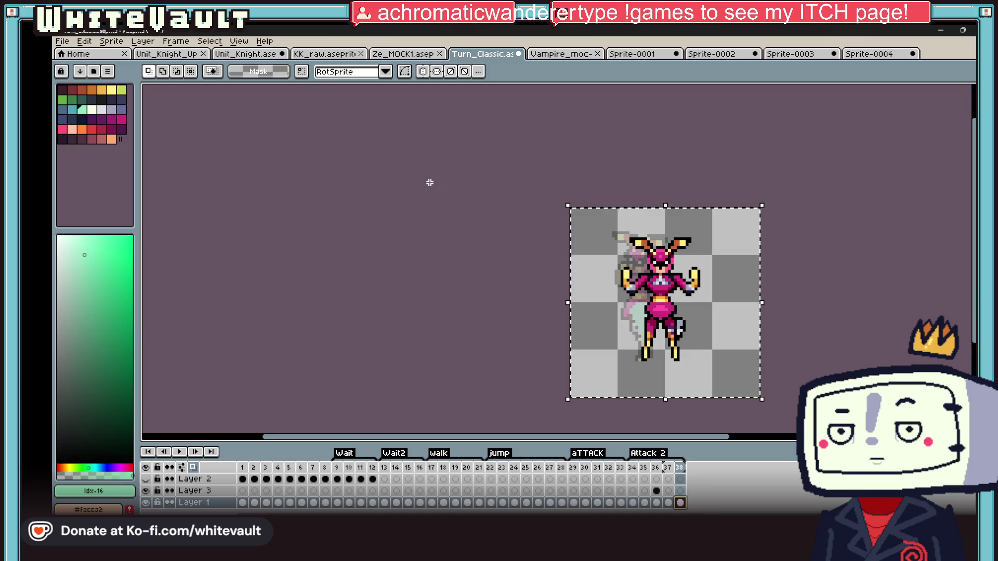
key("ctrl+a")
key("Escape")
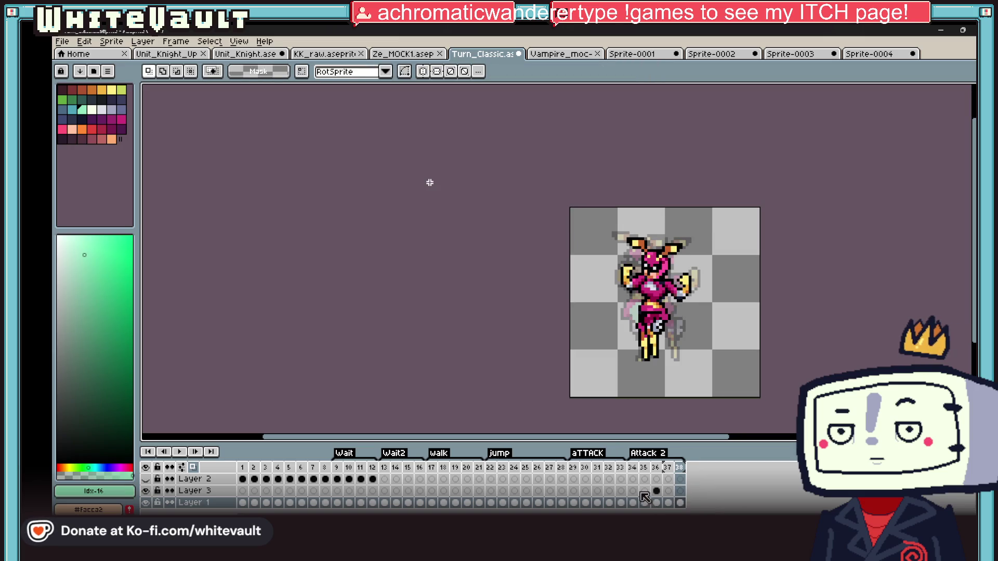
left_click(645, 491)
left_click(644, 491)
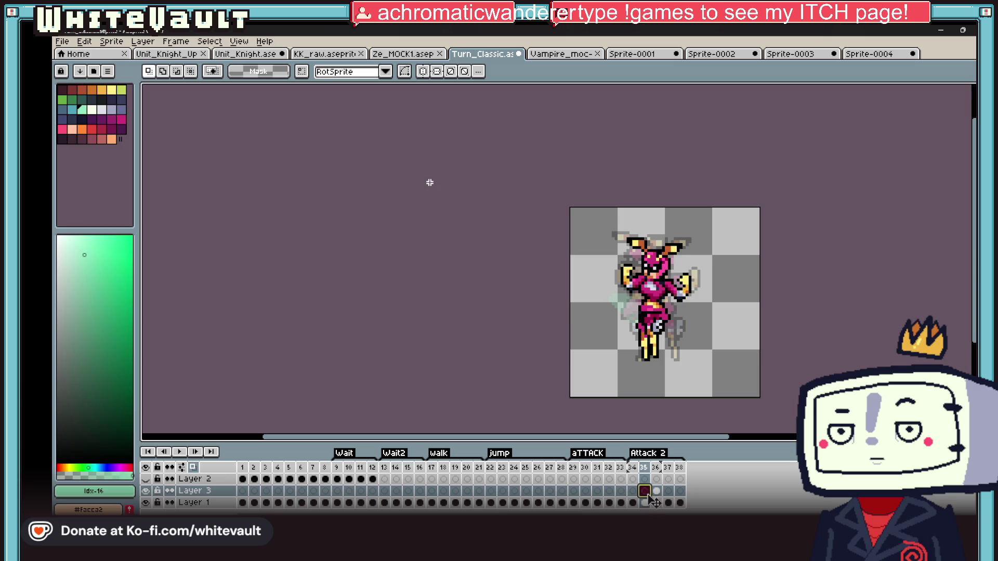
left_click(656, 491)
left_click(669, 492)
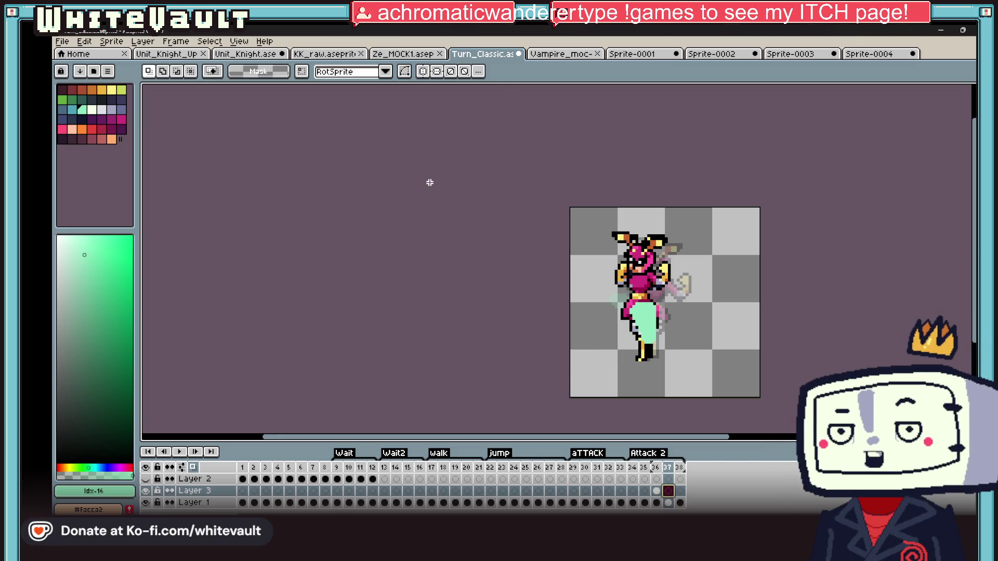
key("alt+Tab")
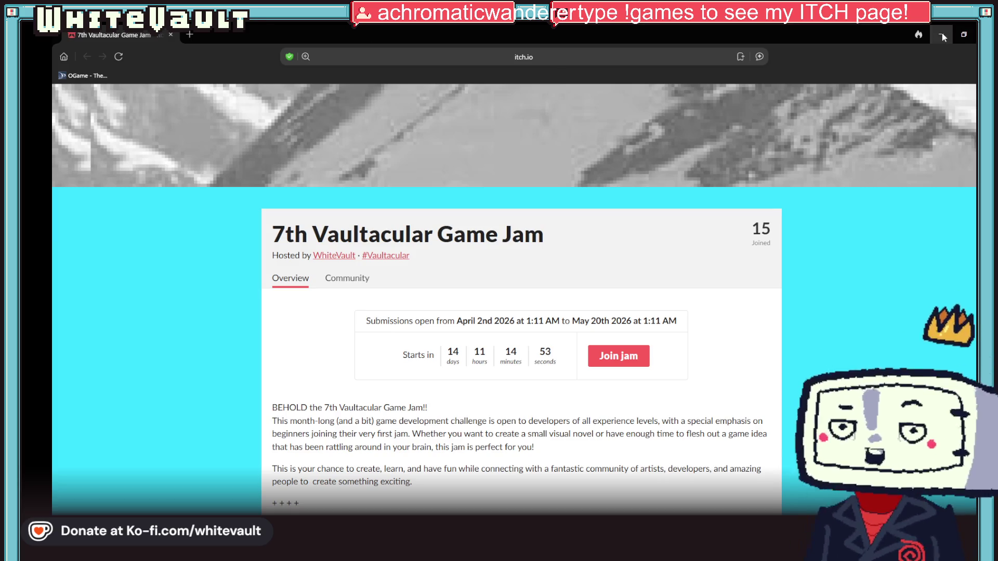
left_click(943, 37)
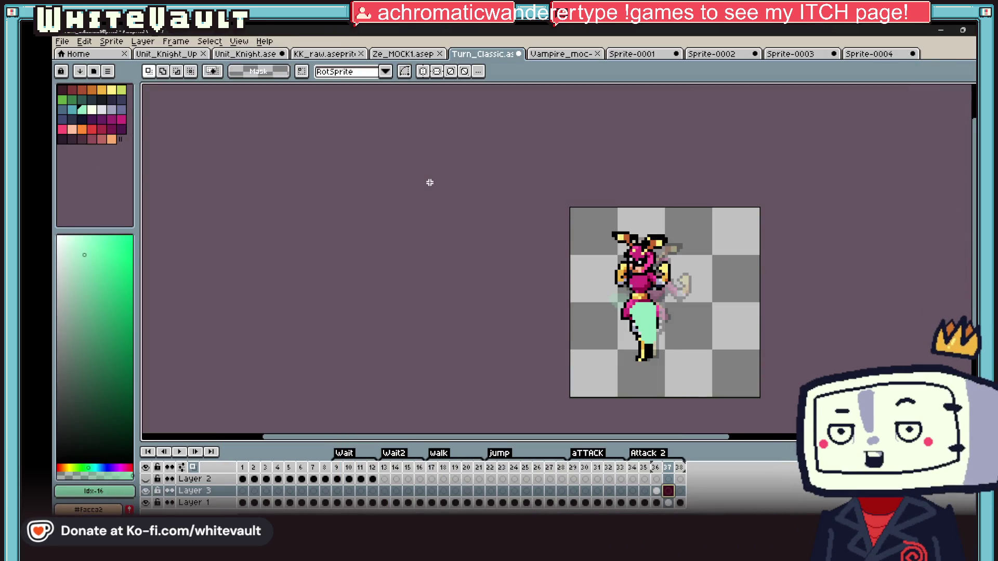
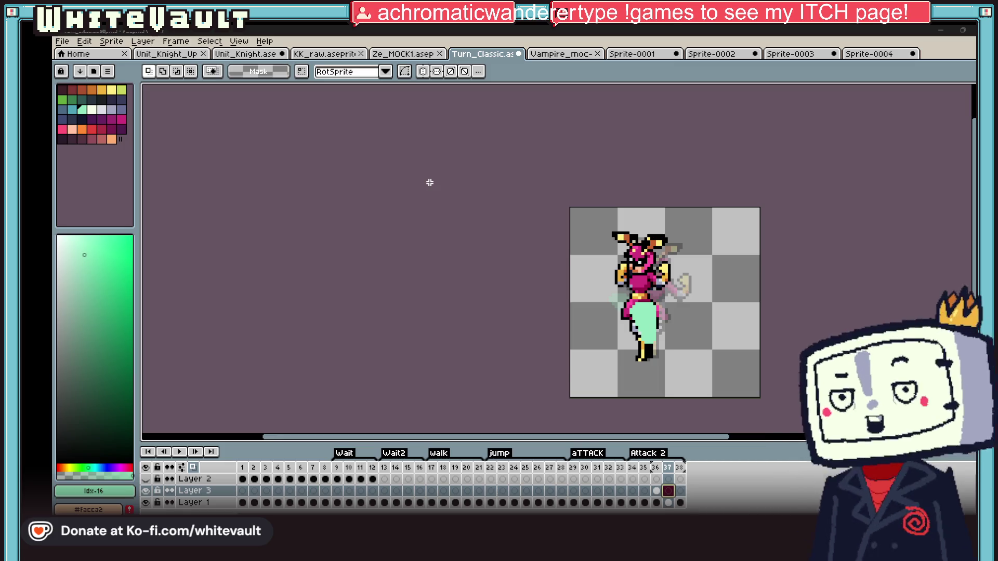
Make the Vampire_moc sprite sheet the active document
left_click(561, 53)
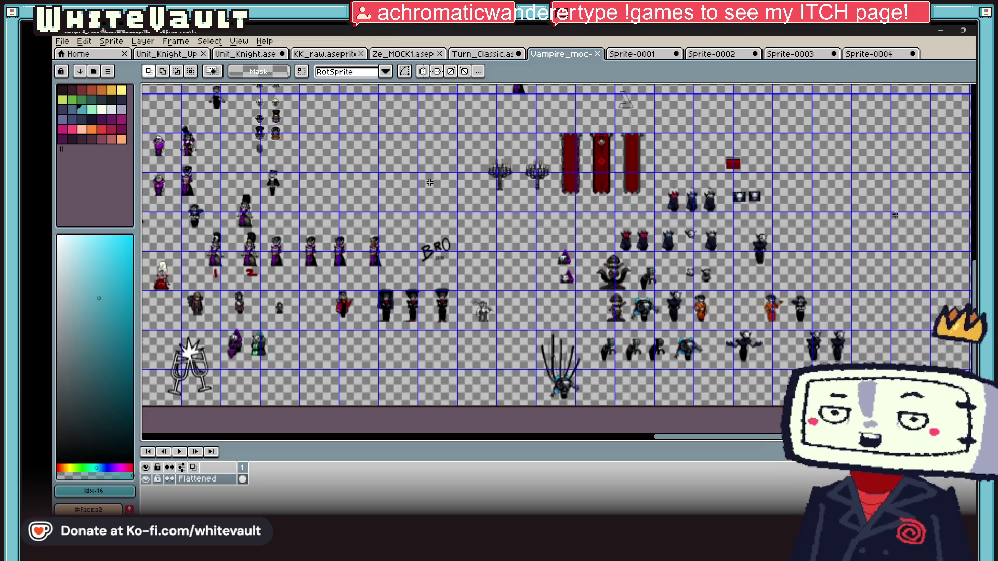
scroll(910, 216, "up", 1)
scroll(753, 252, "up", 1)
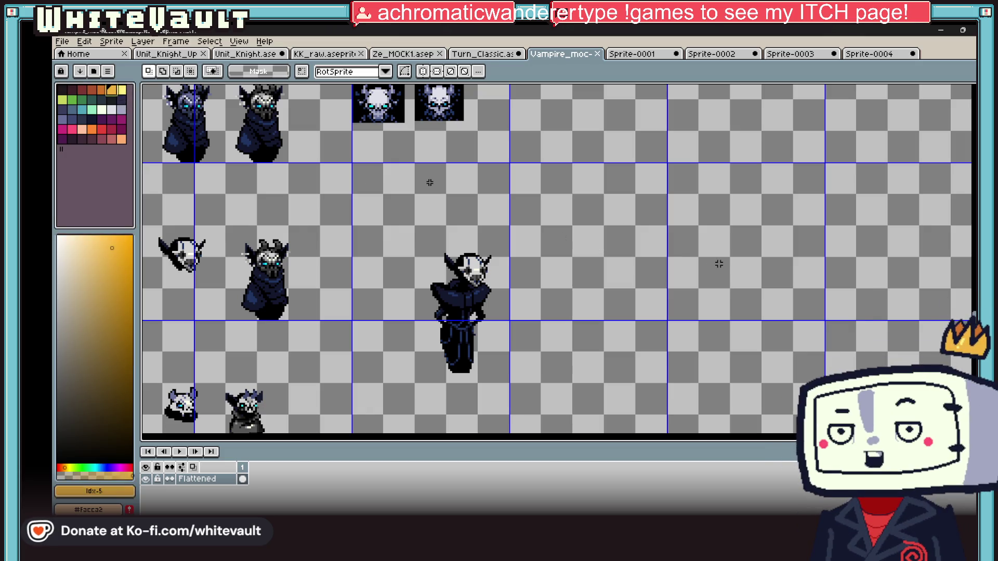
Pencil a test doodle on the sheet in yellow, orange, dark blue and cyan strokes
key("b")
left_click_drag(761, 269, 796, 238)
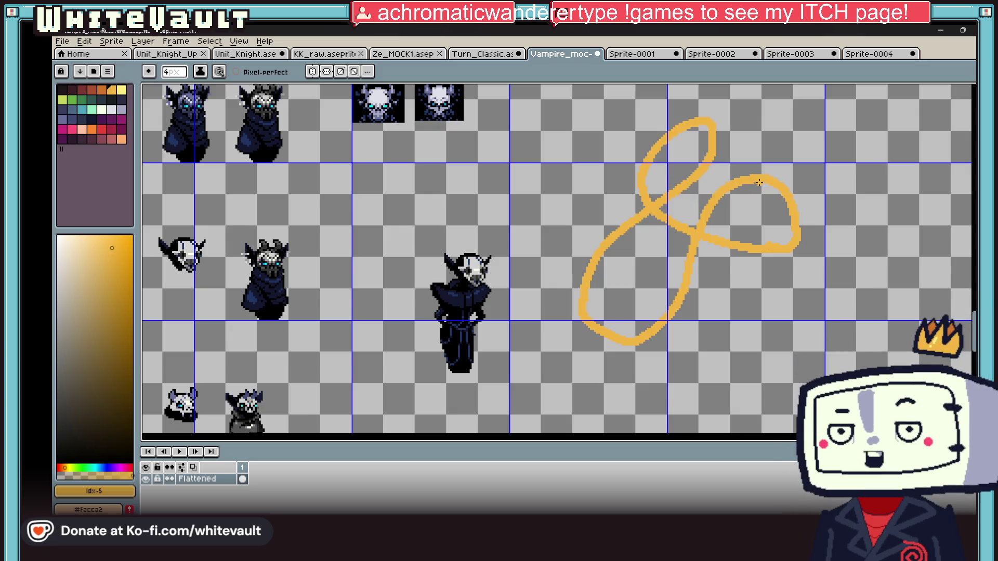
key("bracketleft")
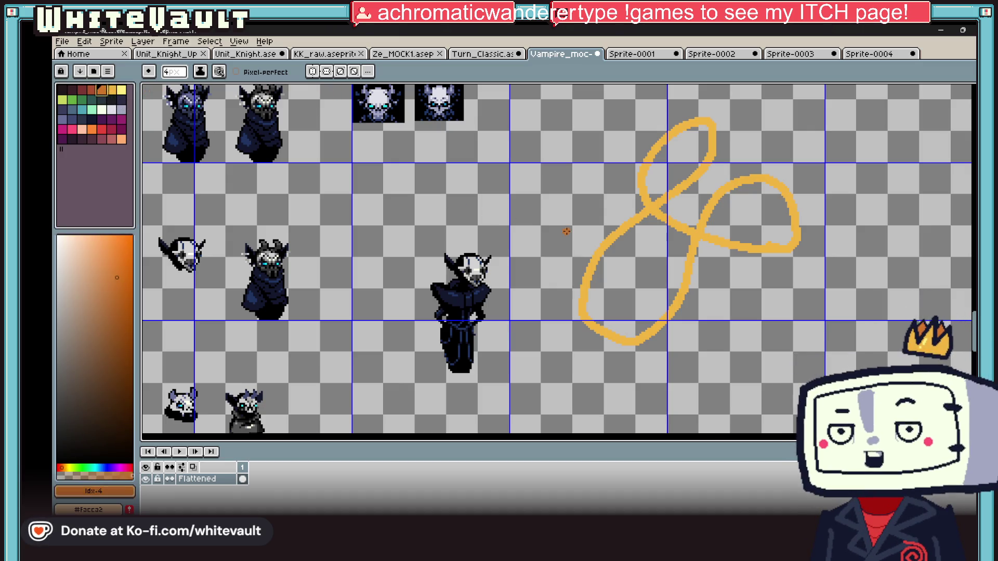
left_click_drag(614, 240, 644, 214)
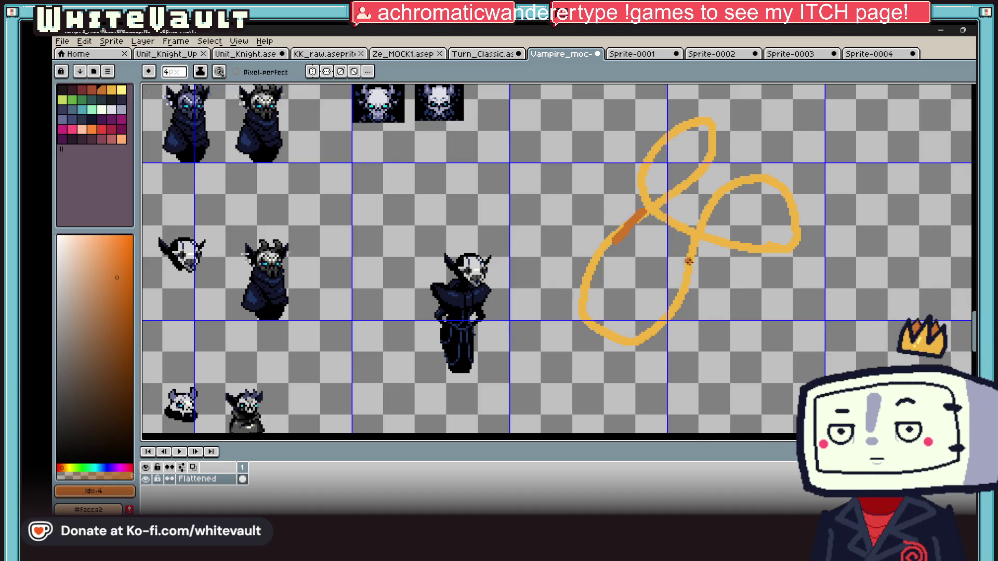
key("bracketright")
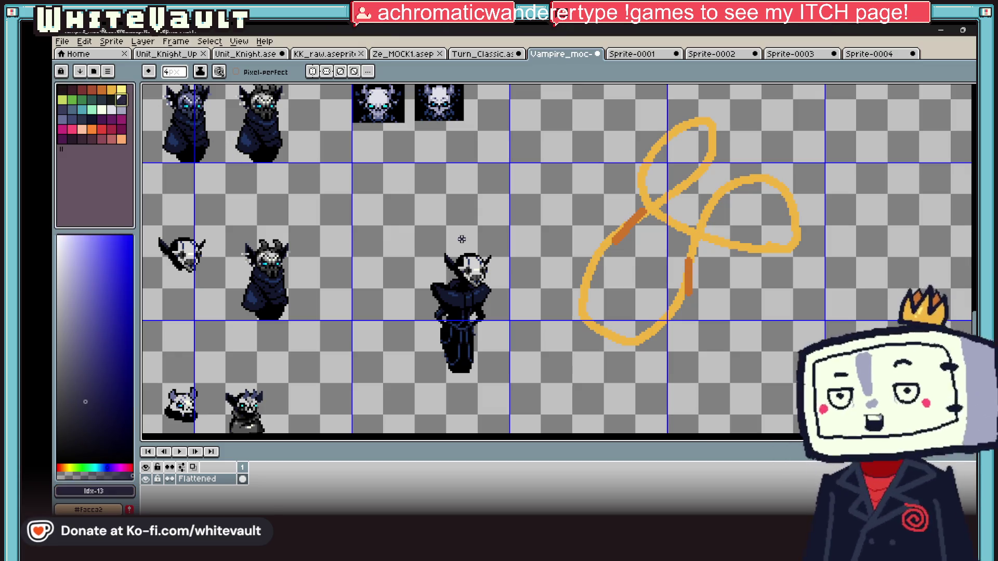
left_click_drag(576, 295, 645, 339)
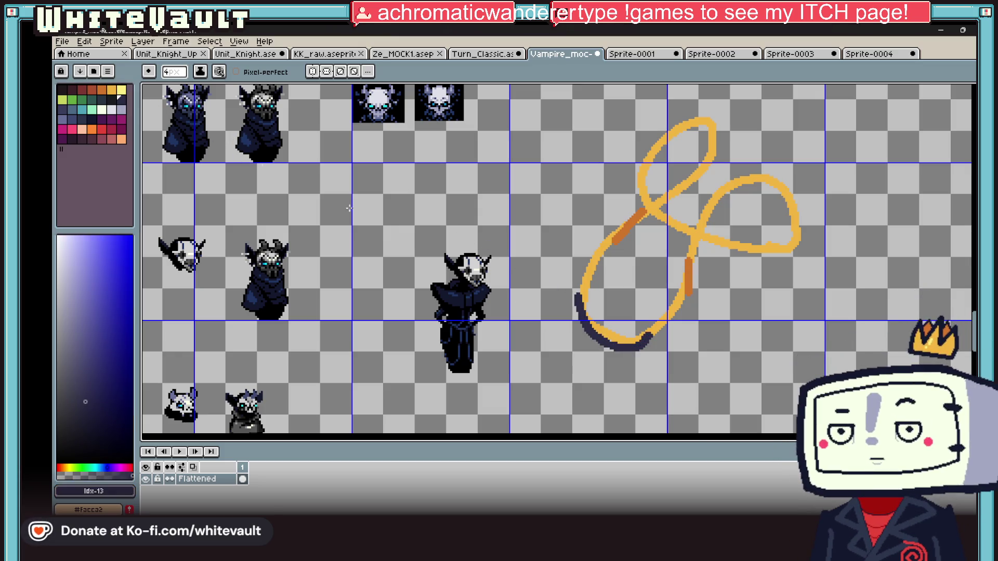
key("bracketright")
key("bracketright")
key("bracketright")
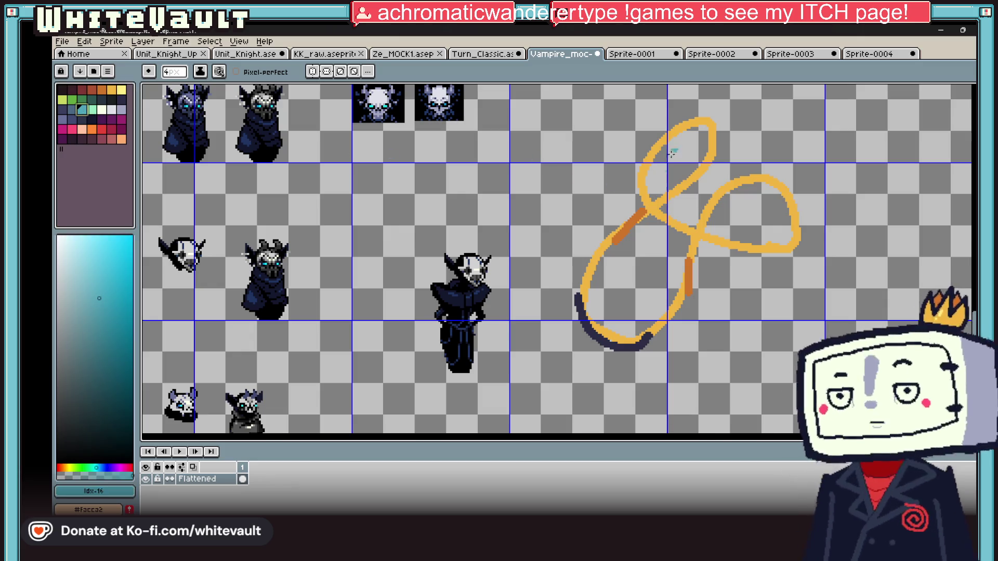
left_click_drag(679, 128, 713, 134)
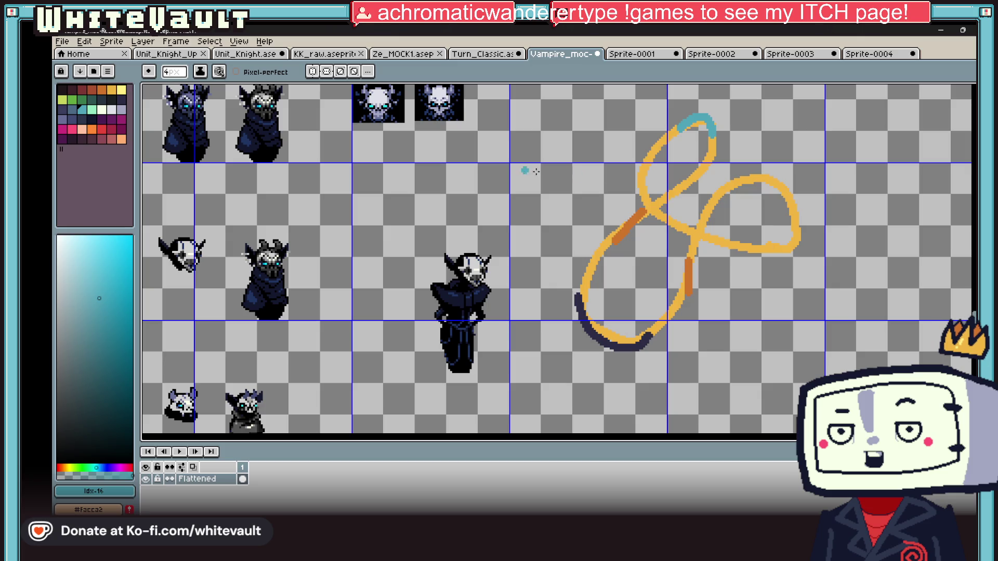
Marquee-select the doodle, delete it, undo the deletion and toggle the lasso tool
key("m")
left_click_drag(535, 100, 854, 396)
key("Delete")
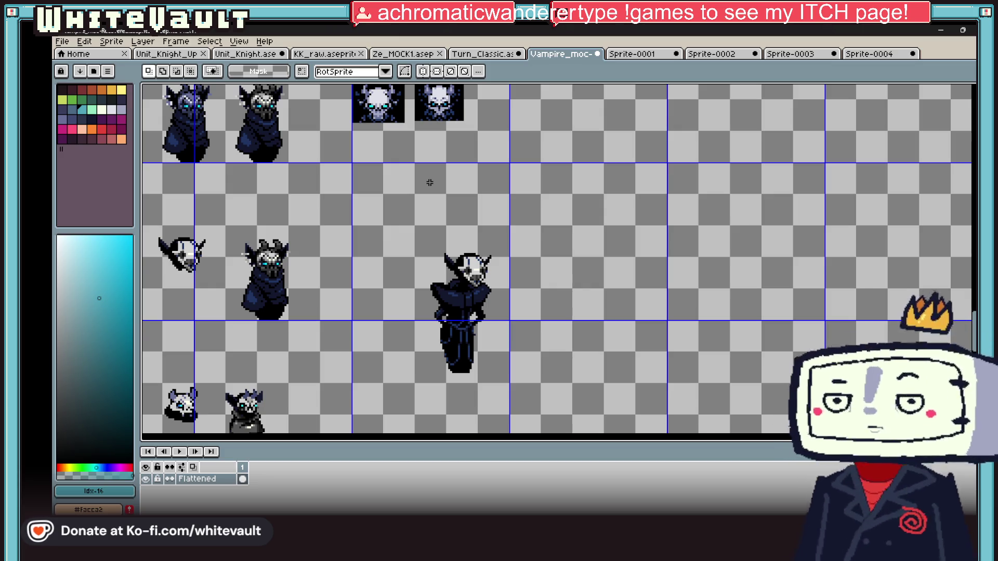
key("ctrl+z")
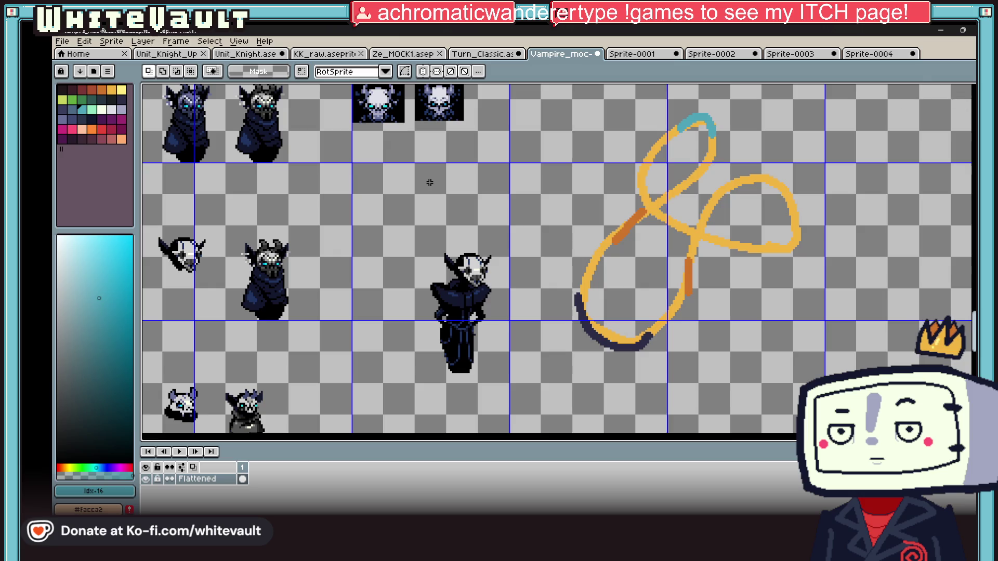
key("q")
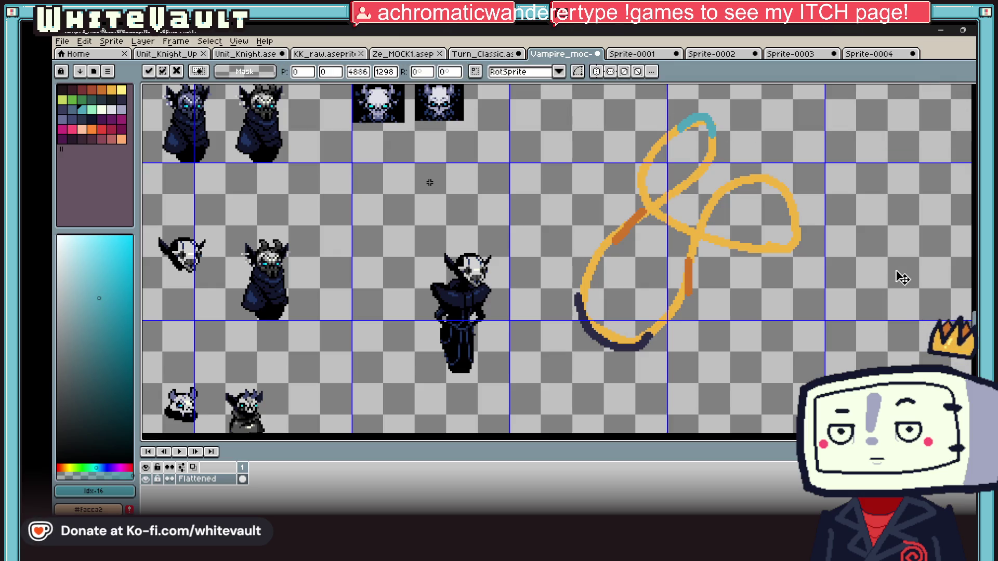
key("q")
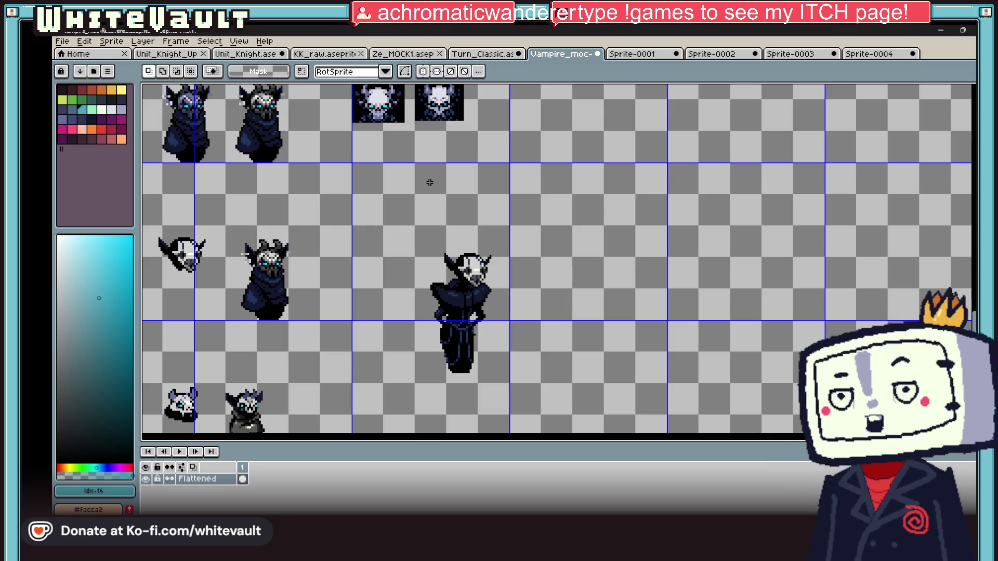
Cycle through the untitled tabs and the vampire sheet back to the Turn_Classic fighter document
left_click(870, 56)
left_click(792, 54)
left_click(711, 53)
left_click(634, 54)
left_click(567, 56)
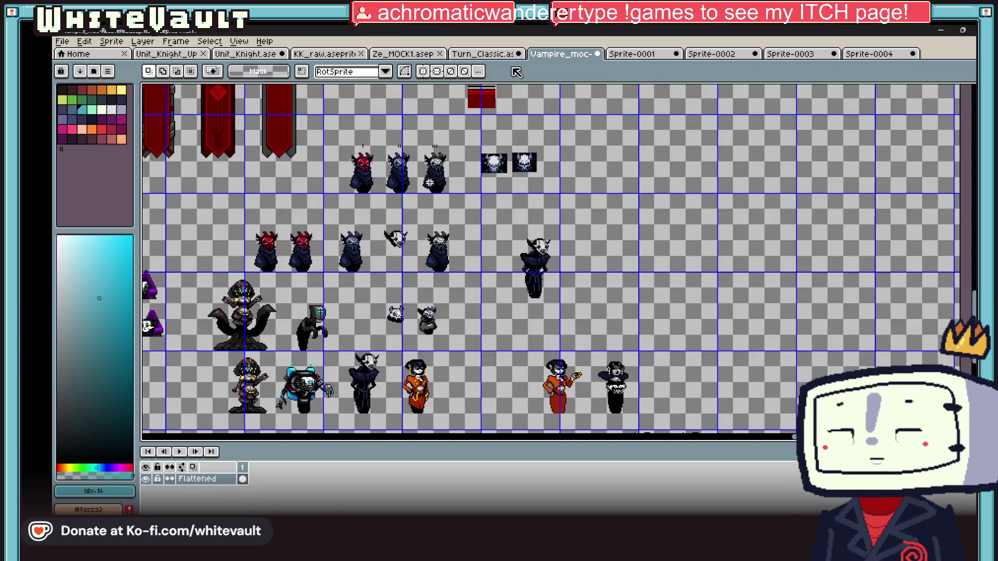
left_click(491, 54)
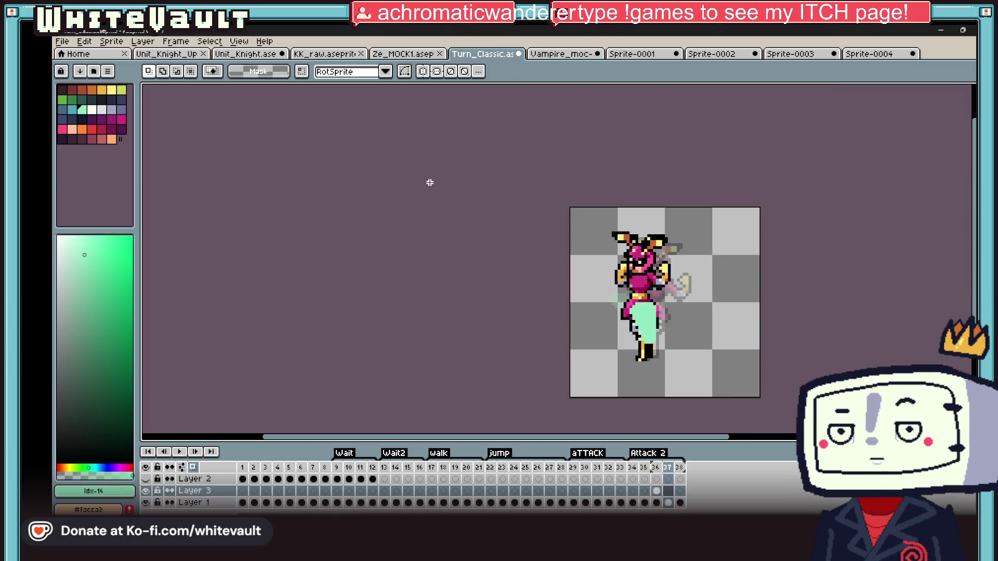
scroll(684, 318, "up", 1)
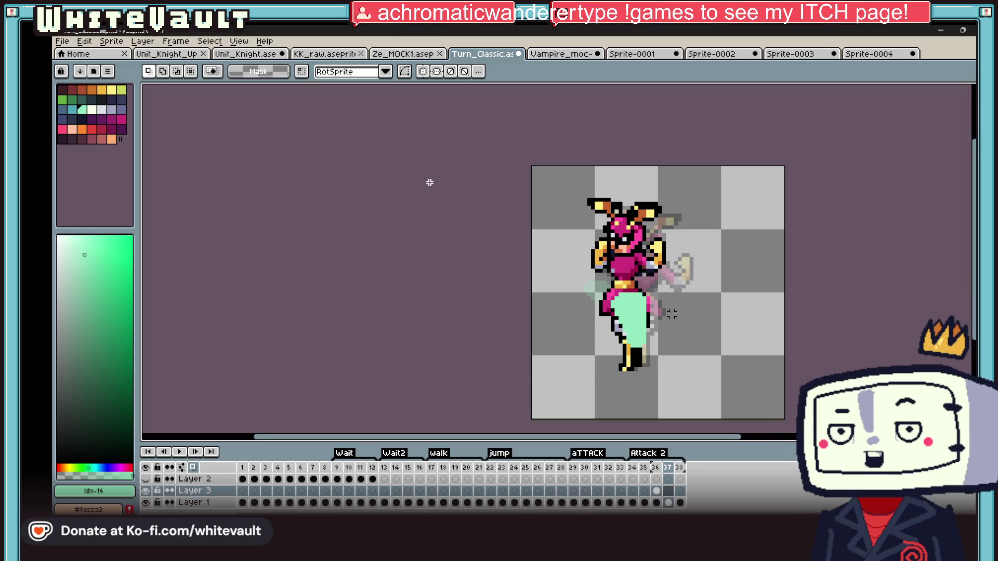
scroll(668, 310, "up", 2)
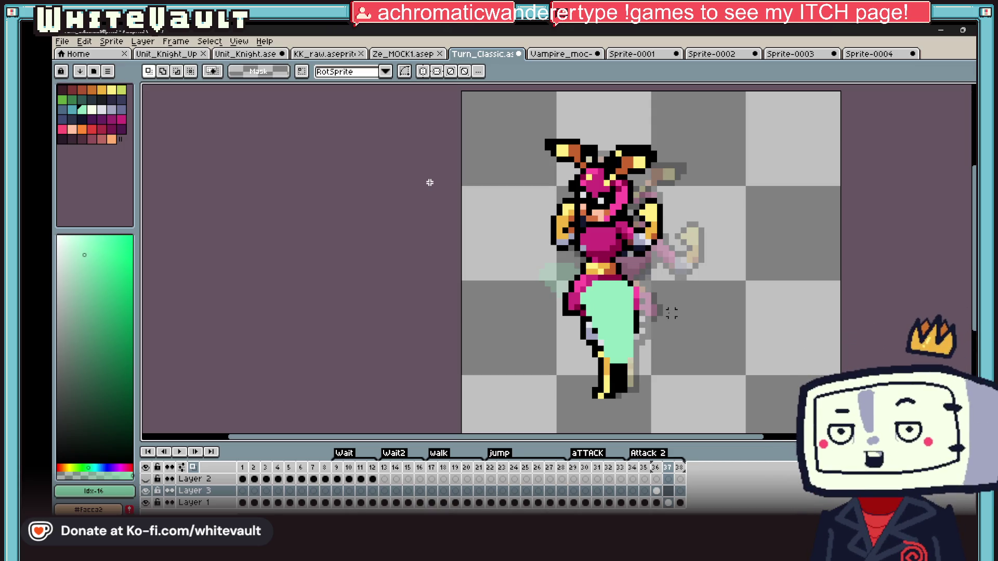
On frame 36, sample black from the sprite and pencil an outline along the sword's top edge
left_click(644, 491)
left_click(657, 491)
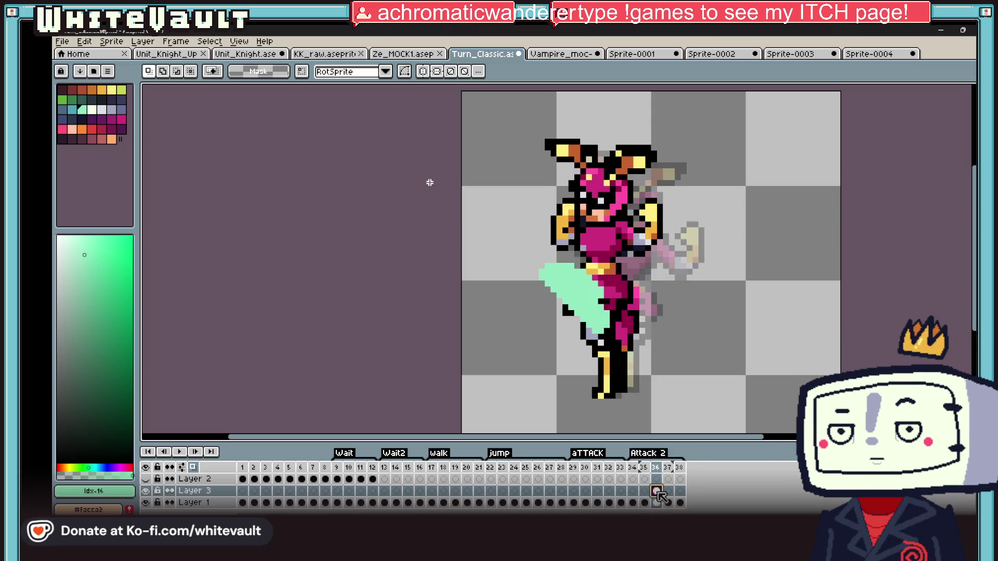
scroll(613, 303, "up", 3)
scroll(593, 303, "up", 2)
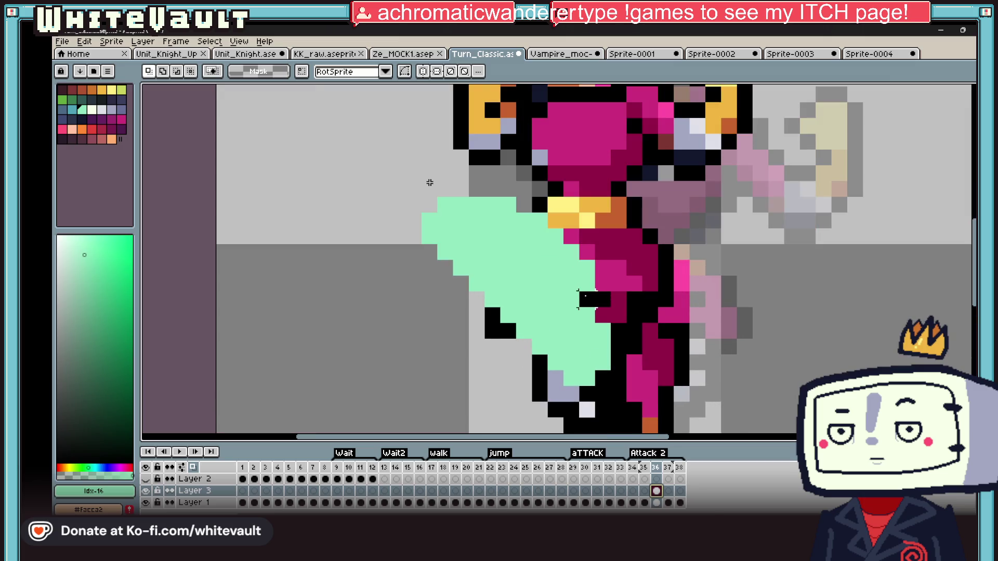
key("alt")
left_click(647, 257)
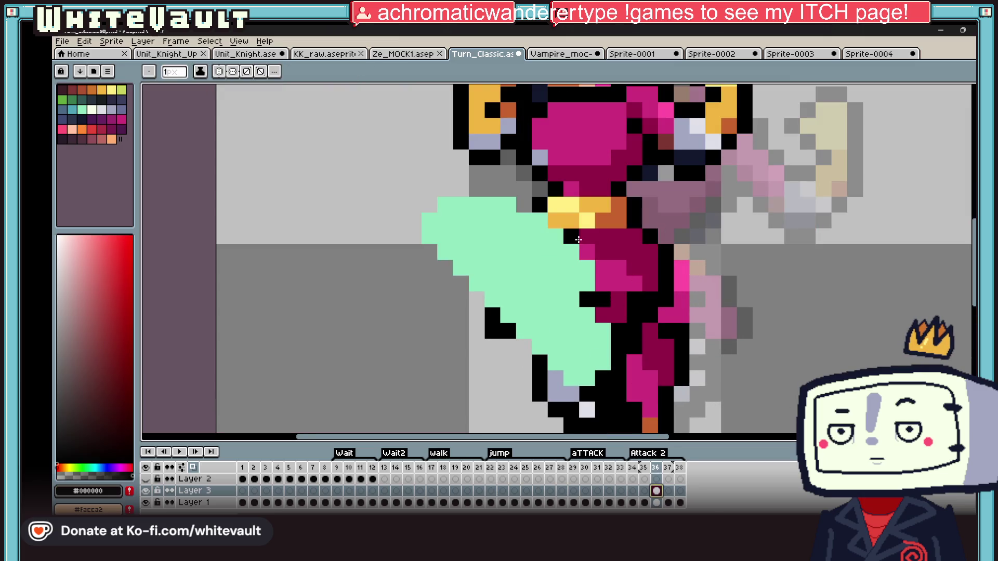
mouse_move(550, 221)
left_mouse_down()
mouse_move(451, 188)
mouse_move(431, 256)
mouse_move(588, 360)
left_mouse_up()
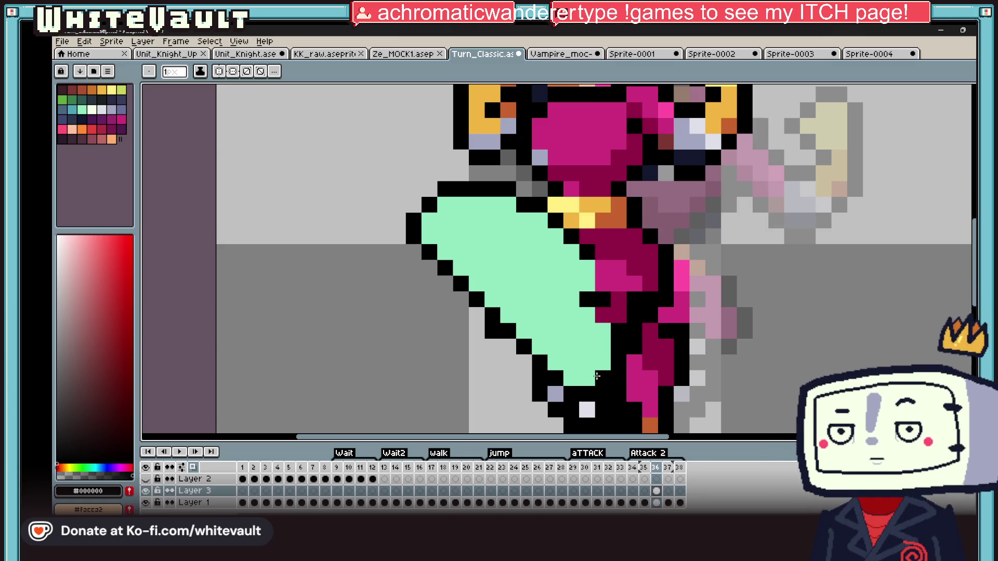
scroll(587, 360, "down", 3)
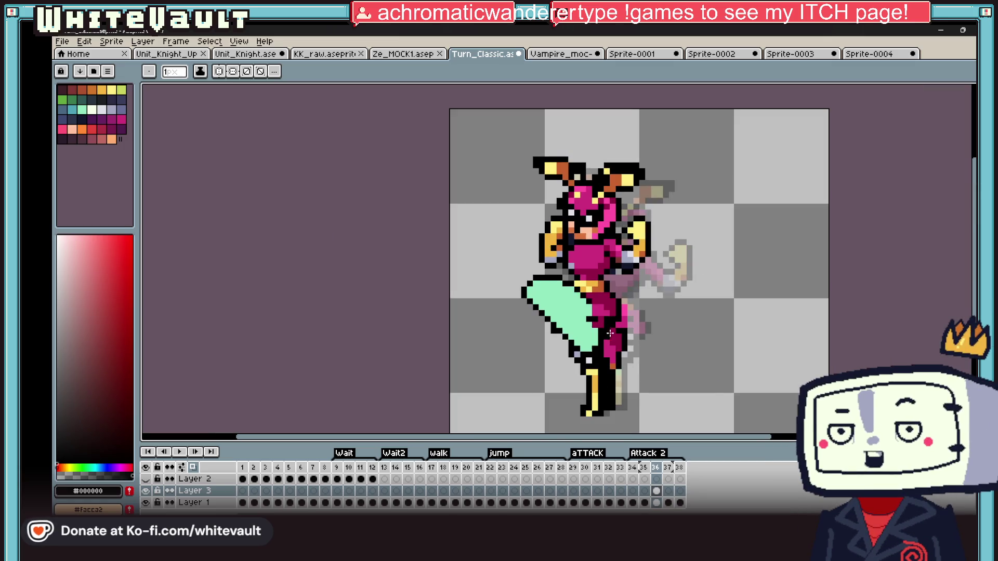
scroll(624, 312, "down", 1)
key("m")
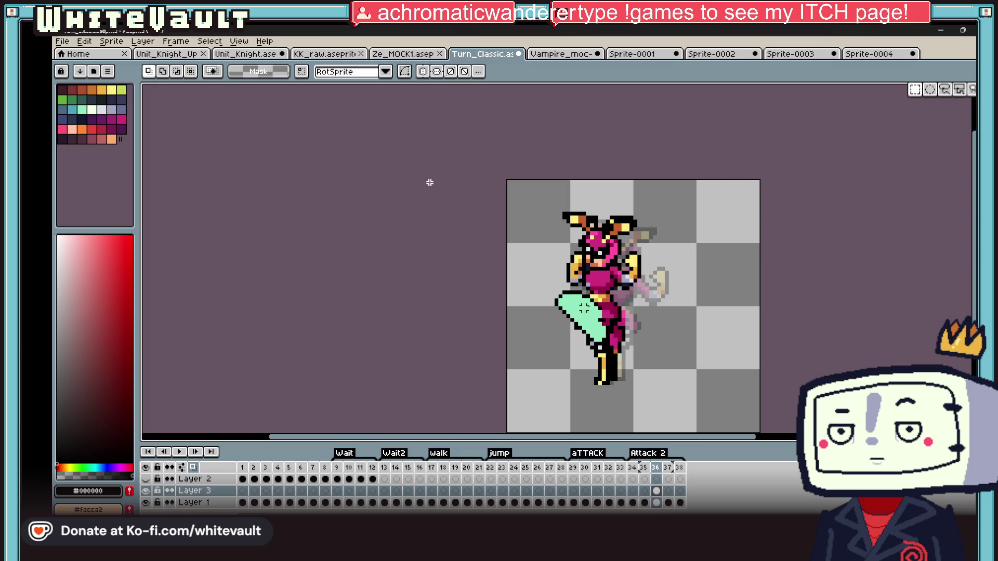
scroll(429, 182, "up", 2)
Sample yellow and orange from the sprite and pencil them along the sword's lower edge
mouse_move(535, 248)
left_mouse_down()
mouse_move(631, 365)
mouse_move(639, 358)
left_mouse_up()
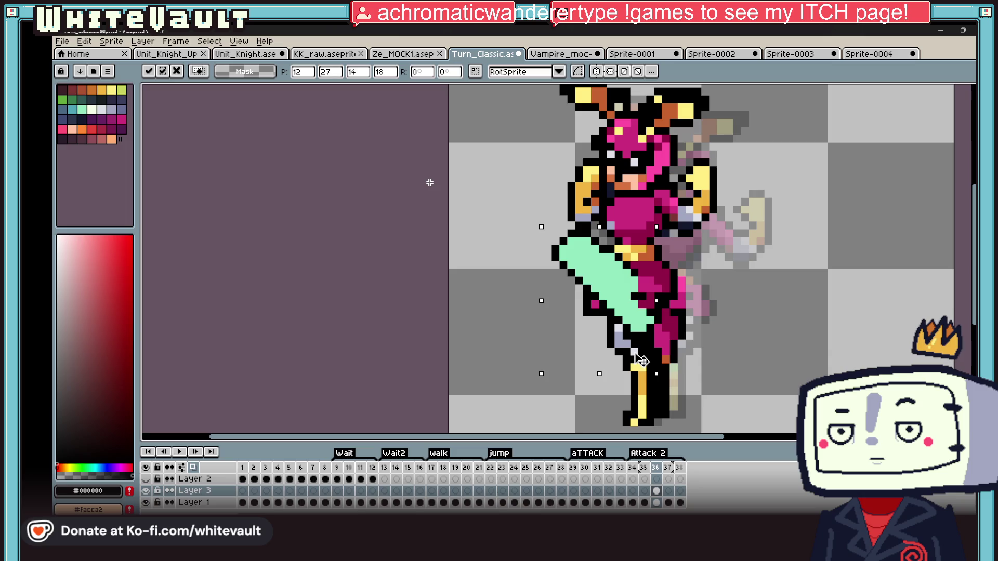
key("Escape")
scroll(430, 183, "down", 1)
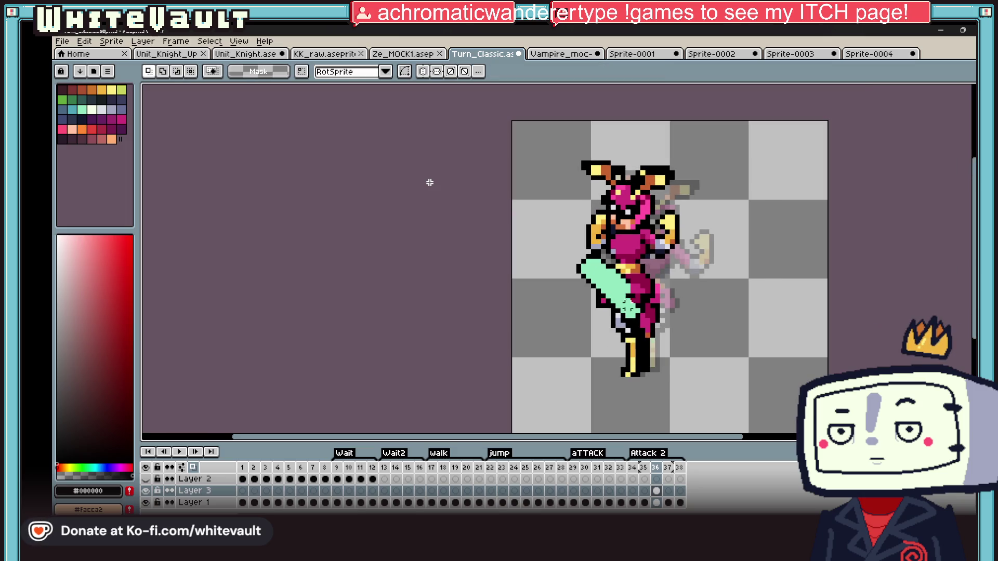
scroll(430, 182, "up", 1)
left_click(633, 312, "alt")
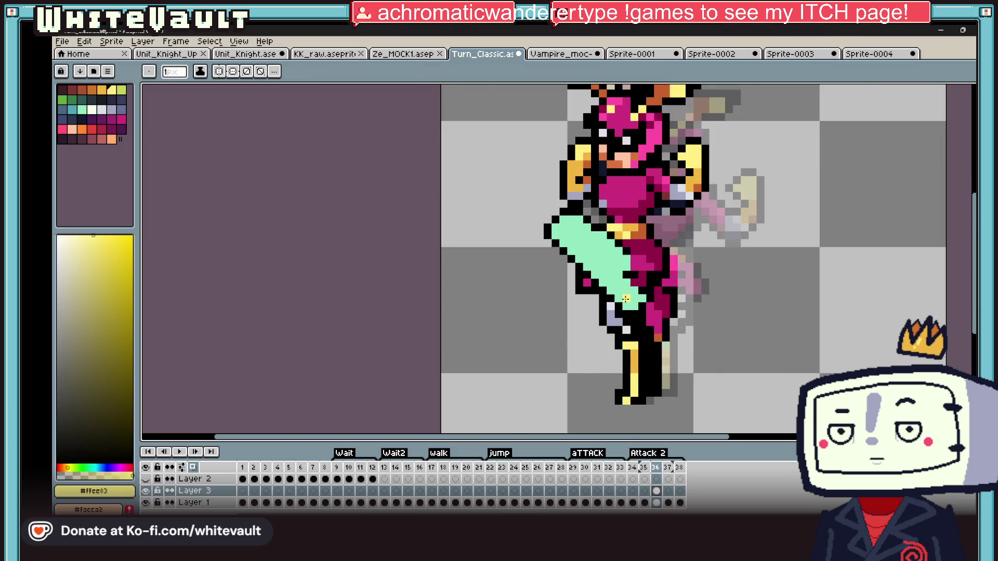
scroll(625, 299, "up", 2)
left_click_drag(608, 288, 511, 211)
key("alt")
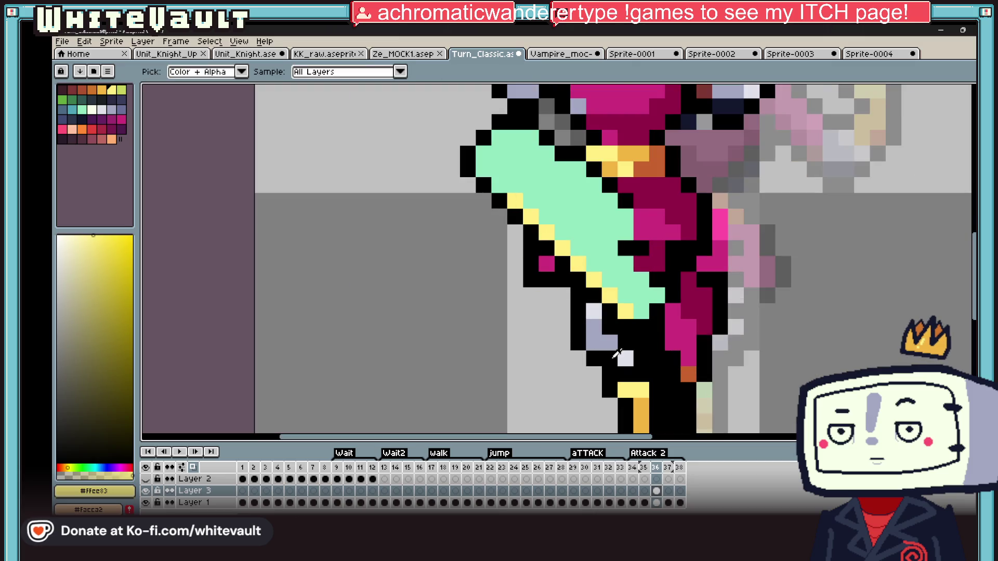
left_click(608, 348, "alt")
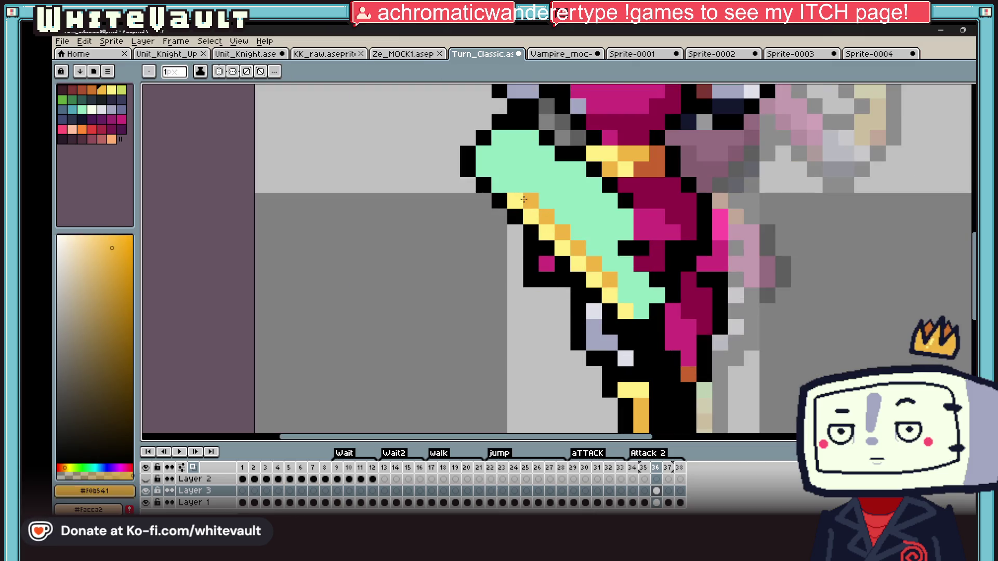
Dot dark magenta and black pixels on the blade, then bucket-fill the mint area dark magenta
key("alt")
left_click(639, 248, "alt")
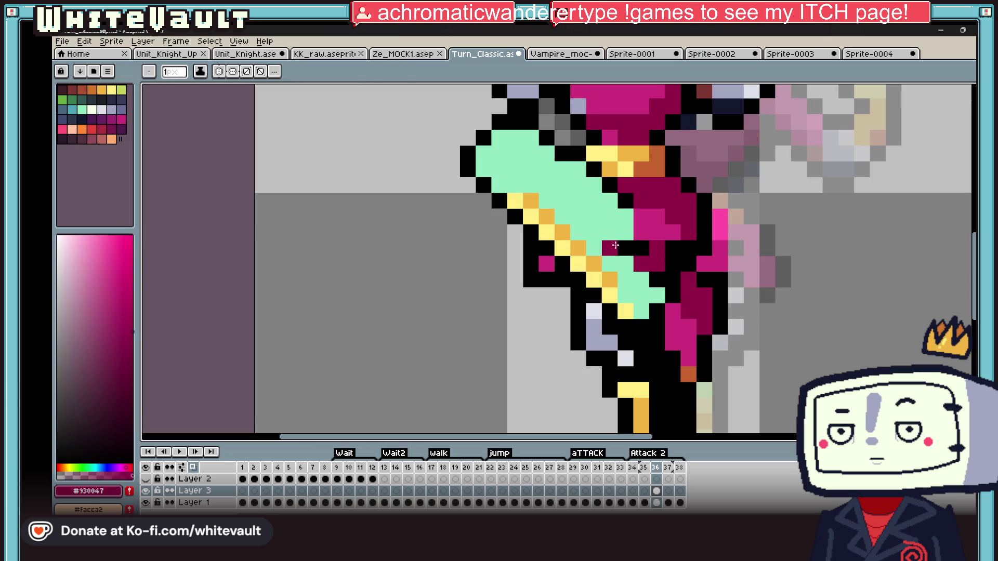
left_click(567, 217)
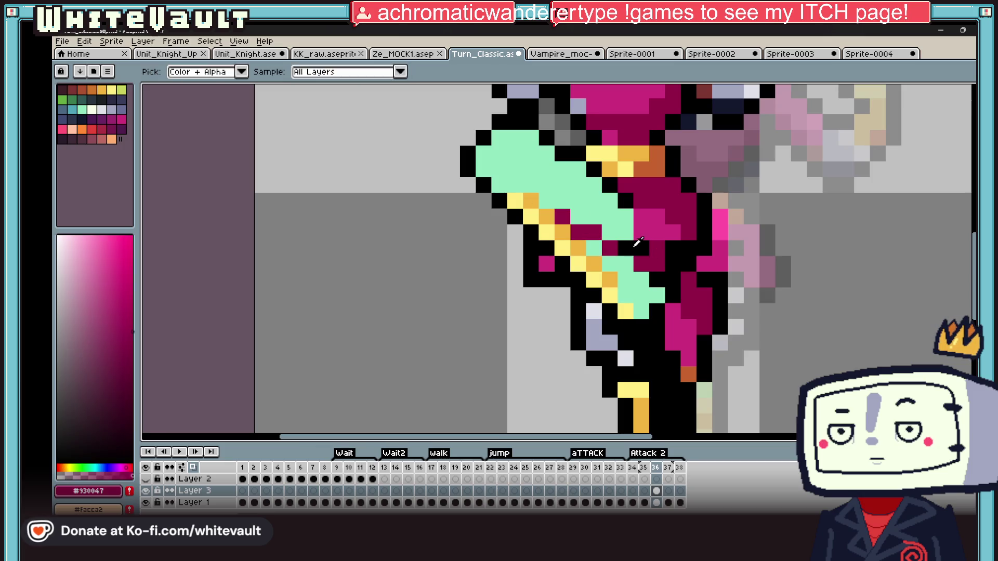
left_click(616, 258, "alt")
left_click(563, 217)
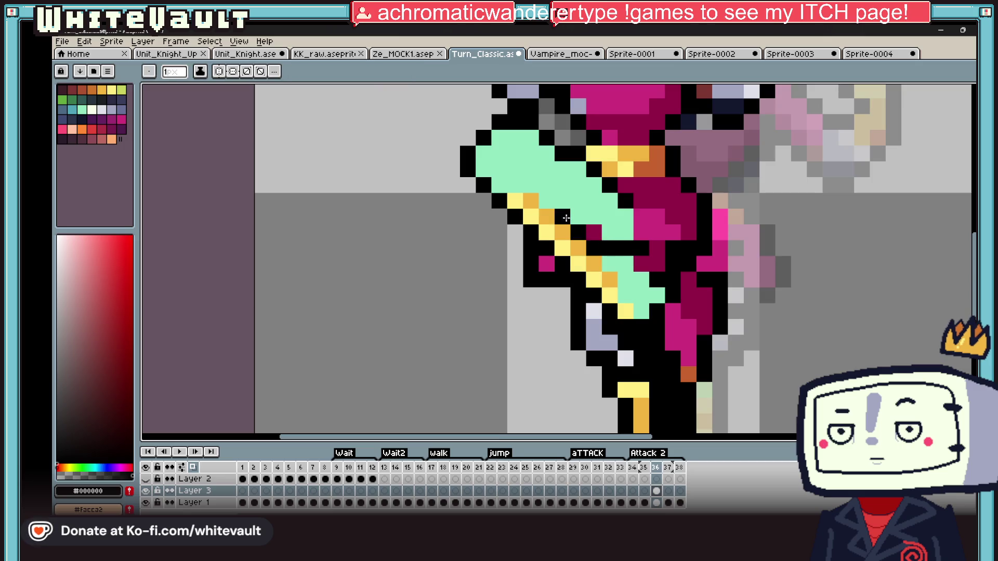
left_click(612, 232, "alt")
key("g")
key("b")
left_click(624, 273, "alt")
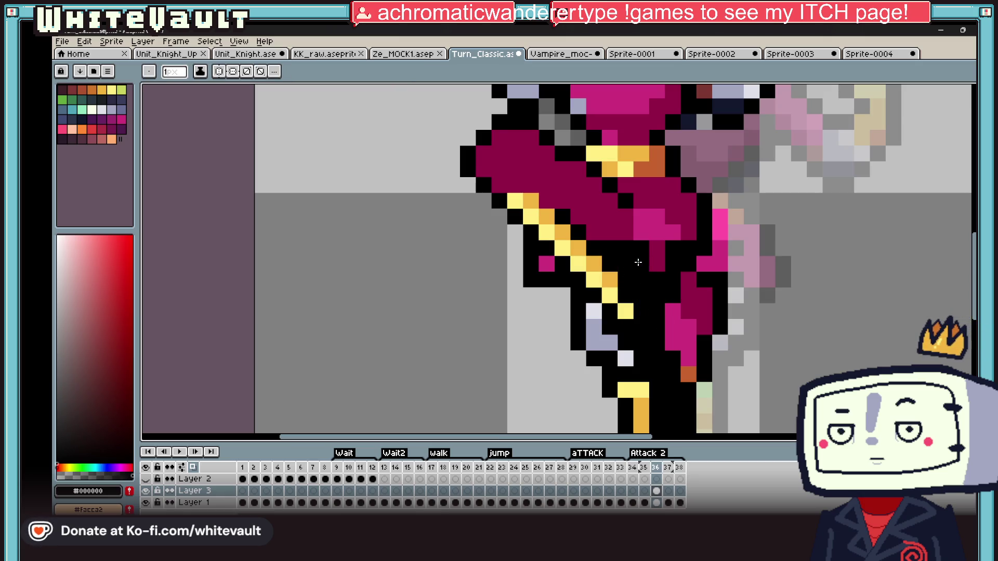
scroll(655, 250, "down", 2)
scroll(655, 251, "down", 1)
Sample dark magenta and paint over the skirt's lighter pink pixels, comparing with the neighbouring frame
key("alt")
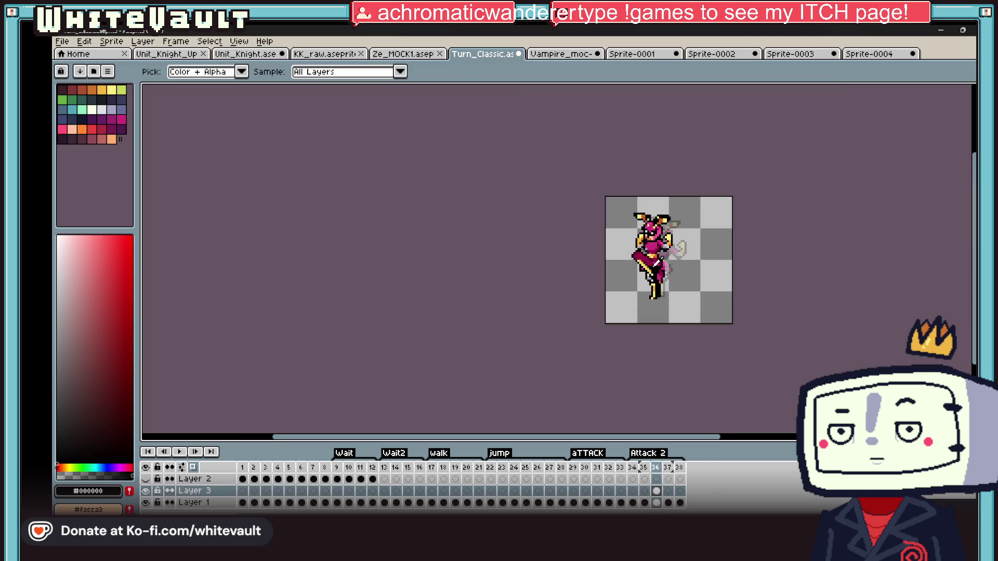
scroll(659, 260, "up", 1)
scroll(659, 261, "up", 1)
scroll(639, 265, "up", 1)
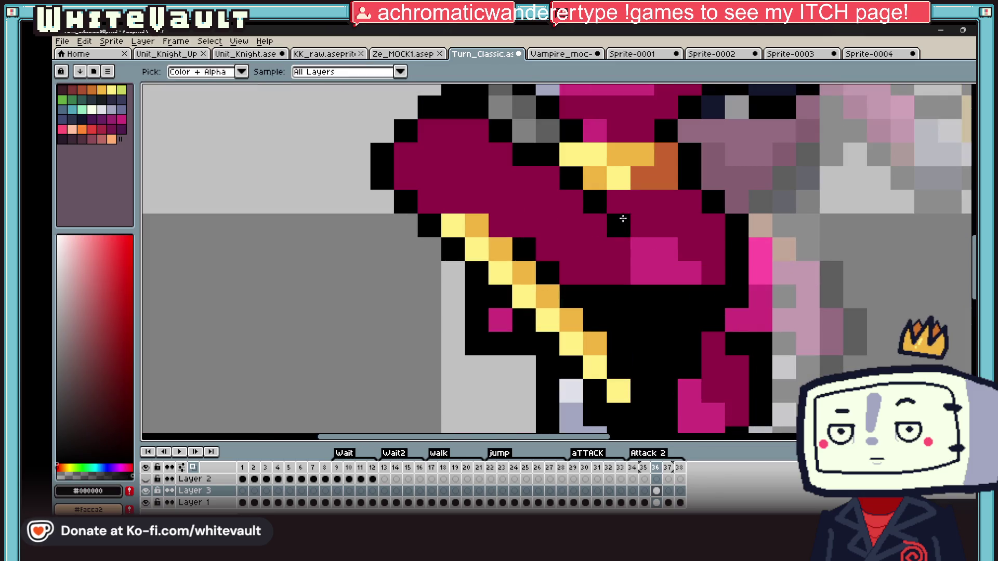
left_click(678, 257, "alt")
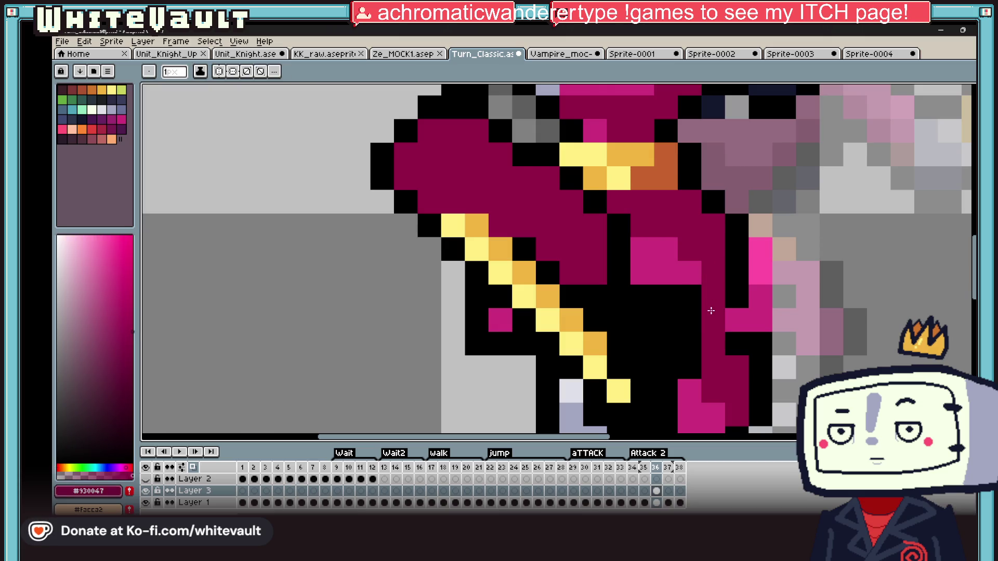
left_click(644, 297, "alt")
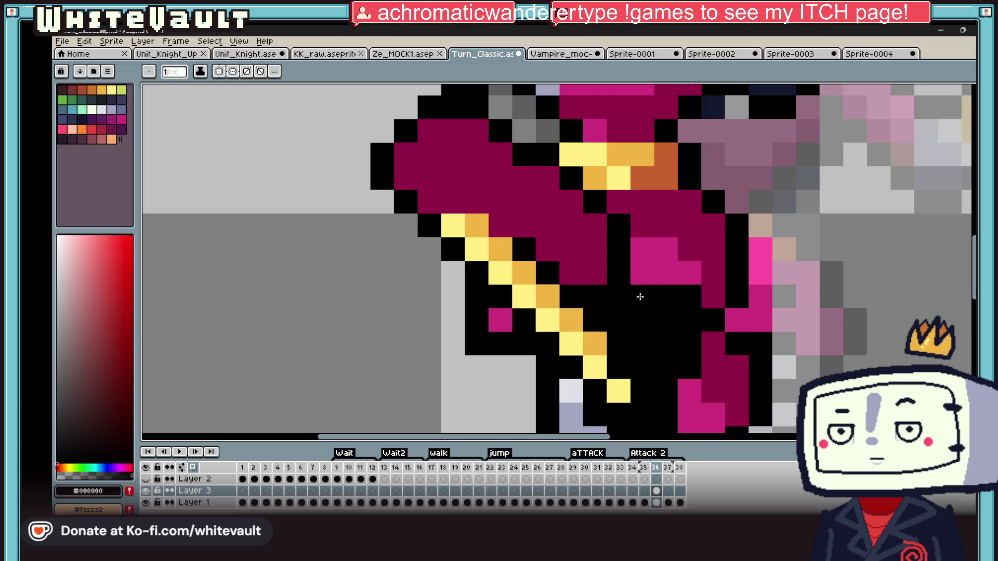
left_click(646, 262, "alt")
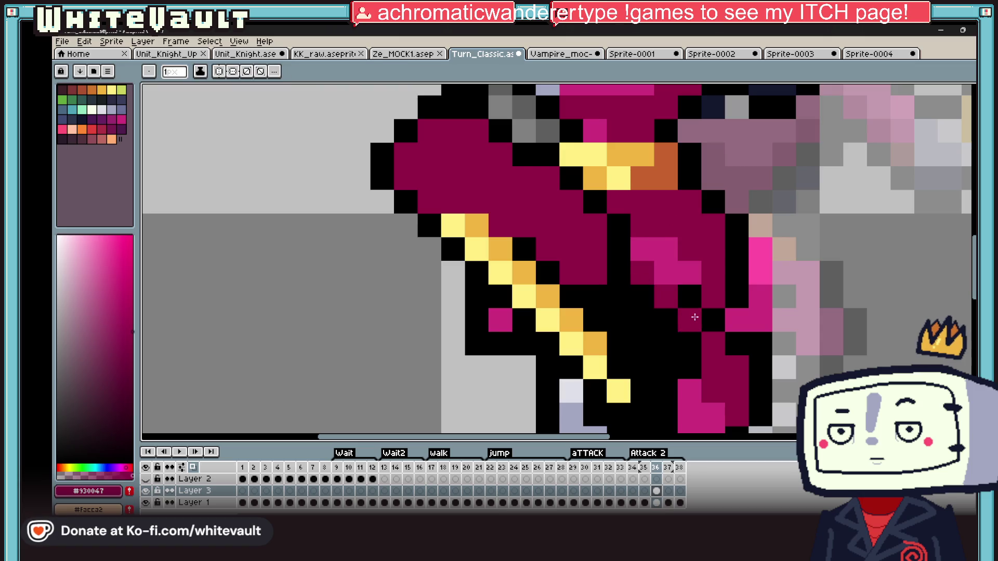
left_click_drag(653, 241, 674, 256)
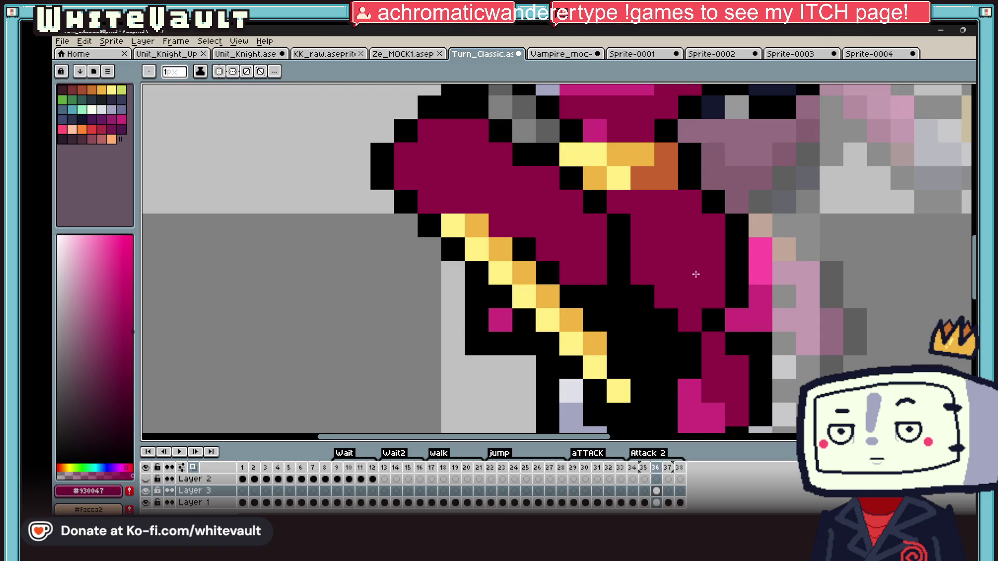
scroll(695, 274, "down", 4)
scroll(701, 270, "up", 3)
left_click(717, 267, "alt")
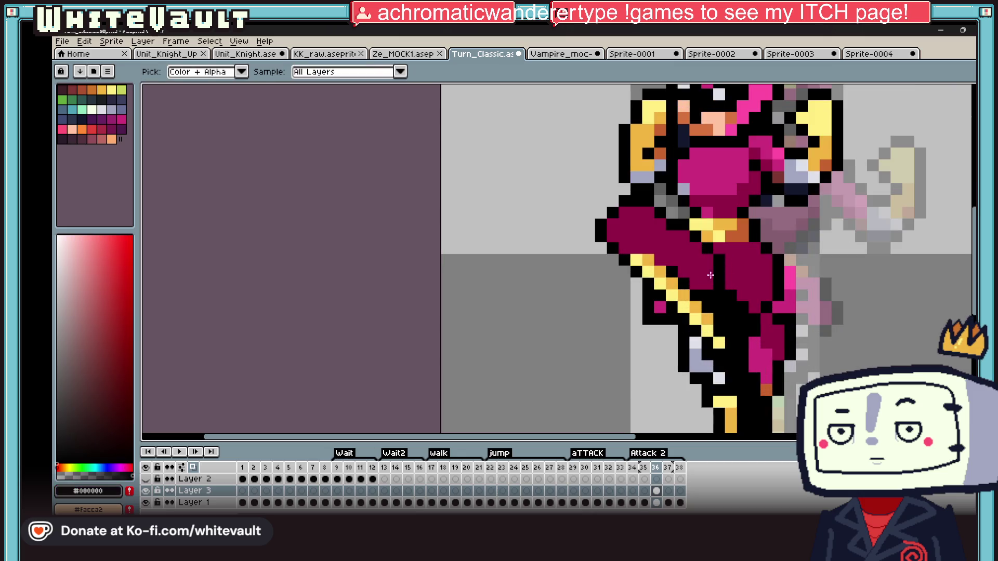
scroll(723, 275, "down", 4)
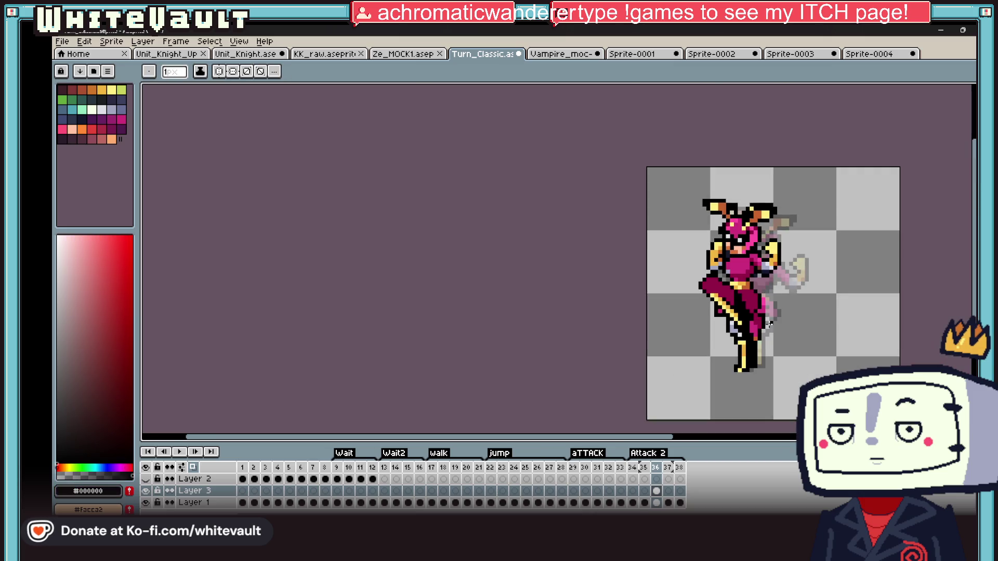
left_click(656, 492)
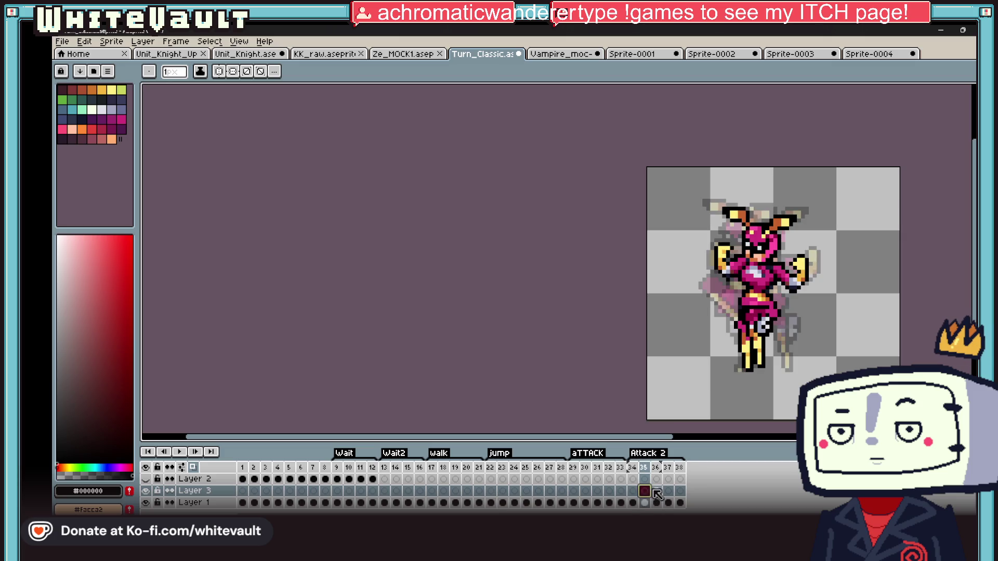
scroll(774, 327, "up", 5)
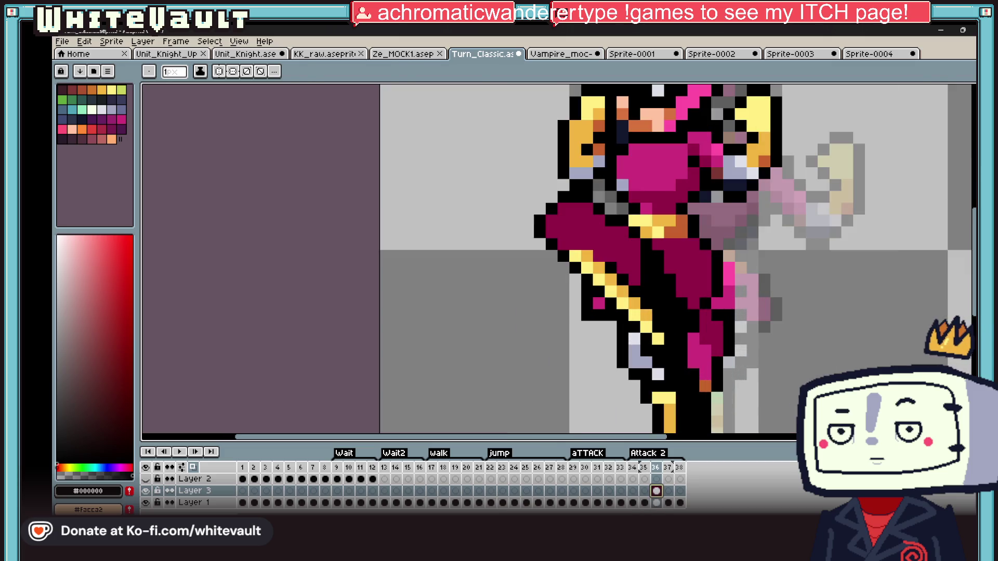
Marquee the lower leg and sword pixels and shift them slightly down and right, confirming the move
key("m")
left_click_drag(705, 311, 767, 391)
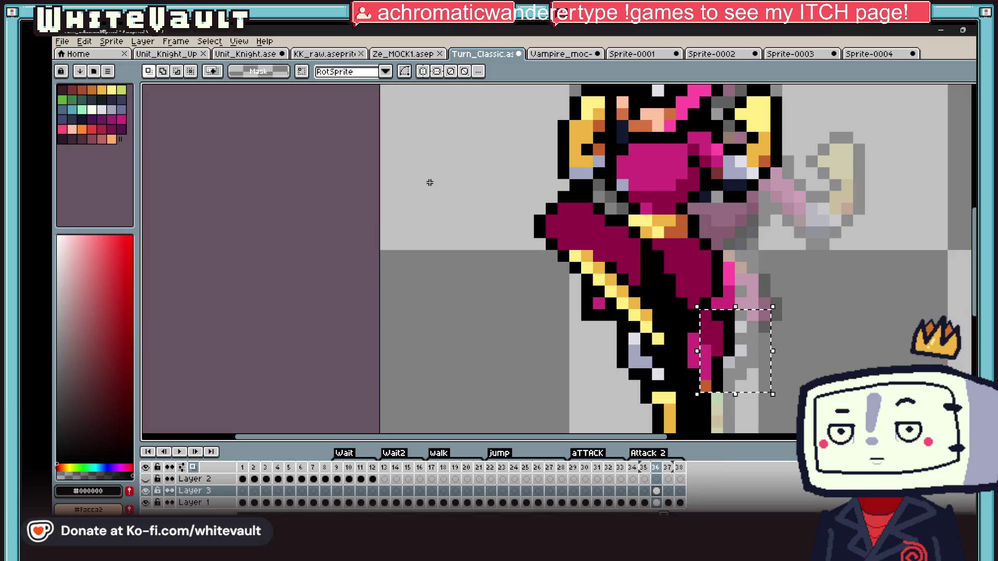
left_click_drag(656, 492, 655, 503)
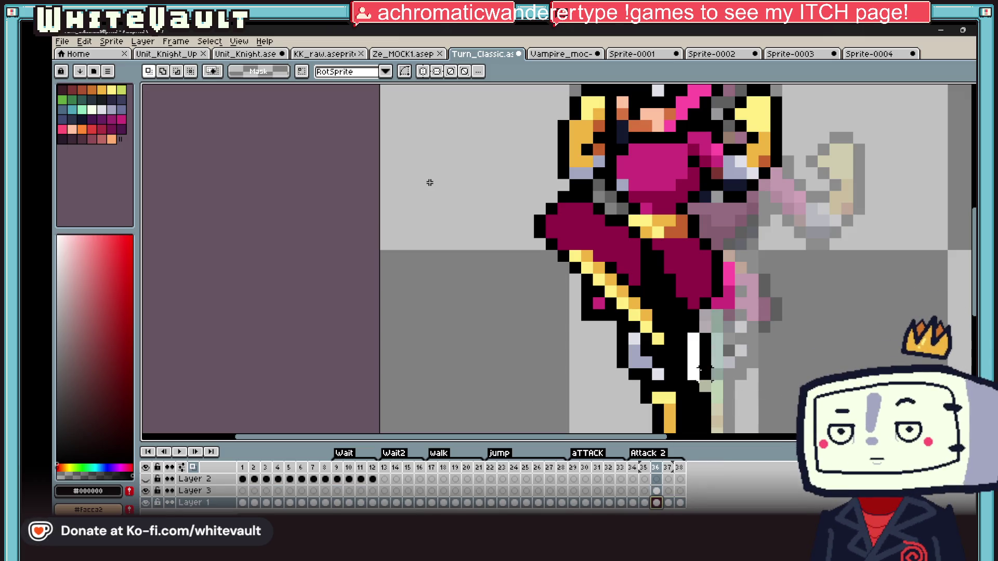
scroll(429, 182, "down", 3)
scroll(430, 183, "down", 1)
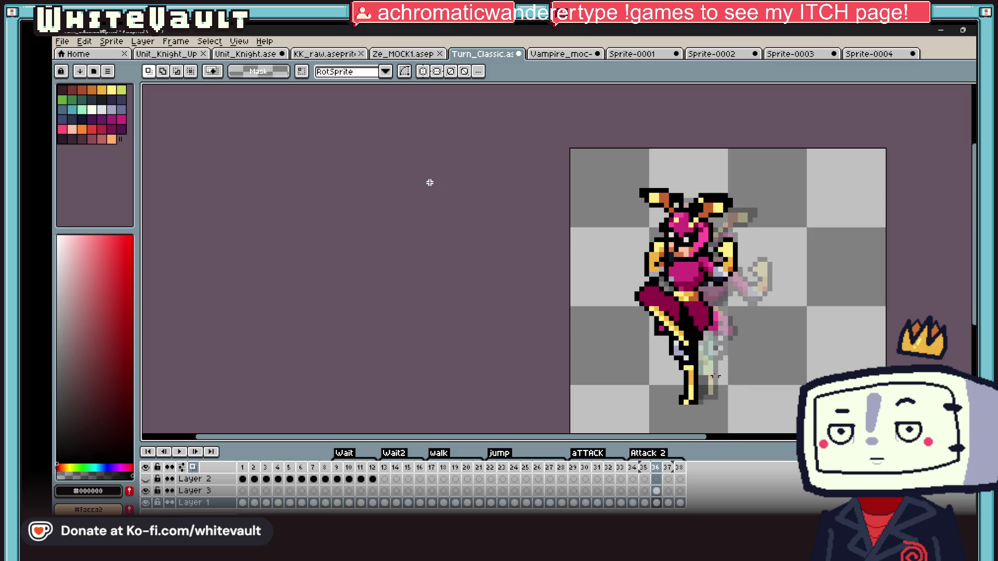
left_click(655, 503)
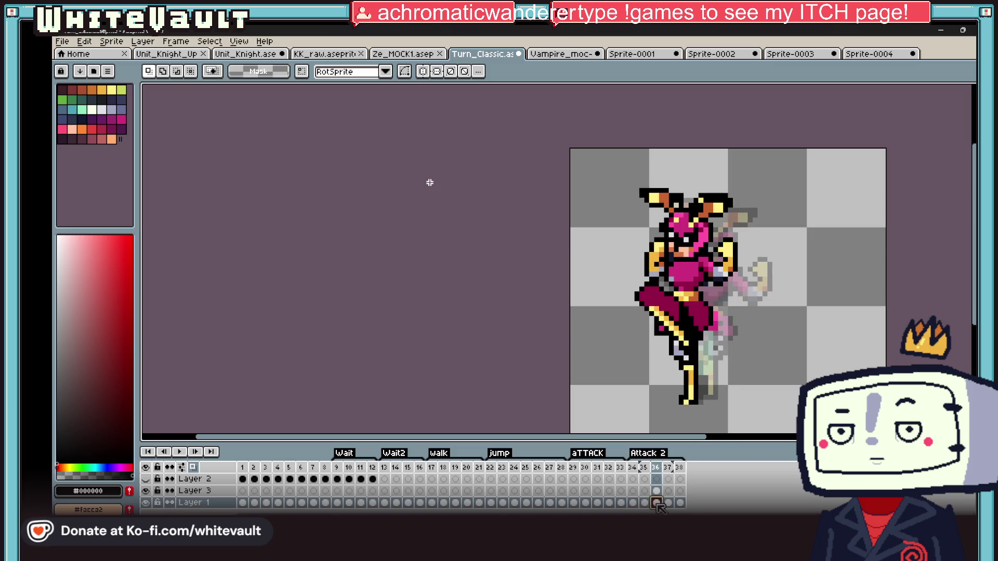
left_click(655, 491)
scroll(430, 183, "up", 1)
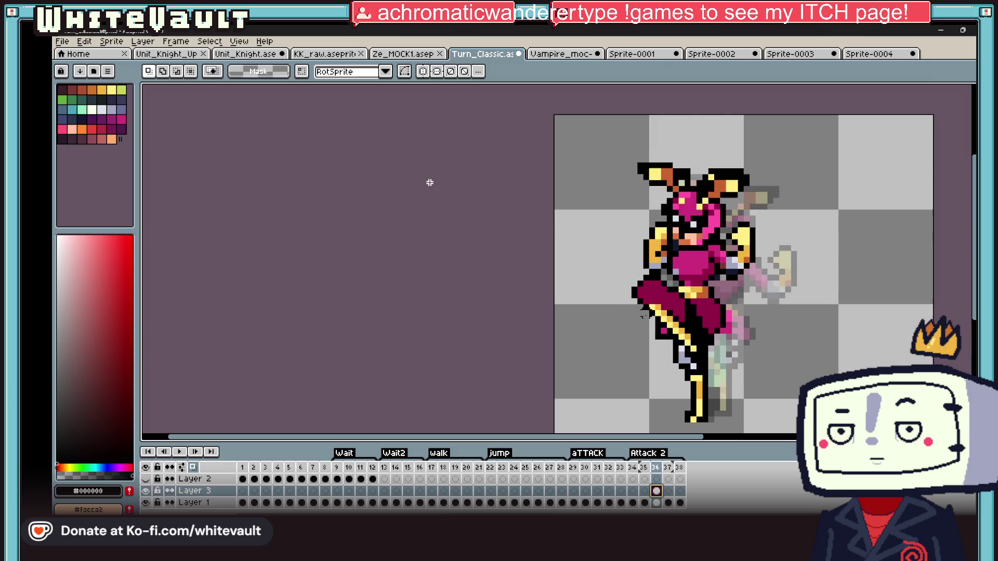
key("ctrl+v")
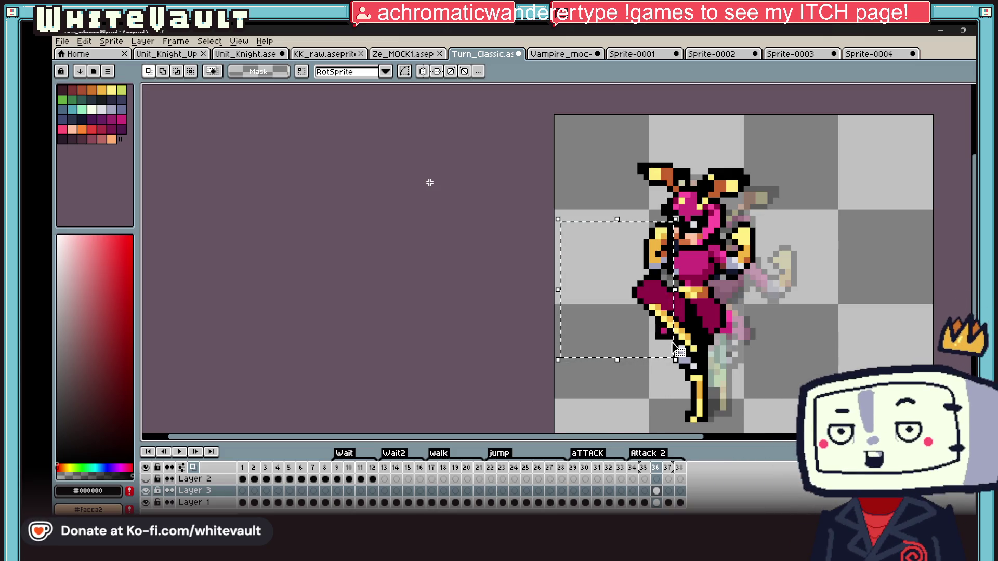
scroll(429, 183, "up", 2)
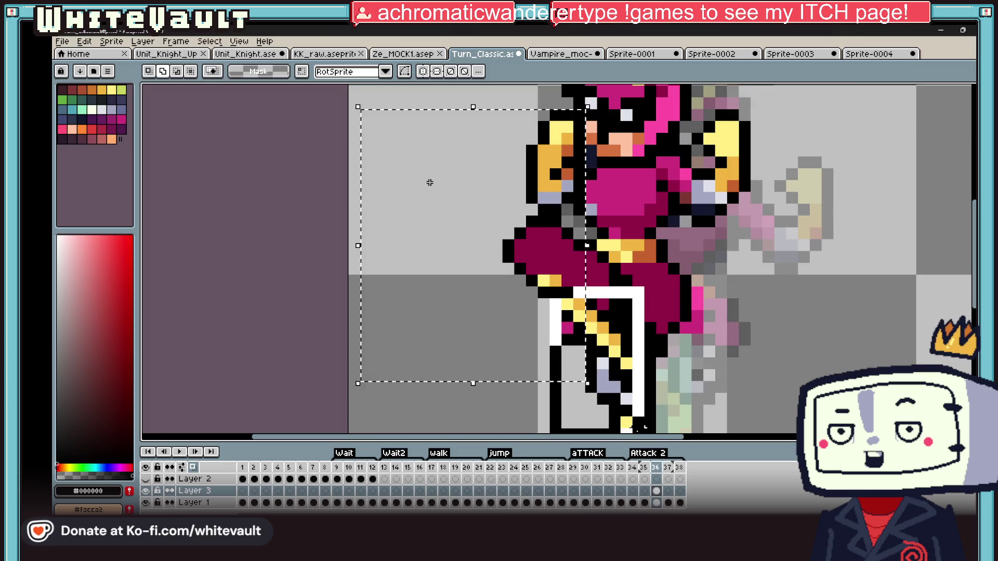
key("ctrl+z")
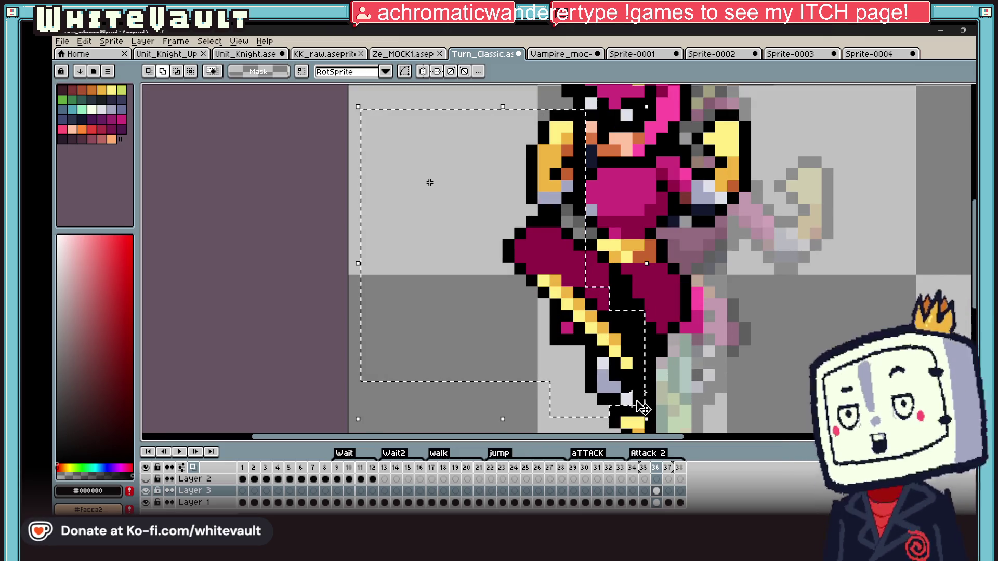
key("ctrl+z")
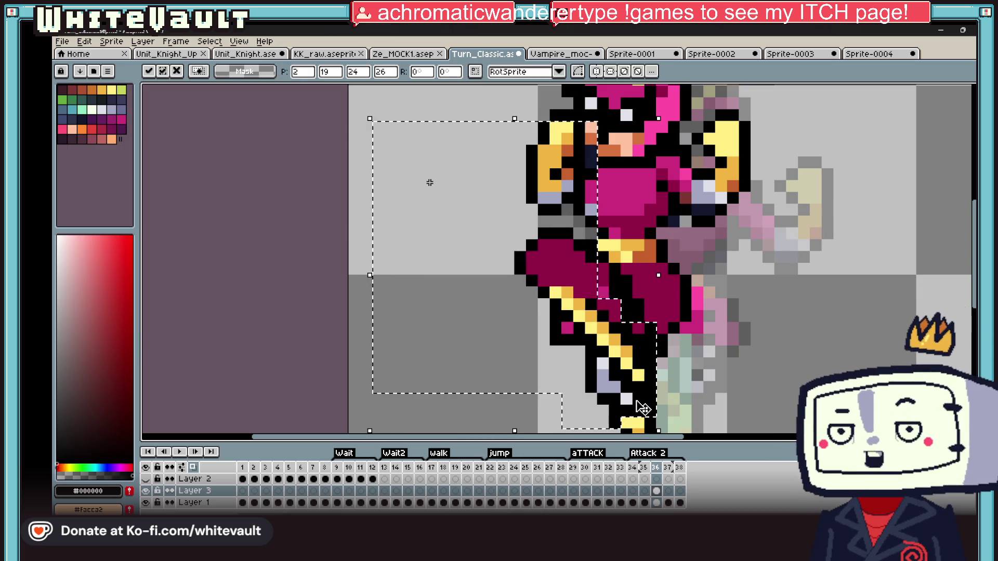
key("ctrl+d")
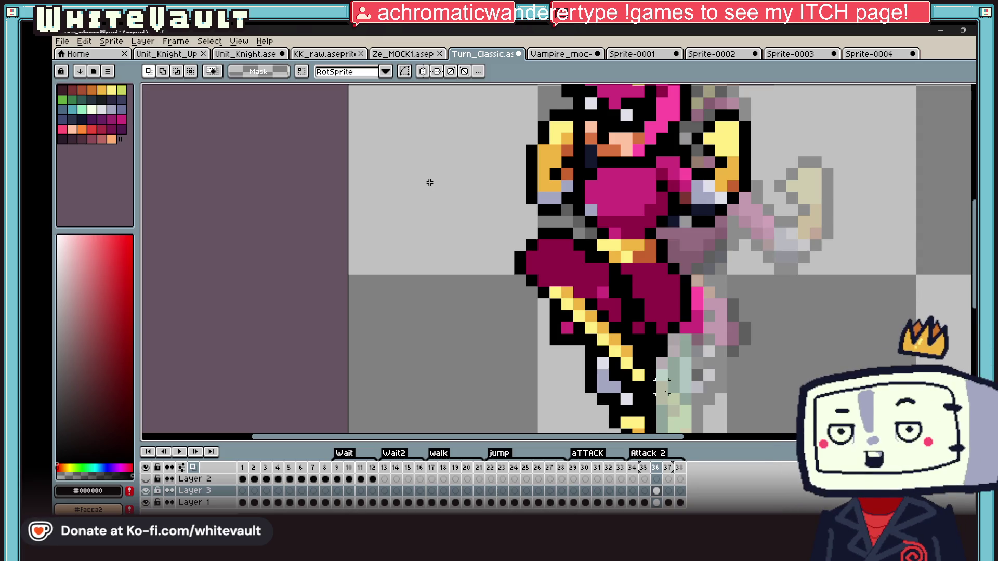
Eyedrop black from the outline and return to the pencil
key("i")
scroll(430, 183, "down", 2)
scroll(595, 246, "up", 2)
left_click(594, 246)
key("b")
scroll(722, 219, "up", 2)
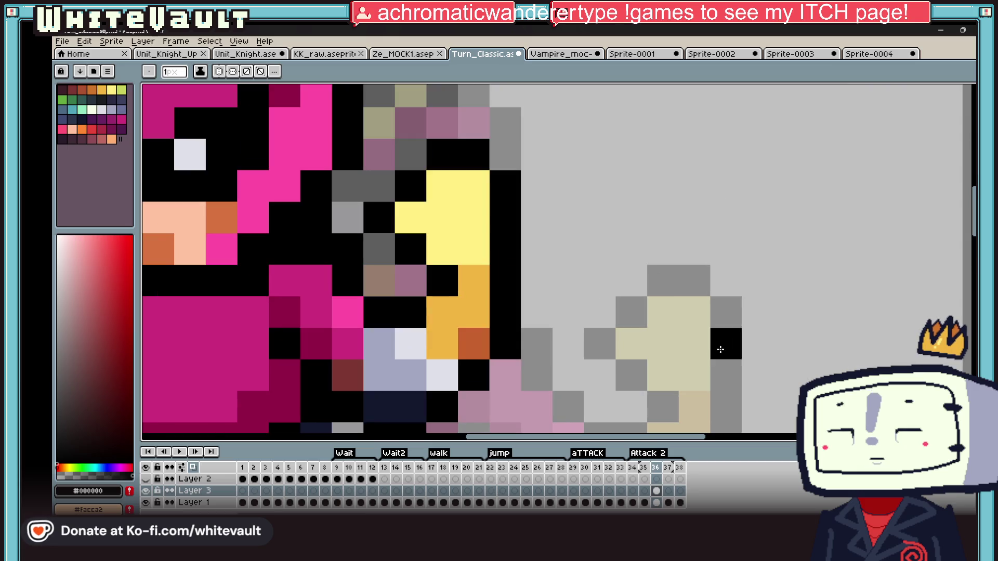
scroll(720, 350, "right", 5)
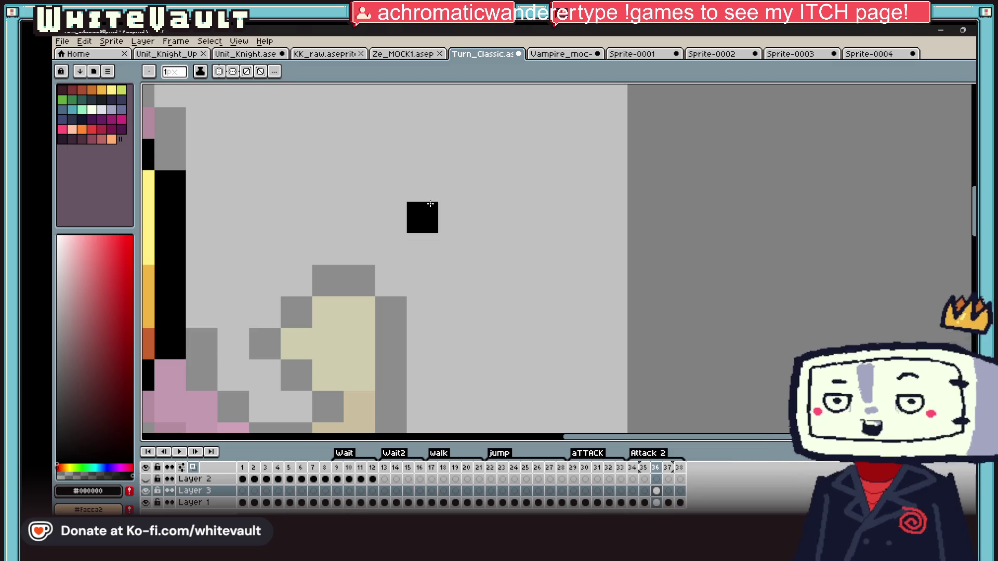
Draw black horizontal and vertical swing streaks beside the fighter, undoing a stray stroke
left_click_drag(430, 205, 522, 216)
scroll(615, 247, "down", 1)
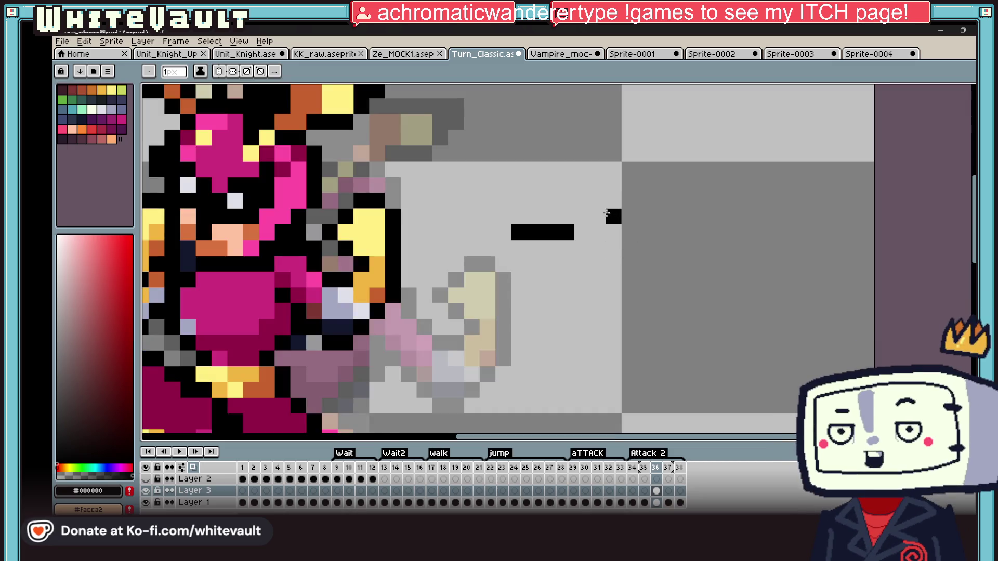
left_click_drag(598, 214, 789, 182)
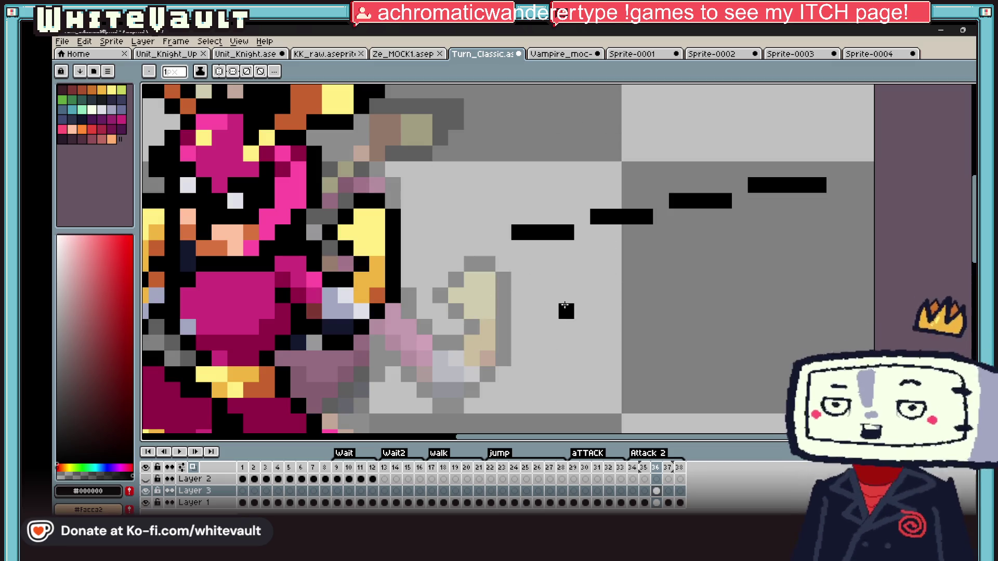
mouse_move(532, 283)
left_mouse_down()
mouse_move(534, 347)
mouse_move(548, 345)
left_mouse_up()
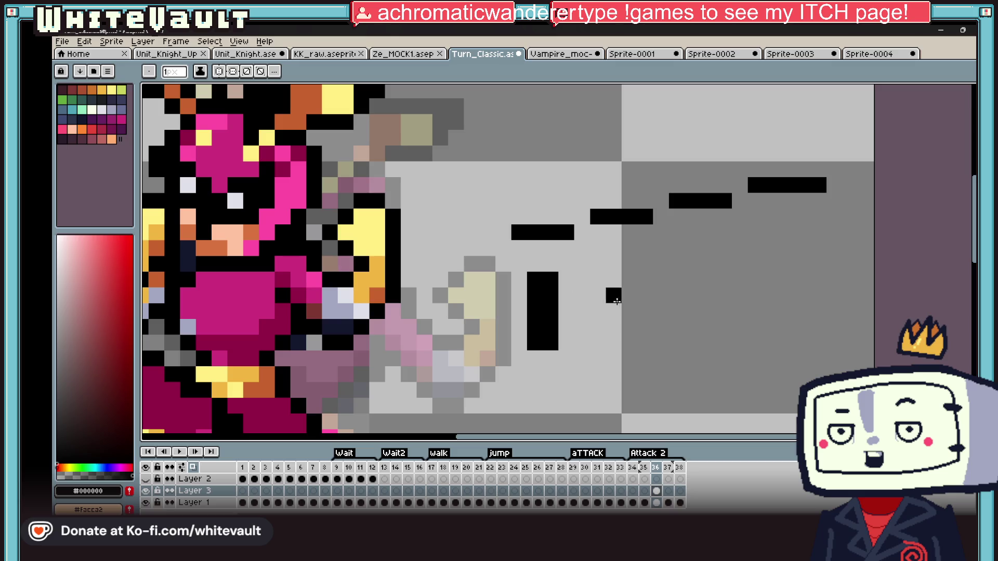
left_click_drag(598, 345, 598, 310)
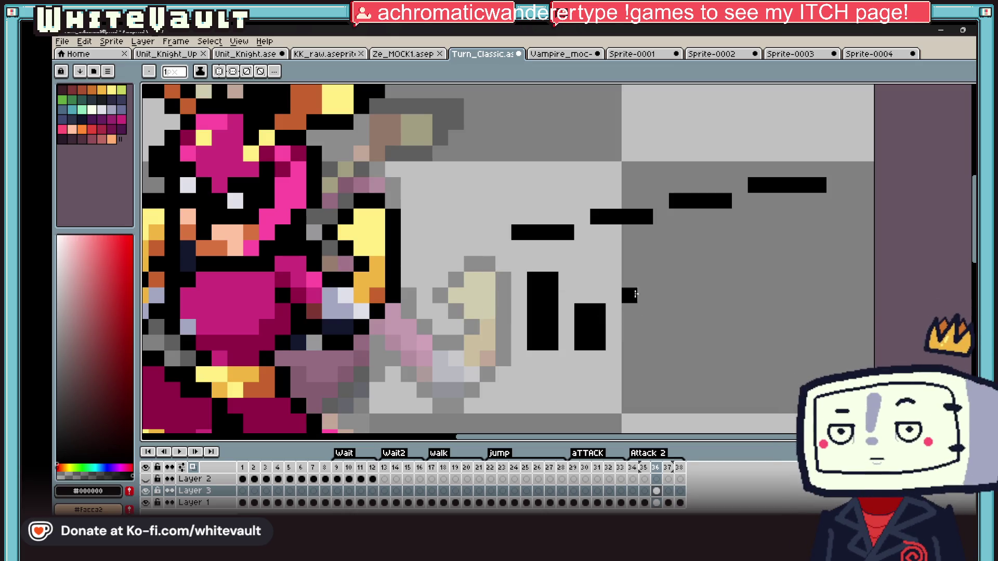
mouse_move(644, 312)
left_mouse_down()
mouse_move(660, 276)
mouse_move(659, 295)
left_mouse_up()
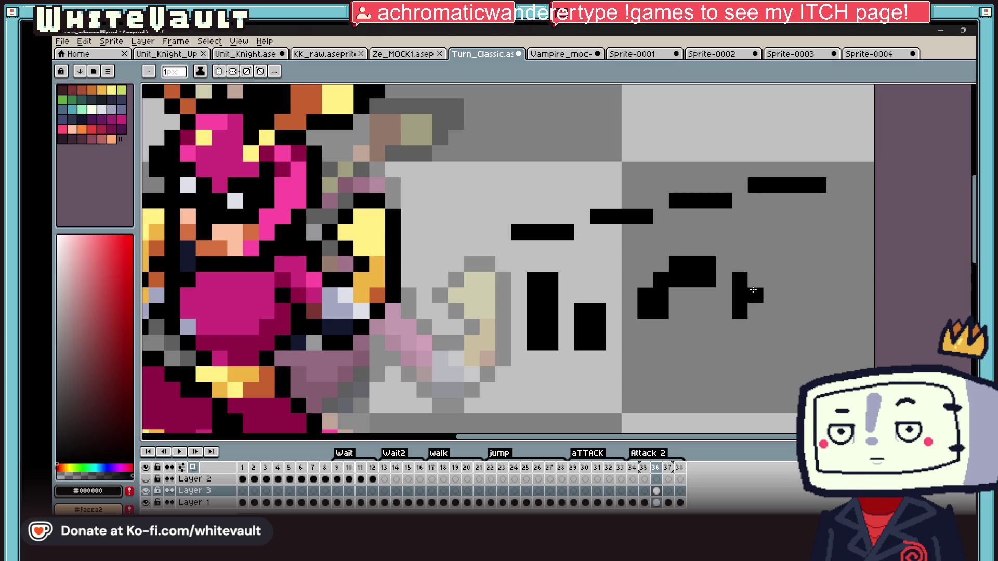
key("ctrl+z")
key("ctrl+z")
key("v")
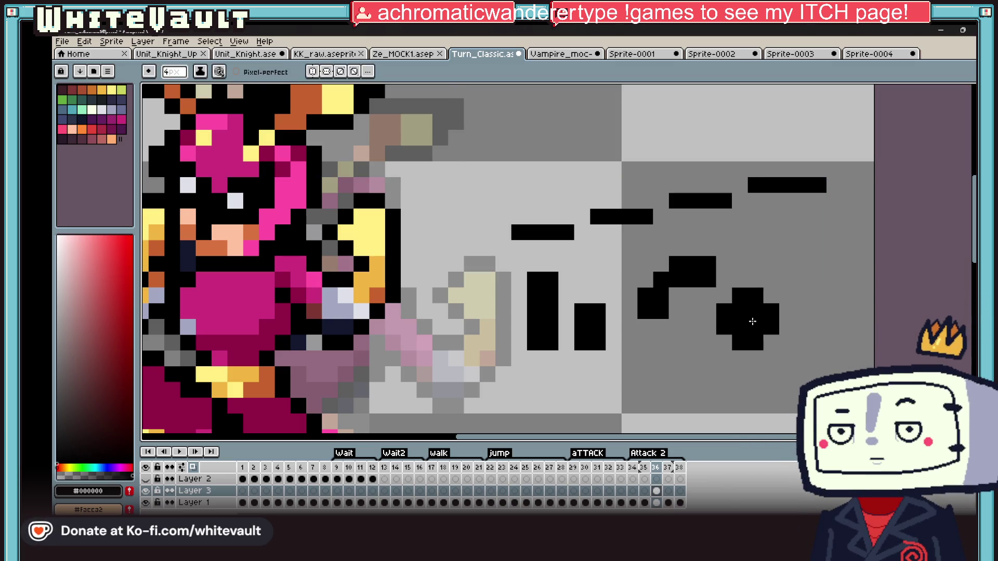
key("b")
Add curved black streaks and a long diagonal swoosh, then dot yellow-green highlights onto them
left_click(750, 319)
mouse_move(750, 319)
left_mouse_down()
mouse_move(780, 258)
mouse_move(818, 234)
left_mouse_up()
scroll(780, 312, "down", 2)
scroll(779, 312, "up", 2)
mouse_move(701, 390)
left_mouse_down()
mouse_move(802, 324)
mouse_move(869, 312)
left_mouse_up()
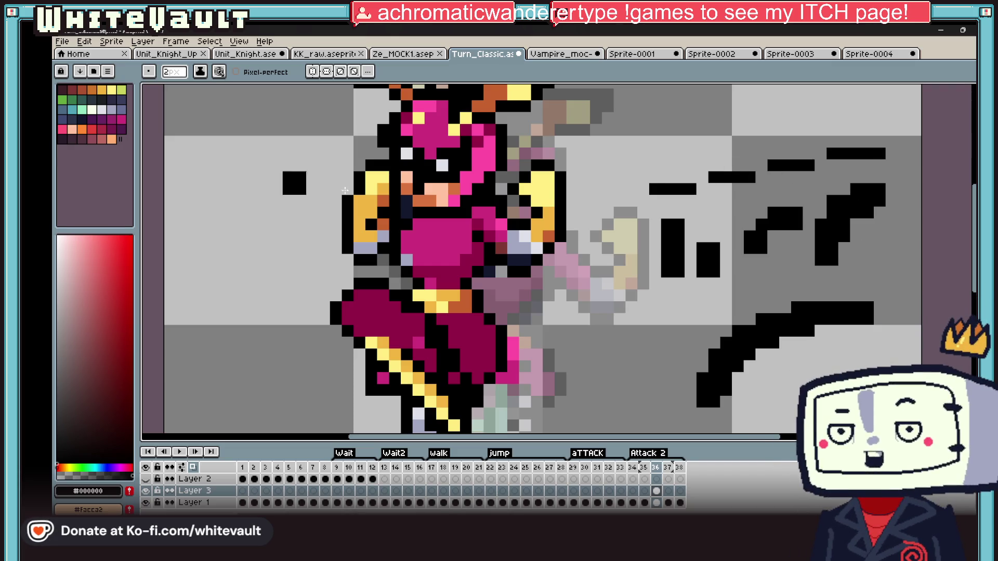
left_click(117, 107)
left_click(695, 182)
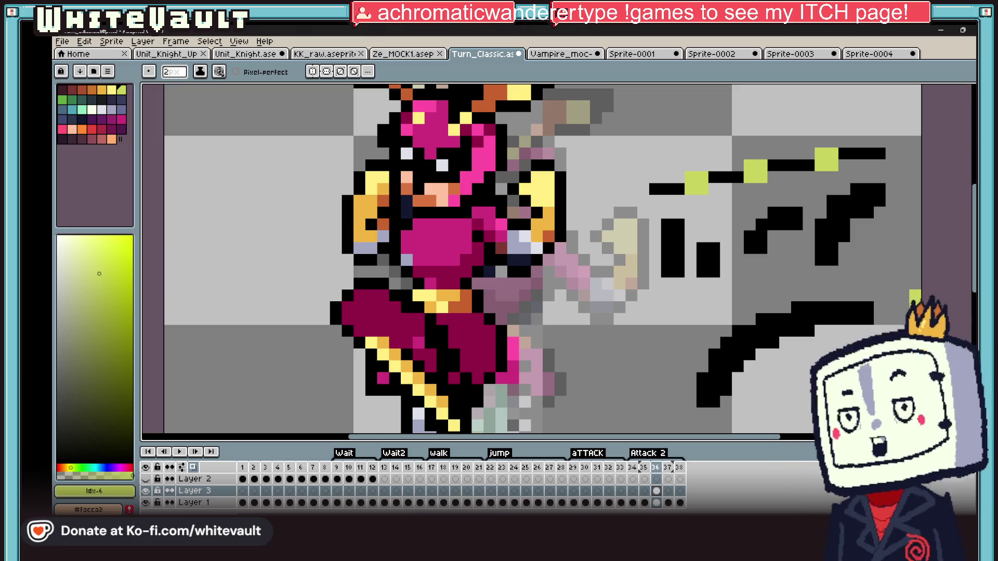
scroll(642, 231, "down", 2)
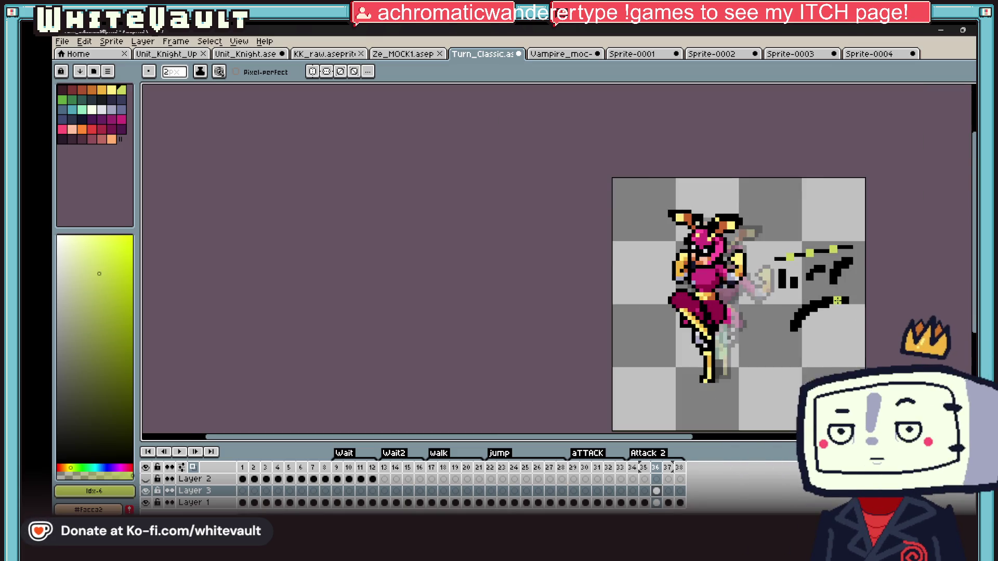
scroll(865, 351, "up", 1)
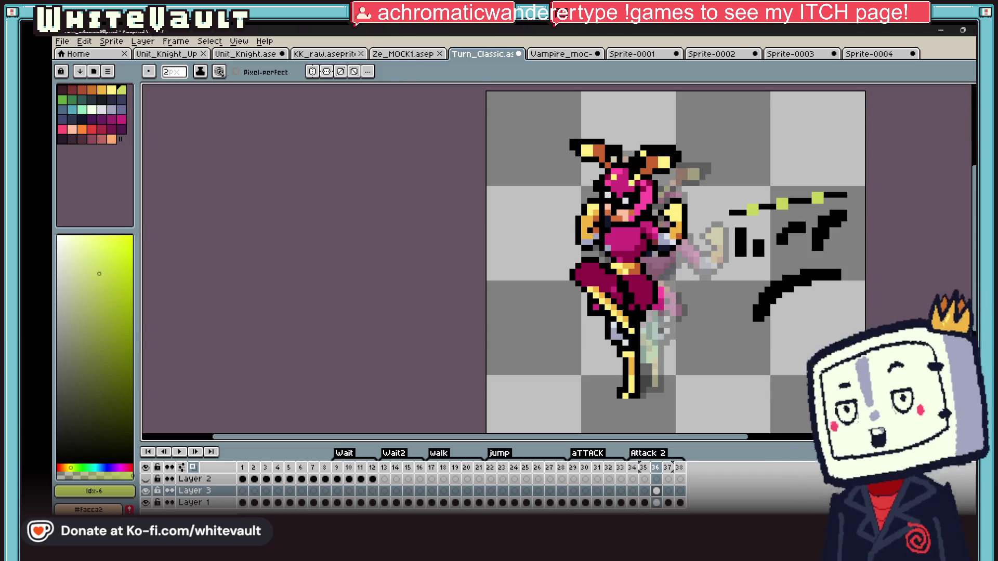
Clear the black streak marks with the marquee, flip frames to compare poses, and land on frame 35's Layer 3 cel
key("m")
left_click(903, 351)
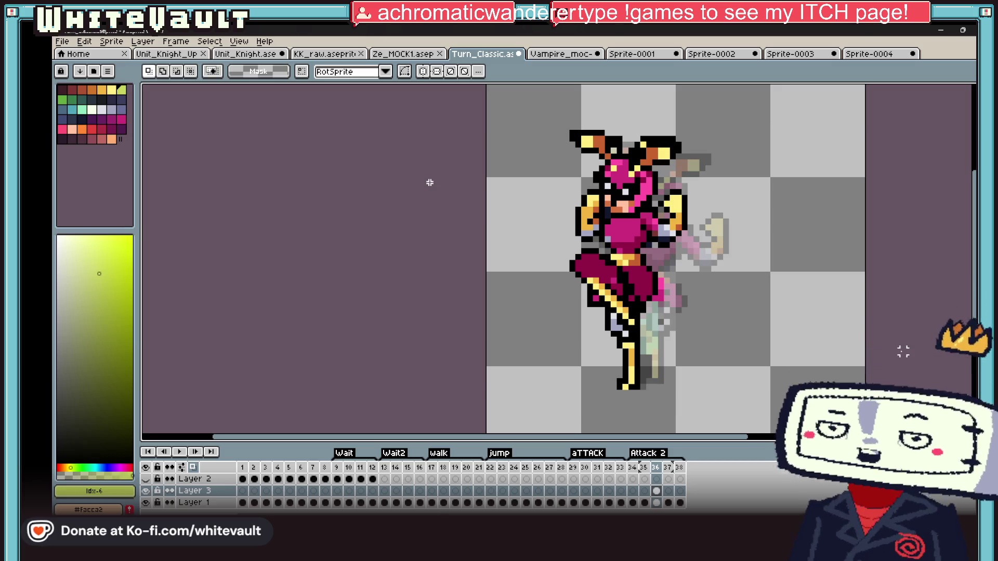
scroll(903, 352, "down", 1)
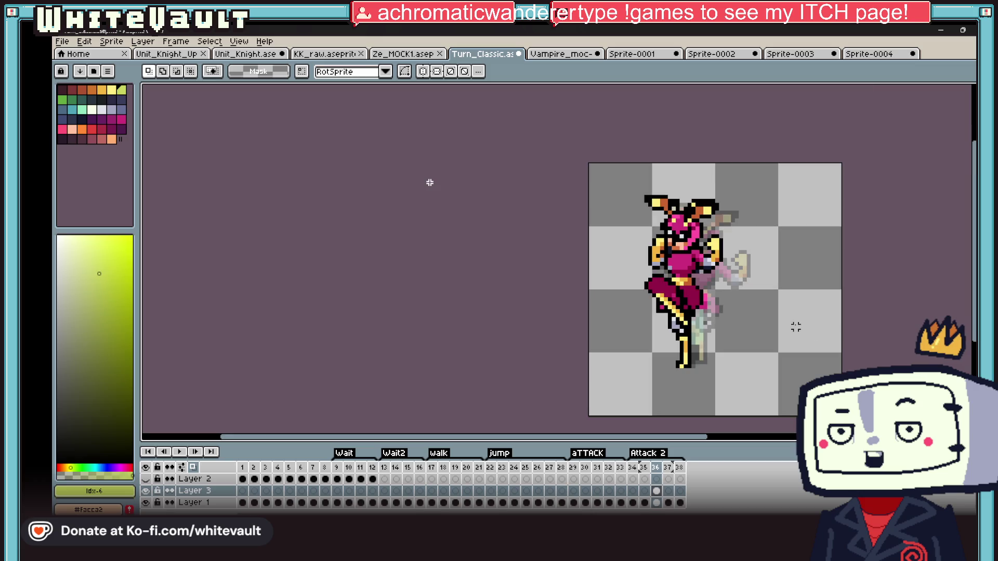
left_click(657, 492)
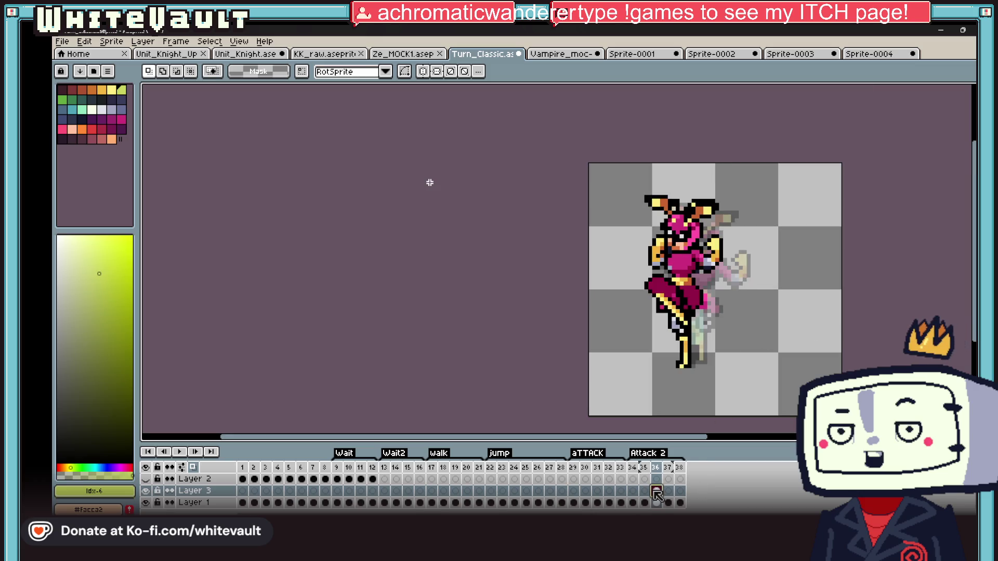
key("Right")
key("Left")
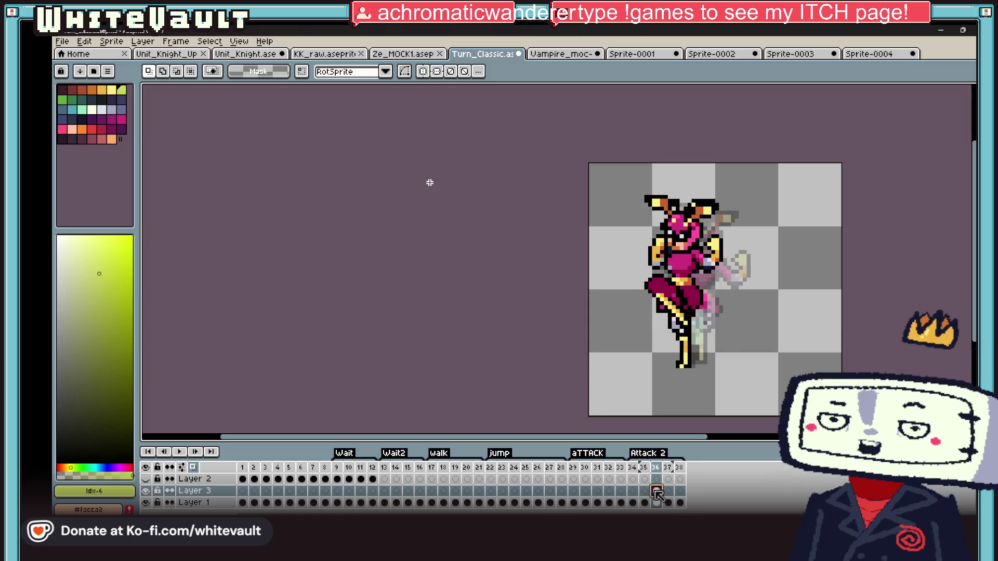
left_click(646, 491)
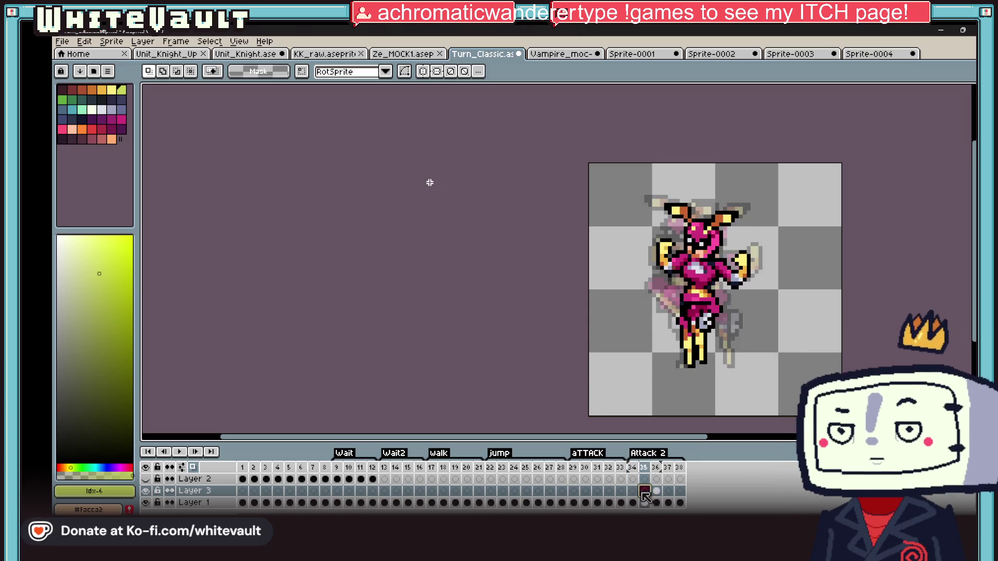
scroll(690, 312, "up", 3)
scroll(690, 312, "up", 2)
Sample dark pink and magenta from the sprite and repaint the fighter's waist pixels
key("alt")
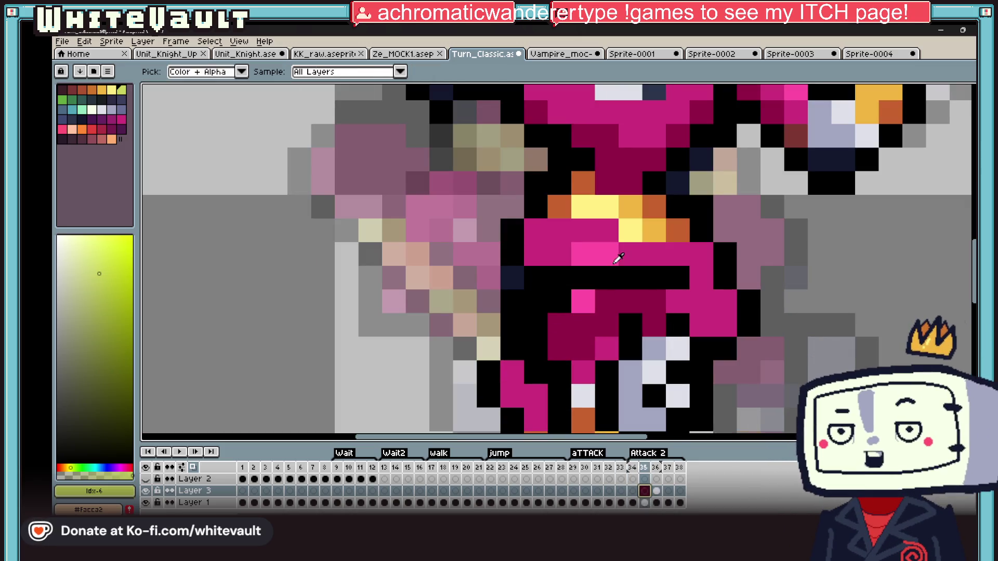
left_click(713, 289, "alt")
left_click(725, 301)
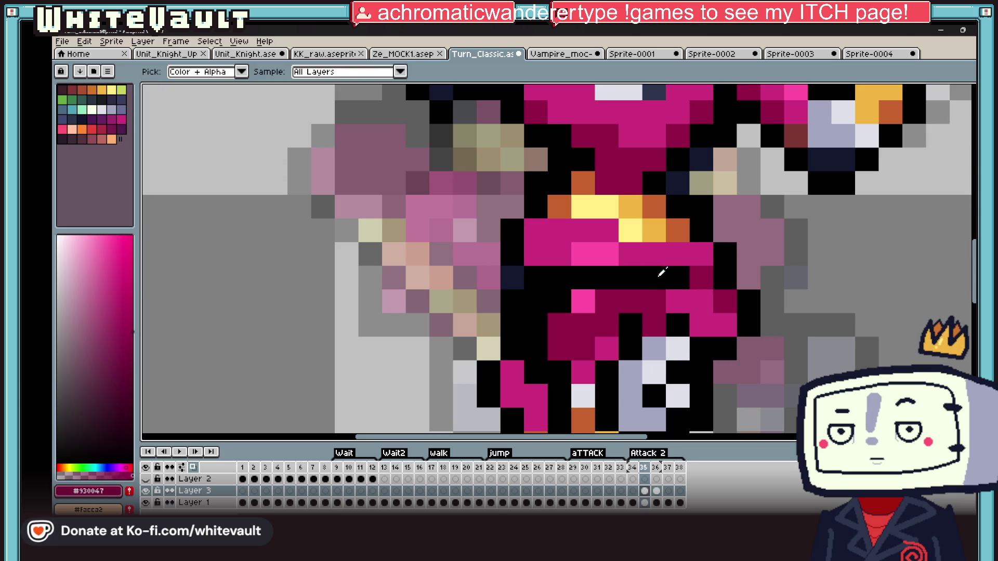
left_click(676, 285, "alt")
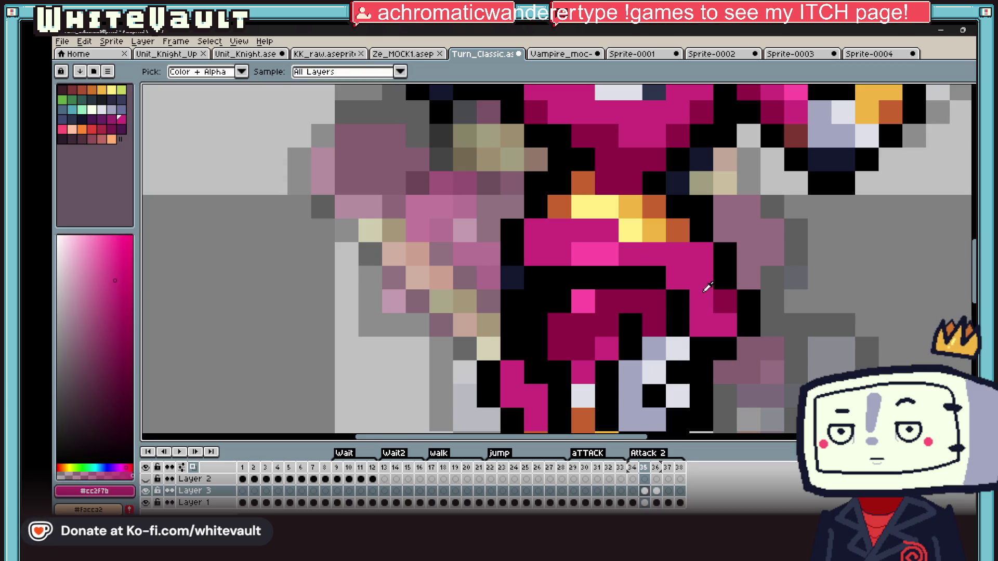
left_click(669, 282, "alt")
left_click(698, 309)
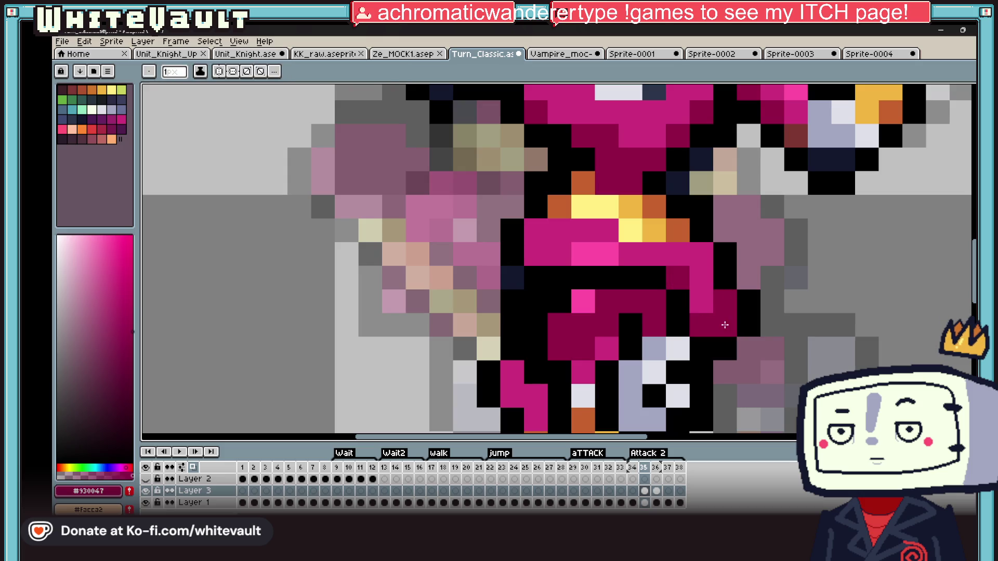
left_click(722, 304, "alt")
scroll(717, 274, "down", 5)
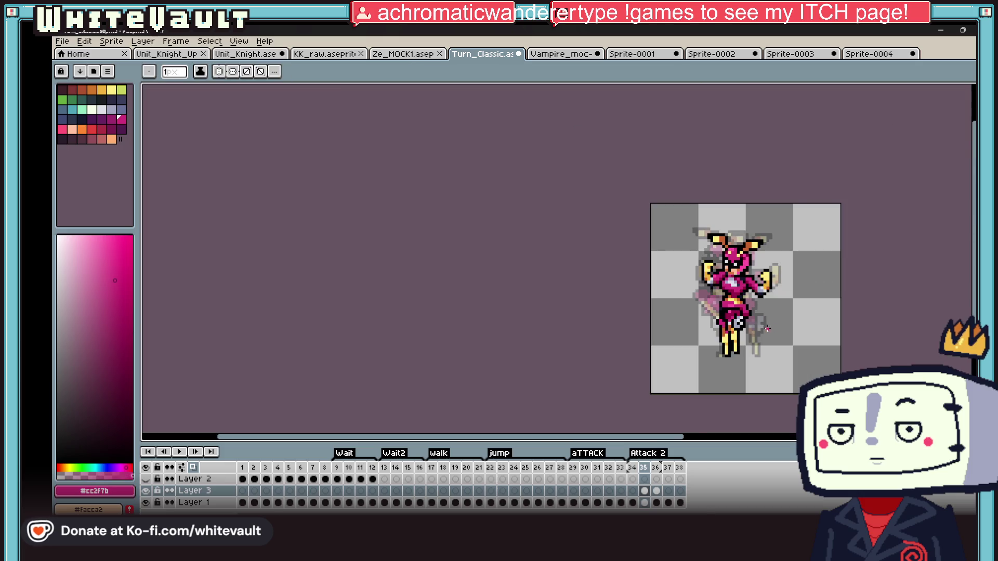
scroll(686, 266, "up", 5)
left_click(625, 275, "alt")
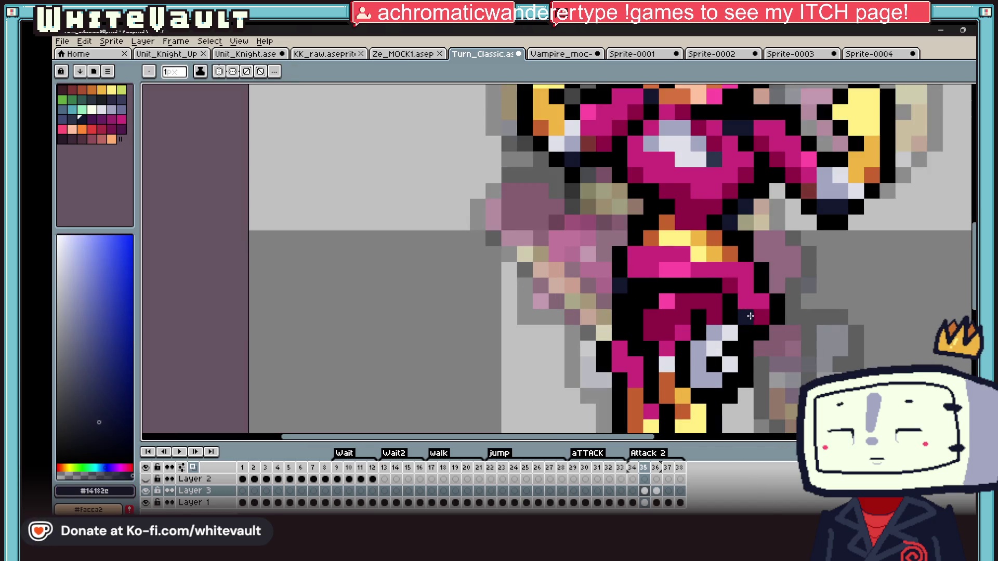
scroll(759, 342, "down", 5)
scroll(758, 349, "up", 5)
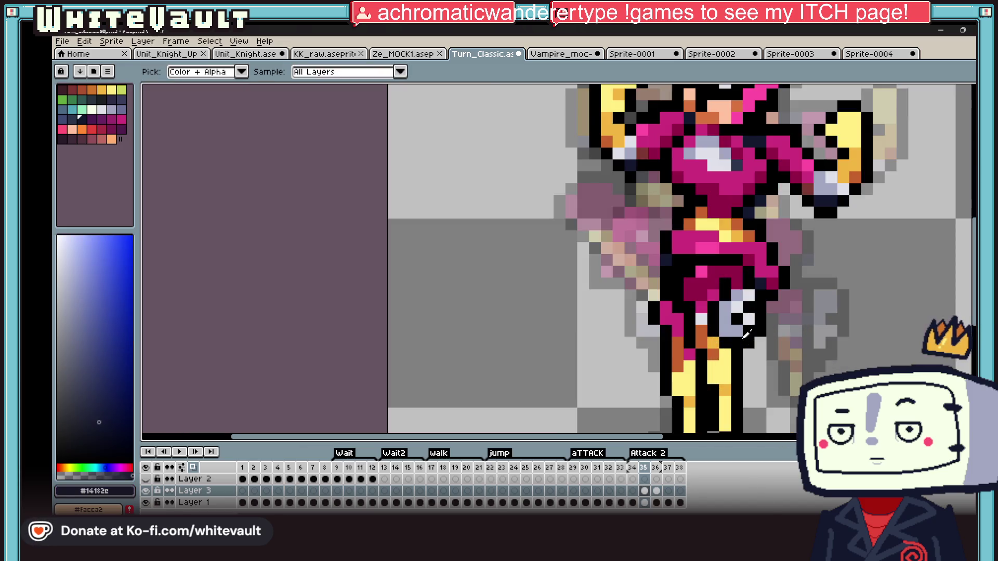
Magic-wand the upper body, adjust it and drop the selection, then switch to the Layer 1 cel
key("w")
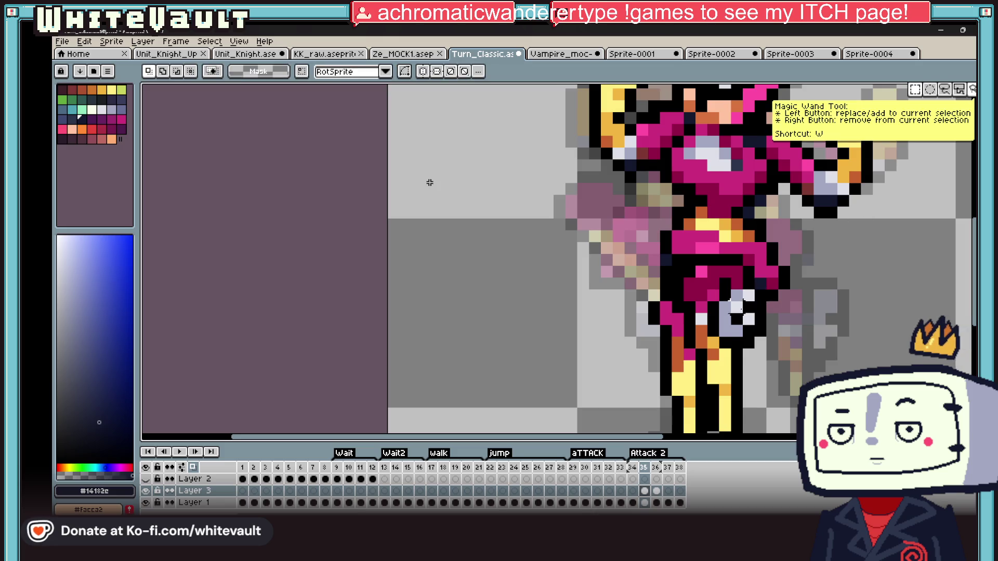
scroll(764, 328, "down", 6)
scroll(772, 357, "up", 2)
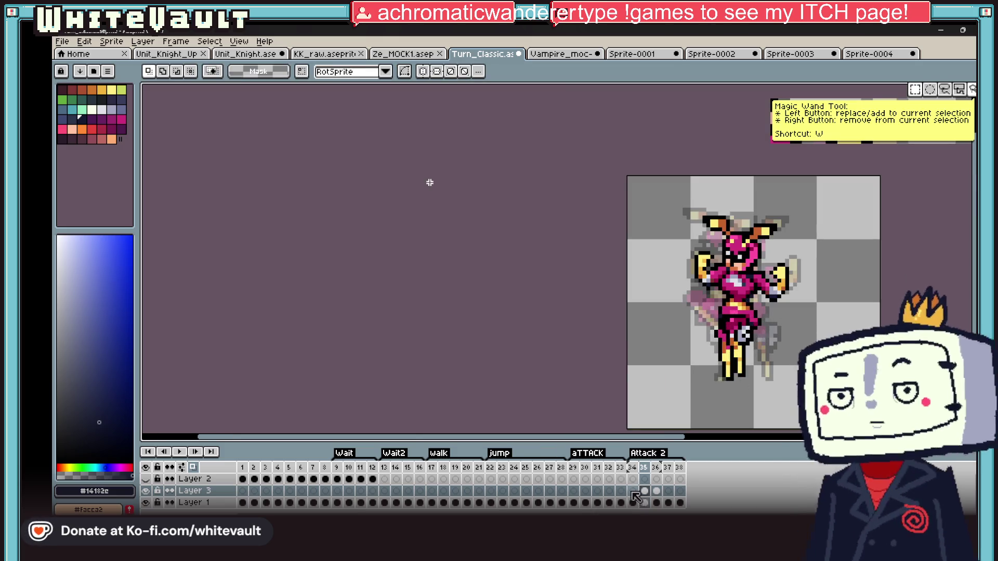
scroll(732, 327, "up", 1)
scroll(730, 324, "down", 1)
mouse_move(628, 158)
left_mouse_down()
mouse_move(865, 301)
mouse_move(763, 337)
left_mouse_up()
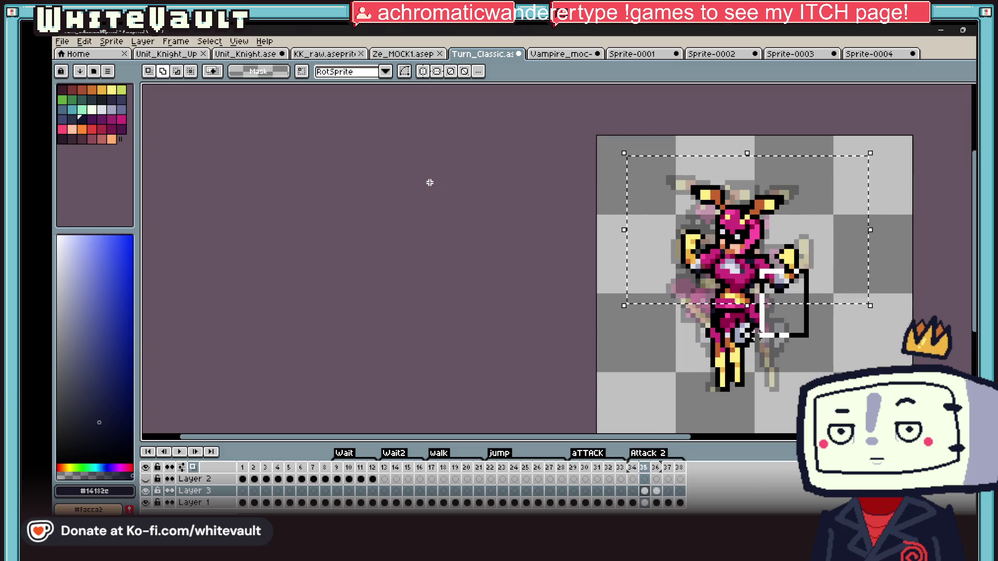
key("v")
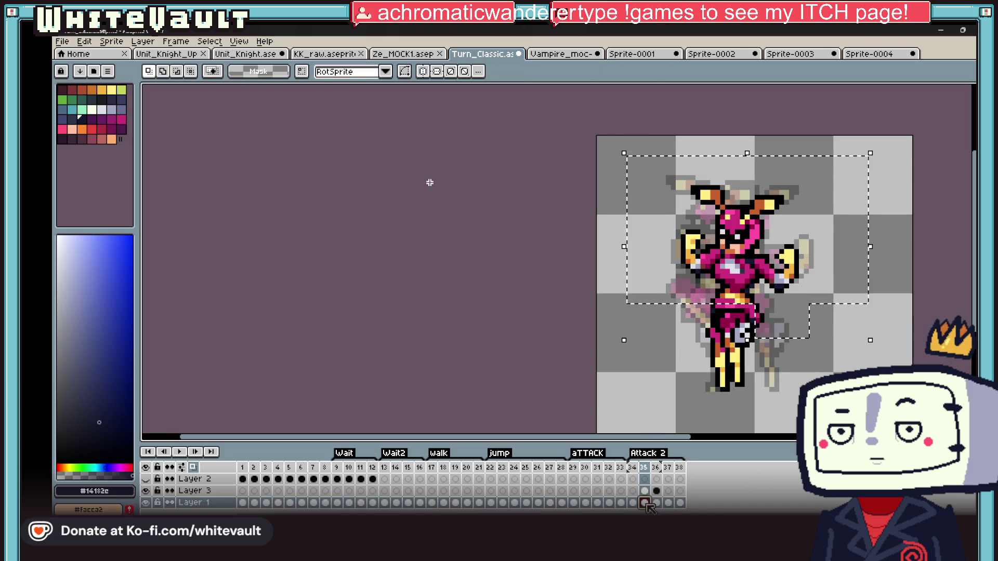
key("ctrl+d")
scroll(786, 334, "up", 1)
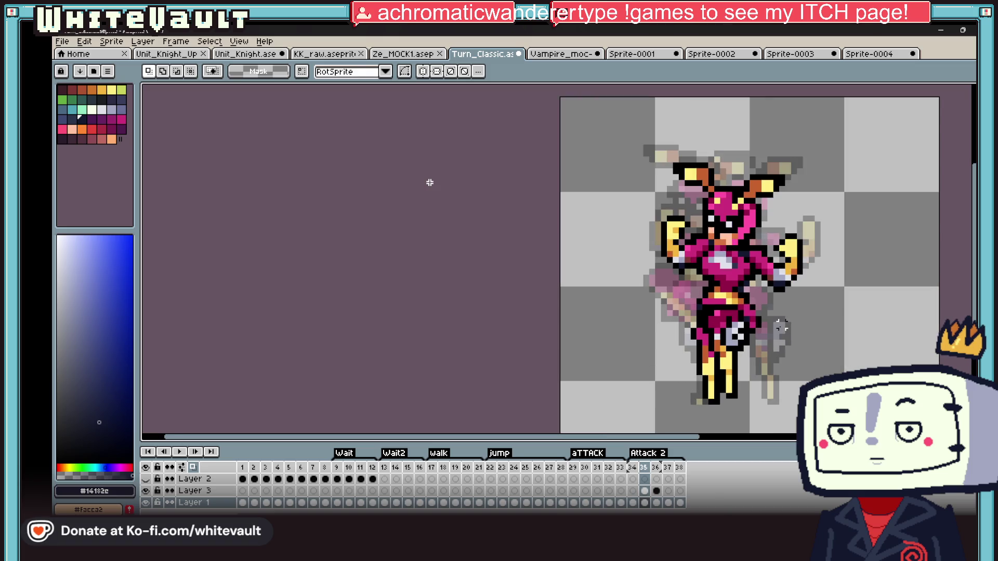
scroll(780, 328, "up", 2)
scroll(763, 313, "down", 3)
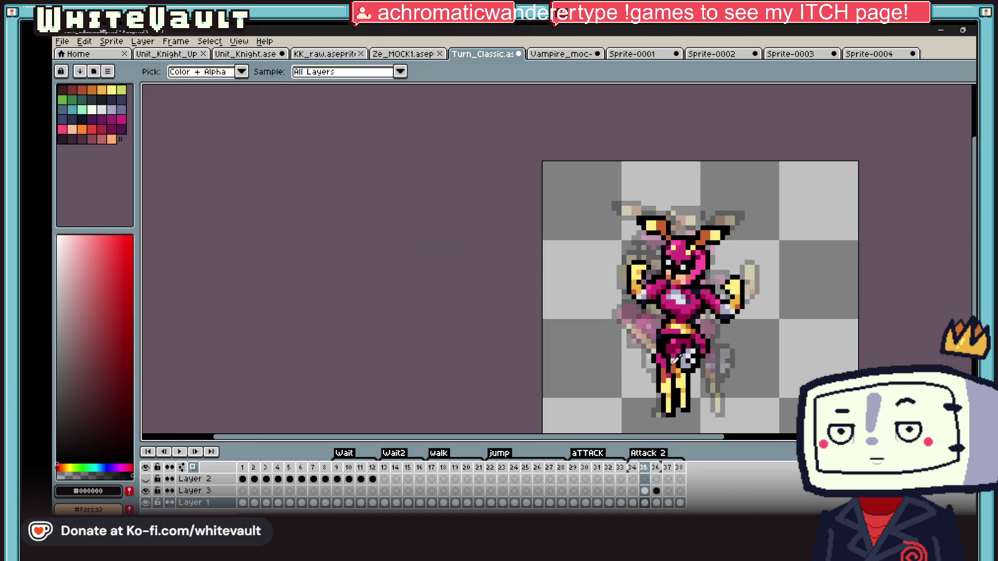
scroll(682, 366, "up", 1)
scroll(682, 367, "down", 2)
left_click(633, 502)
scroll(651, 362, "up", 4)
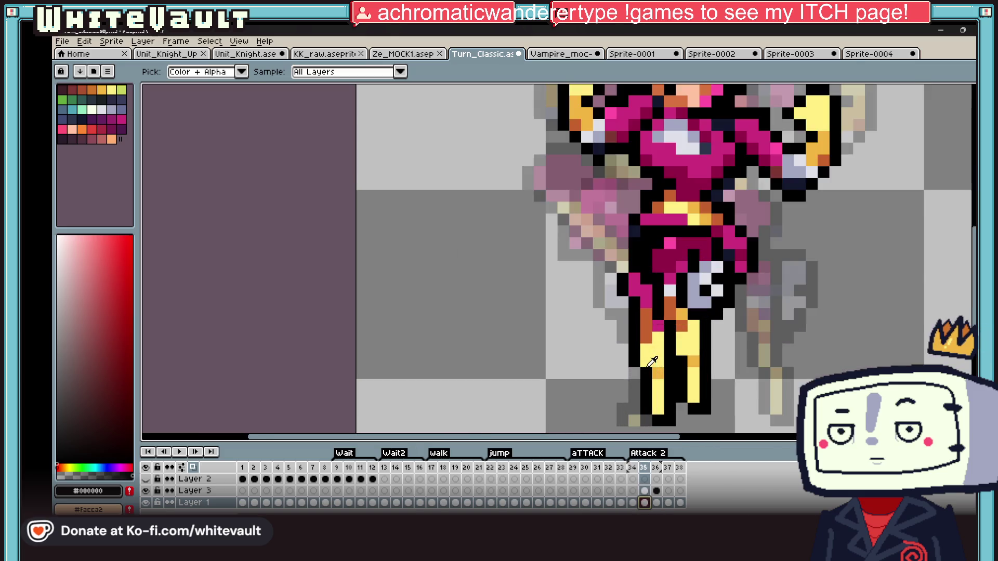
Fill leg pixels dark pink, sample orange and yellow, then move on to frame 36
left_click(689, 288, "alt")
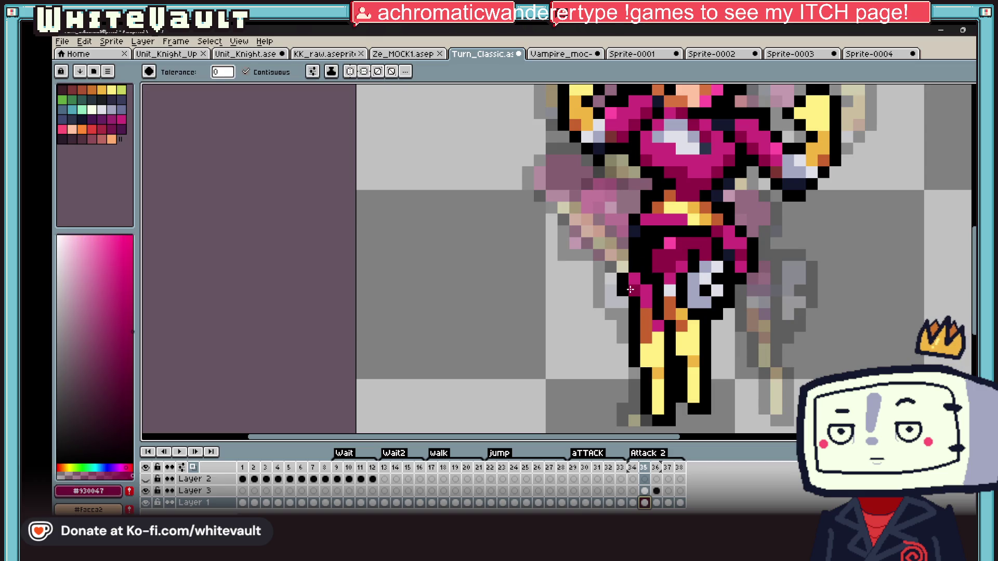
left_click(633, 290)
left_click(657, 329, "alt")
key("b")
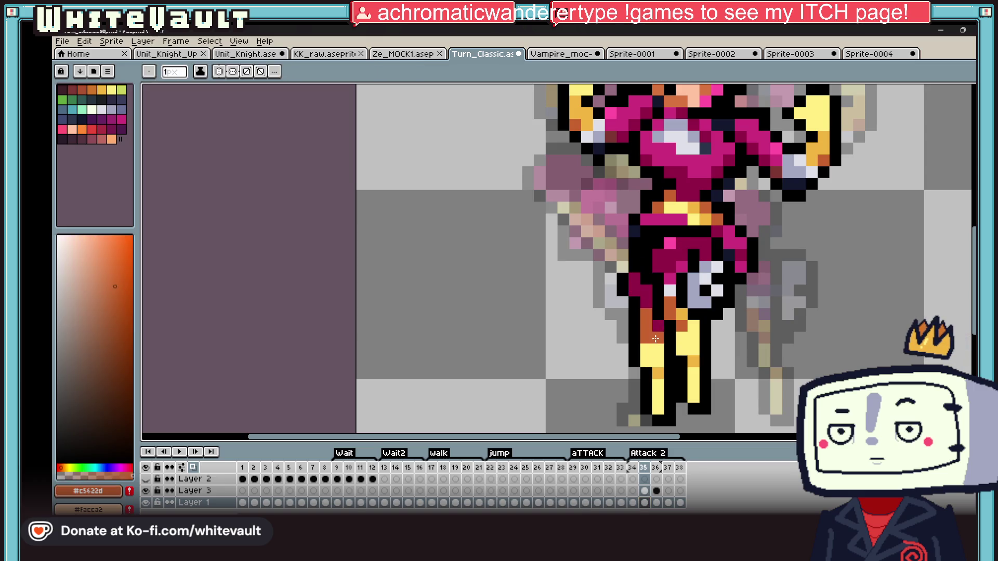
left_click(646, 364, "alt")
key("g")
scroll(645, 365, "down", 5)
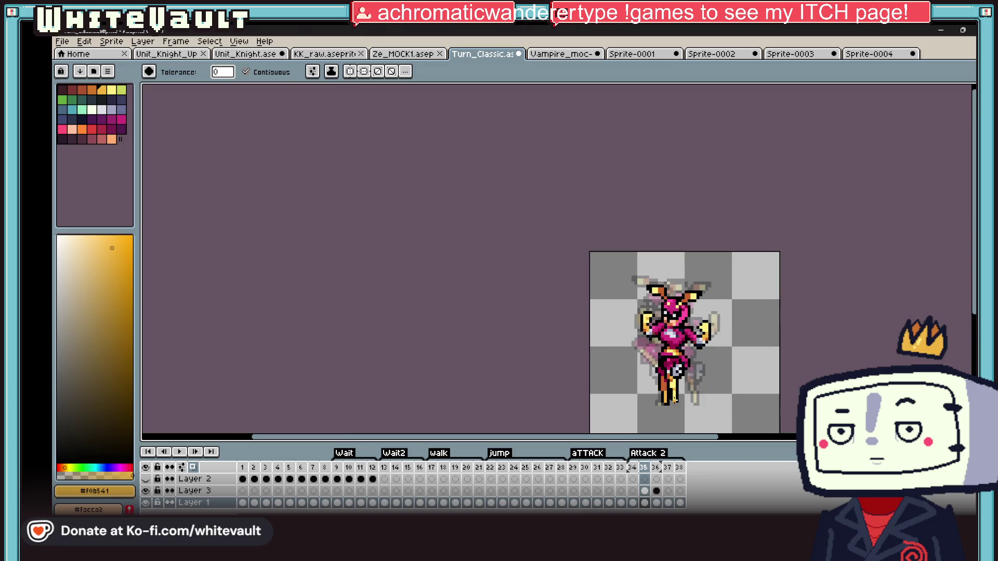
left_click(650, 505)
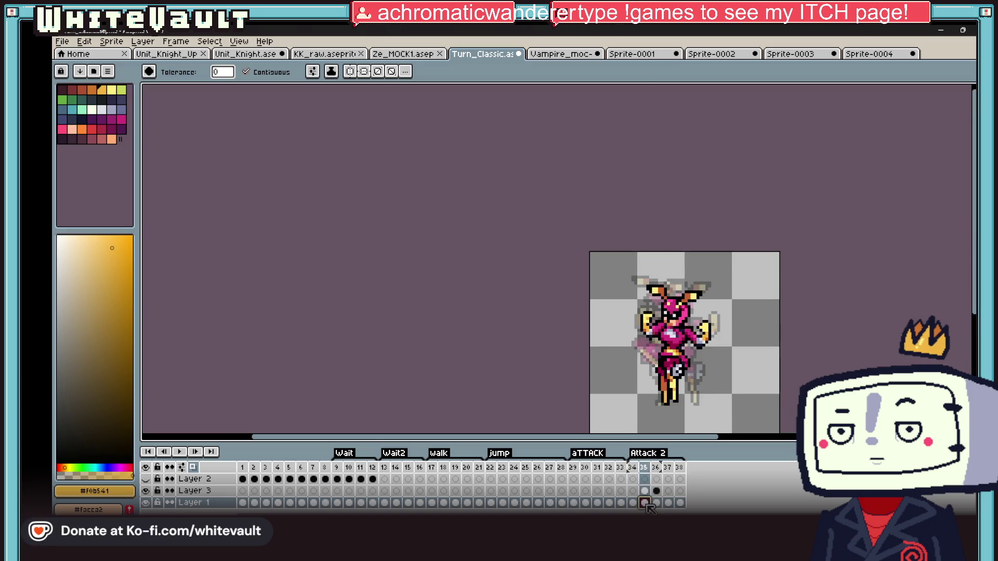
left_click(658, 505)
Paint orange touch-ups on the sword-swing pose, sample black and magenta, and switch to Layer 1 of frame 36
key("b")
scroll(670, 383, "up", 5)
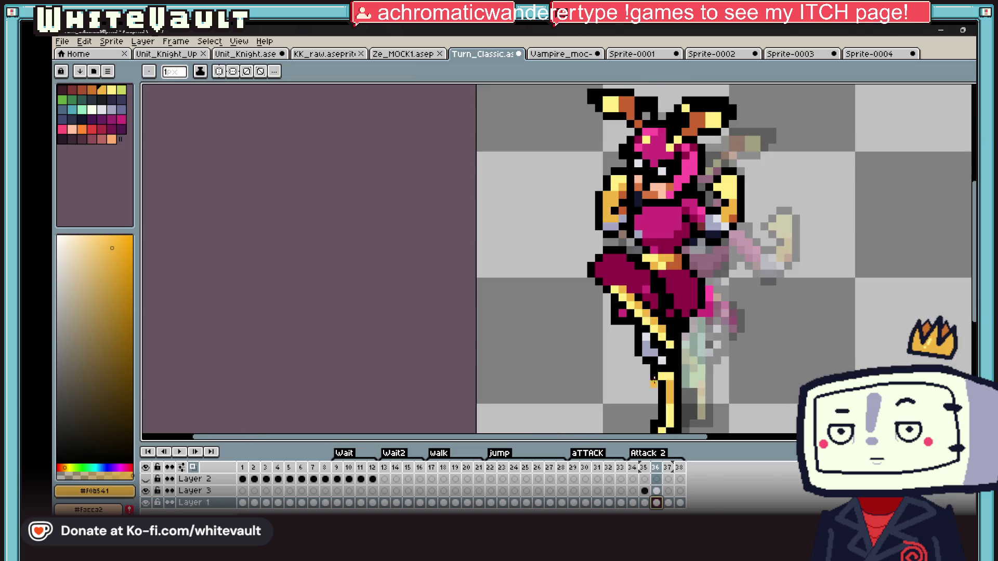
key("alt")
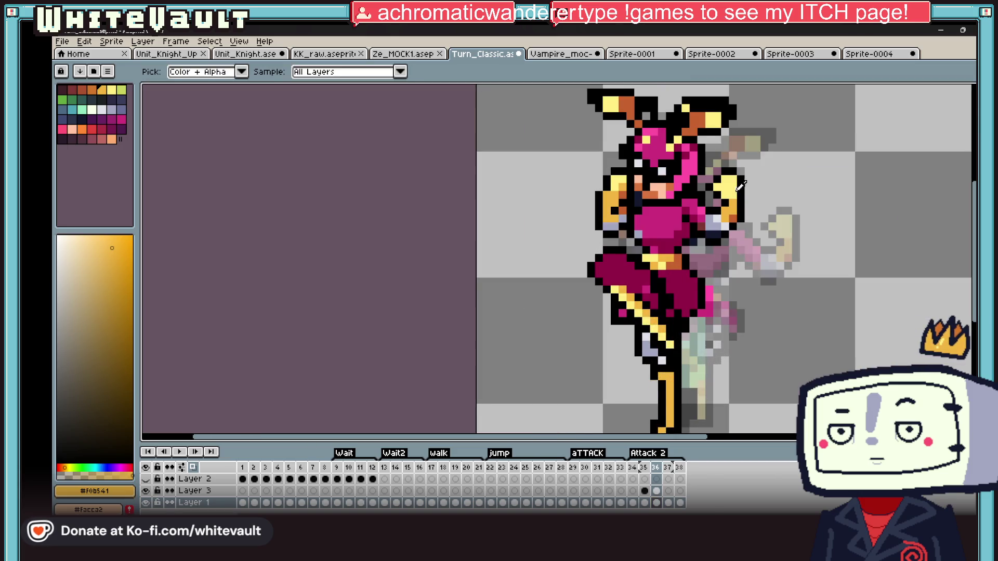
left_click(735, 212, "alt")
left_click(669, 379)
scroll(687, 385, "down", 6)
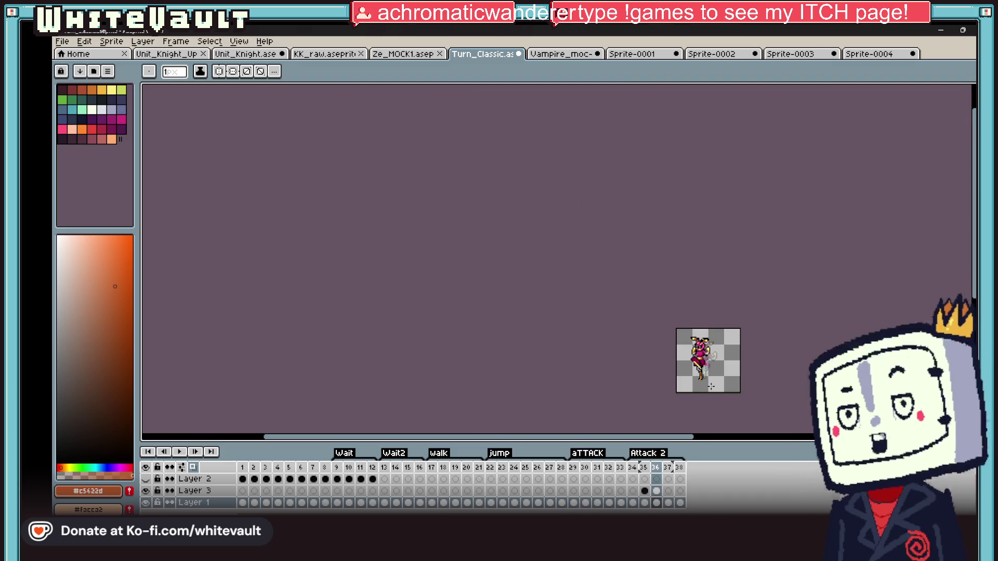
scroll(712, 386, "up", 4)
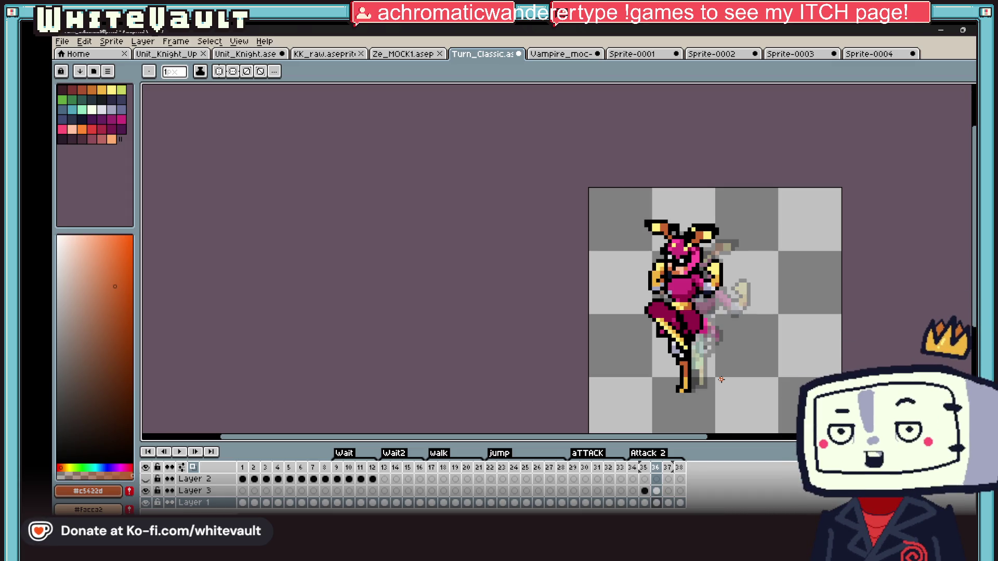
scroll(749, 358, "up", 2)
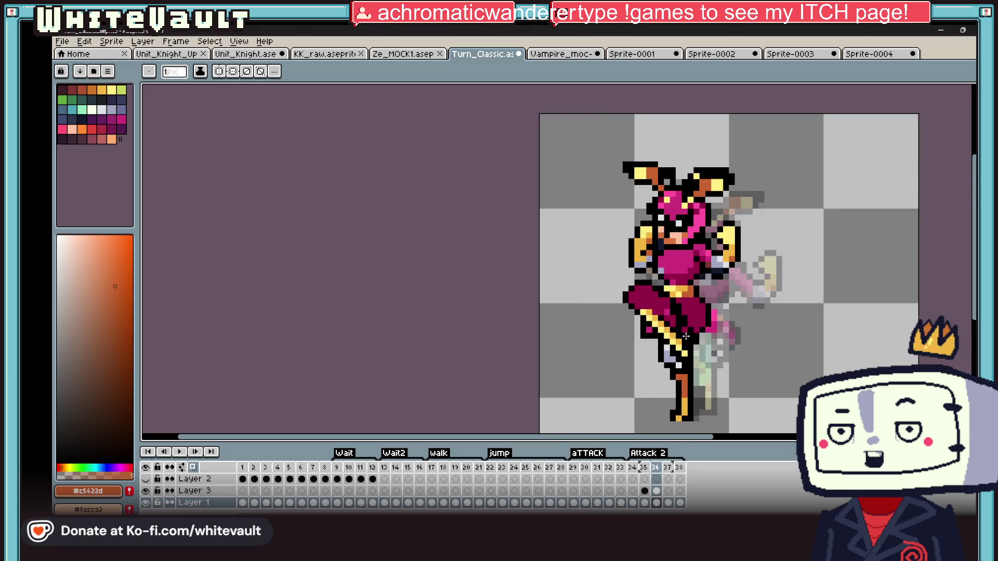
scroll(717, 328, "up", 2)
left_click(682, 290, "alt")
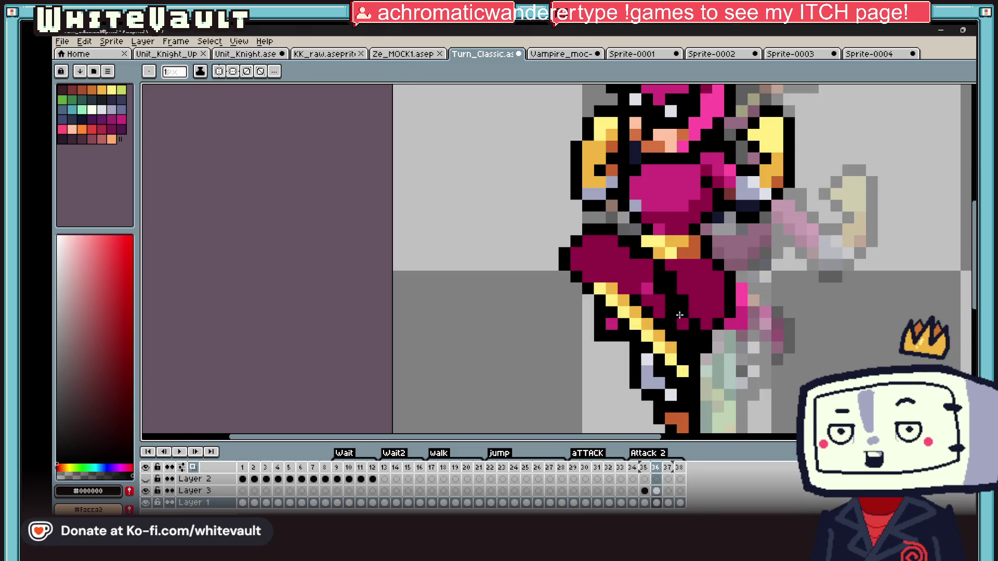
left_click(657, 490)
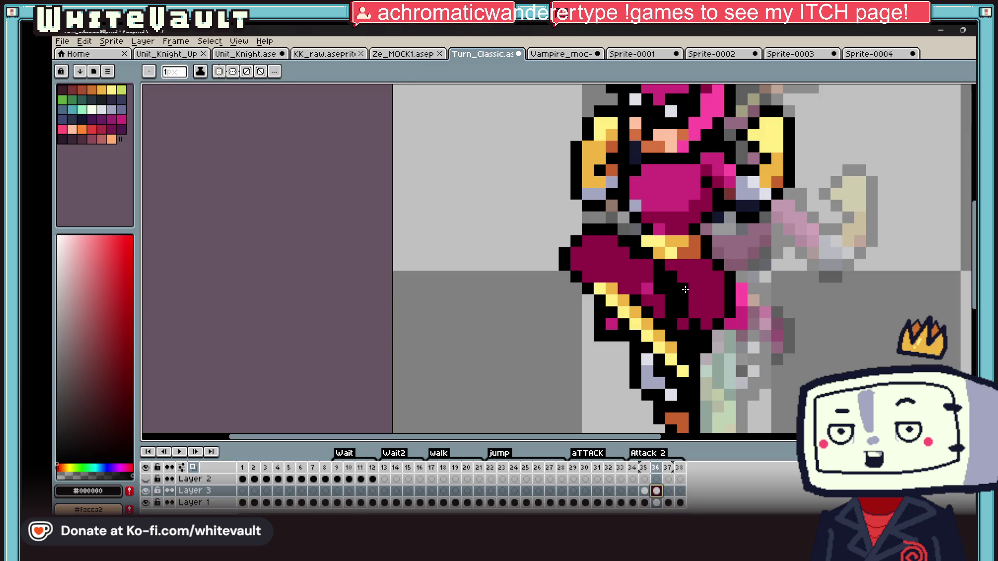
key("alt")
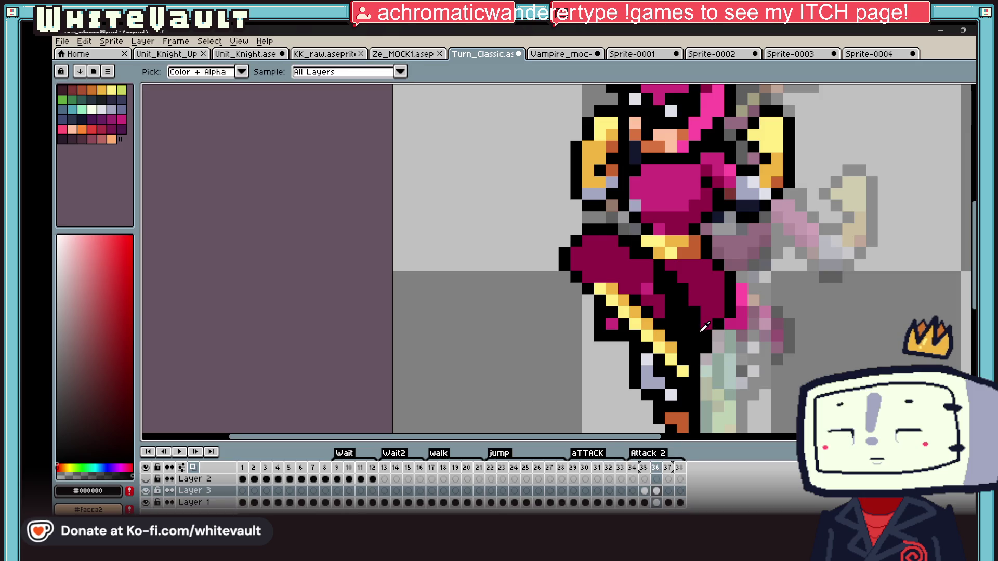
scroll(717, 320, "down", 3)
scroll(723, 309, "up", 3)
scroll(723, 309, "up", 3)
left_click(715, 329, "alt")
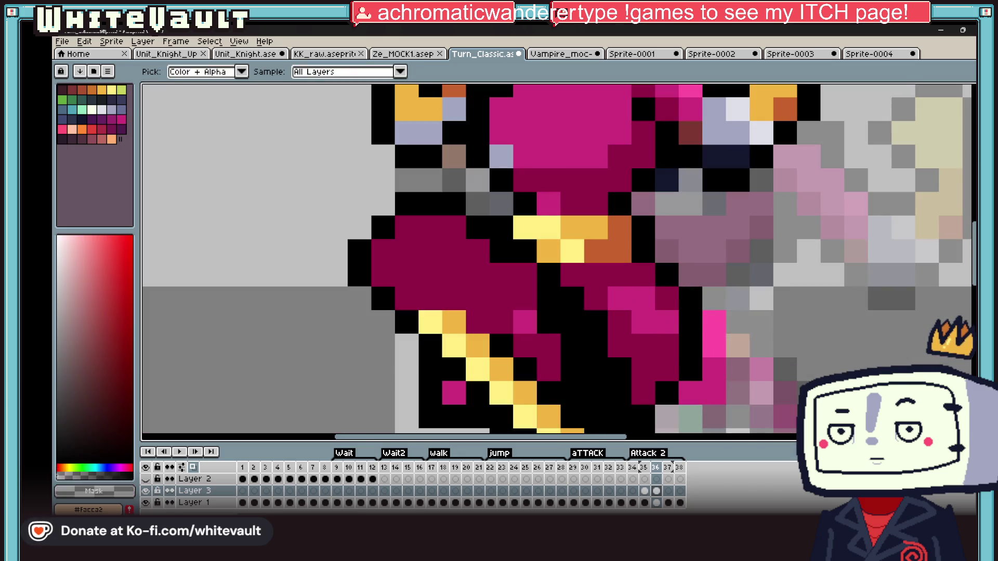
left_click(656, 503)
scroll(725, 312, "down", 4)
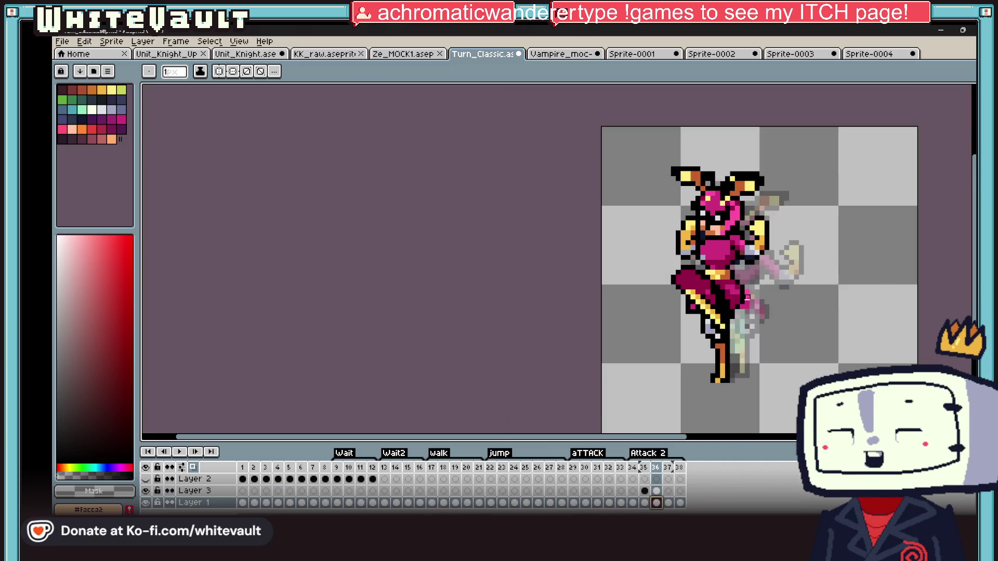
scroll(741, 304, "up", 3)
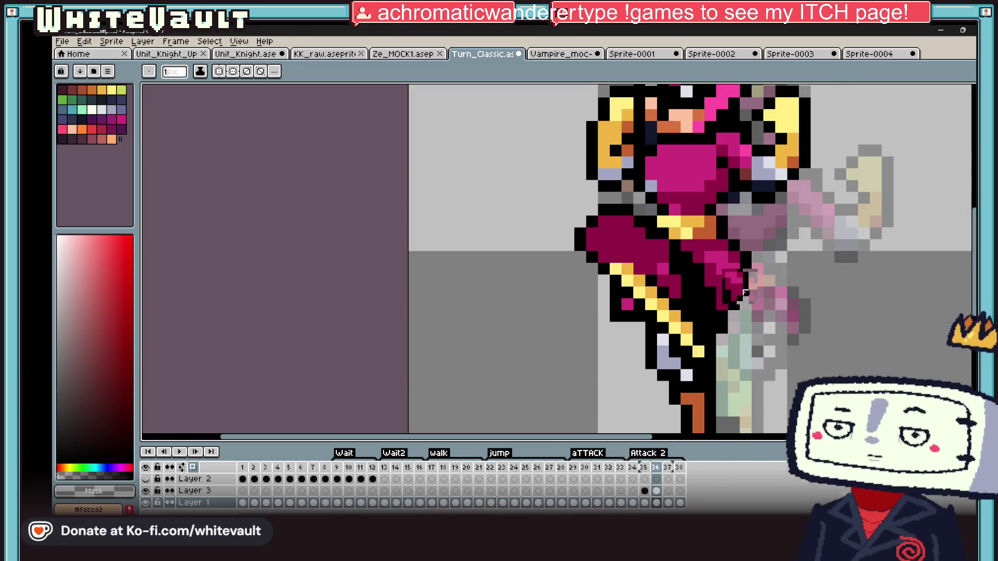
scroll(740, 303, "down", 4)
scroll(702, 288, "up", 5)
On Layer 3, pencil lighter pink highlight pixels on the raised sleeve's top, sampling dark magenta and black
left_click(692, 279, "alt")
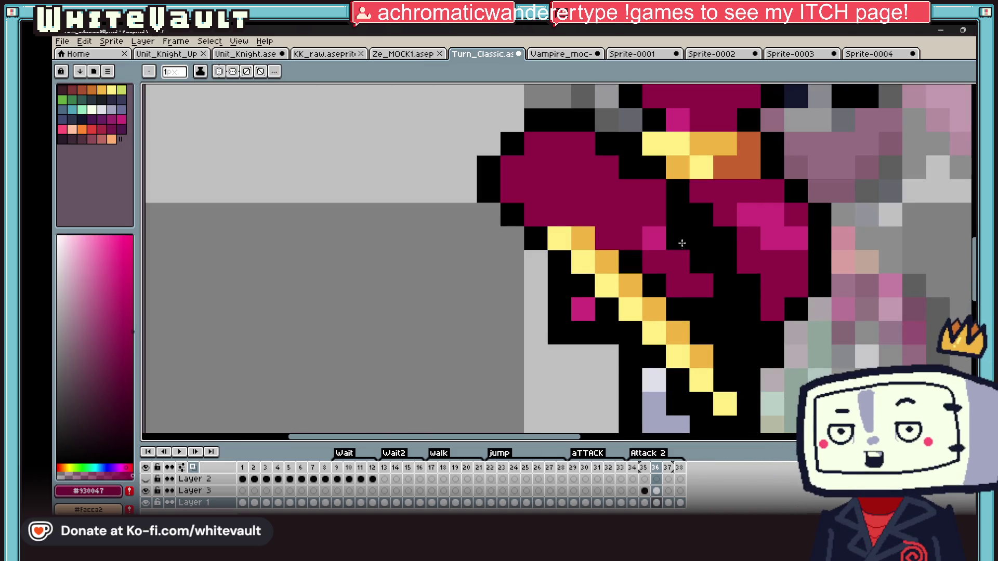
left_click(661, 492)
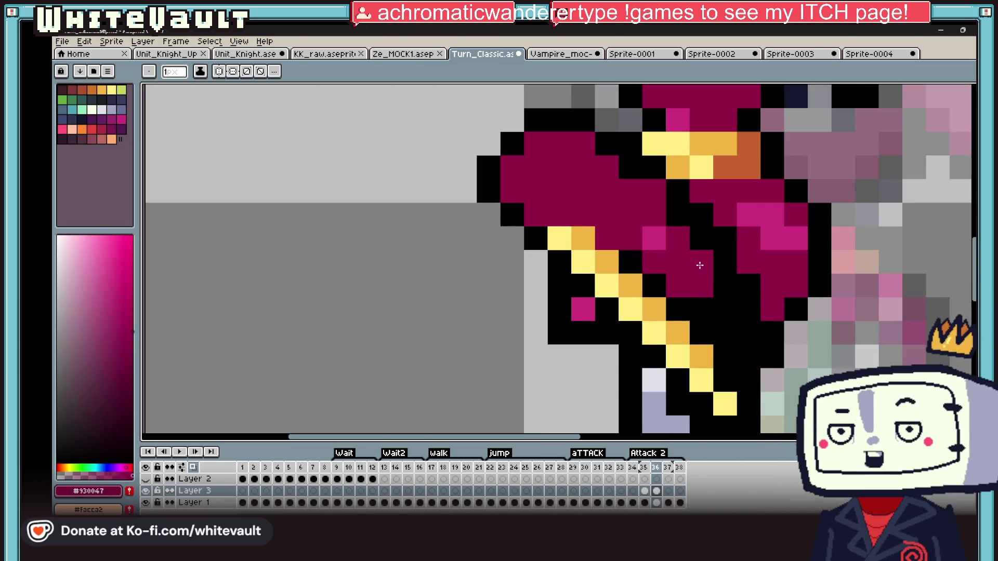
left_click(543, 156, "alt")
mouse_move(535, 168)
left_mouse_down()
mouse_move(535, 144)
mouse_move(535, 167)
left_mouse_up()
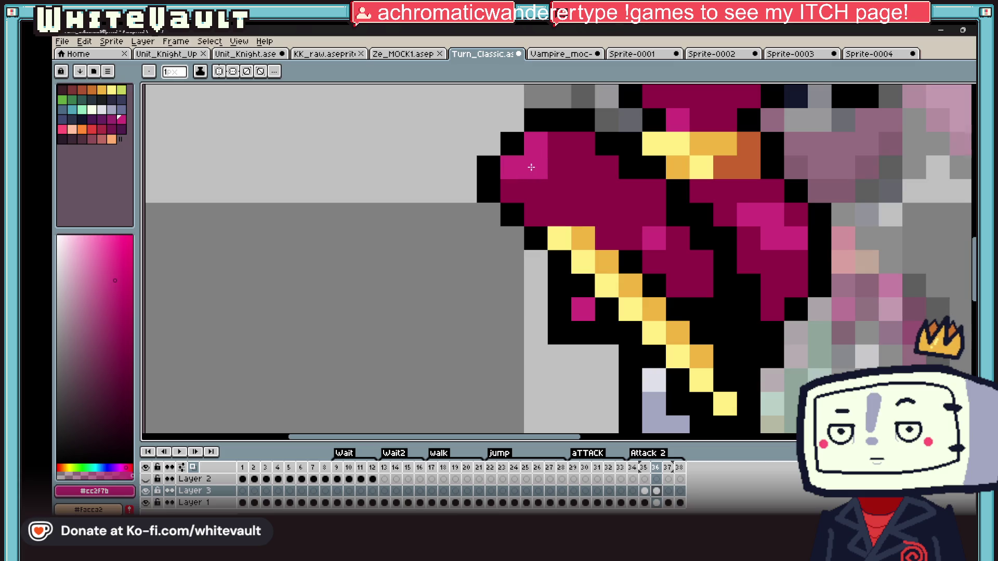
left_click(560, 144)
left_click(660, 249, "alt")
scroll(660, 249, "down", 3)
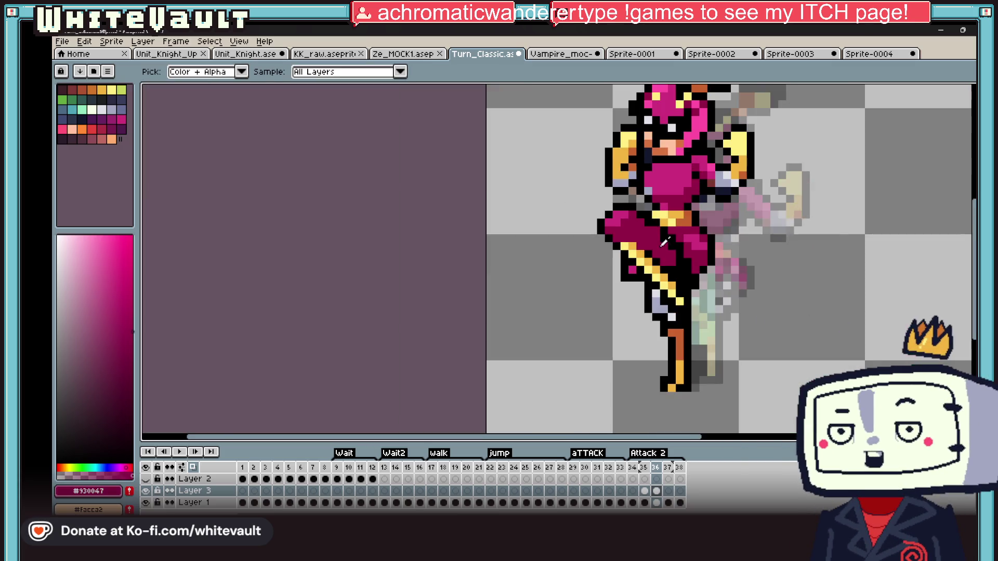
scroll(657, 224, "up", 2)
left_click(656, 224, "alt")
scroll(656, 224, "down", 3)
scroll(656, 224, "down", 2)
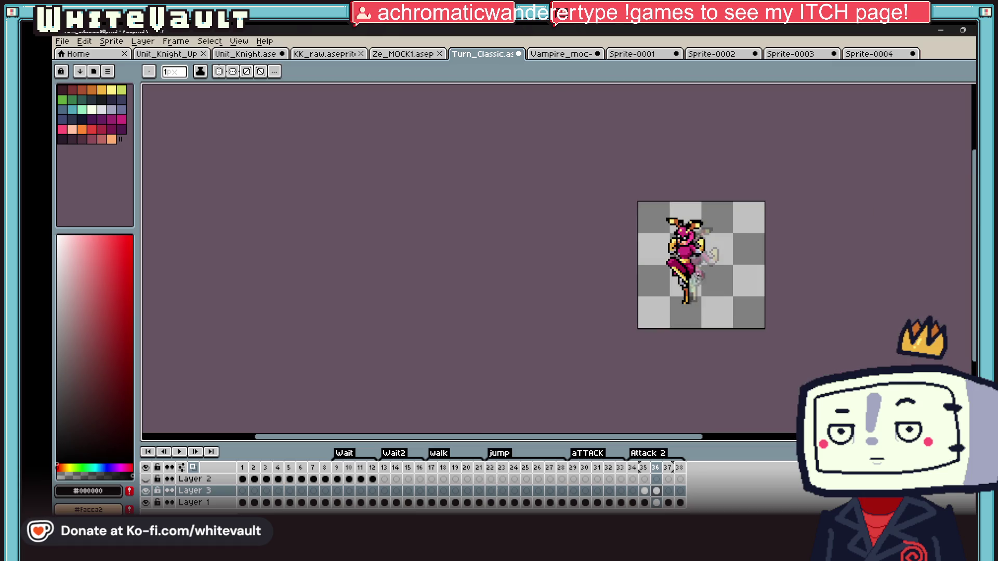
scroll(692, 273, "up", 5)
left_click(692, 273, "alt")
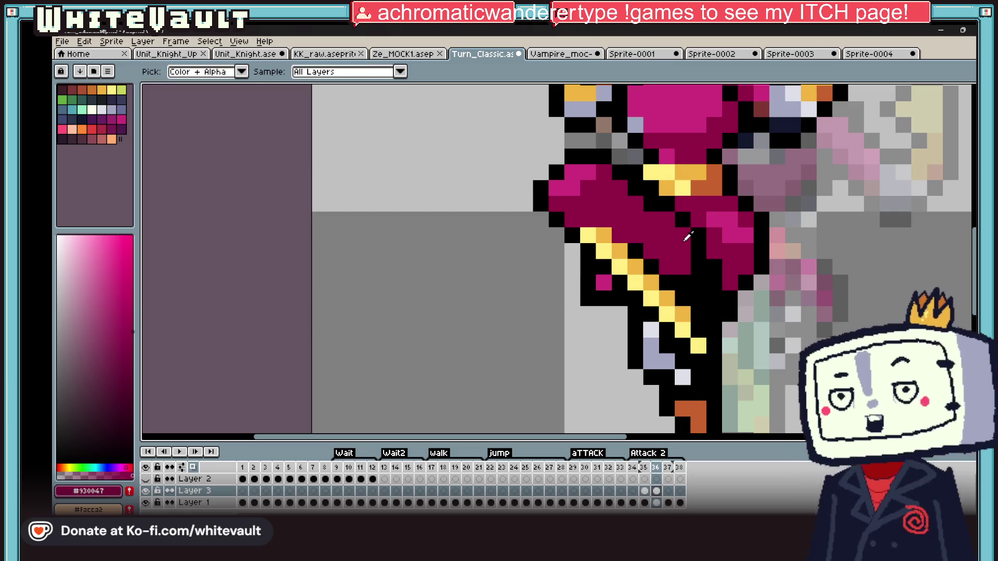
scroll(688, 236, "down", 4)
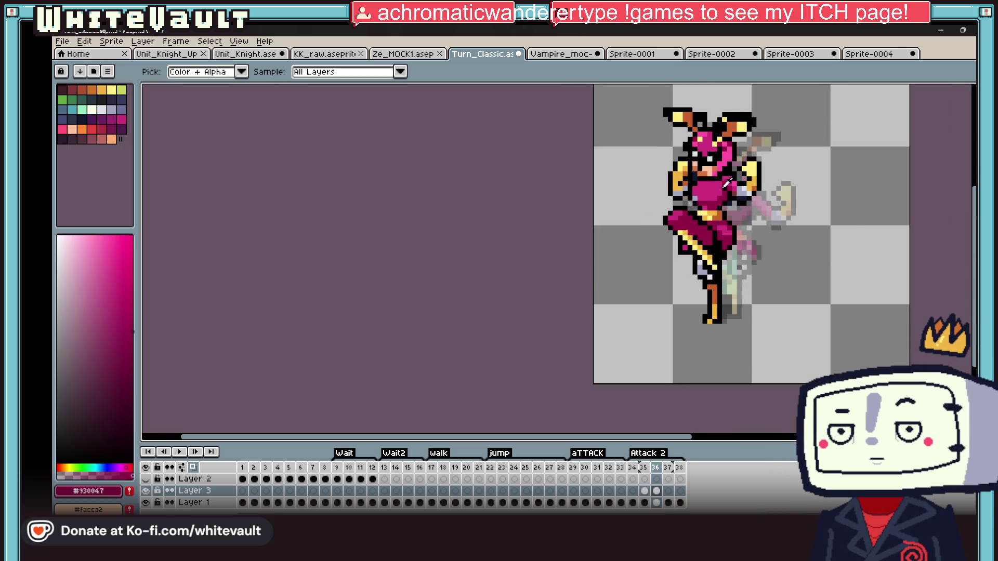
scroll(704, 238, "up", 3)
left_click(704, 238, "alt")
scroll(703, 238, "down", 5)
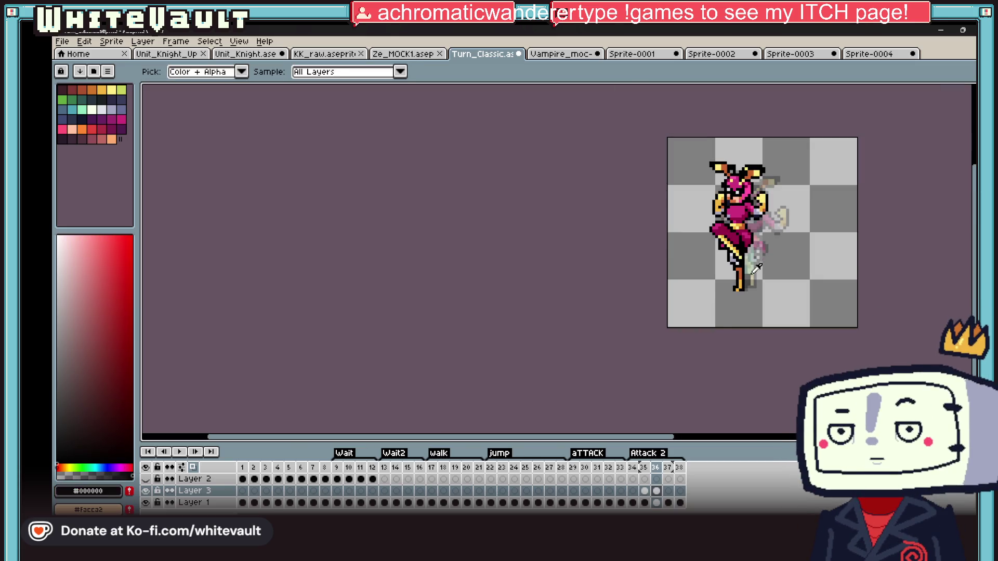
scroll(759, 258, "up", 3)
Paint orange and yellow shading pixels on the sword and leg, checking against the neighbouring frame
left_click(736, 277, "alt")
scroll(737, 277, "up", 3)
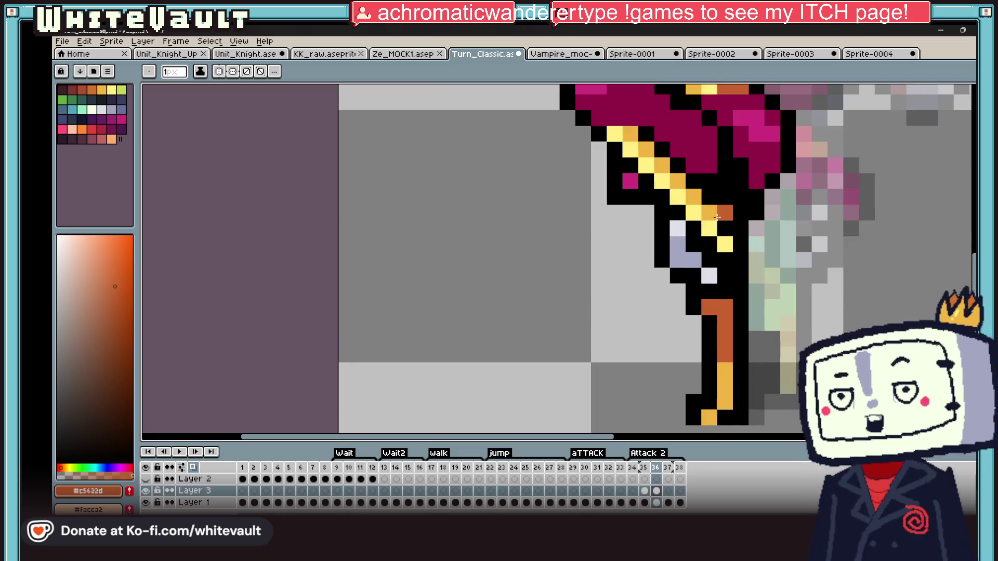
left_click_drag(702, 201, 733, 231)
left_click(724, 231, "alt")
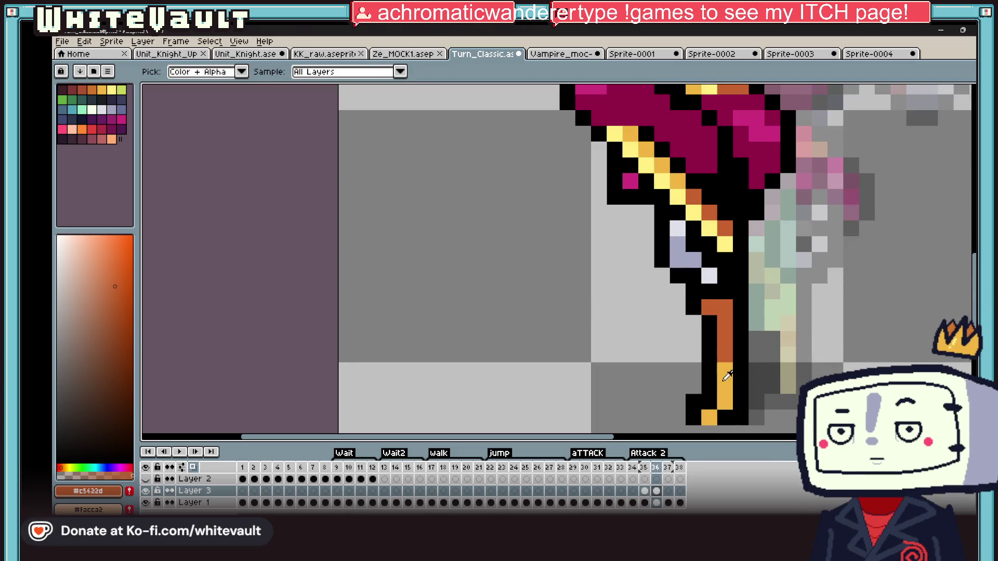
left_click(719, 253)
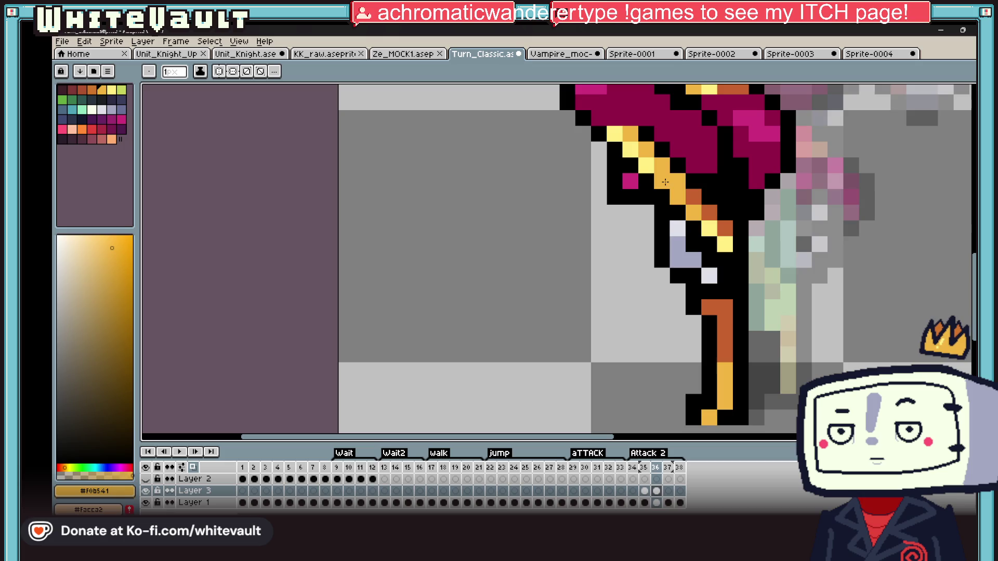
left_click(639, 166, "alt")
scroll(672, 176, "down", 5)
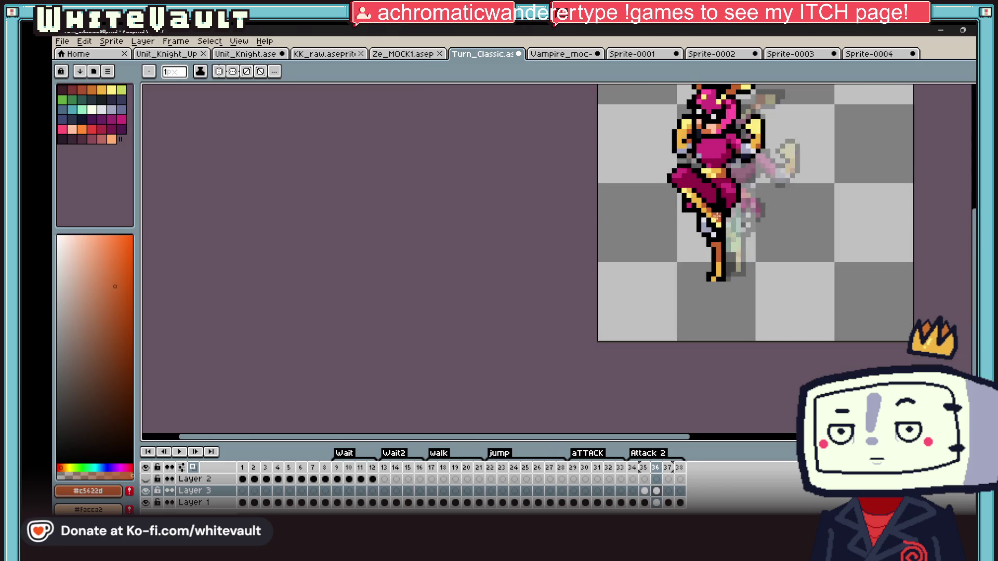
scroll(744, 187, "down", 3)
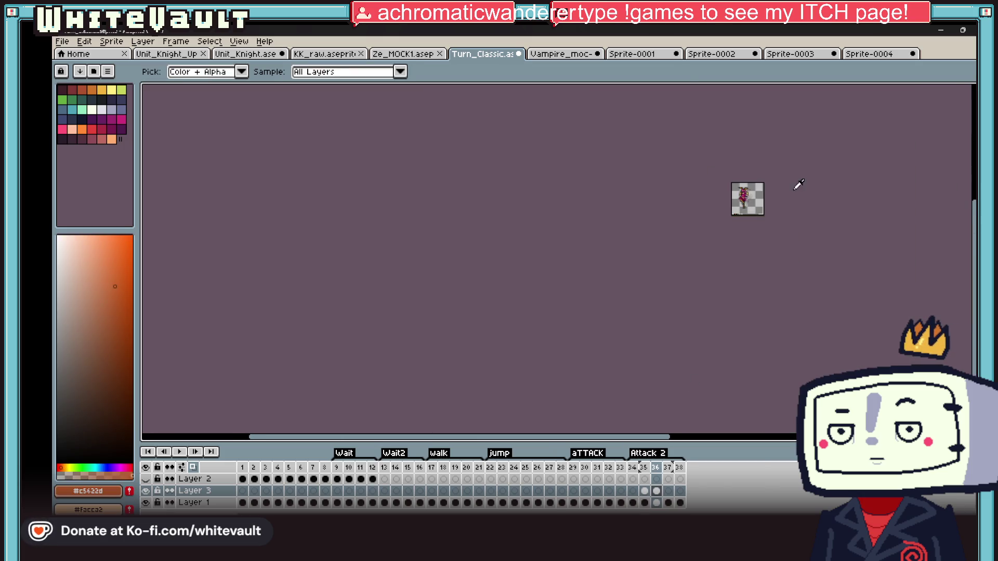
scroll(787, 165, "up", 4)
scroll(774, 179, "up", 2)
key("Left")
key("Right")
key("Left")
key("Right")
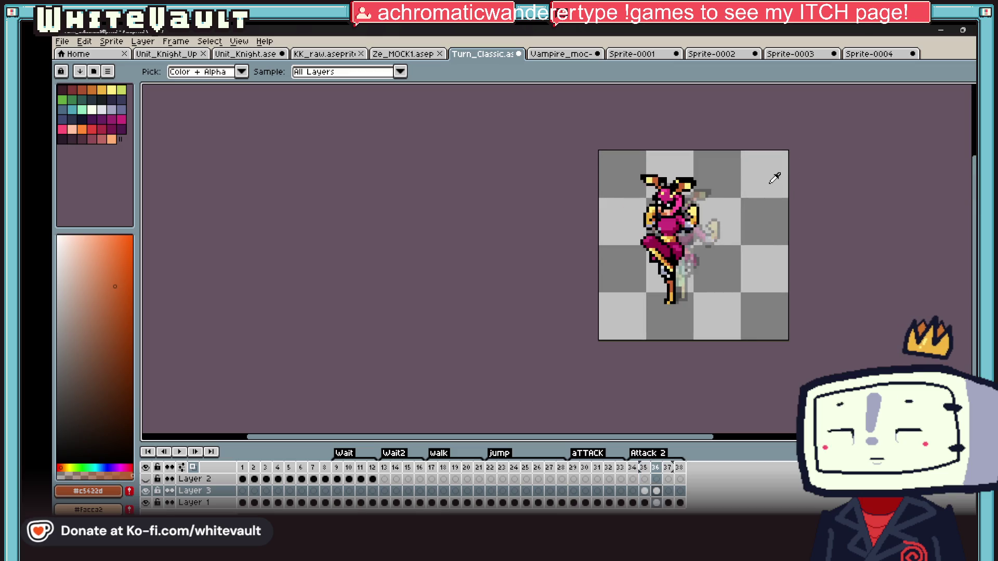
scroll(775, 178, "up", 2)
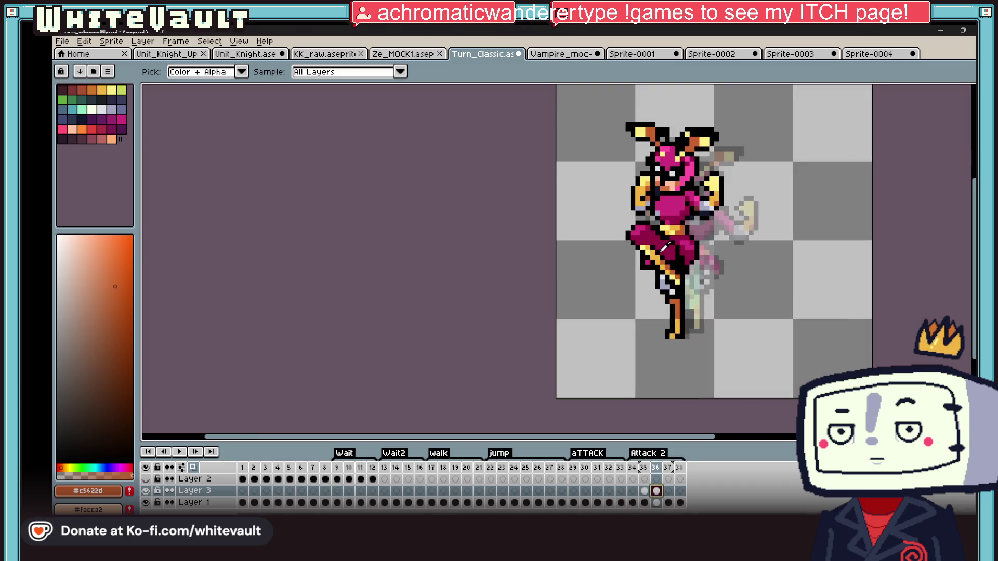
Select the whole frame and nudge the fighter a few pixels right and down, committing the move
key("m")
key("ctrl+t")
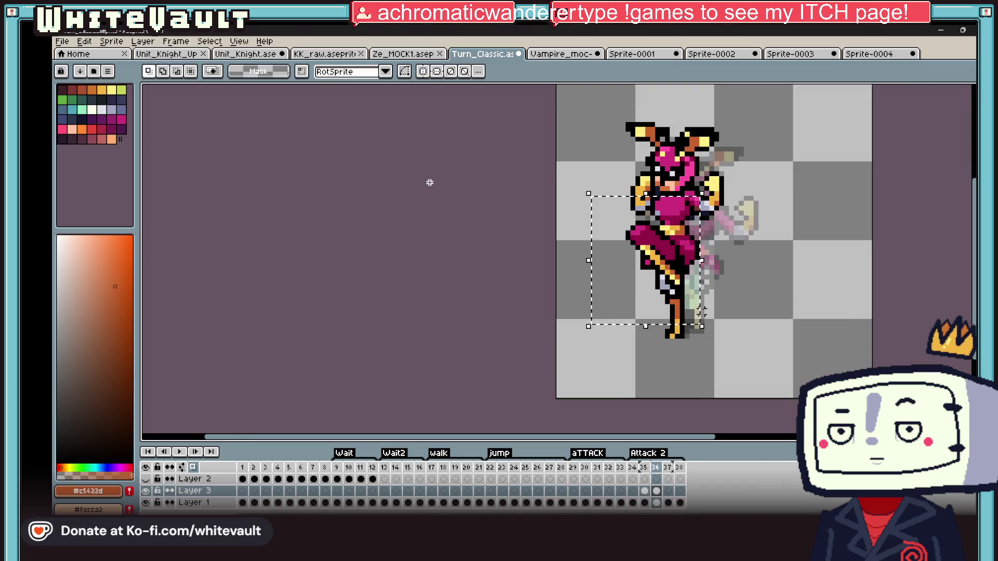
left_click_drag(705, 312, 709, 316)
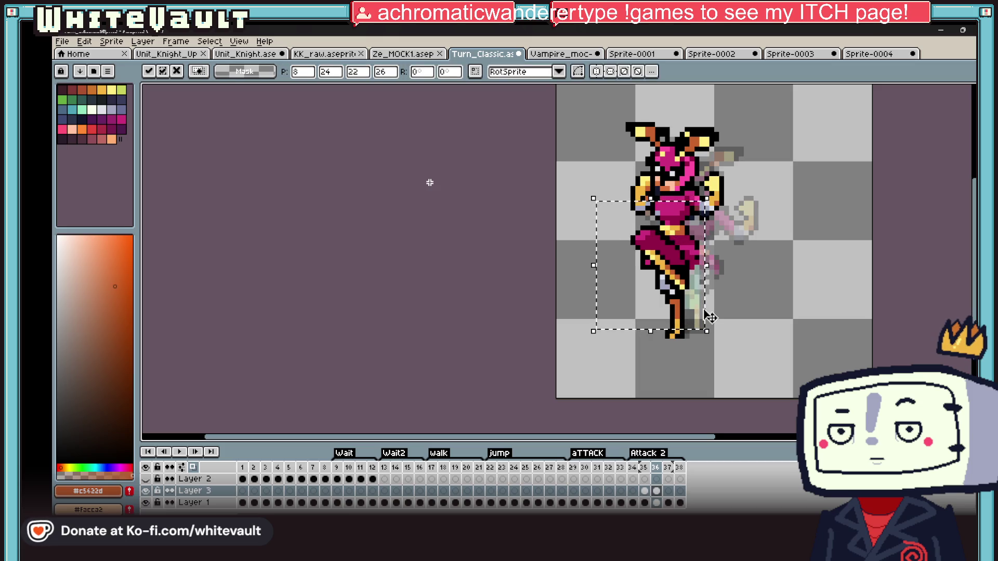
key("ctrl+d")
scroll(430, 183, "up", 4)
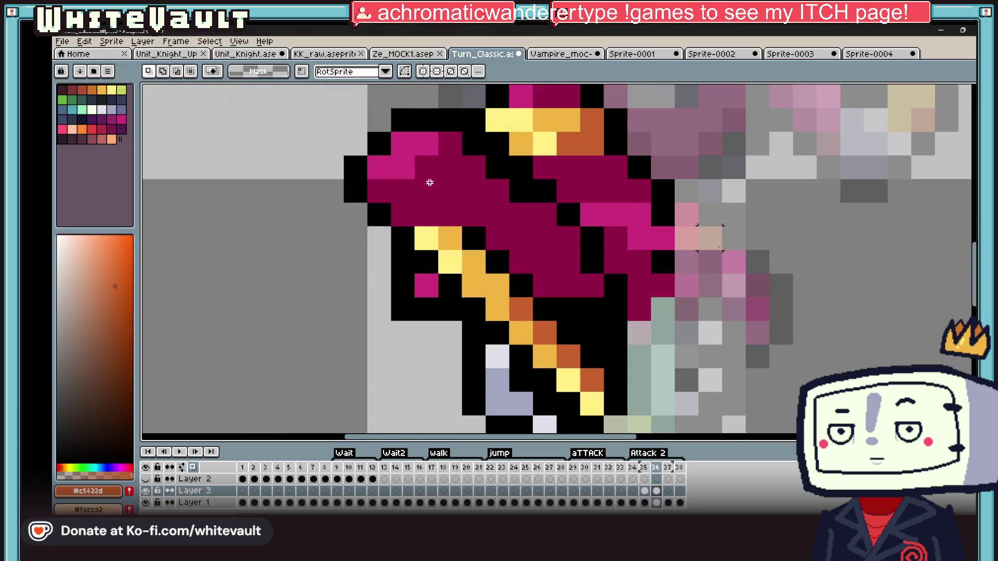
Draw black outline pixels along the arm's edge and add lighter pink pixels on the arm
key("b")
left_click(667, 217, "alt")
left_click_drag(686, 258, 662, 308)
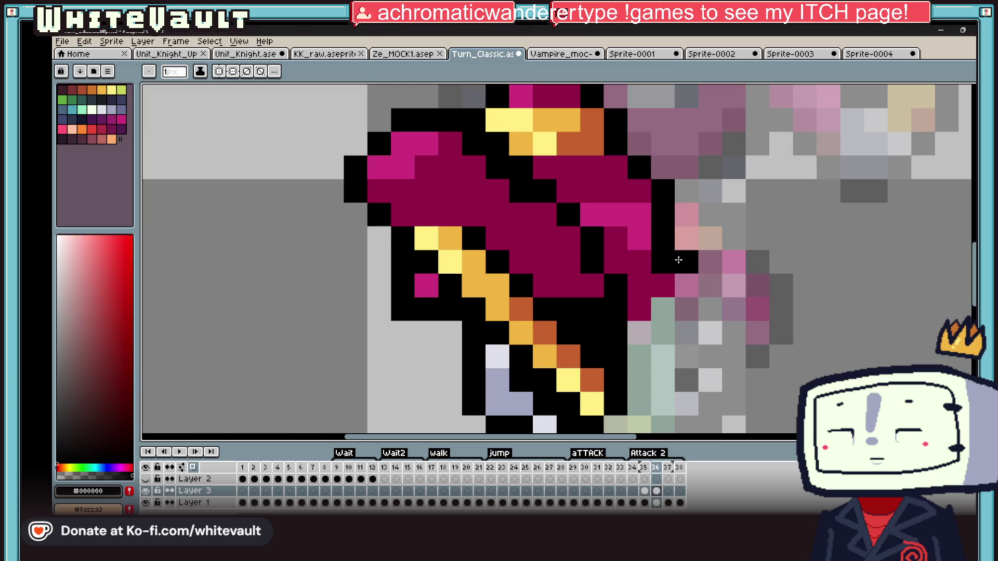
left_click(626, 336)
left_click(616, 242, "alt")
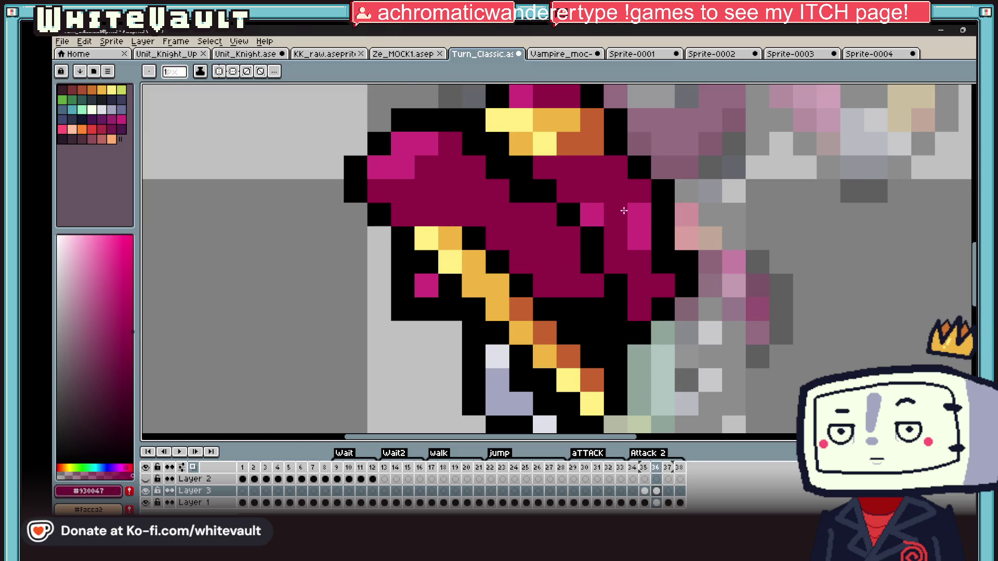
left_click_drag(593, 215, 639, 215)
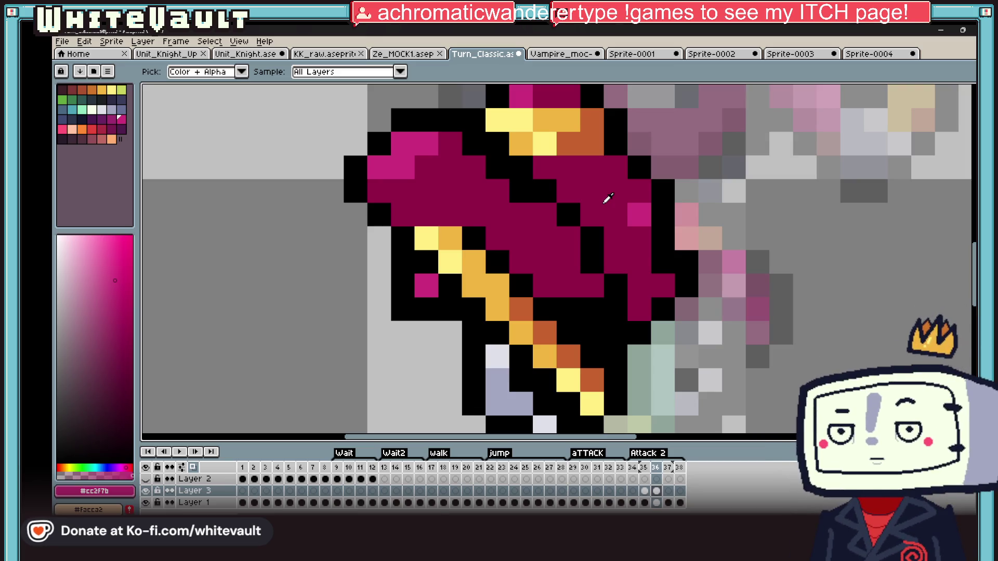
scroll(783, 232, "down", 3)
scroll(826, 246, "down", 3)
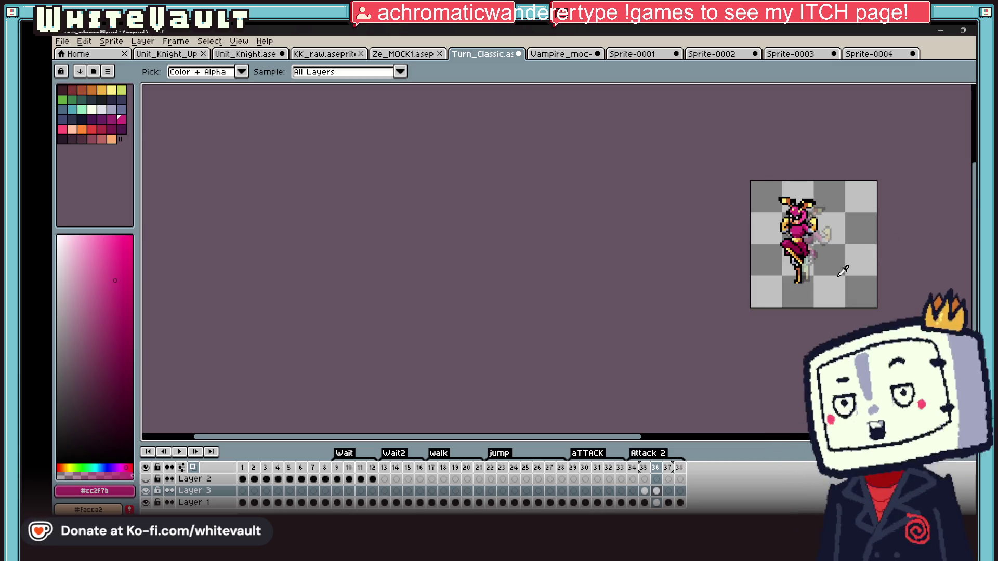
scroll(865, 214, "up", 3)
scroll(779, 219, "up", 3)
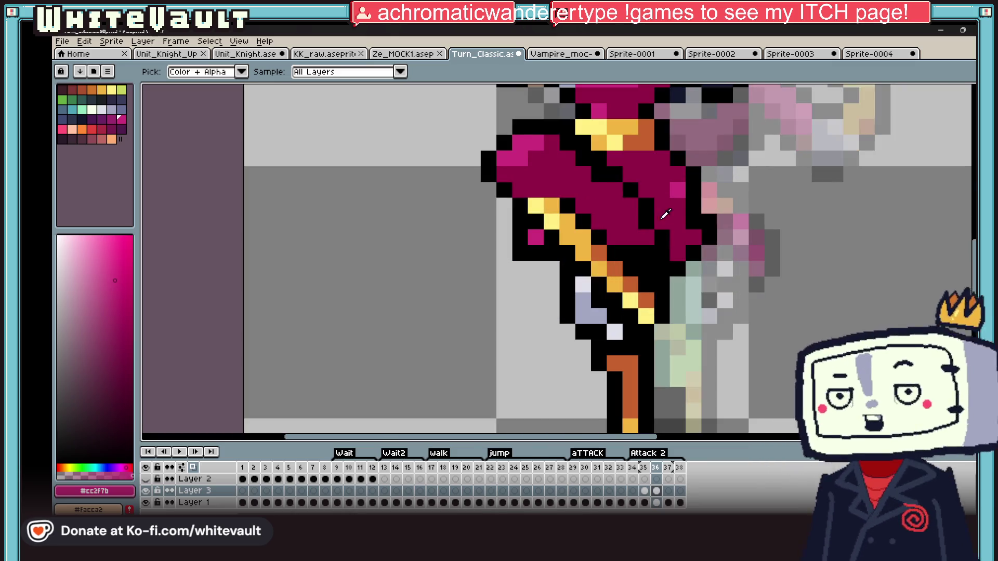
Touch up the arm's right side with pink and dark magenta pixels sampled from the sprite
left_click(659, 228, "alt")
left_click(629, 183, "alt")
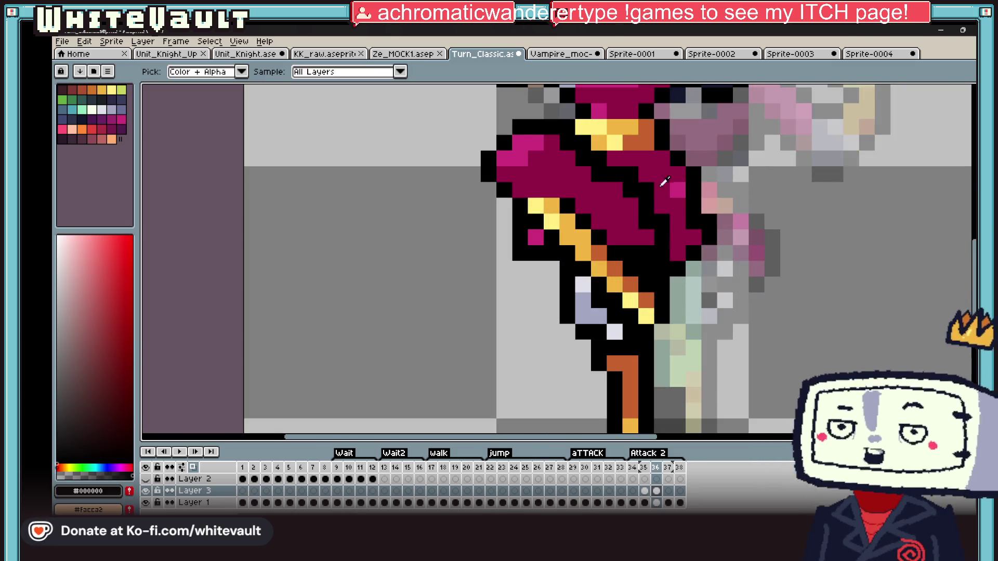
left_click(659, 160)
left_click(656, 170, "alt")
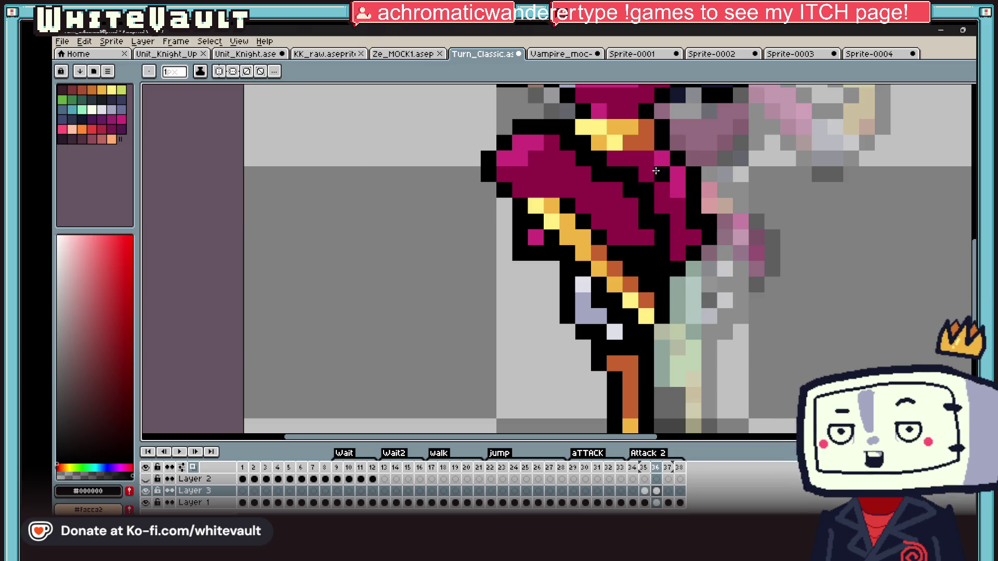
left_click(664, 193, "alt")
scroll(679, 202, "down", 5)
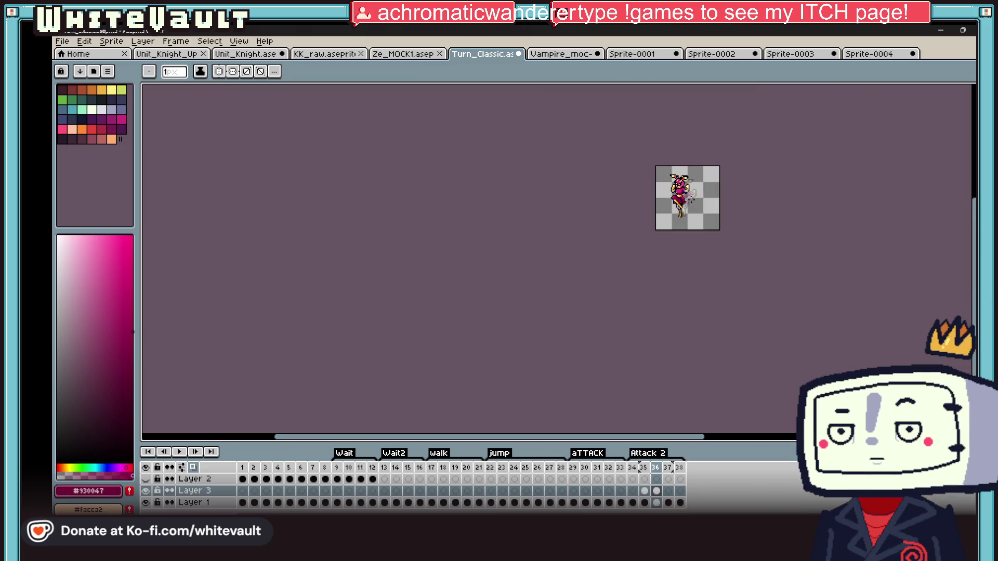
scroll(678, 201, "up", 3)
scroll(692, 259, "up", 3)
left_click(688, 292)
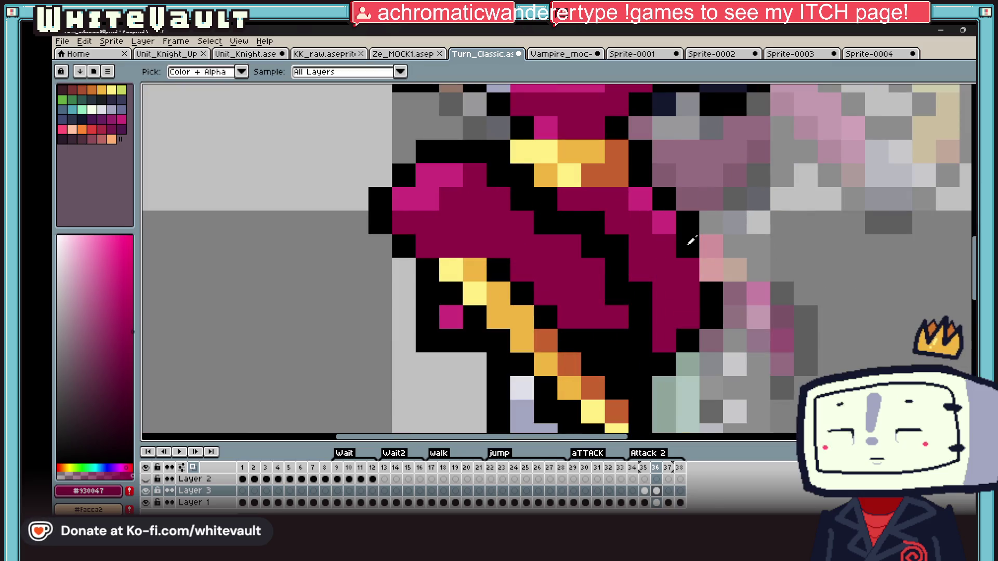
left_click(706, 264, "alt")
scroll(675, 338, "down", 6)
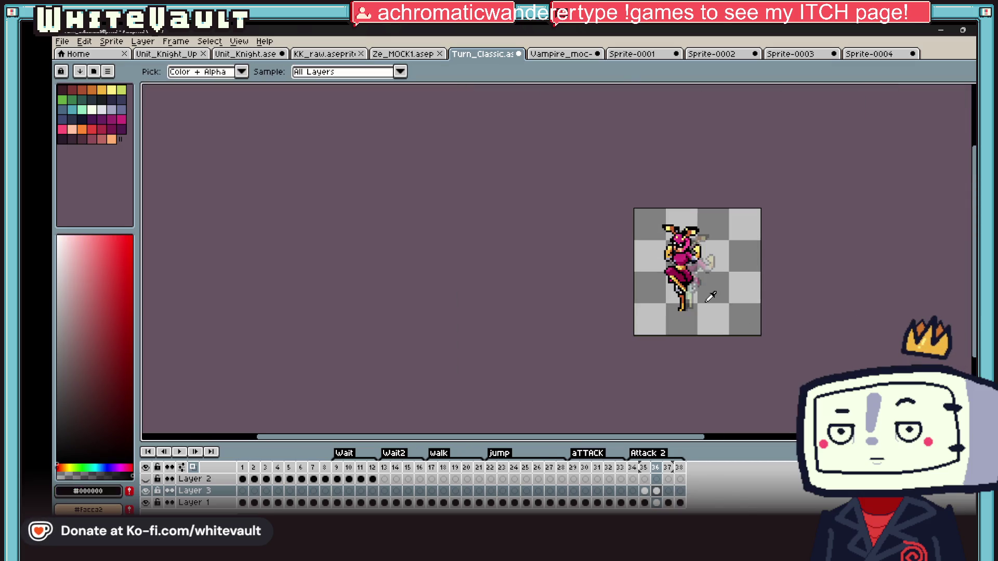
scroll(693, 290, "up", 4)
scroll(701, 258, "up", 3)
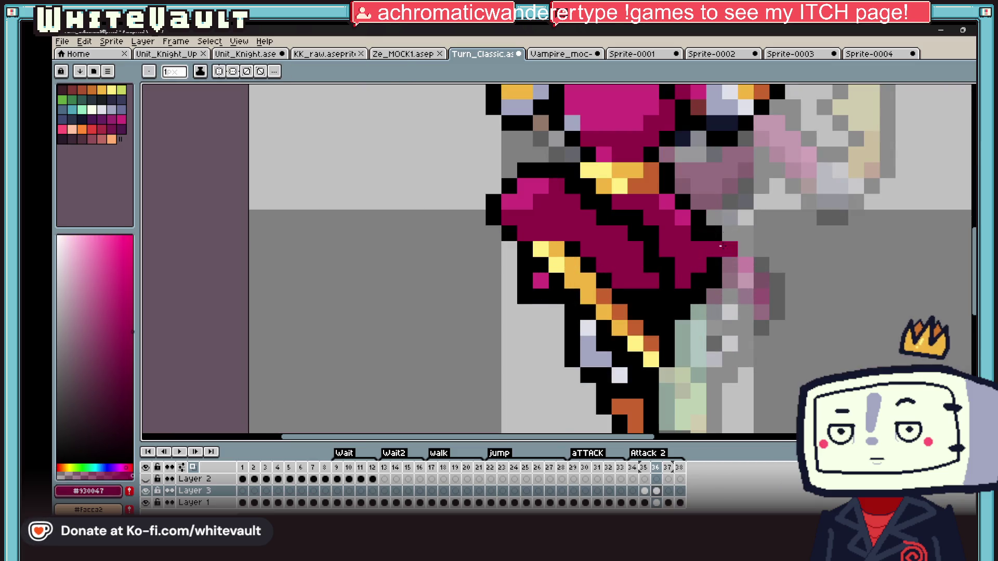
scroll(721, 247, "down", 6)
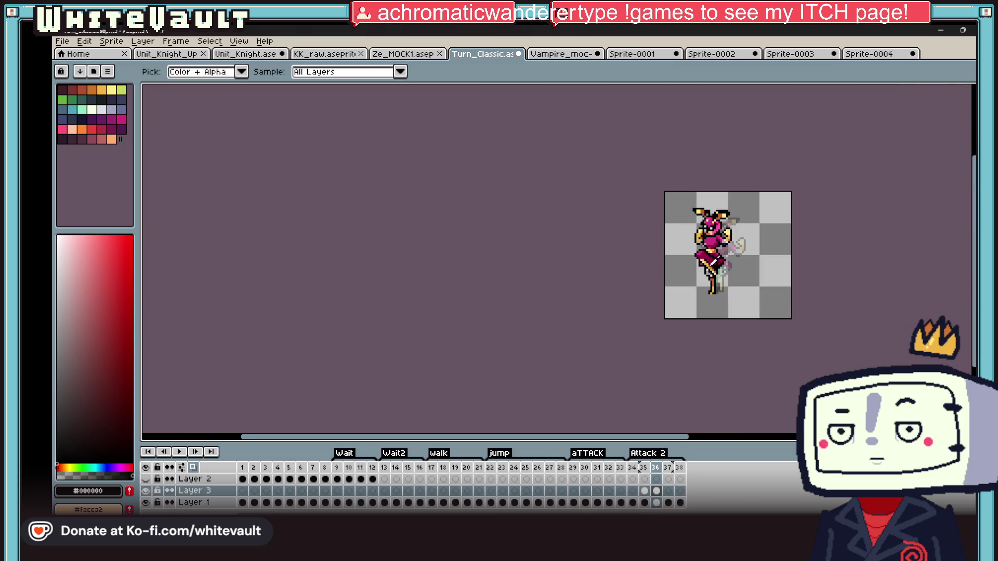
scroll(740, 246, "up", 6)
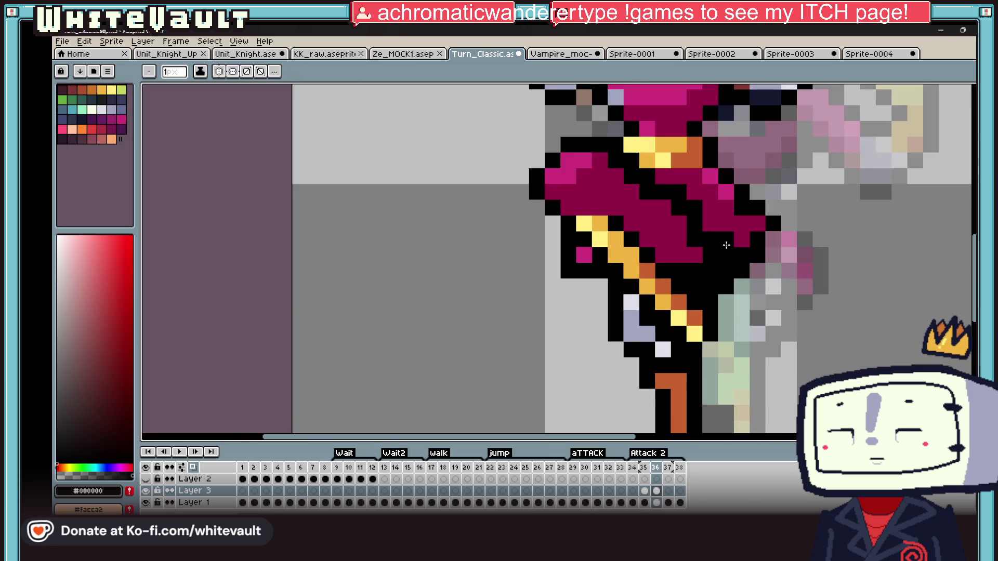
Sample the hip armour magenta and choose a dark purple swatch for shading it with the fill tool
left_click(666, 209, "alt")
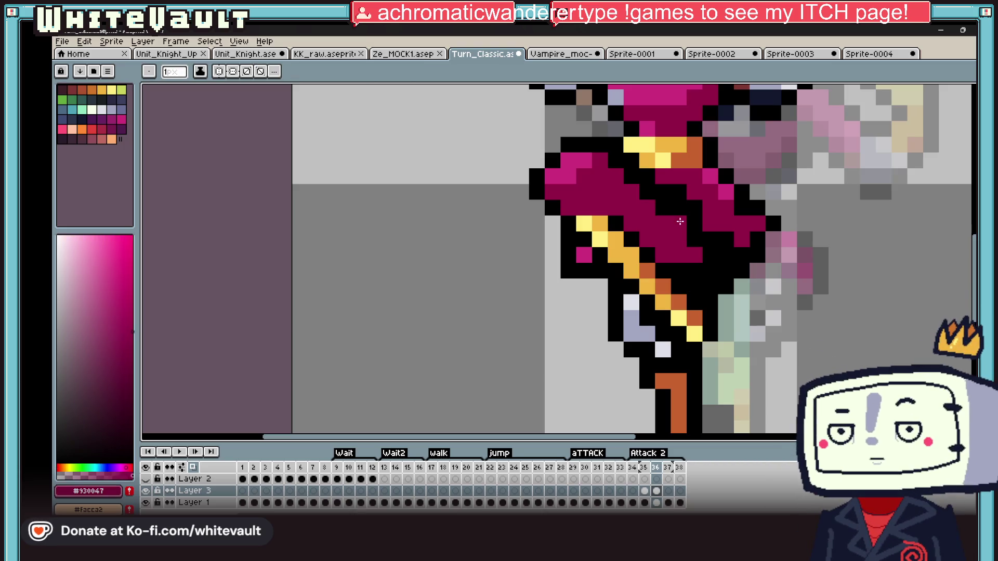
scroll(704, 269, "down", 6)
scroll(710, 250, "up", 4)
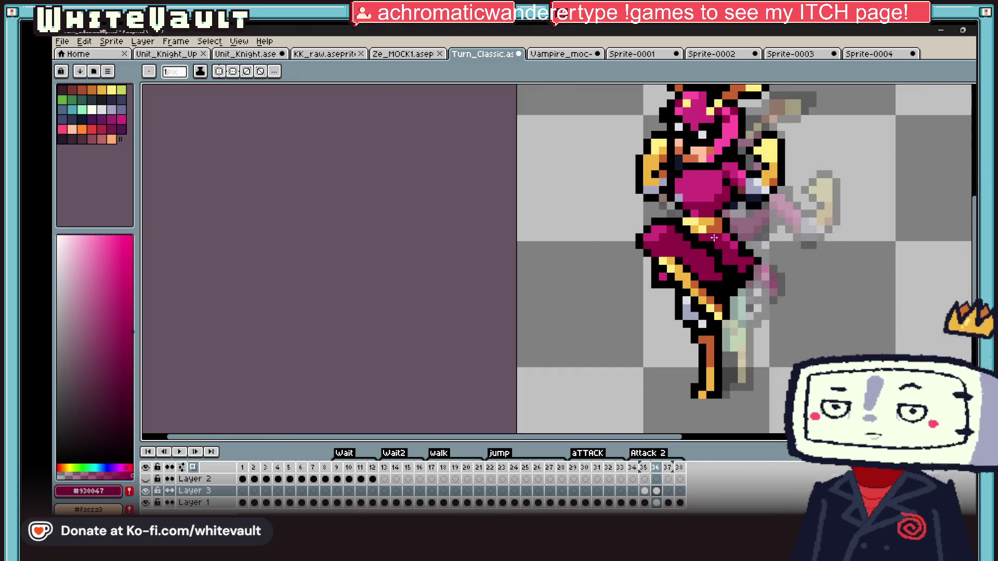
scroll(713, 240, "up", 2)
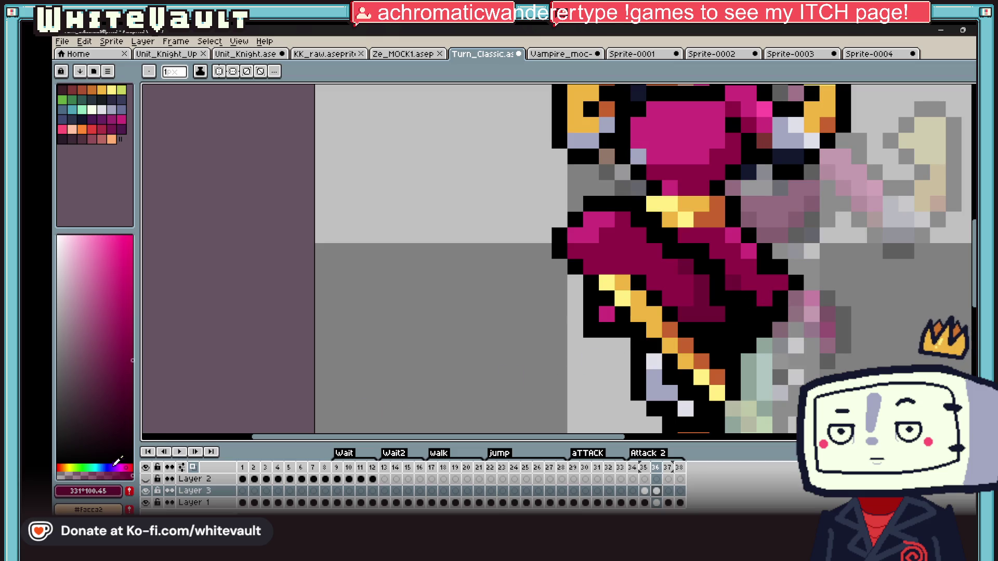
key("g")
left_click(101, 119)
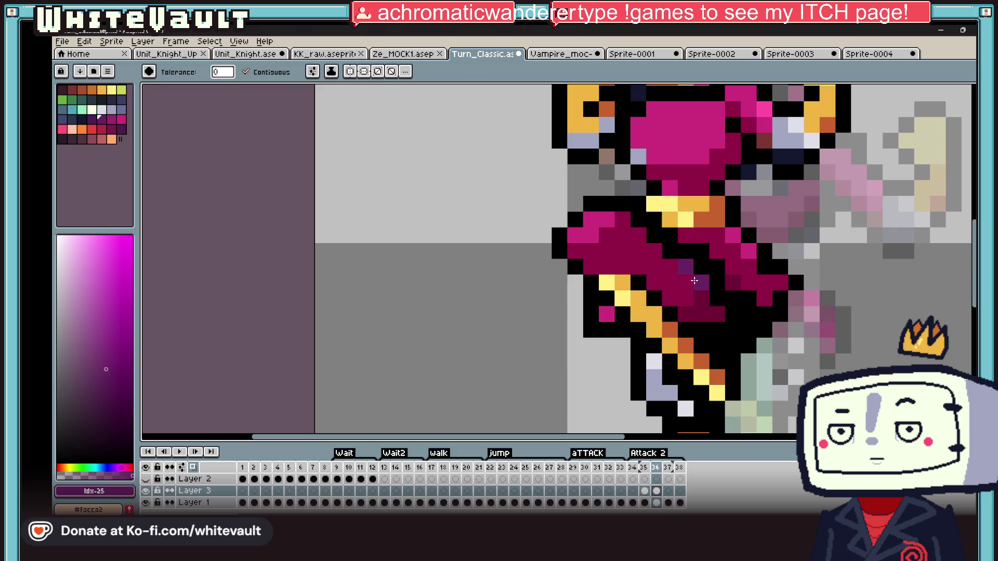
left_click(90, 119)
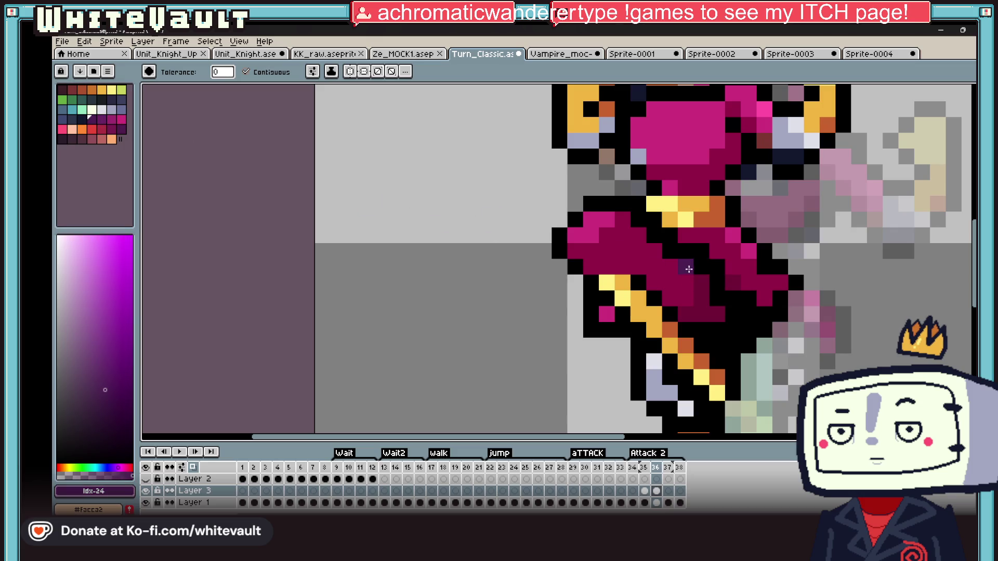
scroll(727, 291, "down", 5)
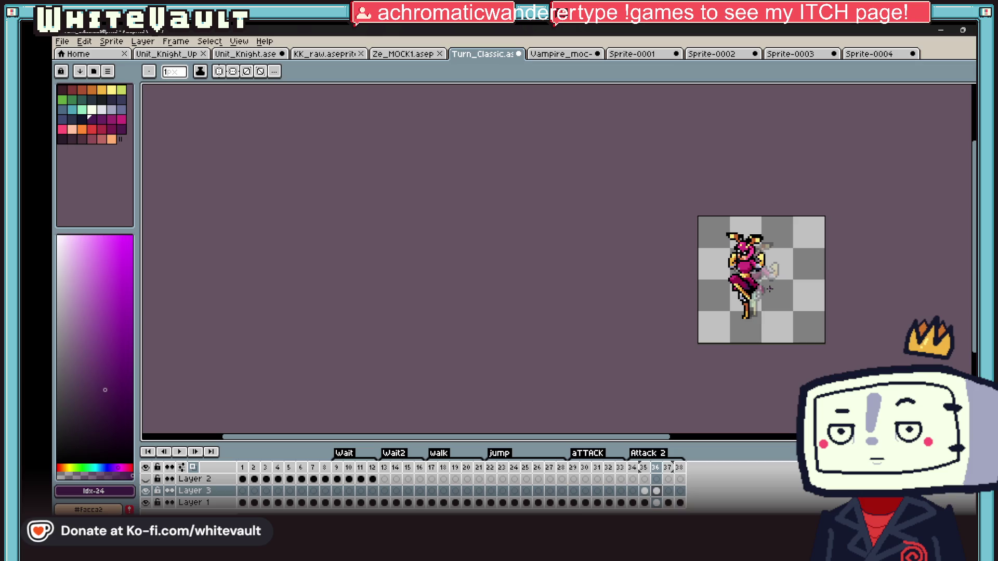
scroll(725, 296, "up", 5)
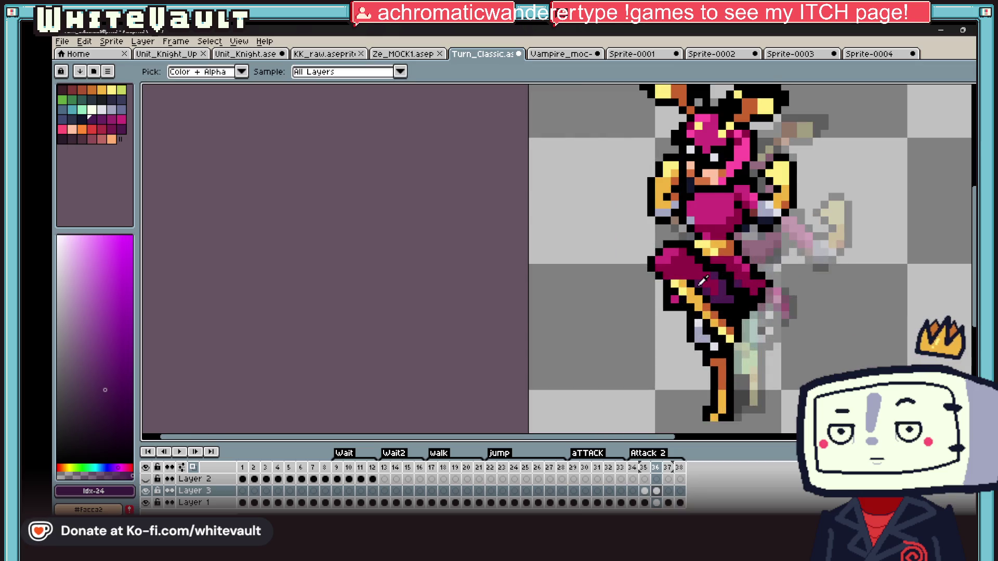
scroll(698, 286, "down", 5)
Compare frames 35 and 36, then fix two stray pixels on frame 36 with a sampled colour
left_click(644, 491)
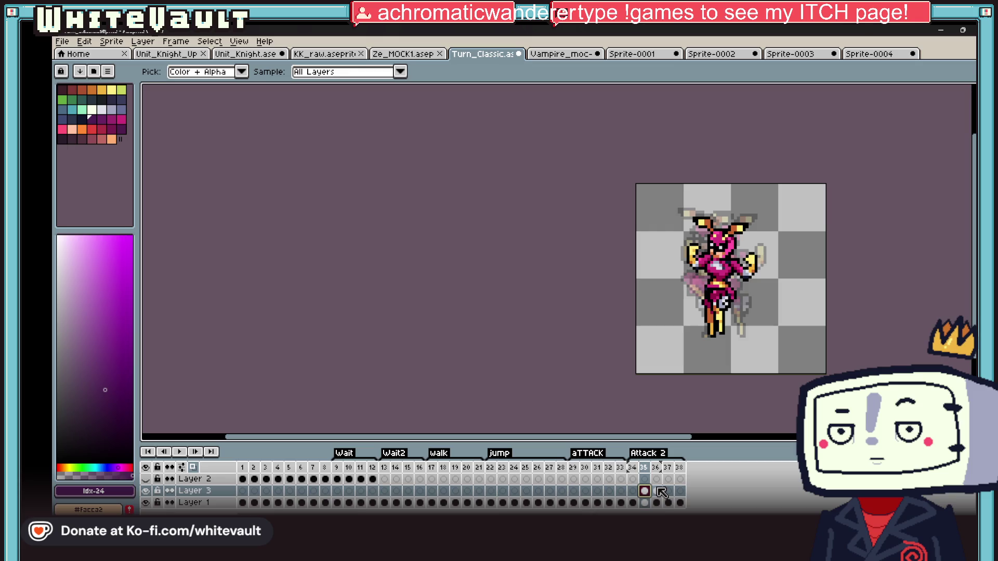
left_click(660, 491)
scroll(721, 273, "up", 3)
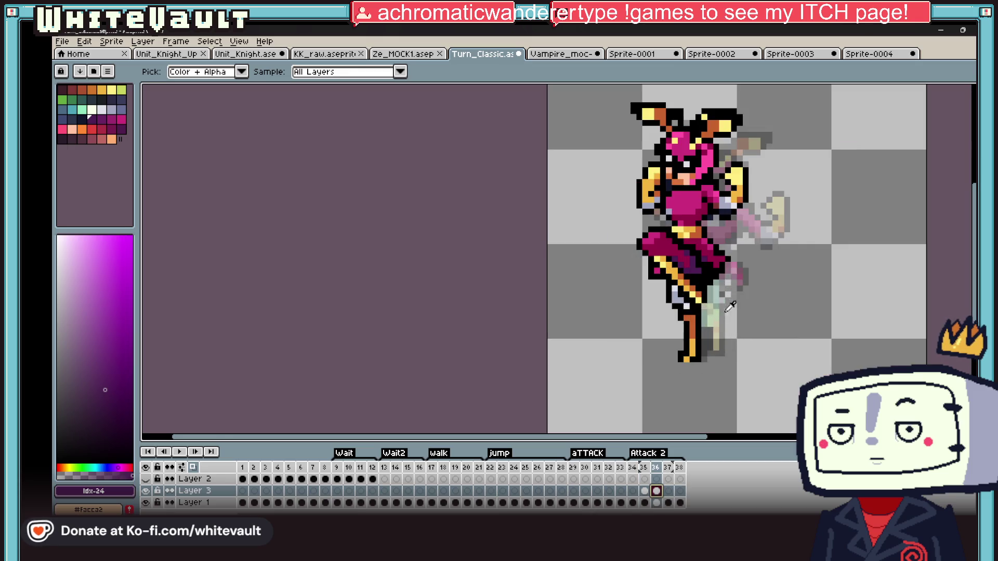
scroll(722, 196, "up", 3)
left_click(643, 491)
left_click(690, 308, "alt")
left_click(676, 279)
left_click(652, 253)
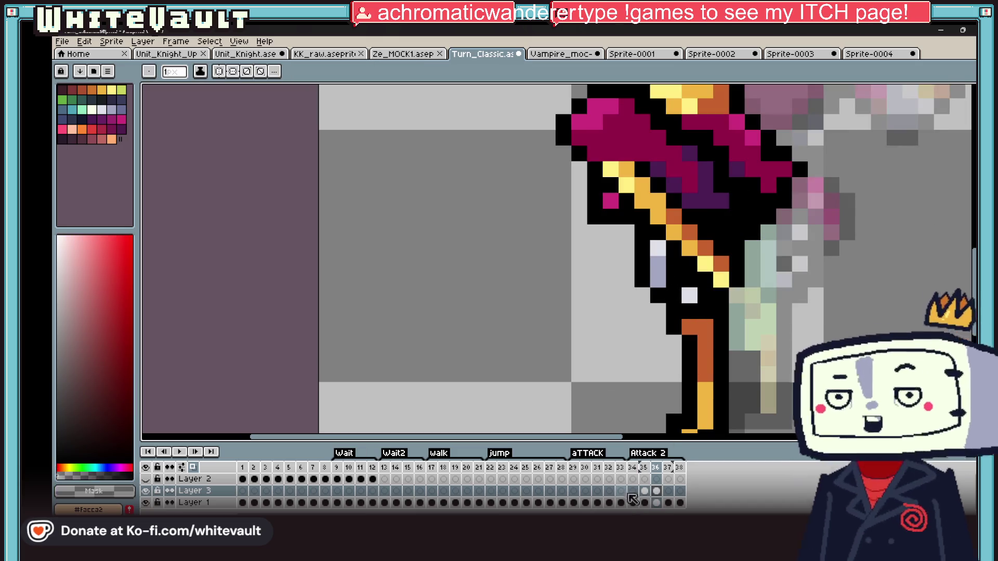
Touch up lower-body pixels on the Layer 1 cel of frame 36
left_click(656, 502)
left_click(641, 250)
left_click(657, 265)
Zoom out and step through frames 34–37 to review the swing against its neighbours
key("1")
left_click(644, 491)
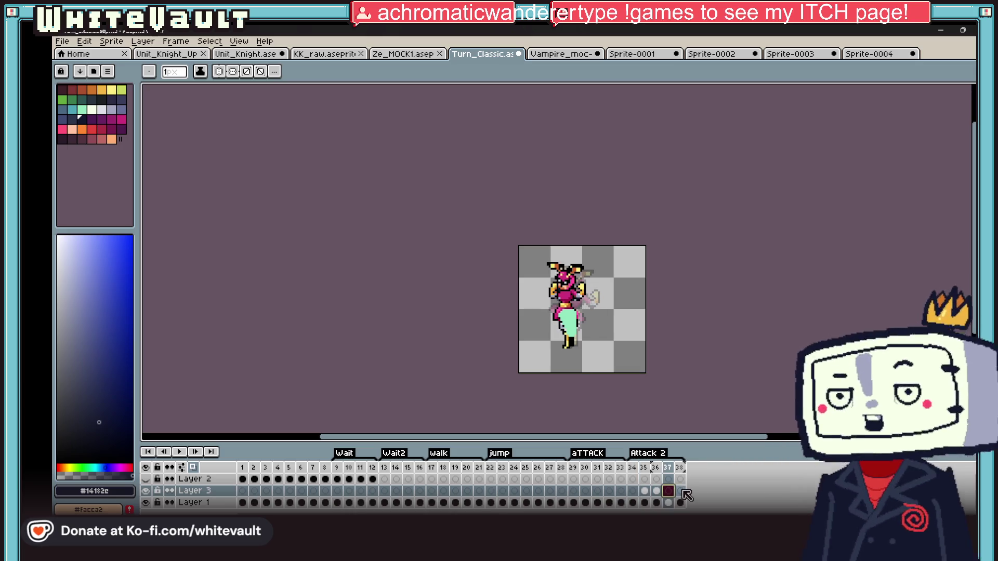
left_click(680, 491)
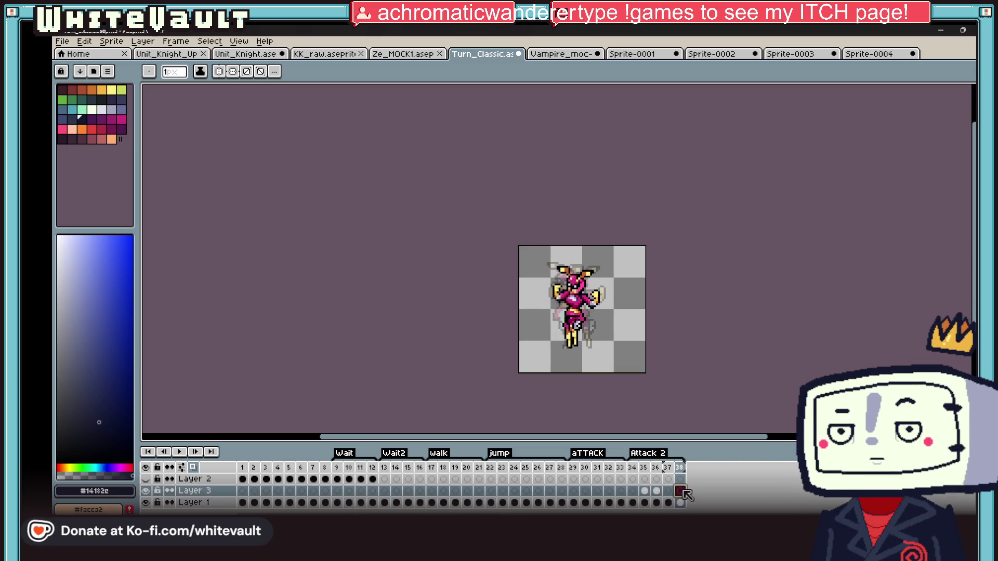
left_click(656, 491)
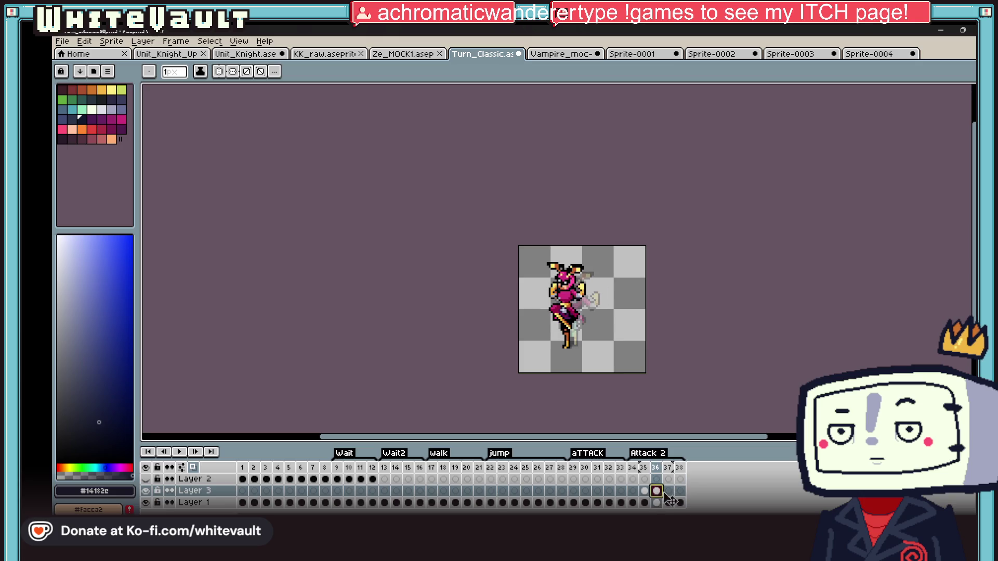
left_click(632, 491)
left_click(645, 491)
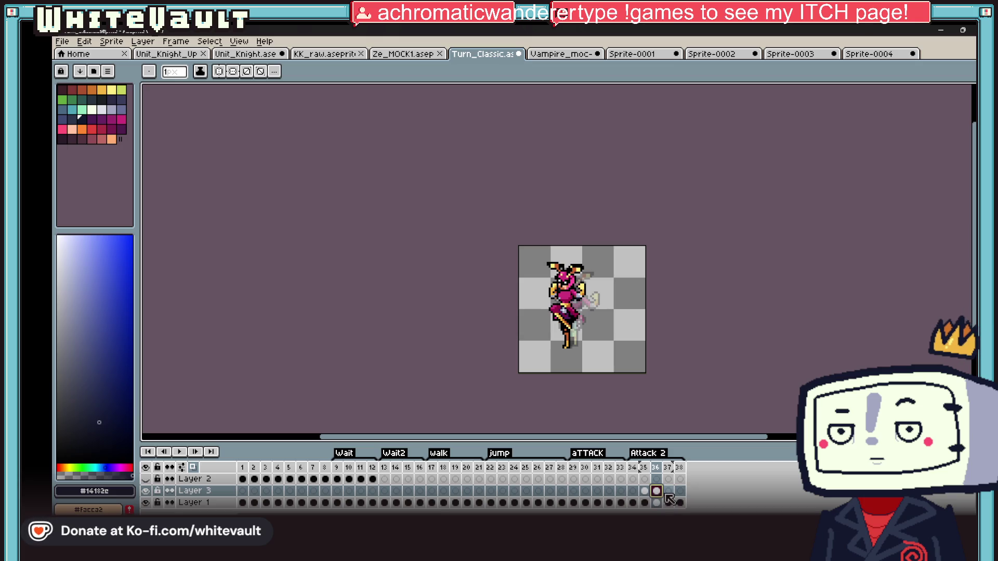
left_click(669, 493)
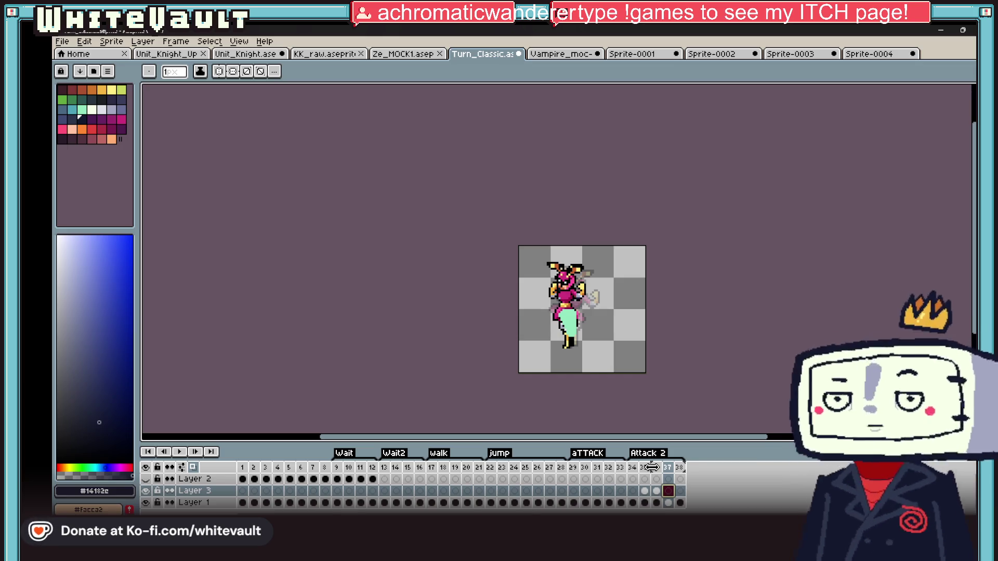
left_click(633, 491)
left_click(645, 491)
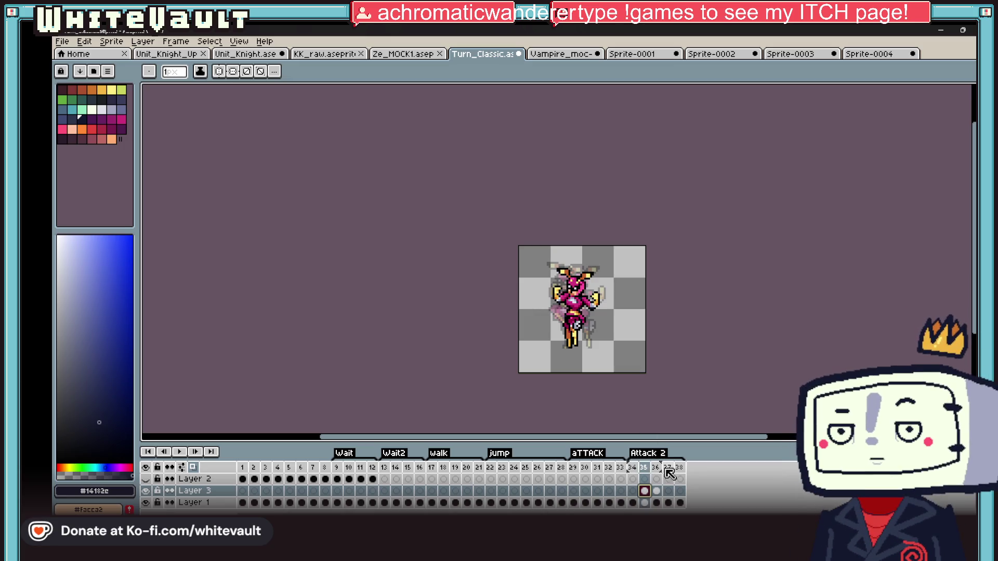
left_click(663, 491)
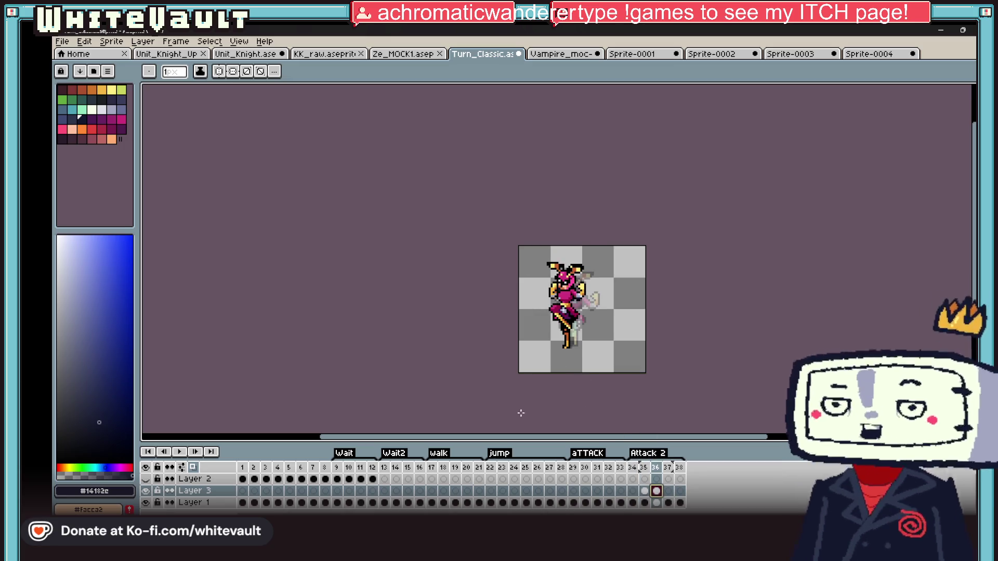
scroll(660, 403, "up", 3)
scroll(660, 403, "down", 1)
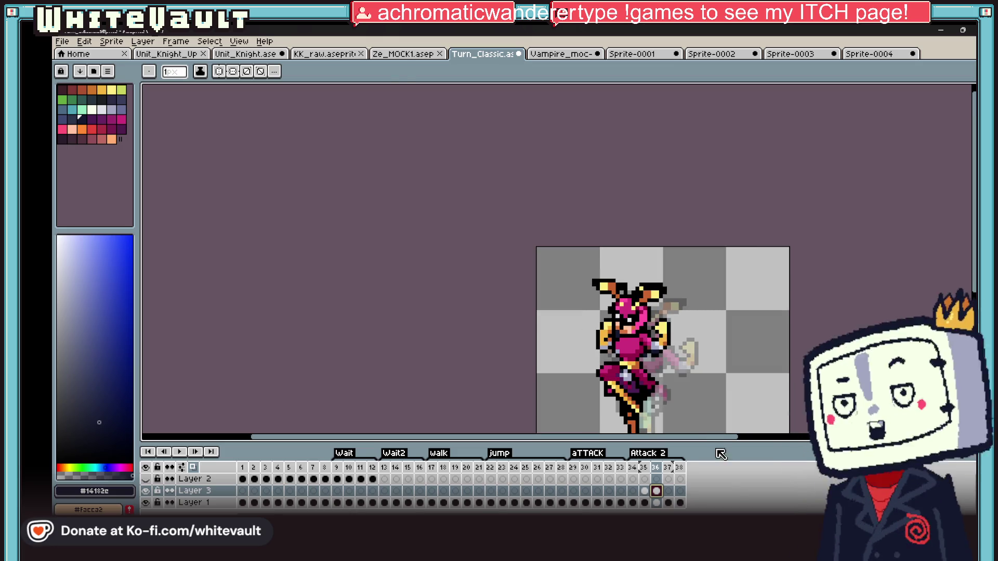
Sample a colour from frame 35 and paint light grey highlights on the torso in frame 36
key("i")
left_click(642, 494)
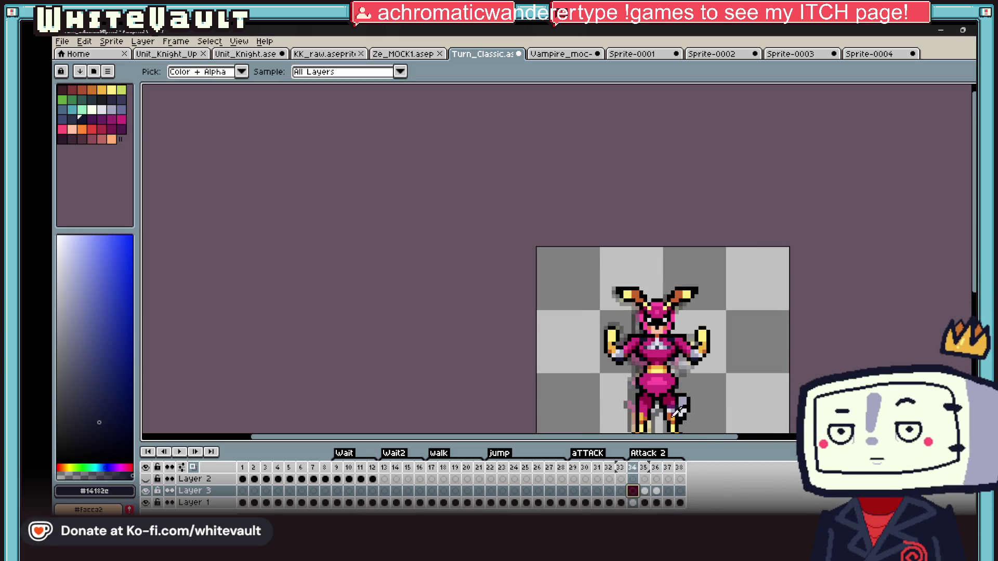
scroll(650, 357, "up", 1)
left_click(651, 357)
left_click(653, 492)
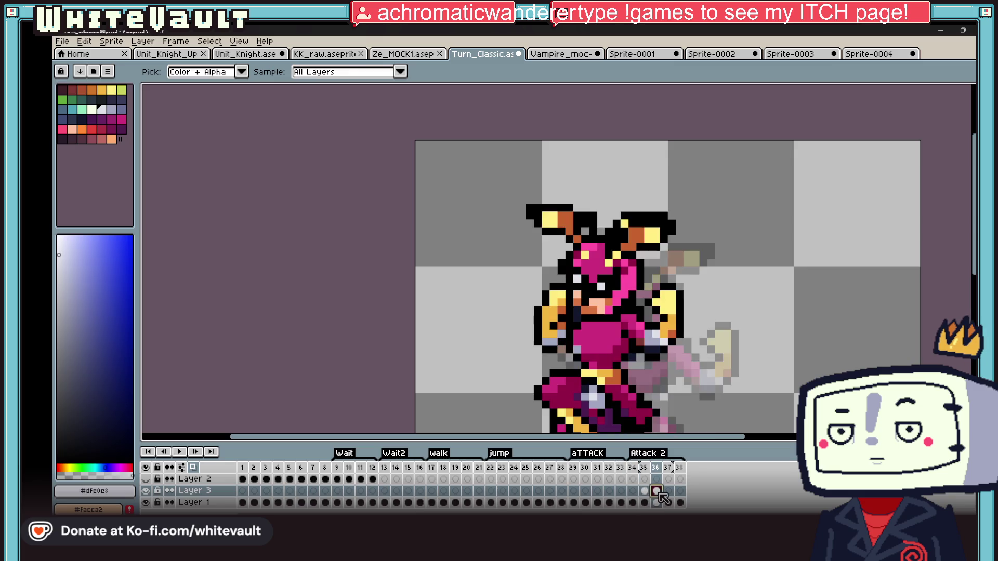
key("b")
scroll(585, 355, "up", 3)
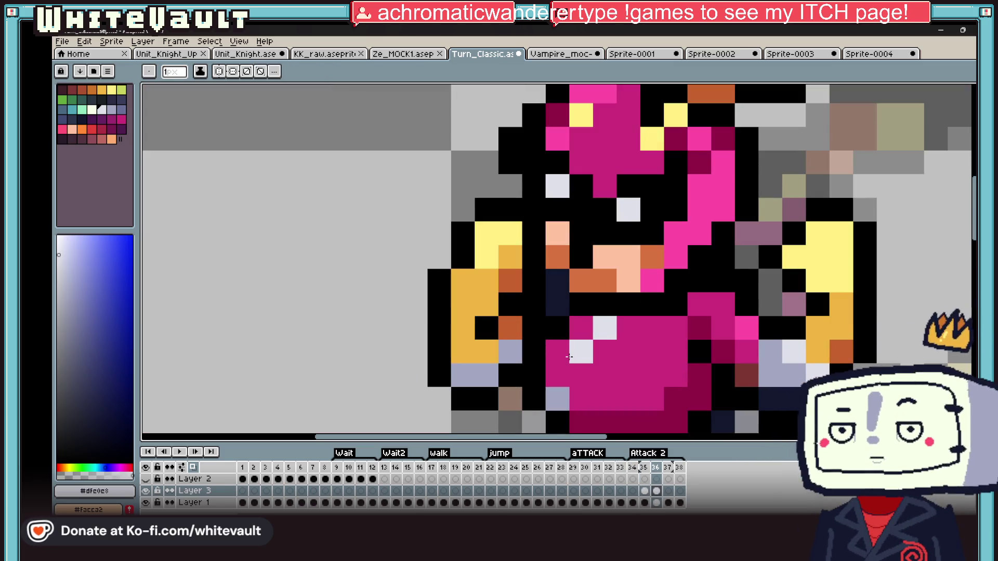
left_click_drag(605, 352, 557, 371)
Sample armour and outline colours and draw dark outline pixels across the torso
key("alt")
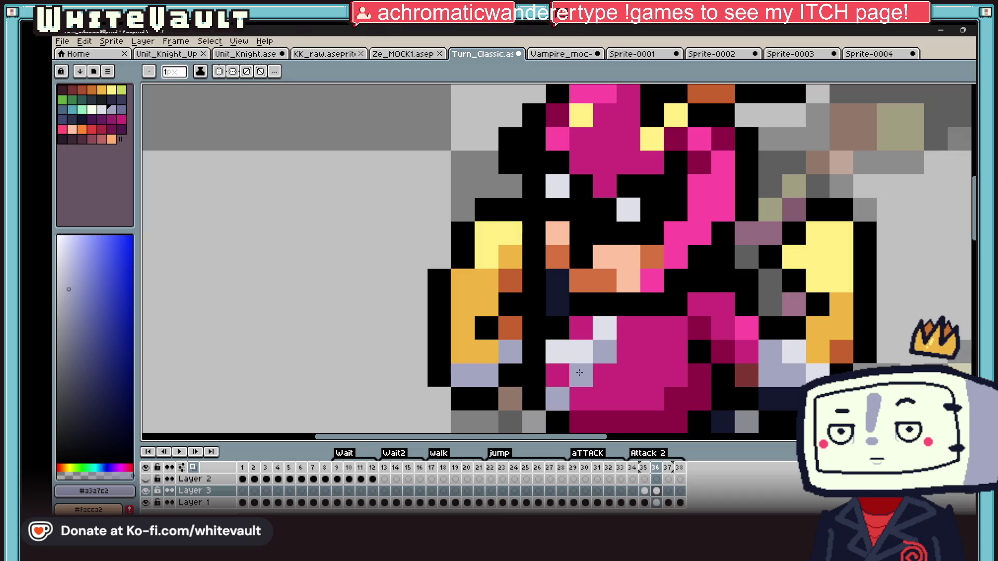
scroll(626, 343, "down", 5)
scroll(626, 343, "up", 2)
scroll(631, 328, "up", 1)
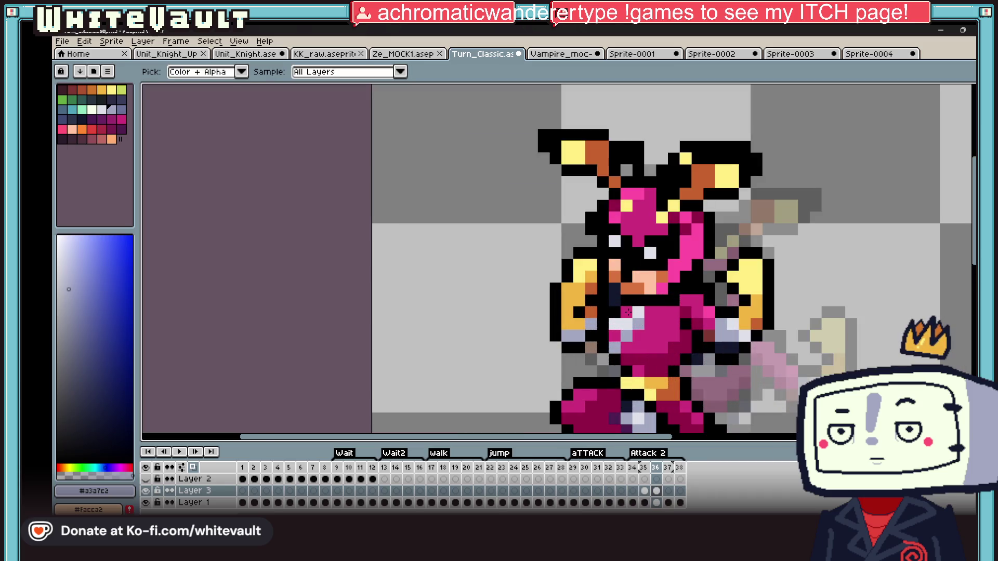
key("alt")
left_click(638, 331)
left_click(617, 352)
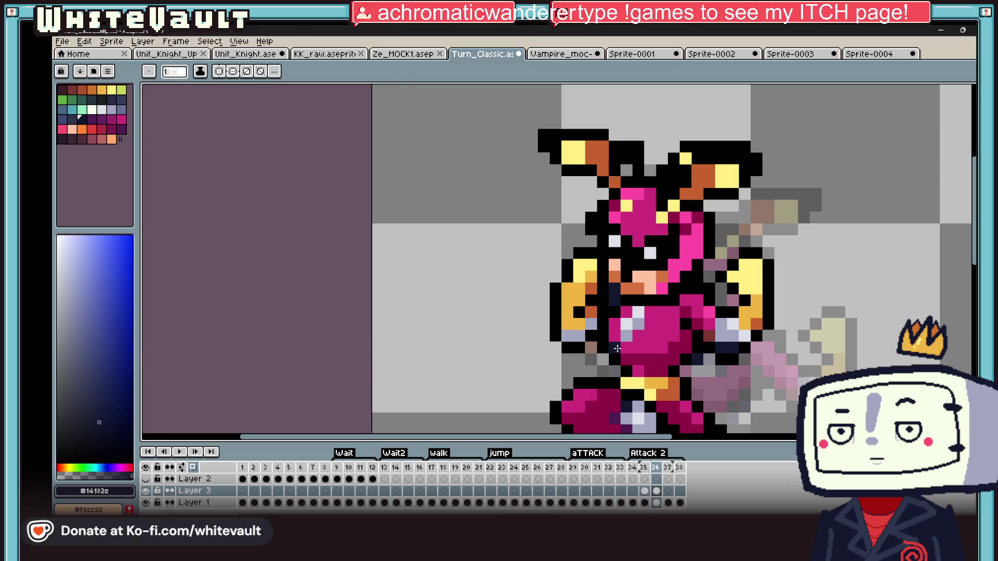
key("alt")
scroll(616, 348, "down", 4)
scroll(616, 348, "down", 1)
scroll(686, 325, "up", 3)
scroll(686, 325, "up", 3)
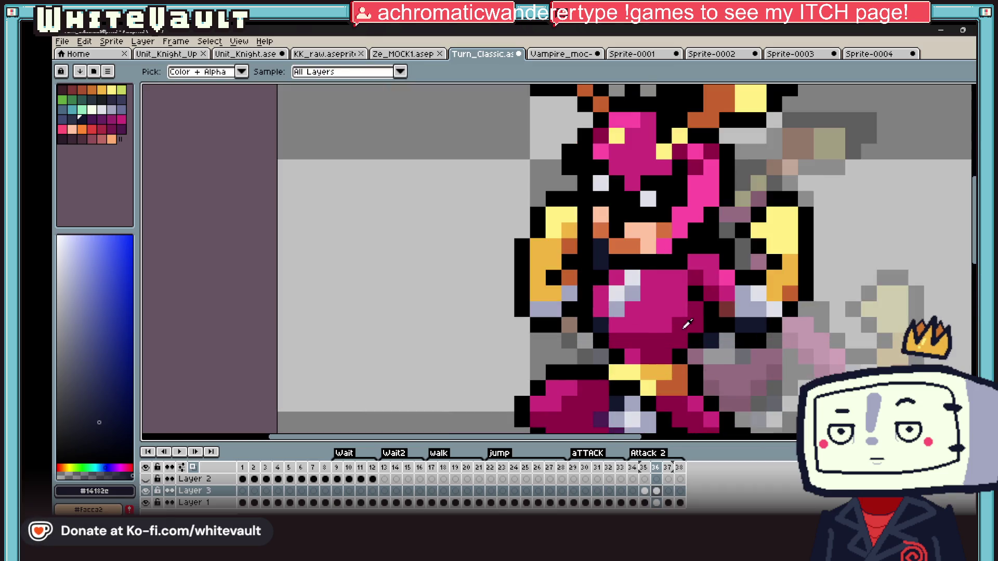
left_click(685, 325)
left_click_drag(684, 324, 750, 318)
Add orange belt detail and a dark pixel beside the belt, then move on to frame 38
key("alt")
left_click(679, 326)
left_click(655, 352)
key("alt")
left_click(650, 375)
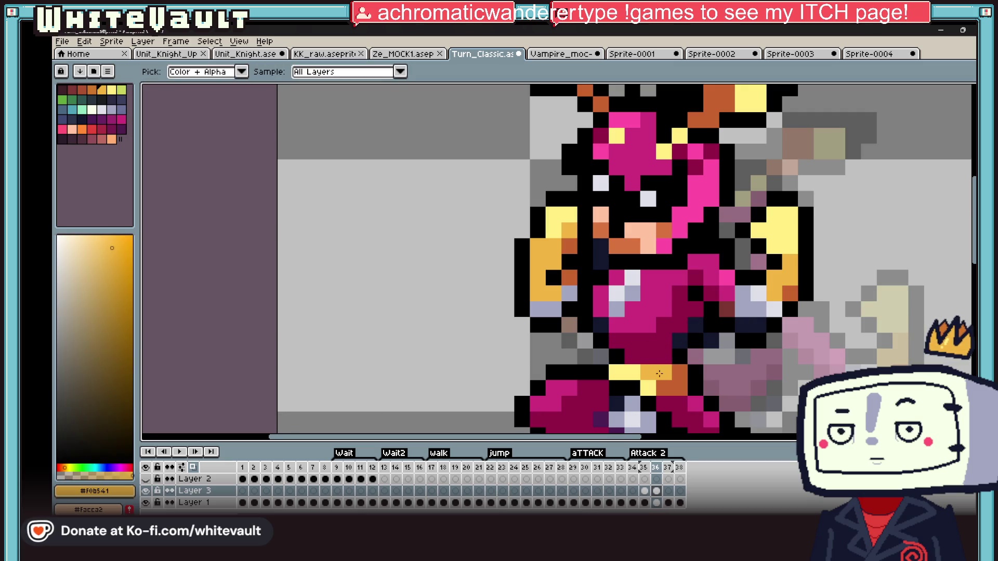
key("alt")
left_click(650, 386)
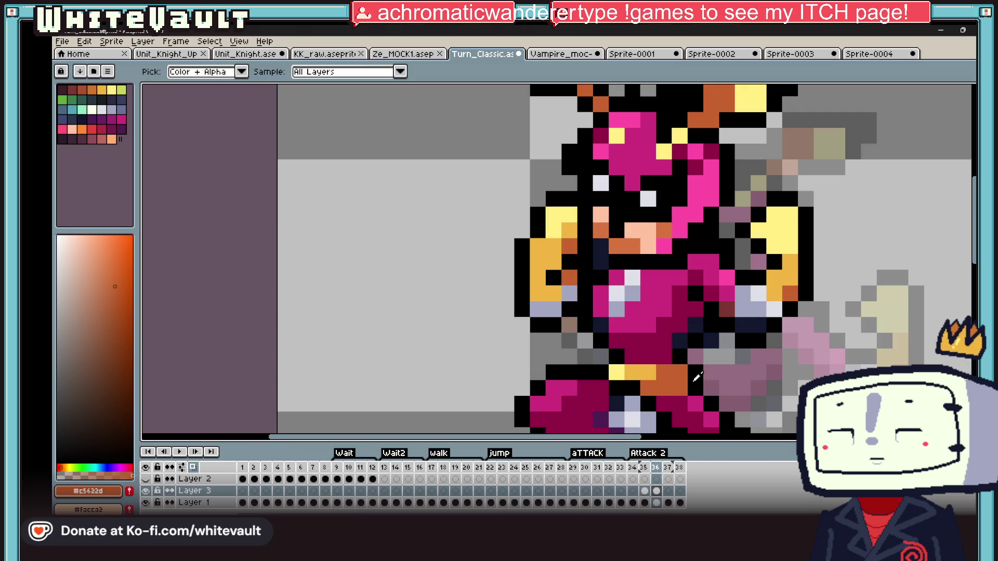
key("alt")
left_click(671, 387)
key("alt")
scroll(682, 335, "down", 4)
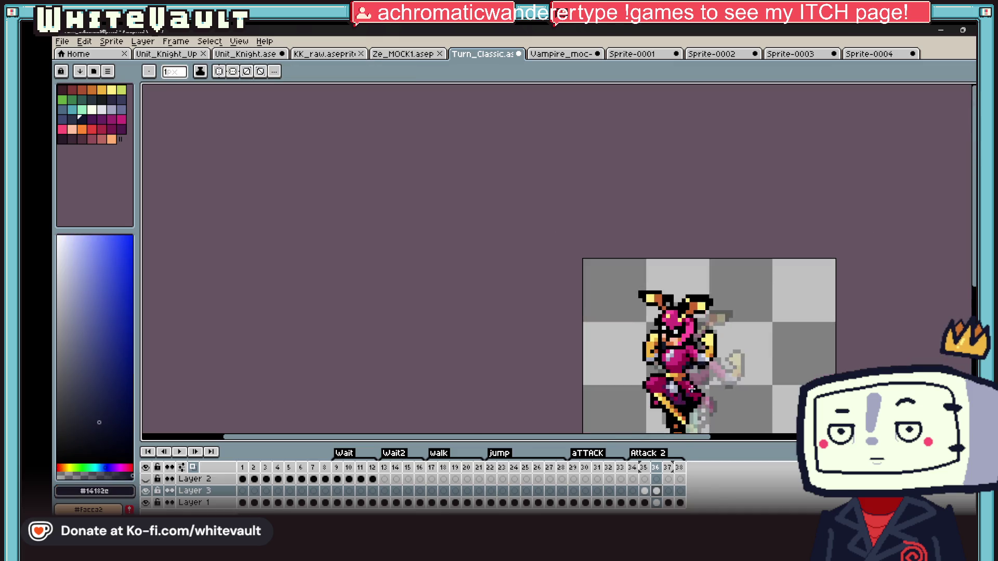
scroll(702, 358, "down", 3)
scroll(719, 399, "up", 1)
scroll(719, 399, "up", 1)
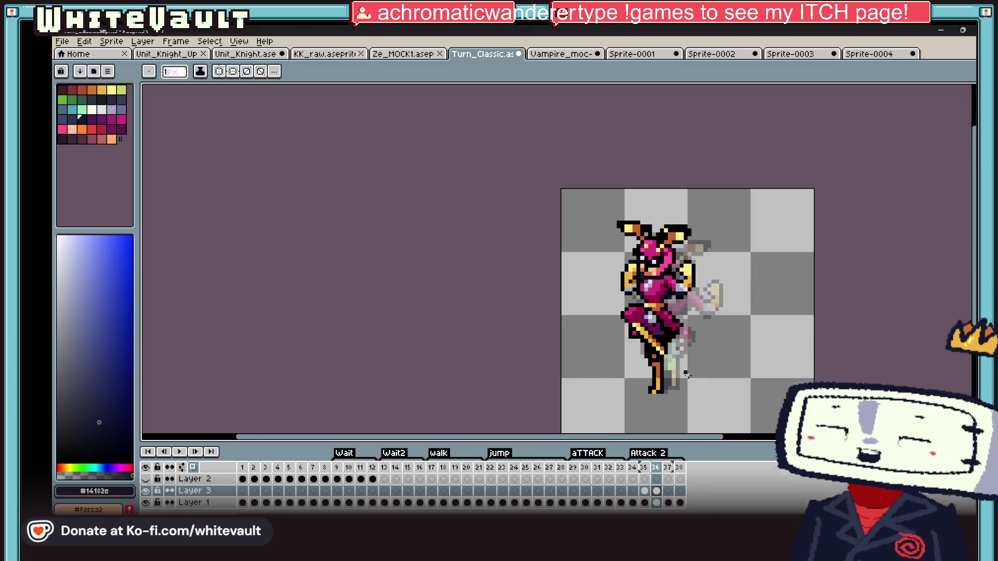
left_click(667, 490)
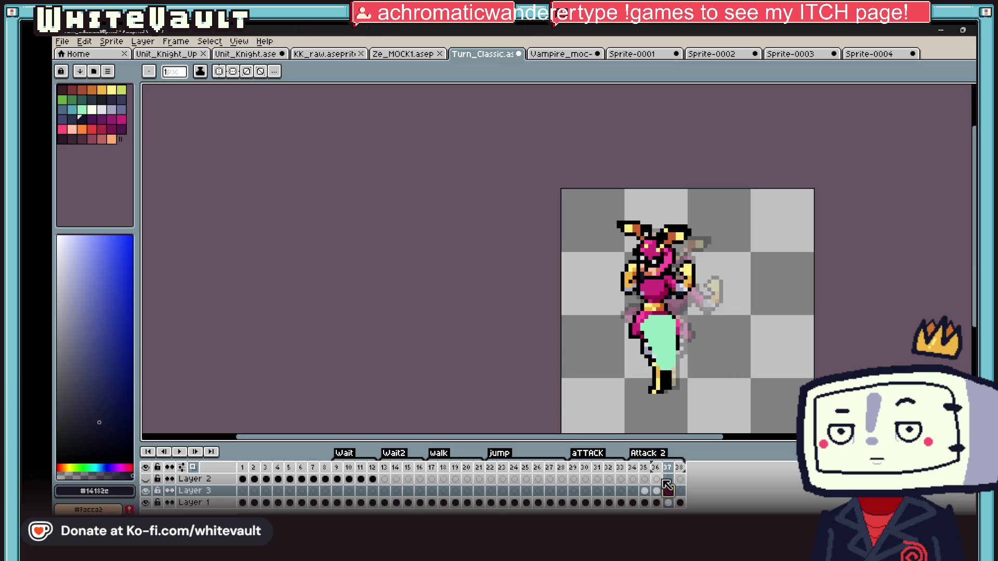
key("Right")
key("Right")
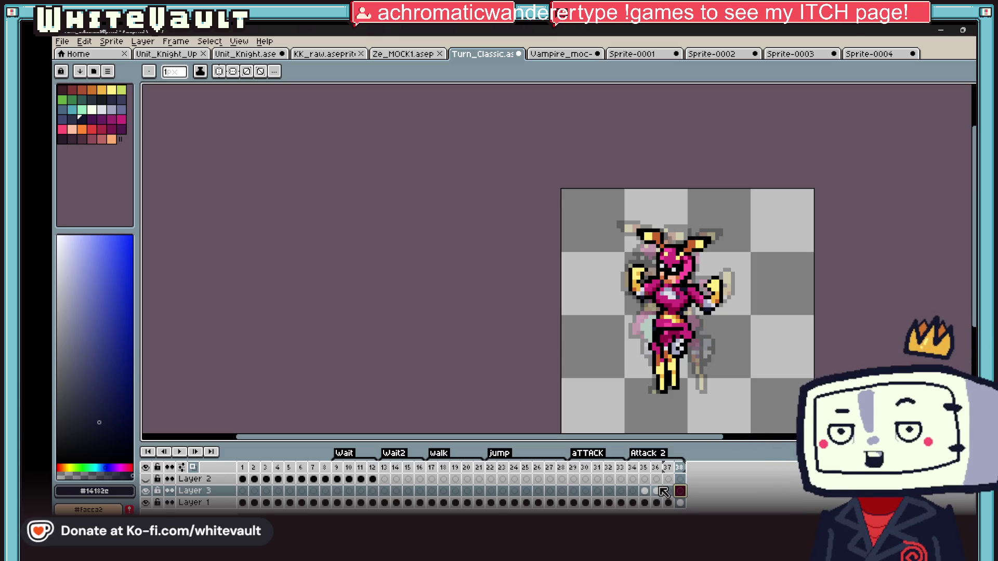
left_click(644, 492)
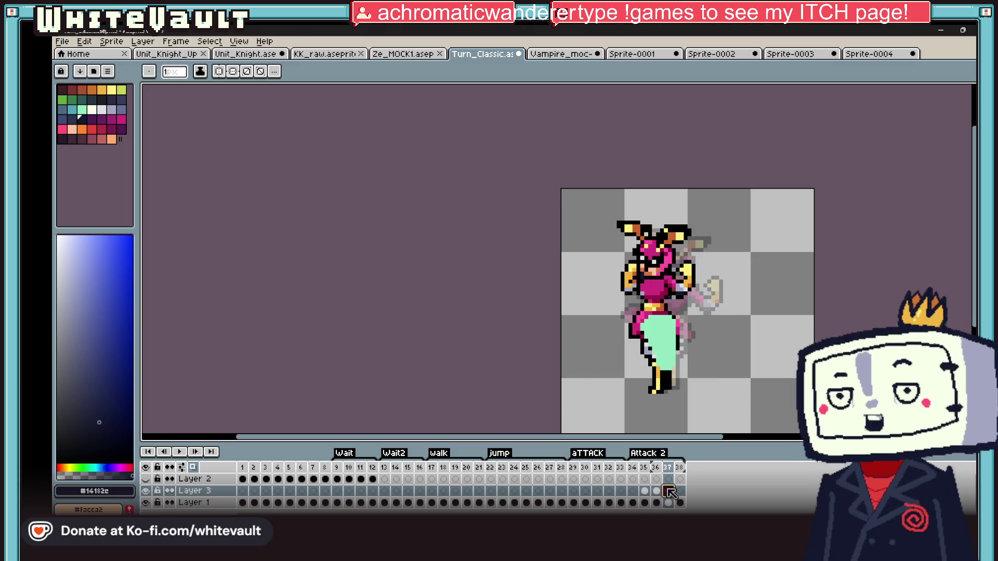
left_click(679, 491)
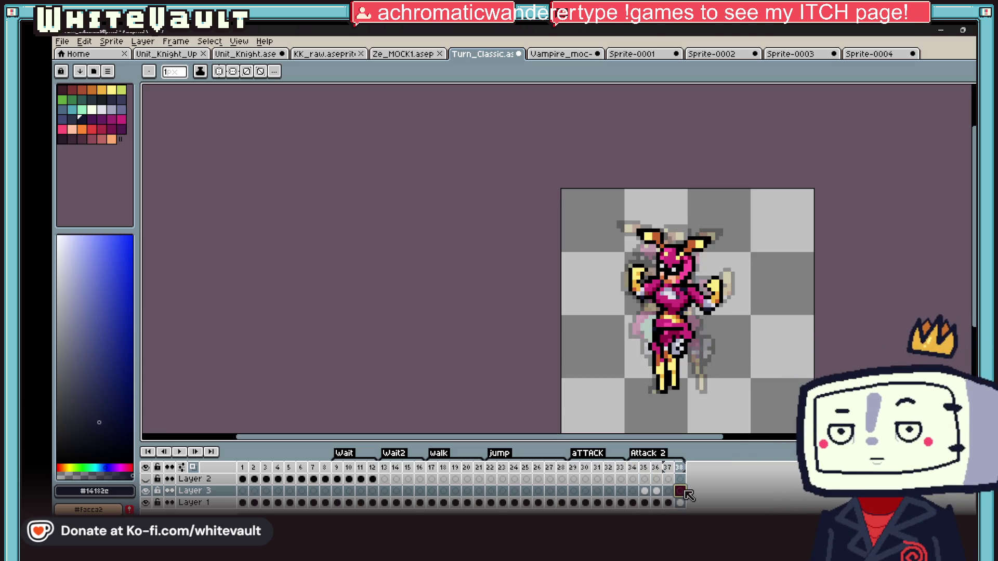
left_click(670, 491)
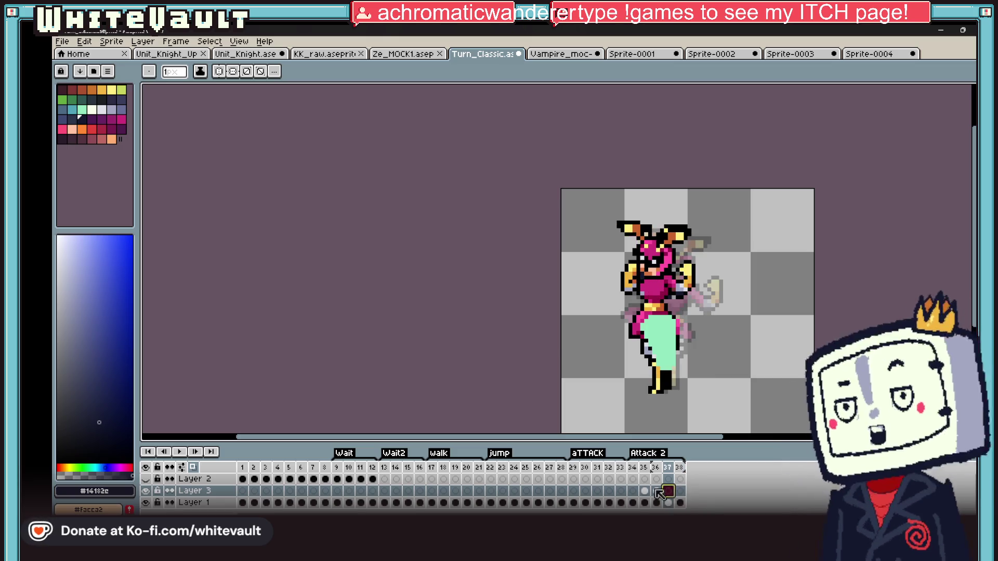
left_click(188, 453)
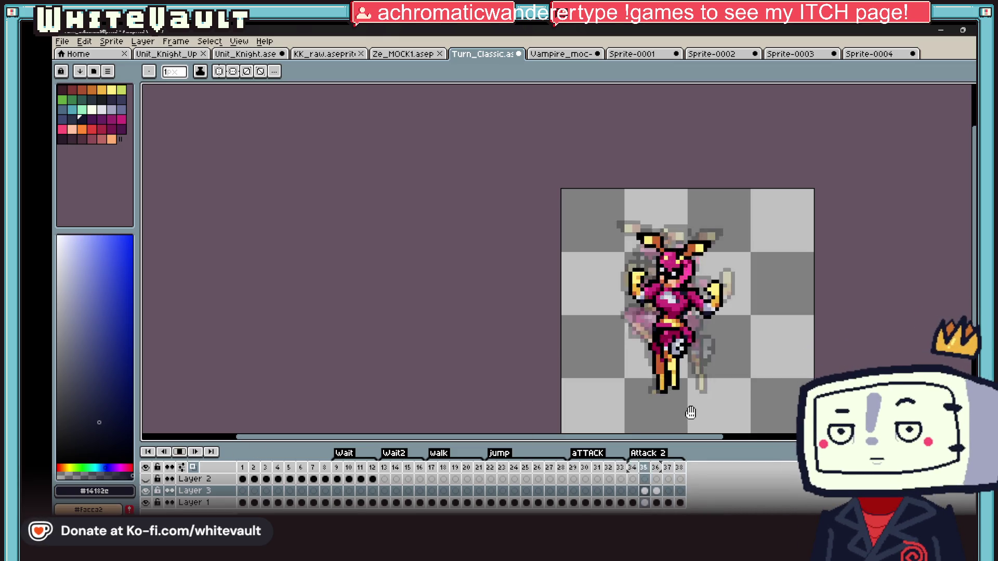
scroll(685, 312, "down", 5)
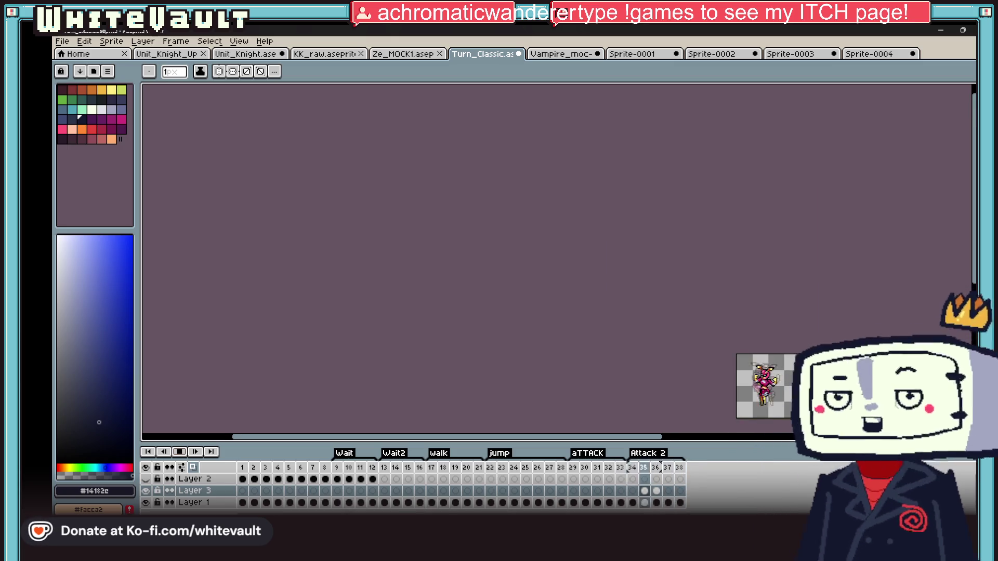
scroll(685, 312, "up", 2)
scroll(686, 312, "up", 2)
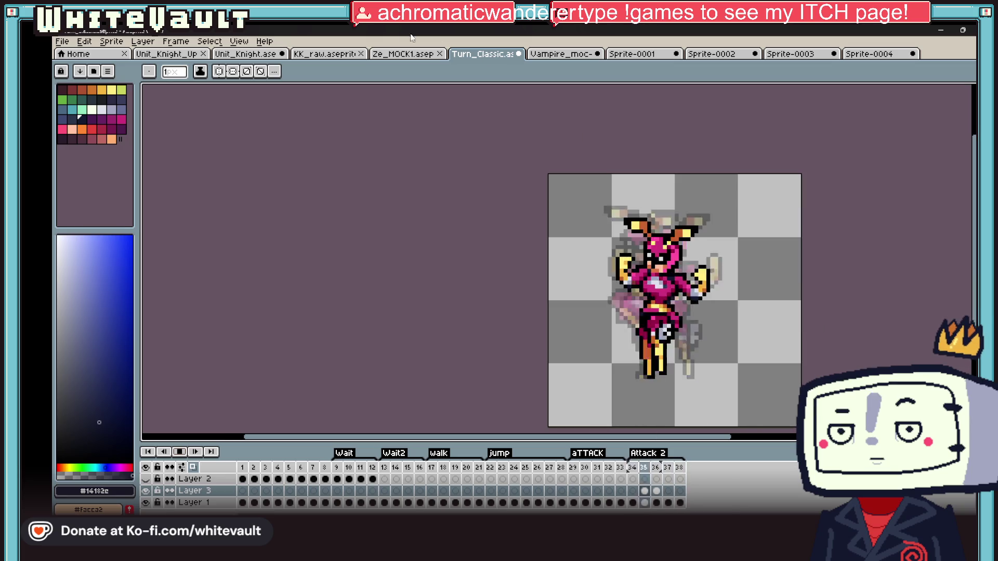
Open a live animation Preview window and centre the sprite in it
left_click(239, 41)
left_click(390, 189)
left_click_drag(851, 189, 827, 199)
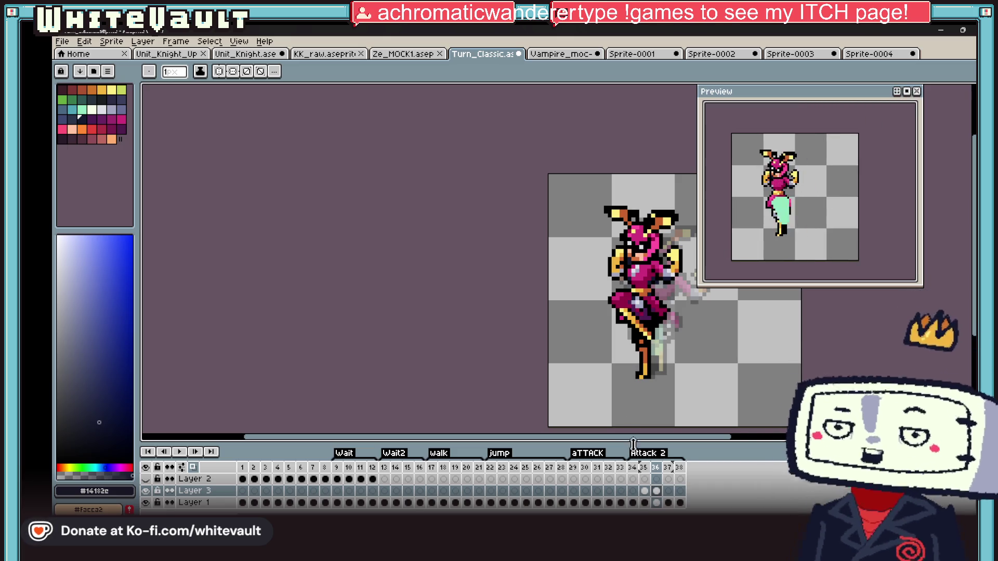
Go to frame 36 on Layer 1 and add dark outline pixels along the top of the ear
left_click(632, 491)
scroll(639, 437, "right", 2)
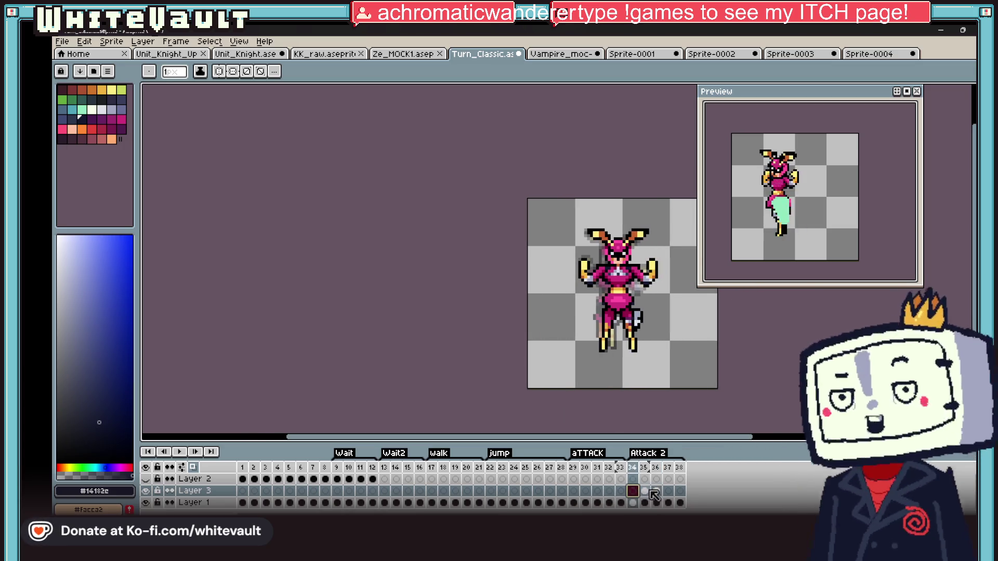
left_click(644, 502)
left_click(656, 490)
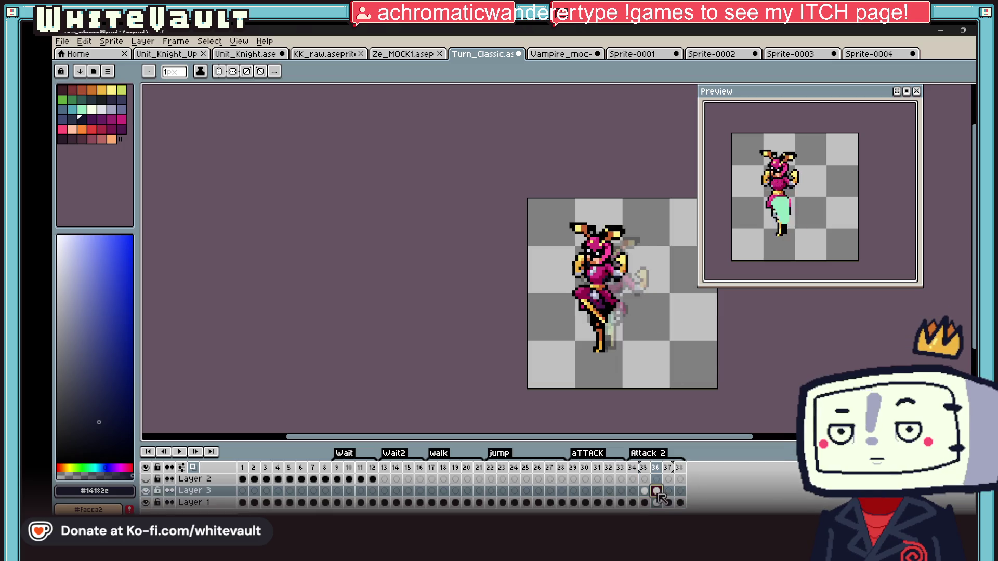
scroll(616, 273, "up", 2)
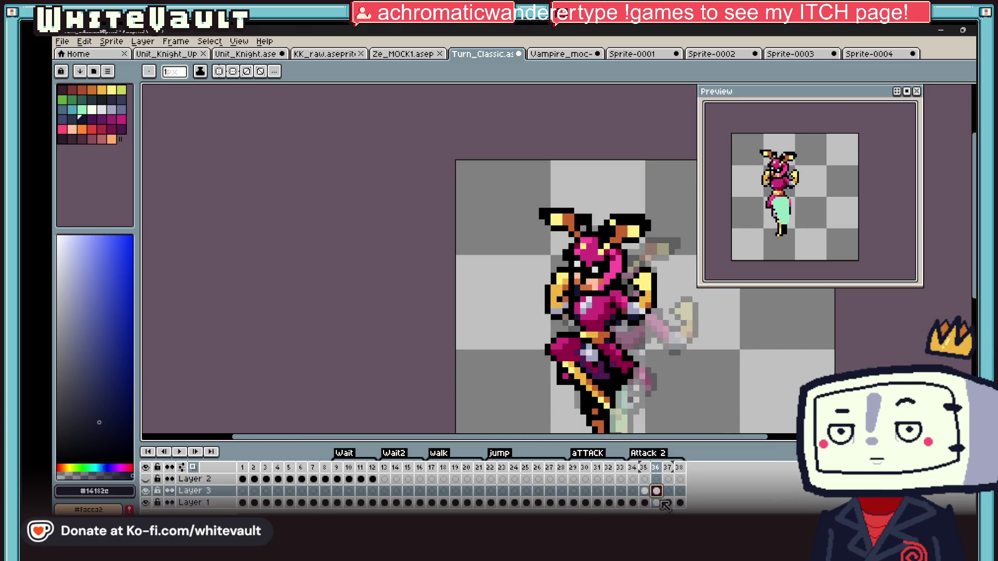
left_click(656, 502)
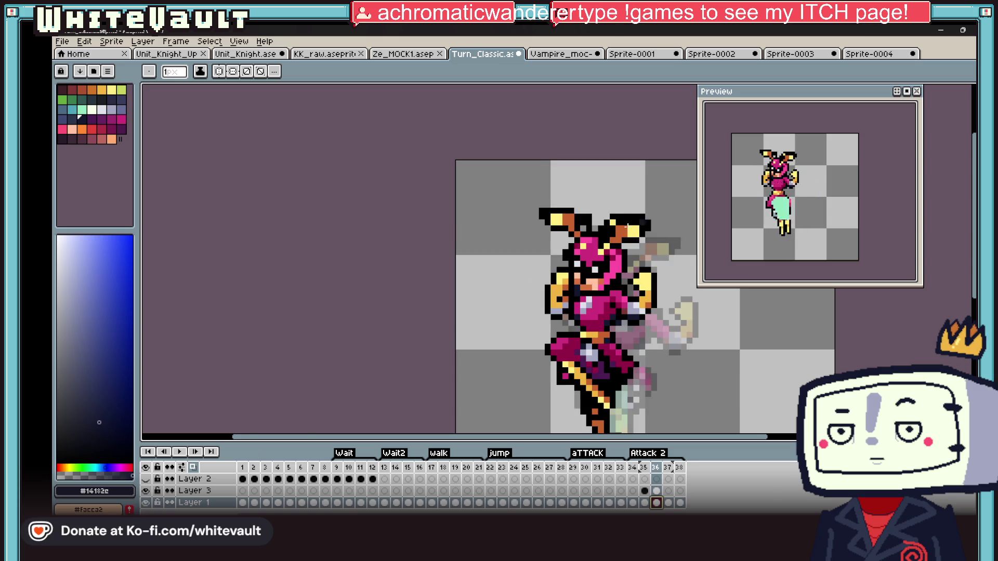
scroll(617, 231, "up", 2)
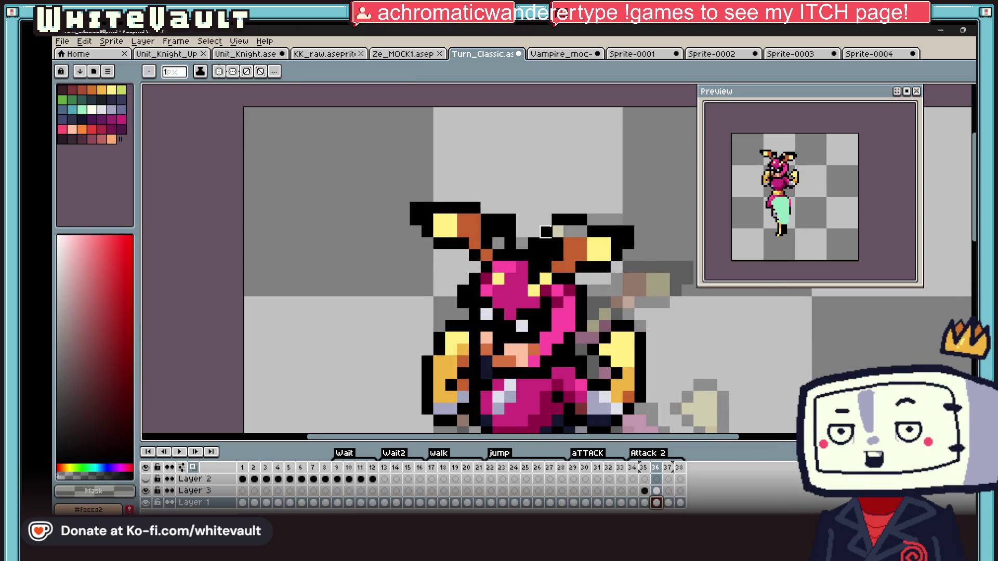
left_click_drag(547, 225, 619, 218)
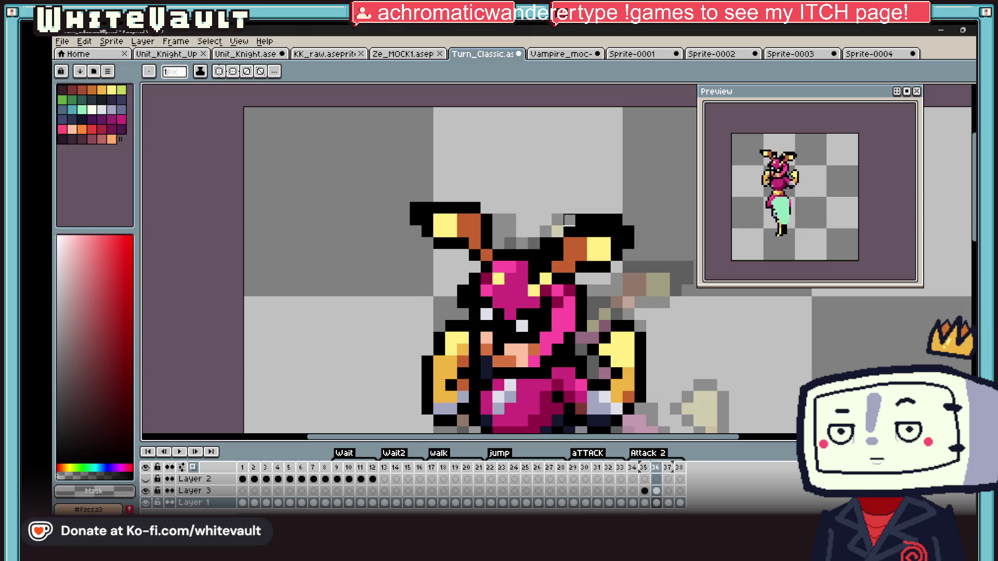
scroll(676, 219, "down", 3)
Check frames 37 and 38 across Layer 3 and Layer 1 cels
left_click(647, 502)
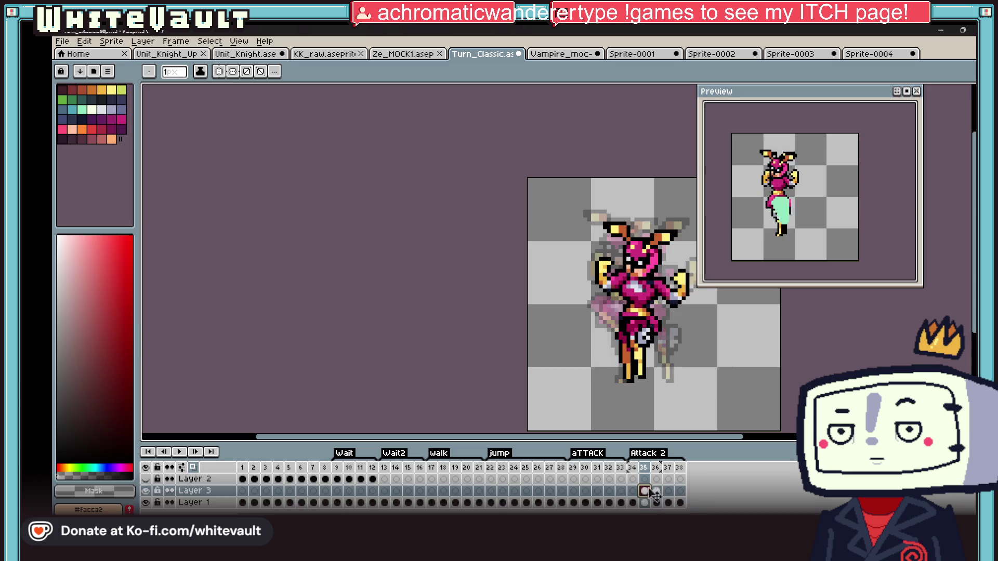
left_click(669, 491)
scroll(670, 231, "up", 2)
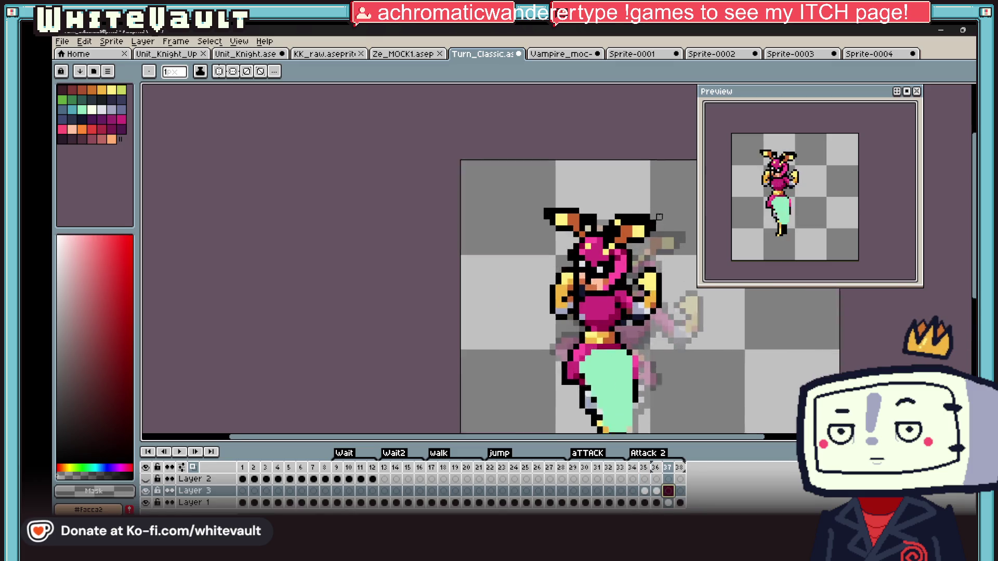
scroll(669, 231, "up", 1)
left_click(658, 502)
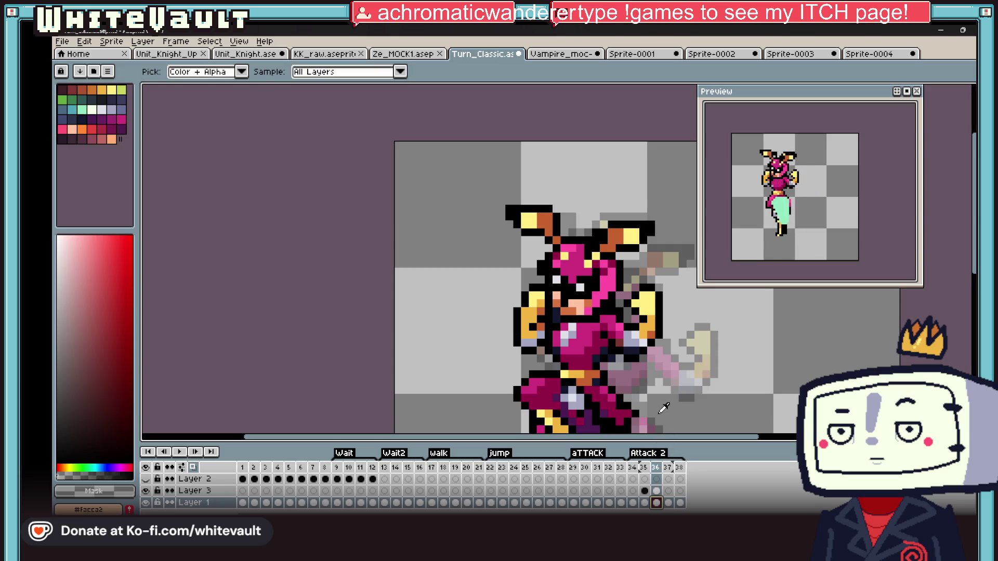
left_click(669, 503)
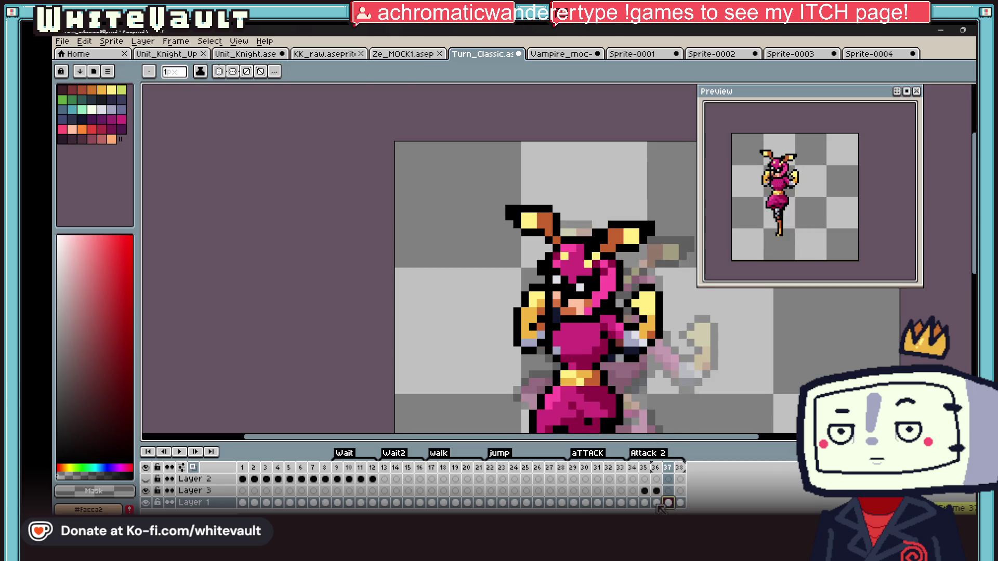
scroll(674, 394, "down", 2)
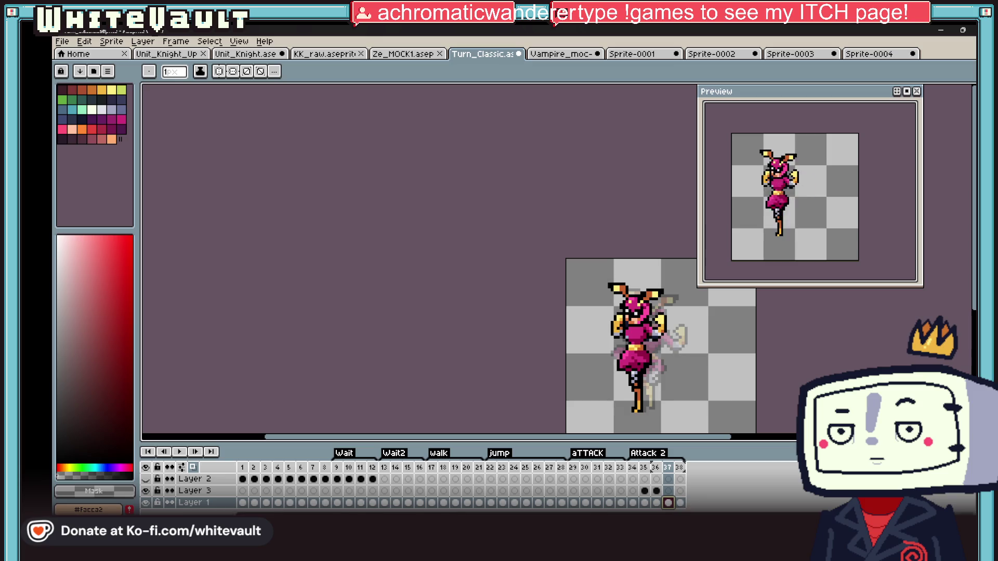
left_click(680, 502)
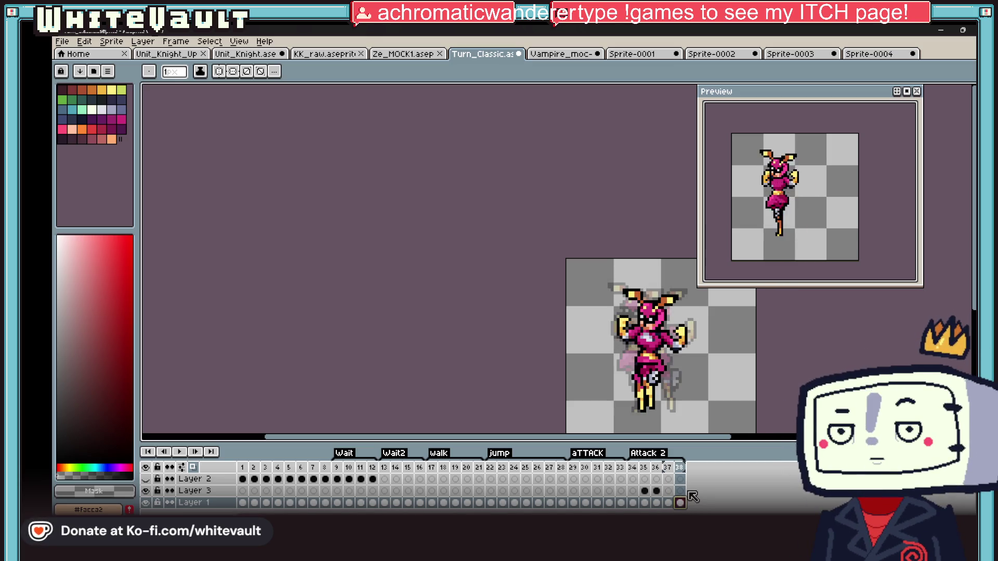
scroll(818, 210, "down", 1)
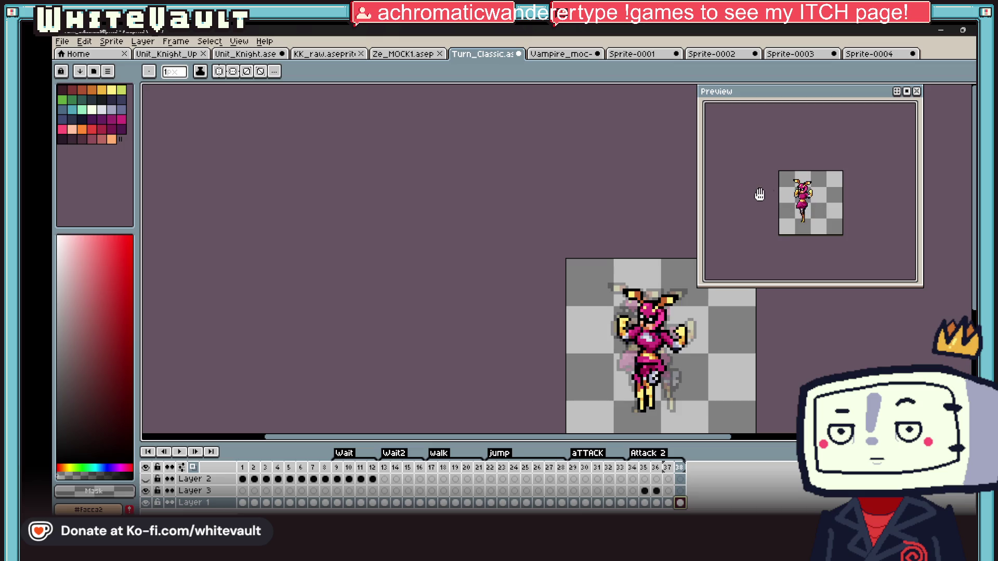
scroll(813, 212, "up", 1)
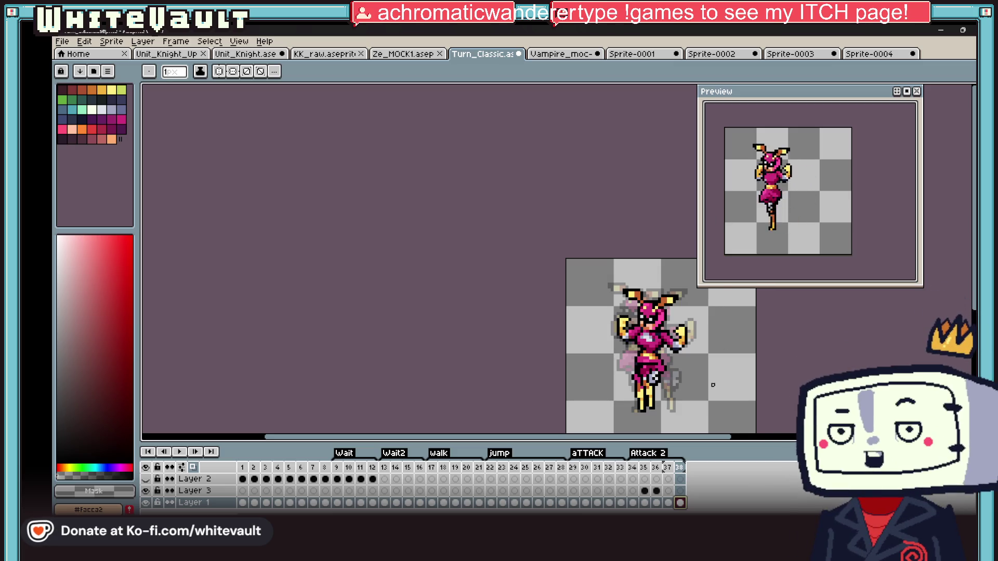
left_click(677, 504)
scroll(639, 335, "up", 3)
scroll(655, 350, "down", 1)
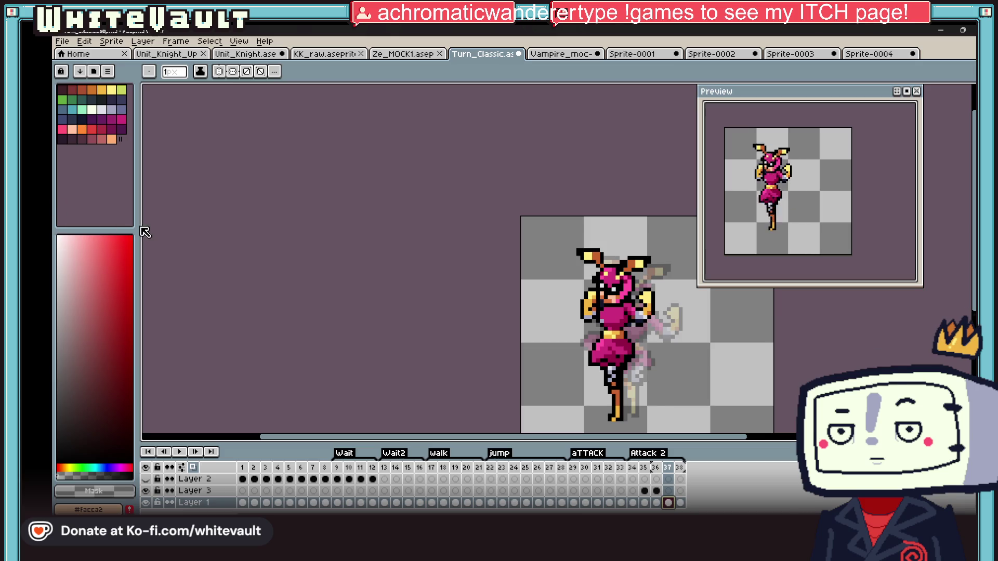
left_click(179, 452)
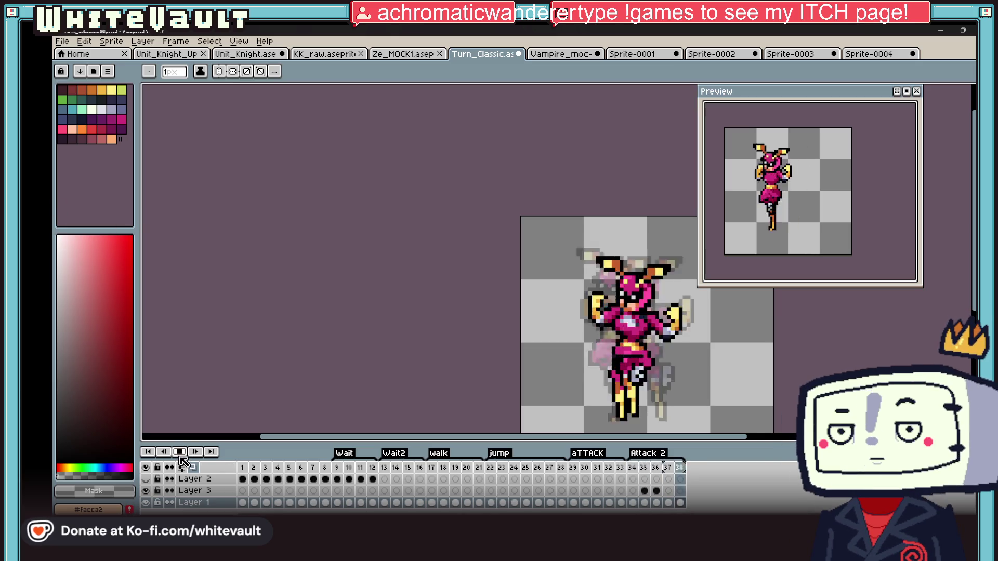
Stop playback at frame 37 and insert two new frames via the frame header menu
left_click(668, 467)
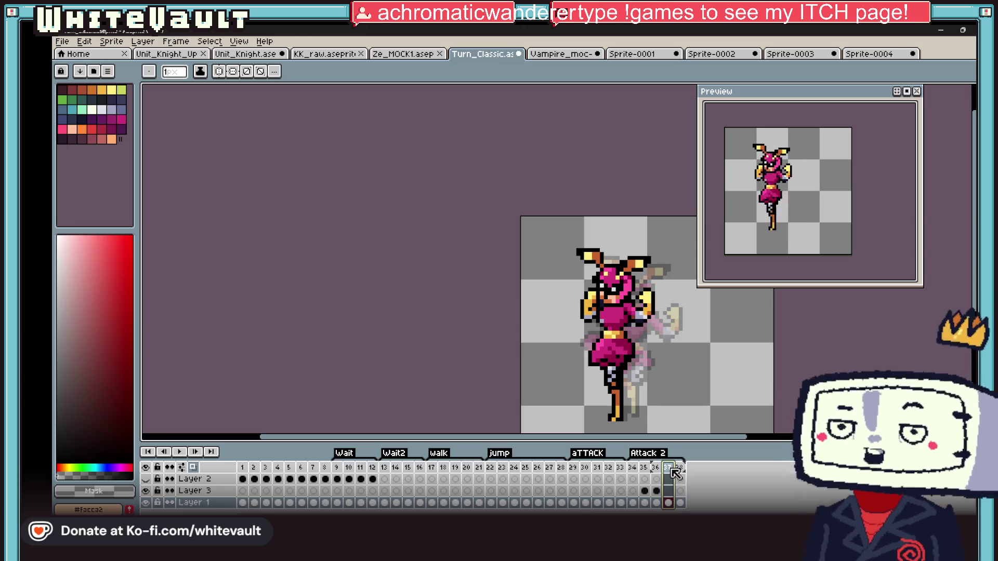
right_click(678, 466)
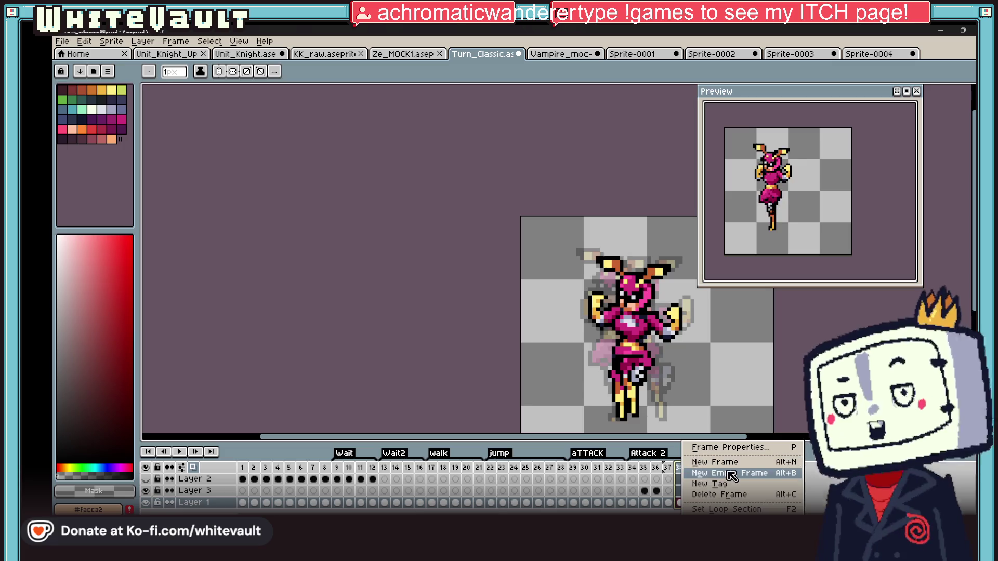
left_click(732, 465)
right_click(693, 467)
left_click(719, 470)
Insert frames after frame 37, undo the surplus one so the timeline ends at 40, and return to frame 36
left_click(668, 467)
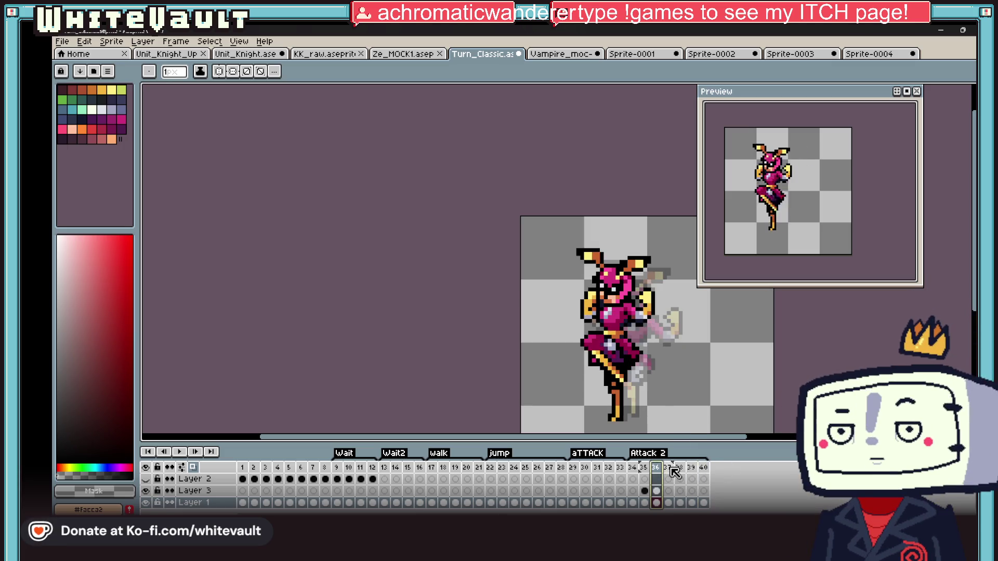
right_click(674, 471)
left_click(700, 474)
right_click(691, 468)
left_click(701, 475)
right_click(690, 468)
left_click(701, 477)
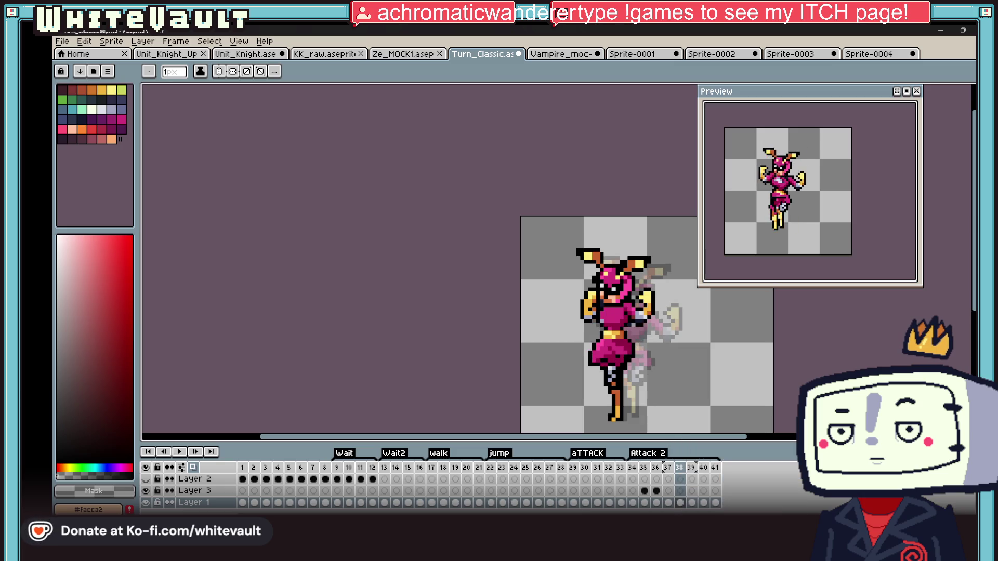
key("ctrl+z")
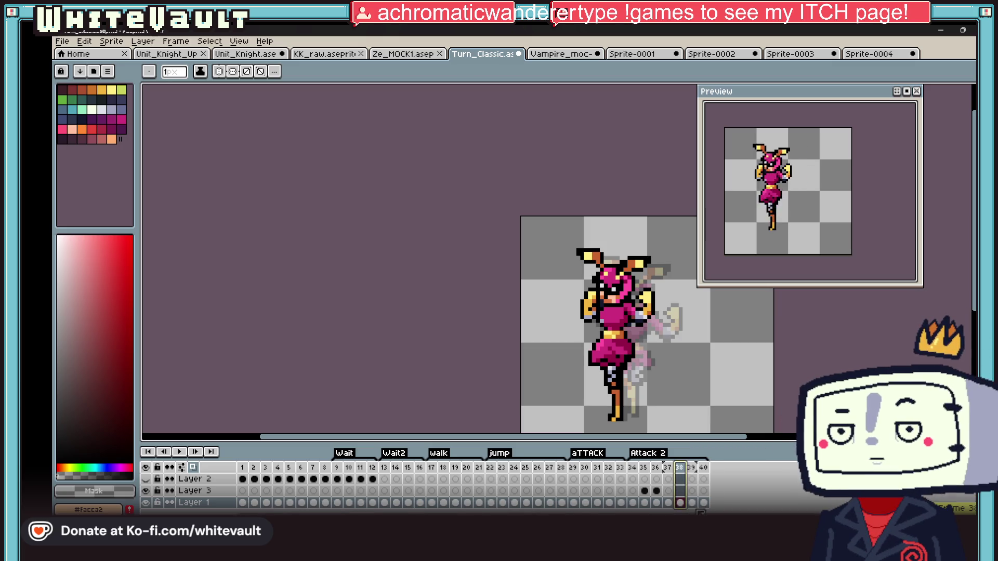
left_click(703, 503)
left_click(656, 503)
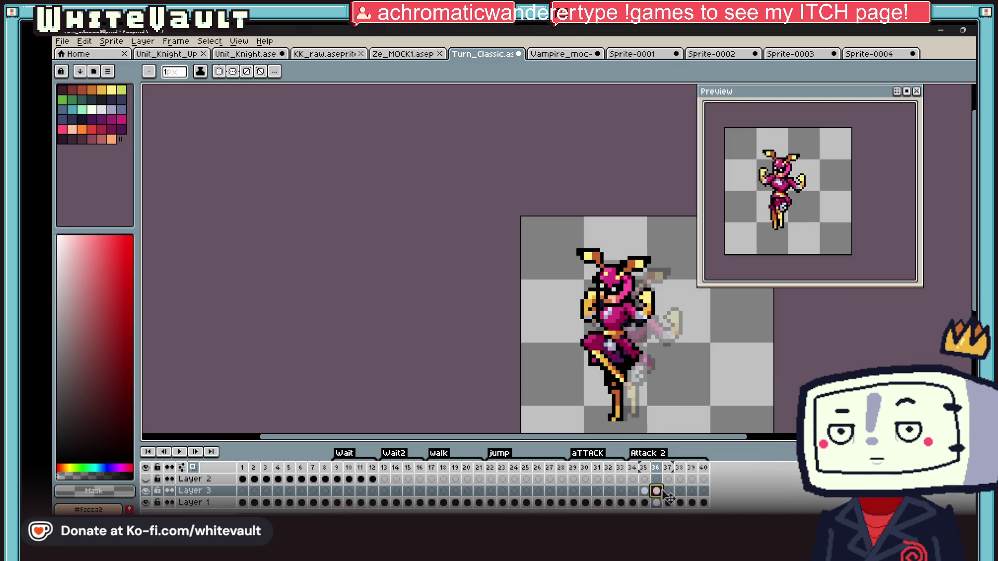
Marquee-select the staff pixels on frame 37's Layer 3 and drag them out to the upper left
left_click(667, 490)
scroll(583, 396, "up", 1)
key("m")
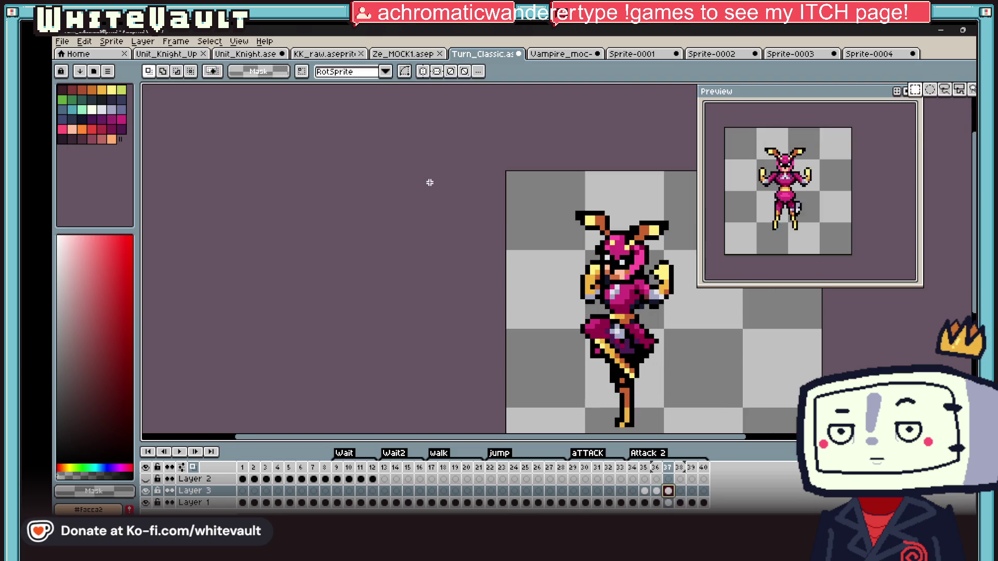
scroll(429, 182, "up", 1)
left_click_drag(599, 335, 677, 397)
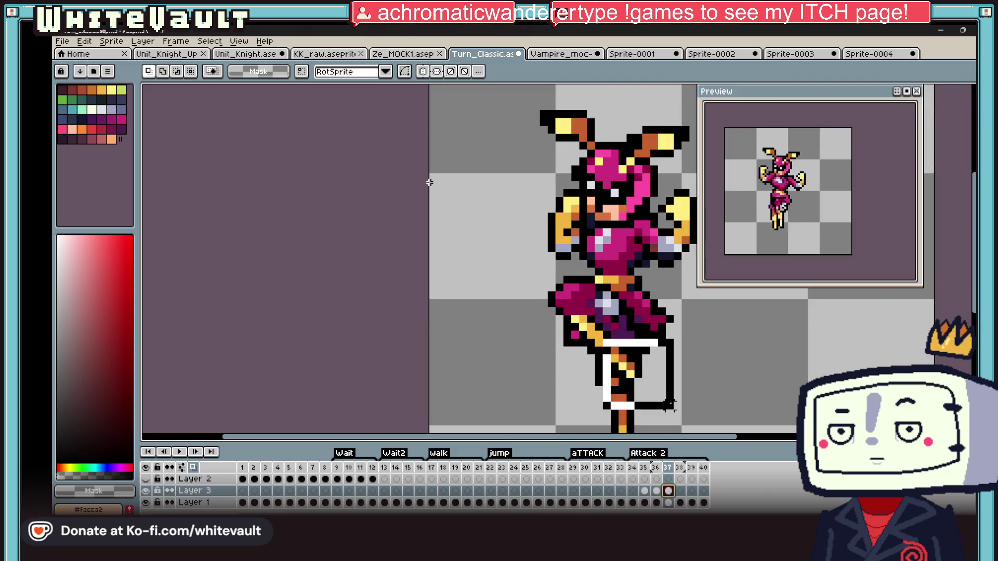
left_click_drag(598, 367, 552, 312)
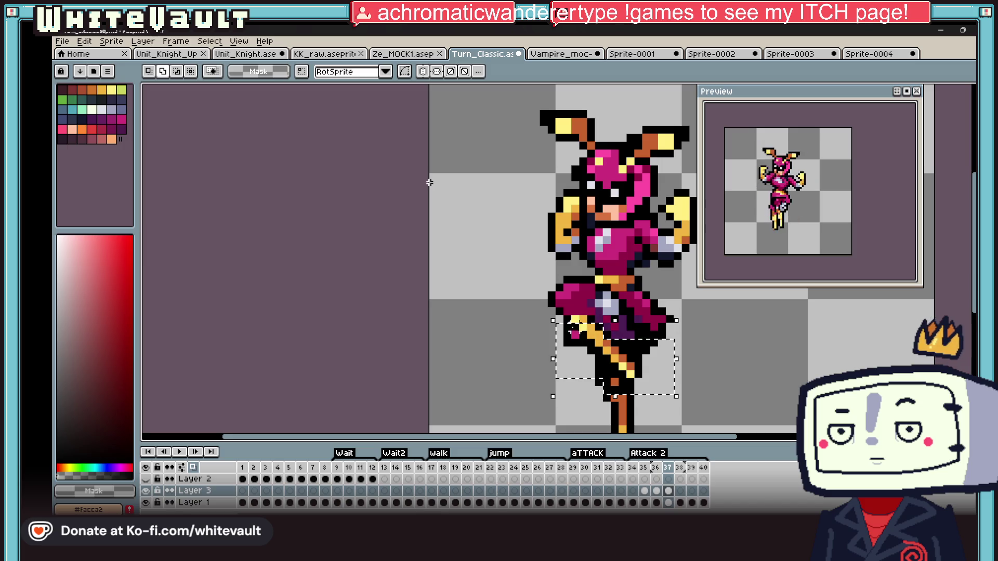
mouse_move(624, 359)
left_mouse_down()
mouse_move(532, 317)
mouse_move(570, 275)
left_mouse_up()
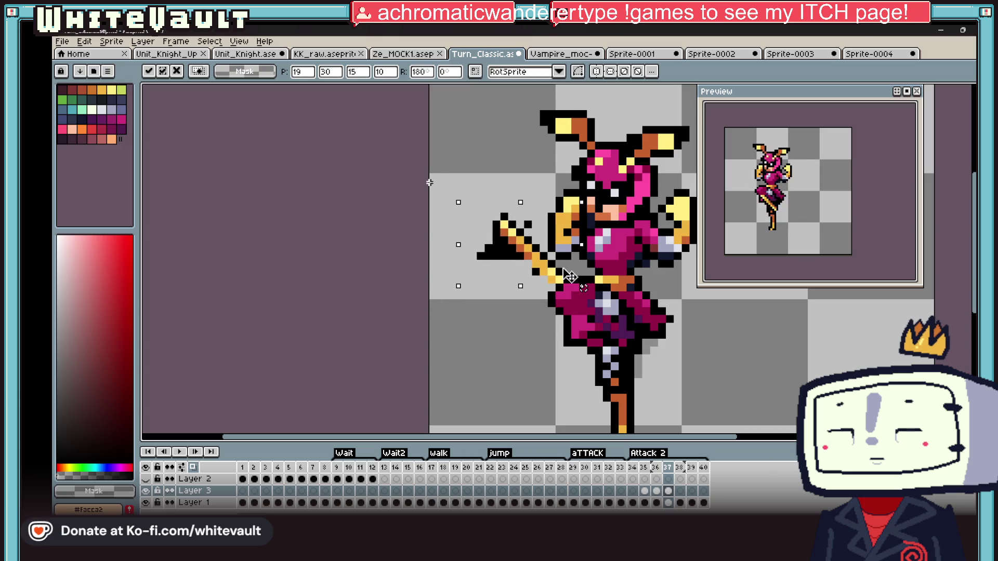
key("Return")
scroll(429, 181, "up", 2)
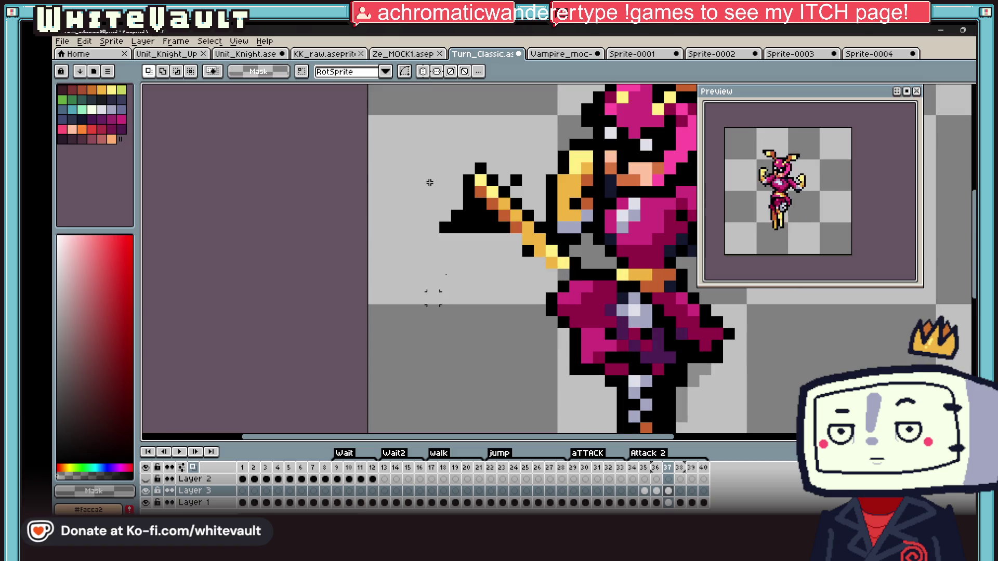
scroll(428, 182, "down", 3)
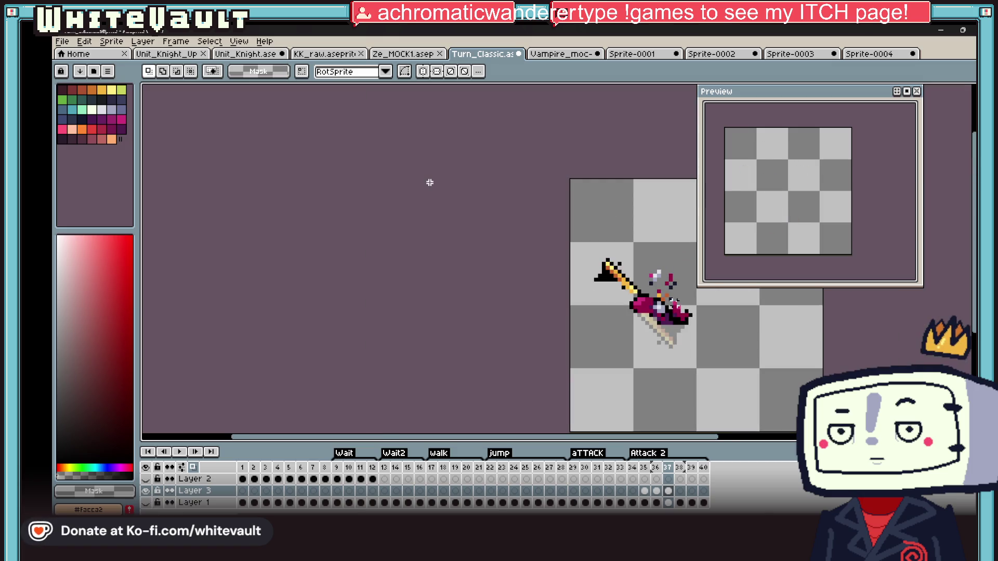
scroll(429, 182, "up", 1)
scroll(429, 181, "up", 2)
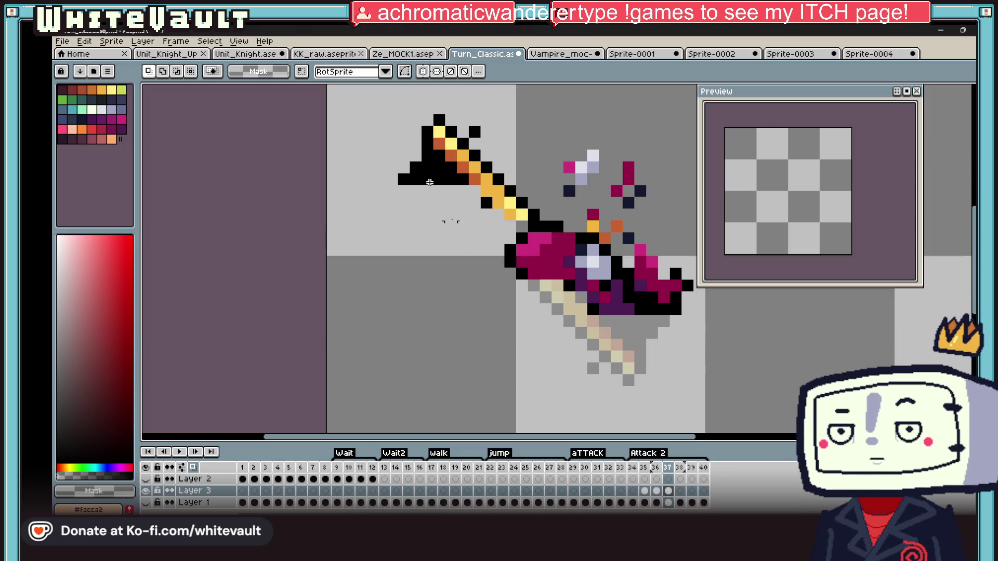
Erase the black pixels around the blade tip and redraw the black outline along the sword
key("b")
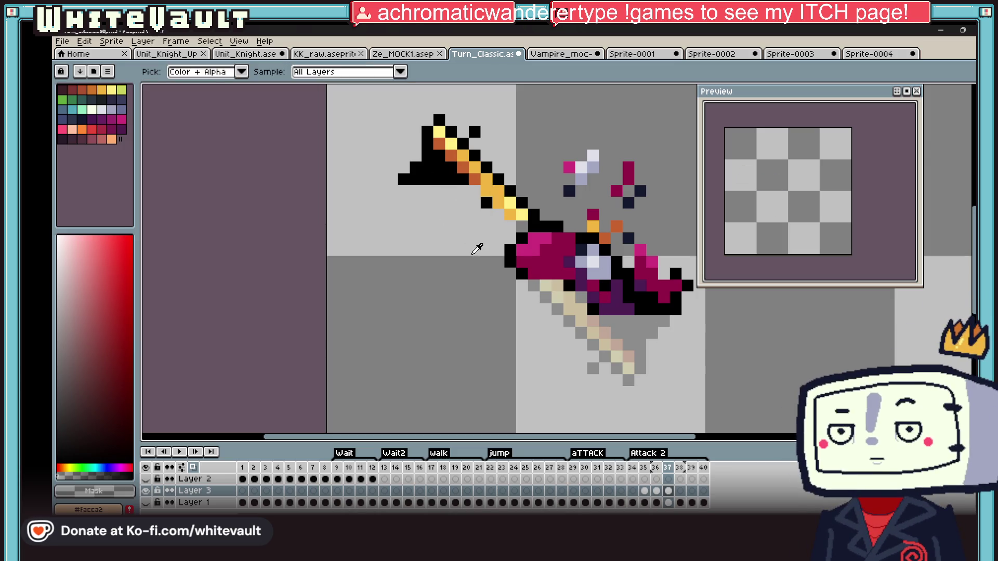
left_click_drag(417, 168, 437, 195)
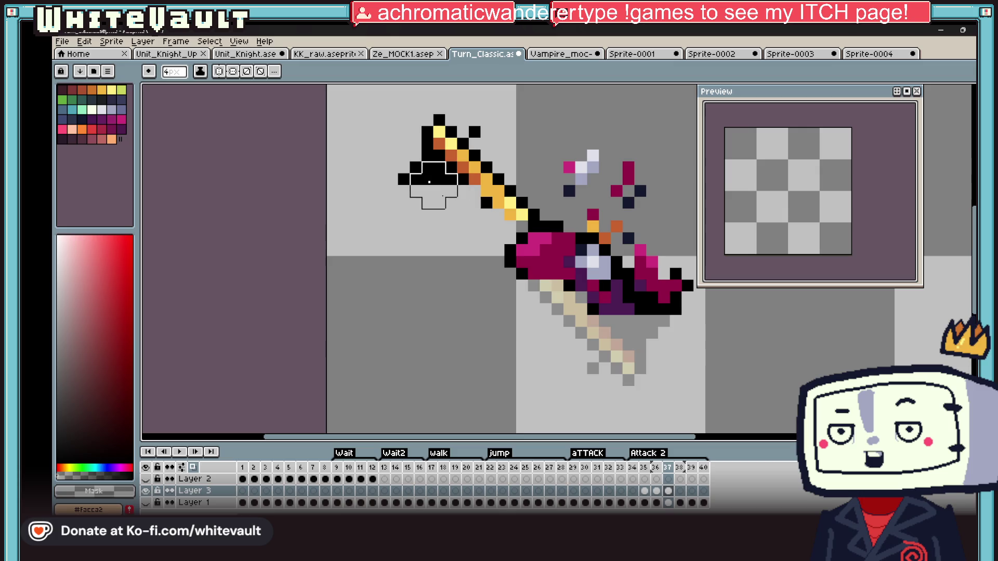
left_click(421, 178)
key("alt")
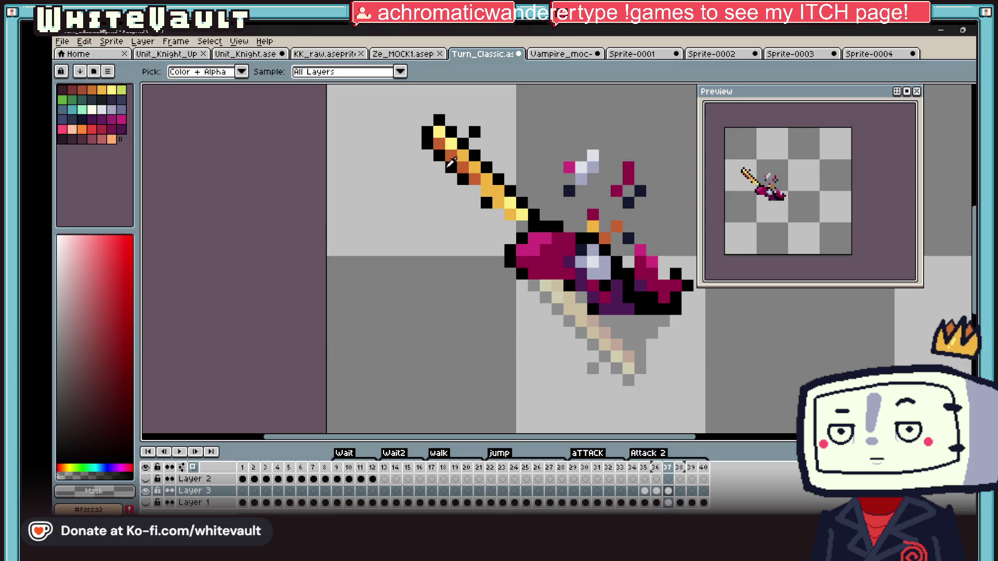
scroll(451, 162, "up", 1)
left_click_drag(468, 204, 491, 204)
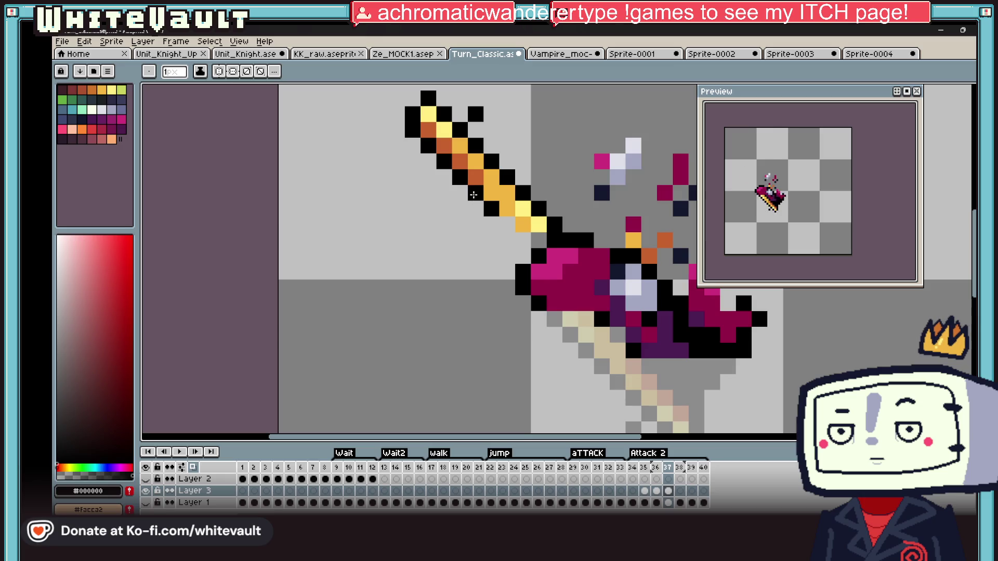
left_click_drag(517, 265, 529, 272)
Sample magenta, pale yellow and black to reshape the blade tip and fix stray blade pixels
left_click(569, 277, "alt")
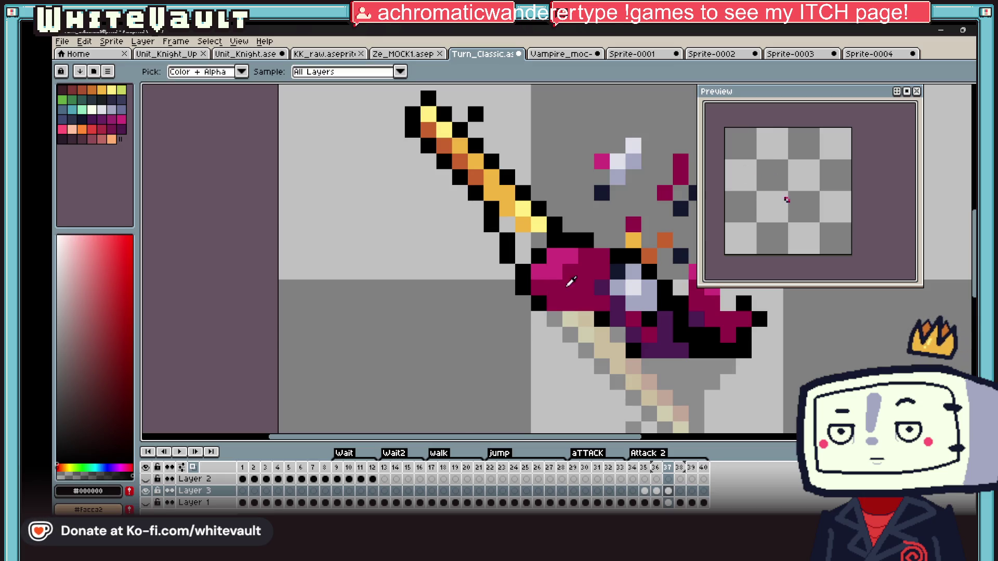
left_click(574, 241, "alt")
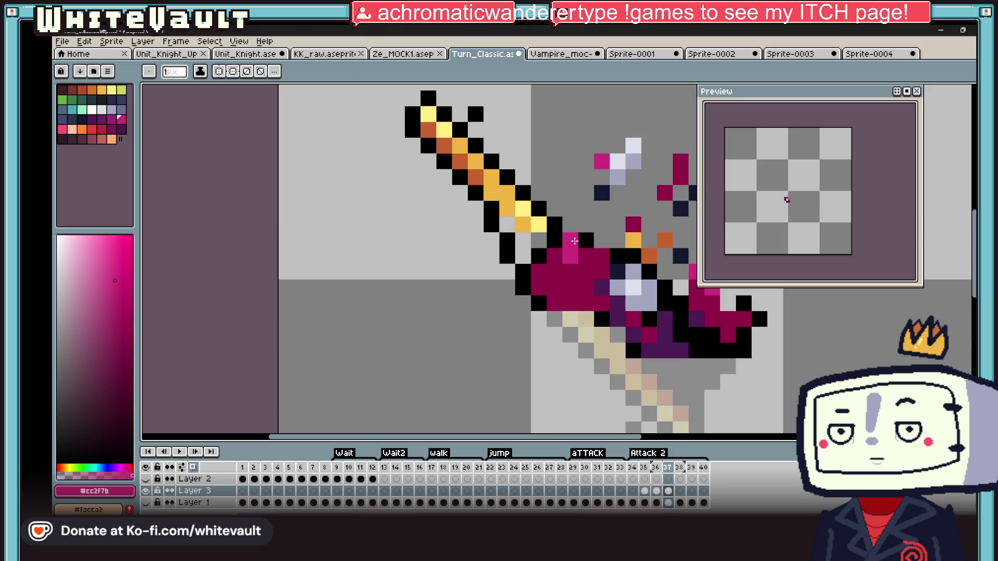
left_click(559, 244, "alt")
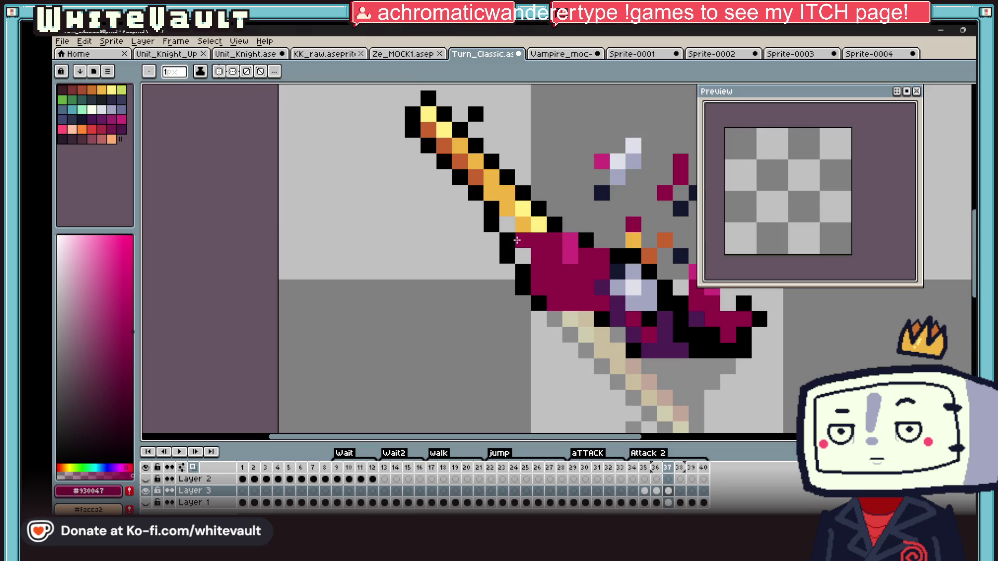
key("alt")
left_click(452, 111, "alt")
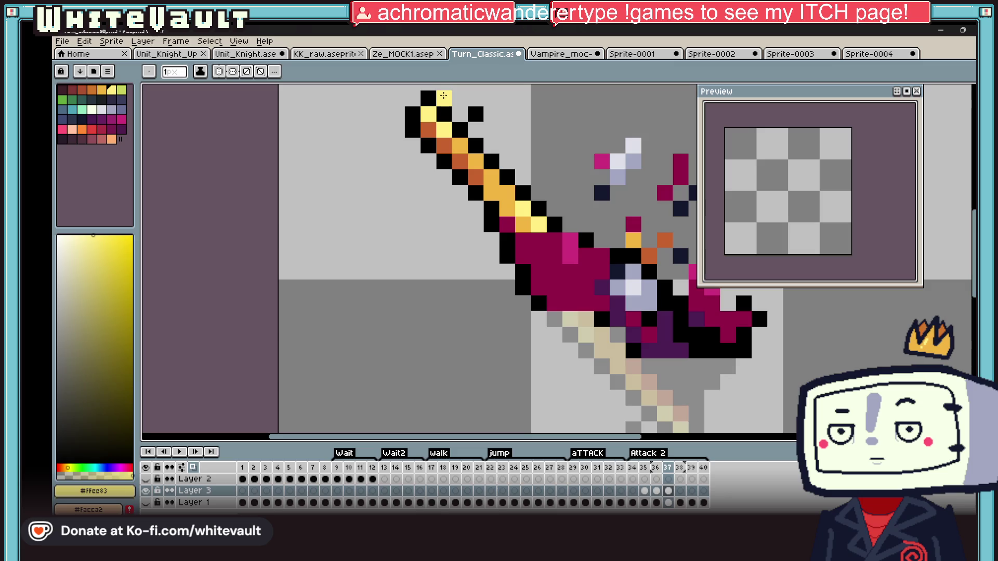
scroll(442, 95, "down", 3)
scroll(468, 117, "down", 3)
scroll(472, 132, "up", 5)
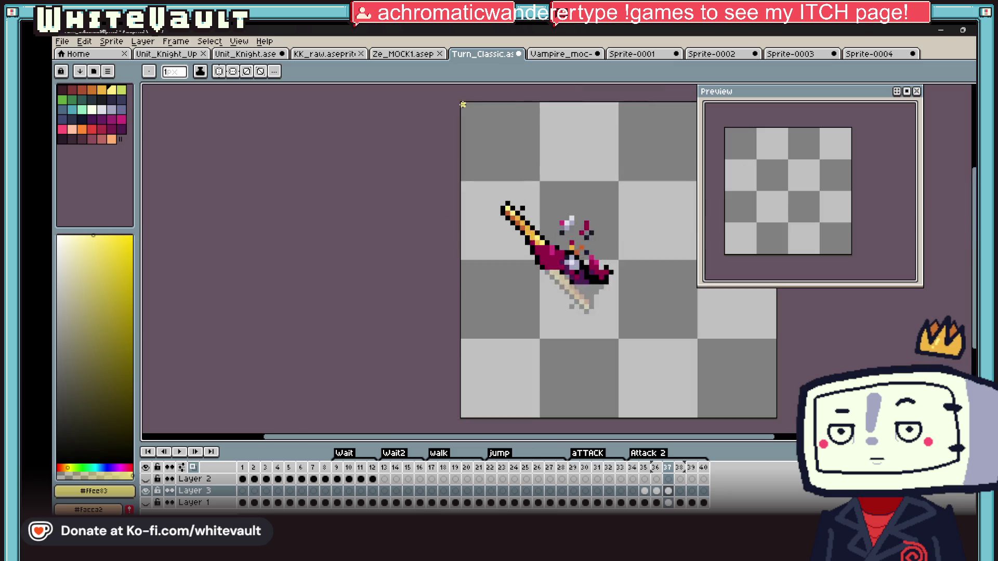
scroll(520, 281, "up", 3)
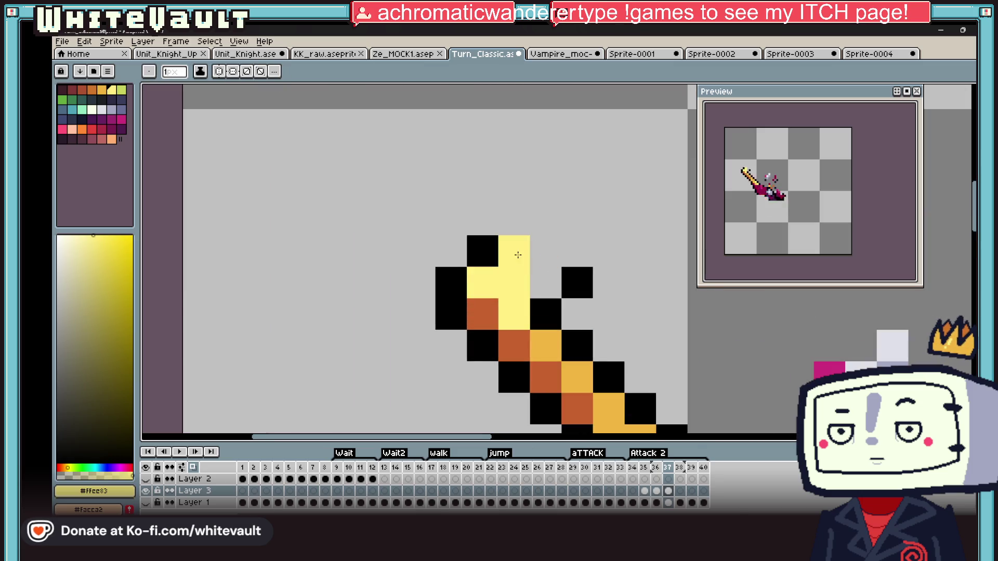
left_click(484, 250, "alt")
left_click(514, 252)
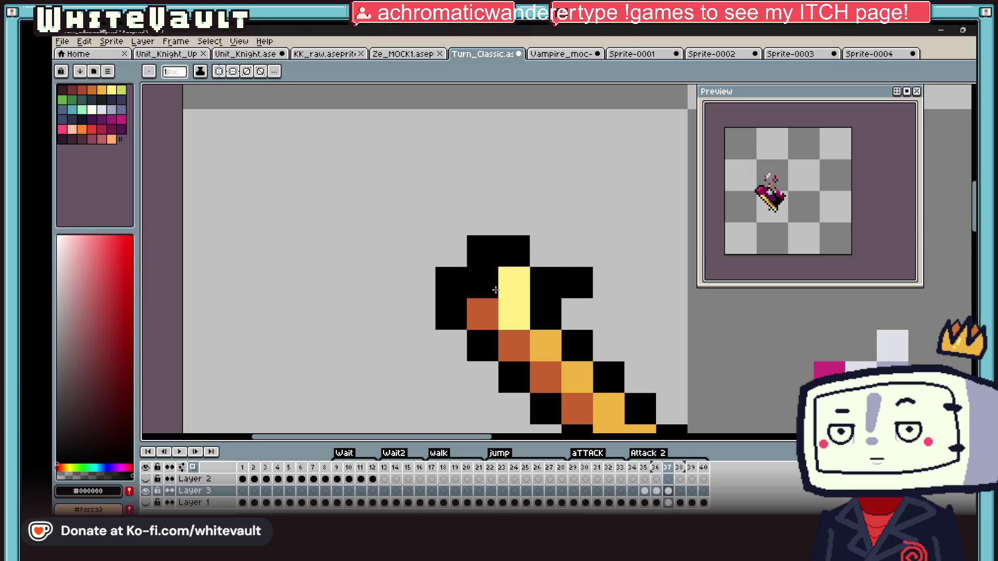
left_click(451, 282)
left_click(484, 251)
scroll(498, 258, "down", 4)
scroll(546, 257, "up", 3)
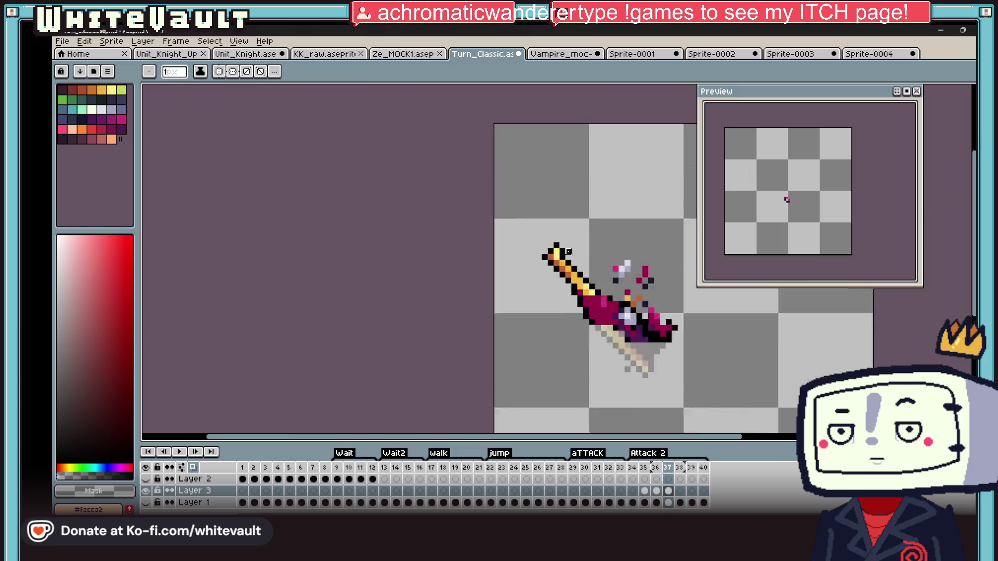
scroll(567, 251, "down", 2)
Paint outline pixels near the hilt, shade the arm dark purple, then show the other layers again
left_click(561, 269, "alt")
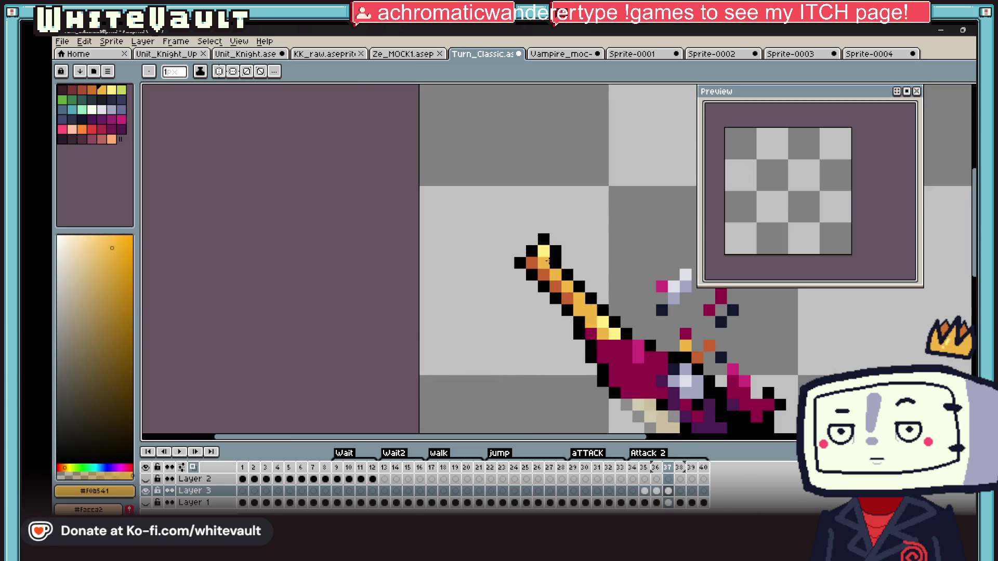
scroll(644, 302, "down", 2)
scroll(644, 303, "up", 2)
scroll(609, 281, "up", 3)
left_click(534, 327, "alt")
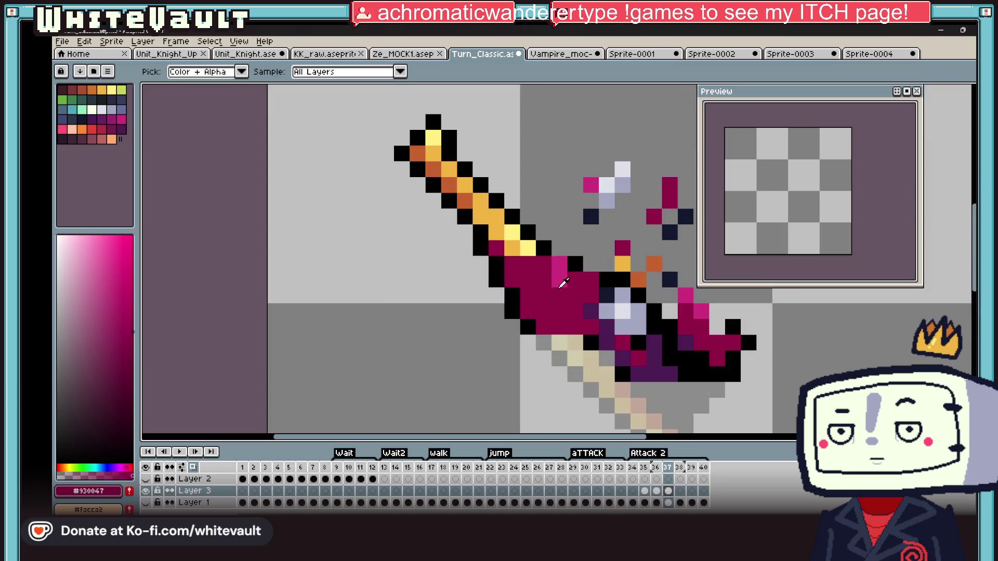
scroll(534, 326, "up", 2)
left_click(572, 412)
left_click(602, 412)
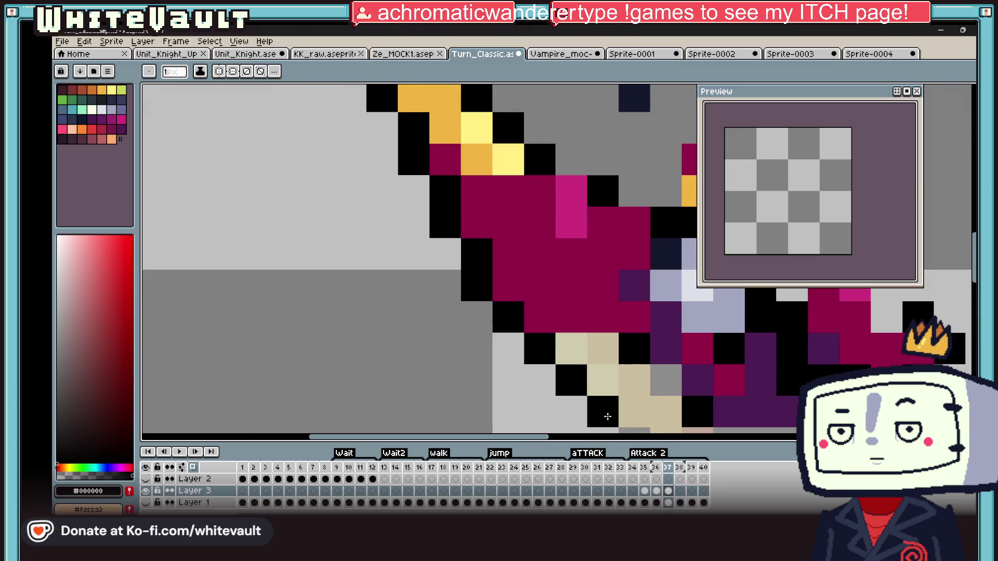
scroll(628, 389, "down", 5)
left_click(644, 406)
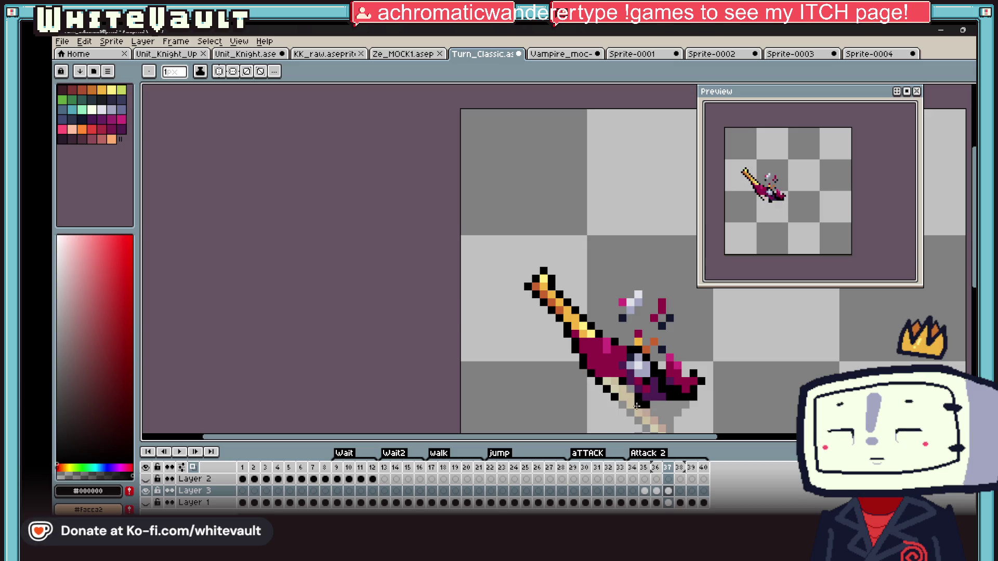
left_click(632, 397, "alt")
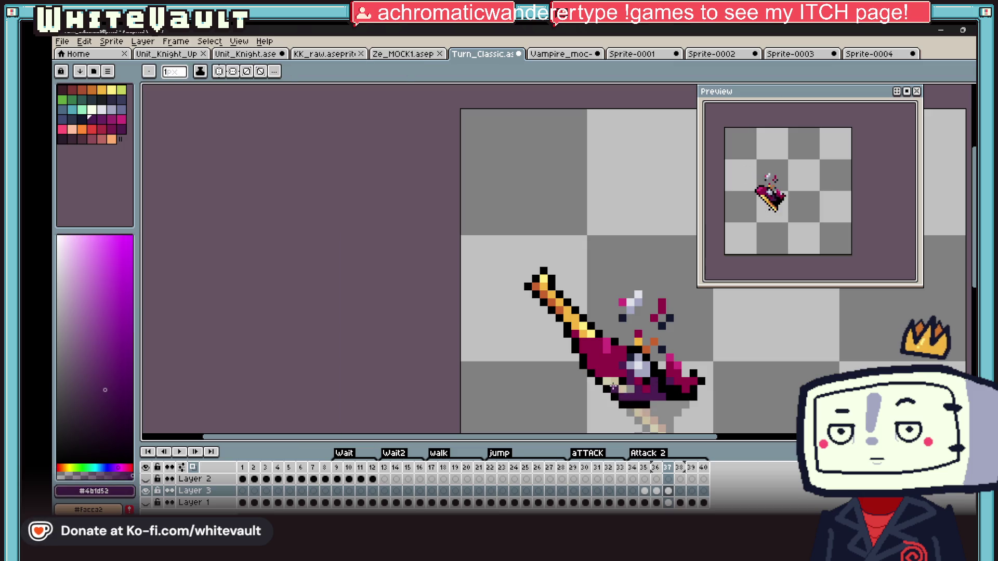
left_click(630, 371, "alt")
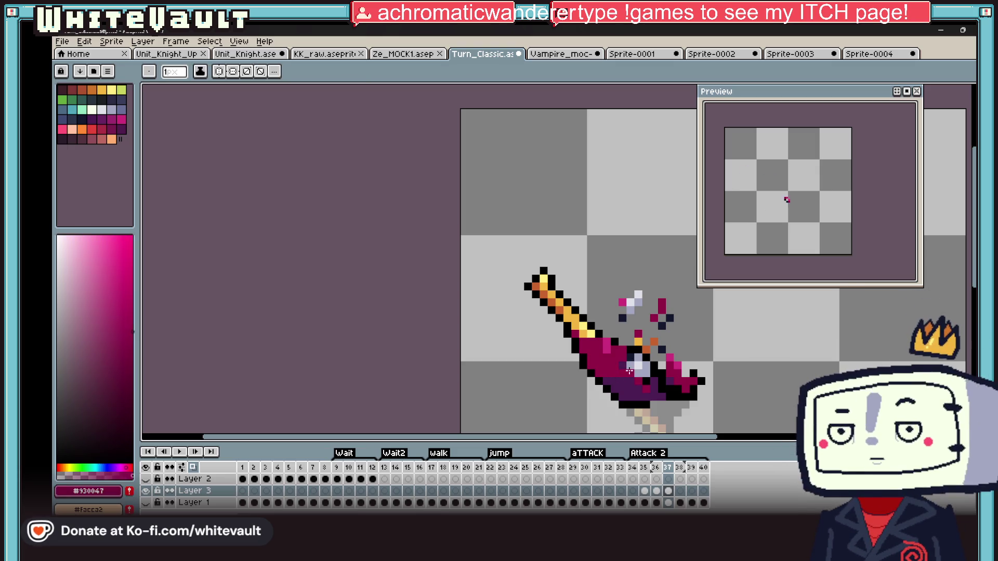
key("alt")
scroll(686, 358, "down", 5)
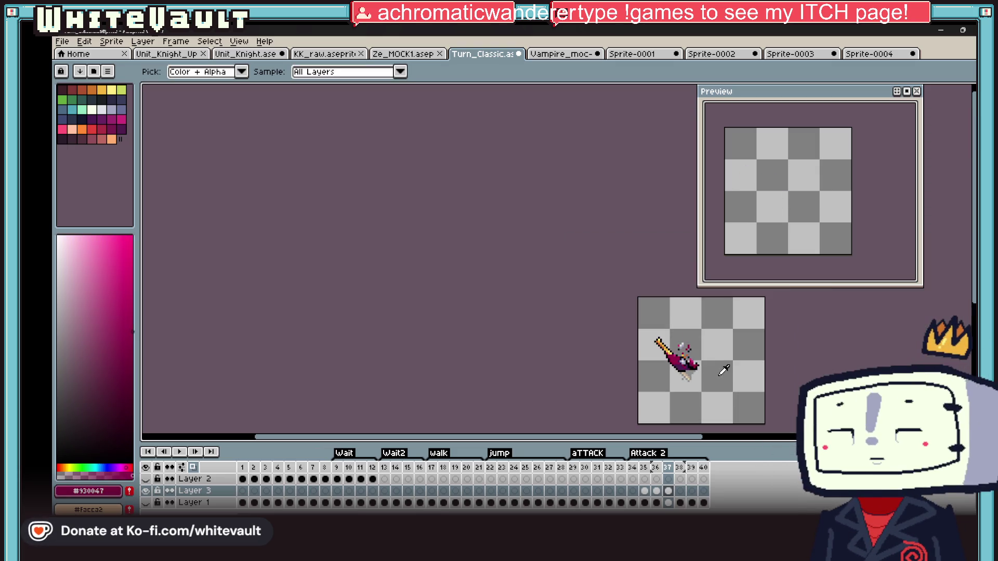
scroll(718, 406, "up", 3)
scroll(687, 312, "up", 2)
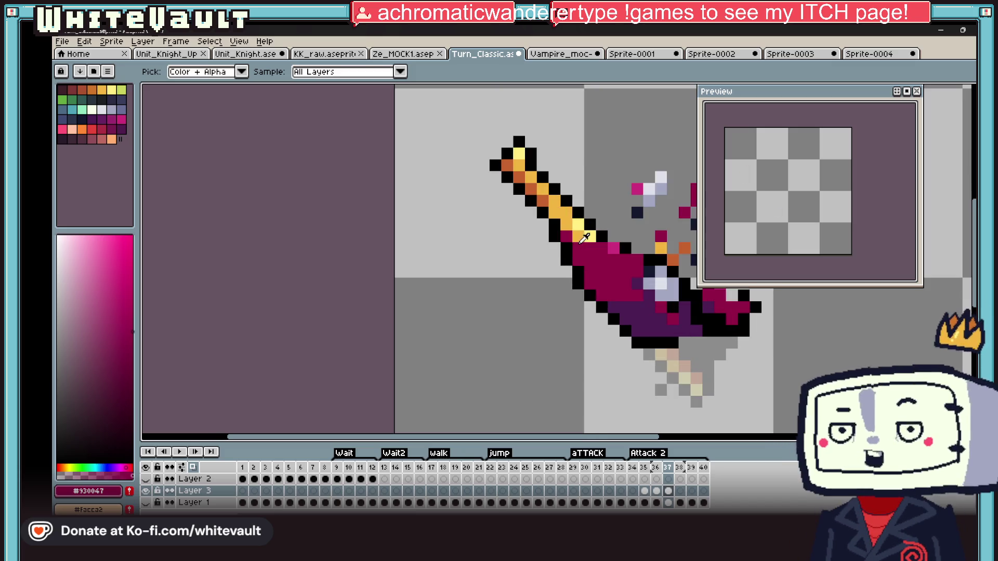
left_click(662, 312, "alt")
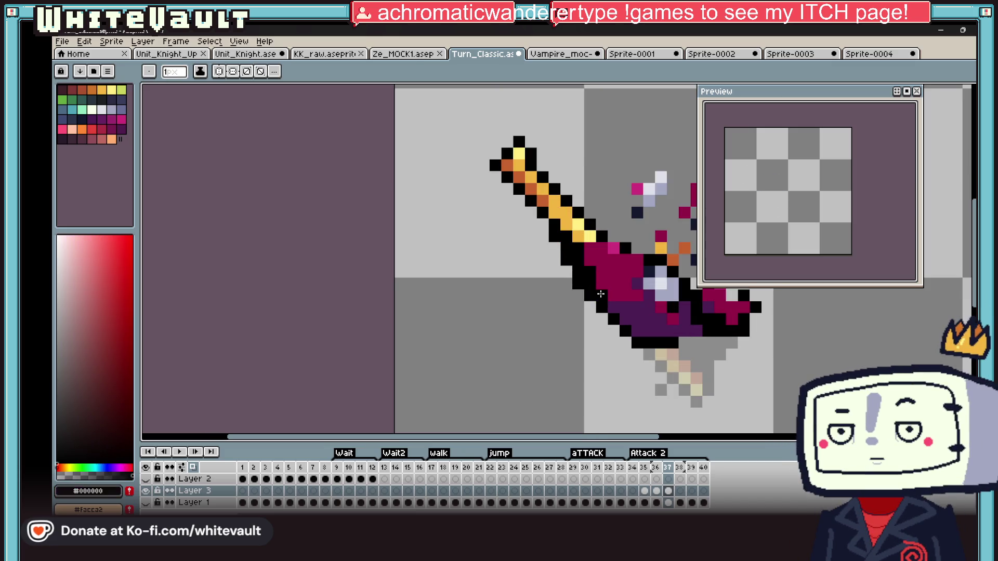
key("alt")
key("alt")
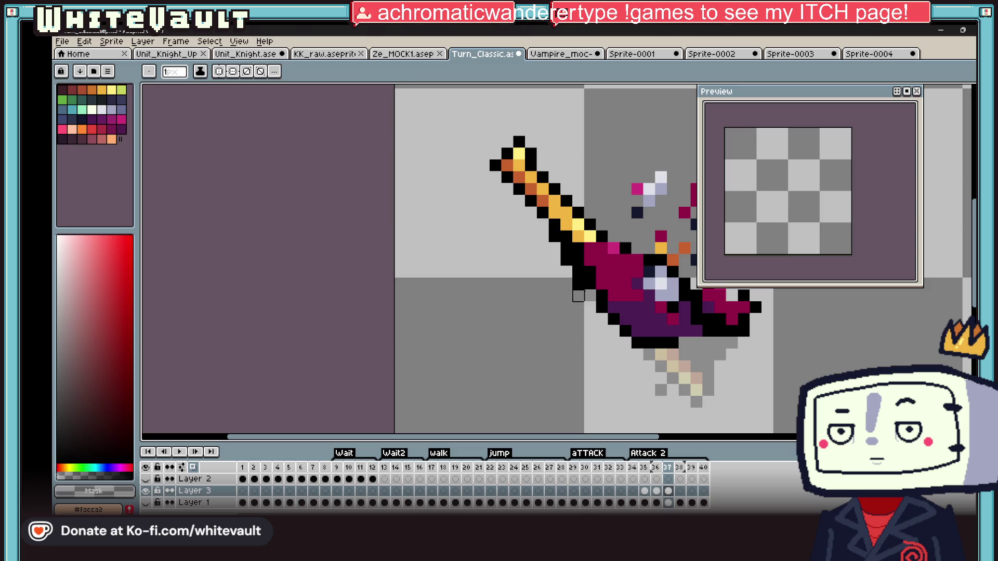
scroll(555, 249, "down", 4)
scroll(623, 275, "up", 2)
left_click(683, 503)
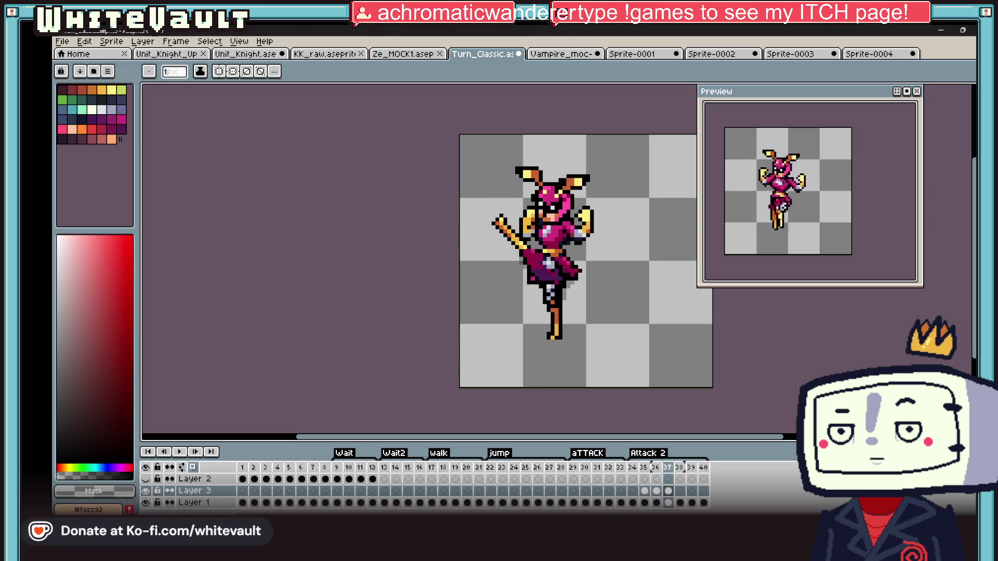
key("m")
scroll(546, 249, "up", 1)
mouse_move(430, 186)
left_mouse_down()
mouse_move(554, 335)
mouse_move(590, 314)
left_mouse_up()
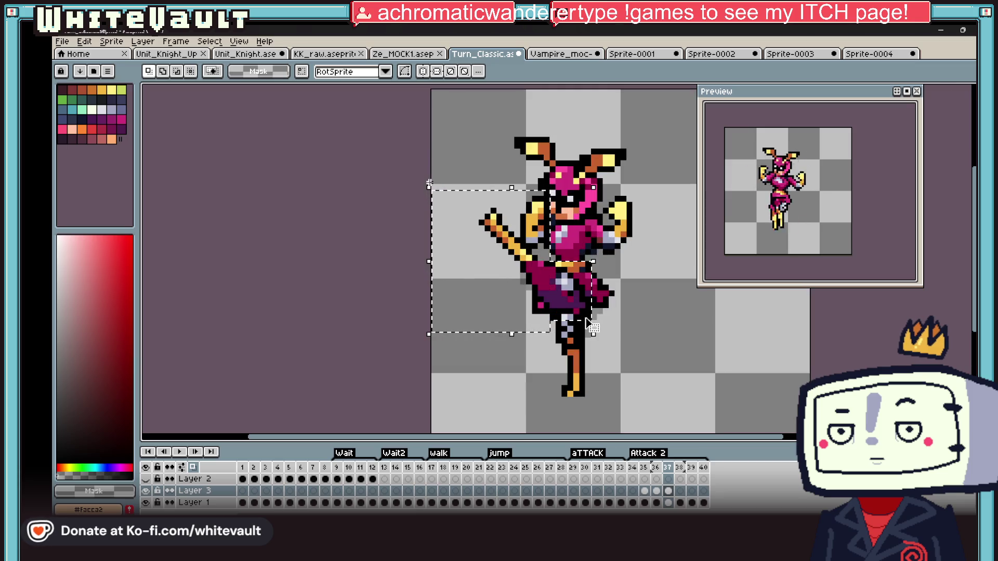
left_click(667, 491)
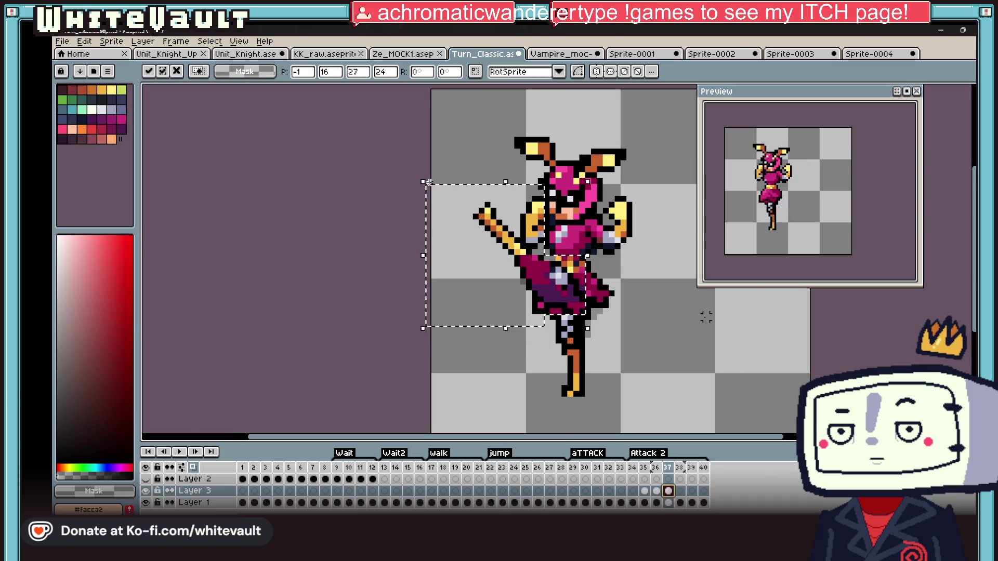
key("ctrl+d")
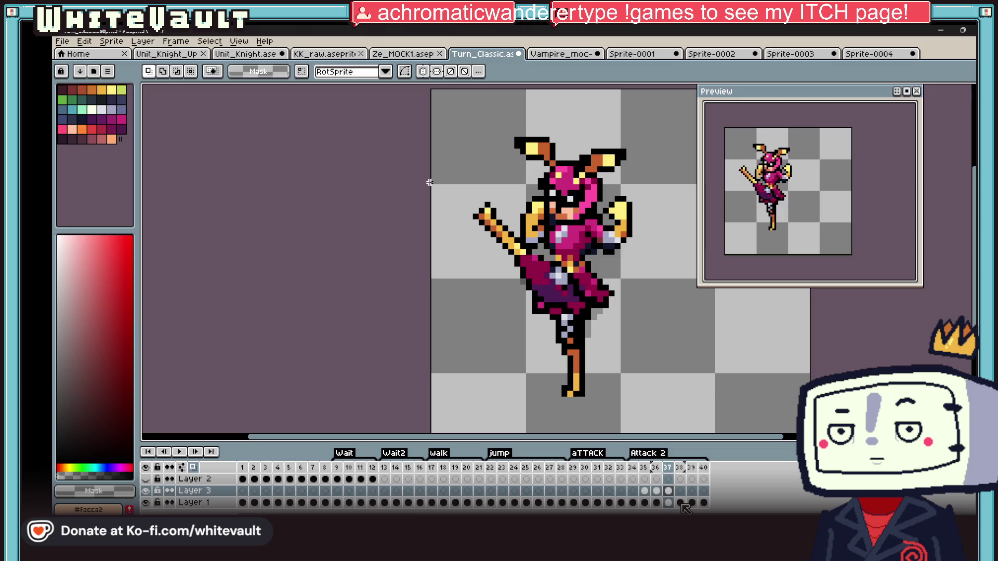
scroll(824, 218, "up", 2)
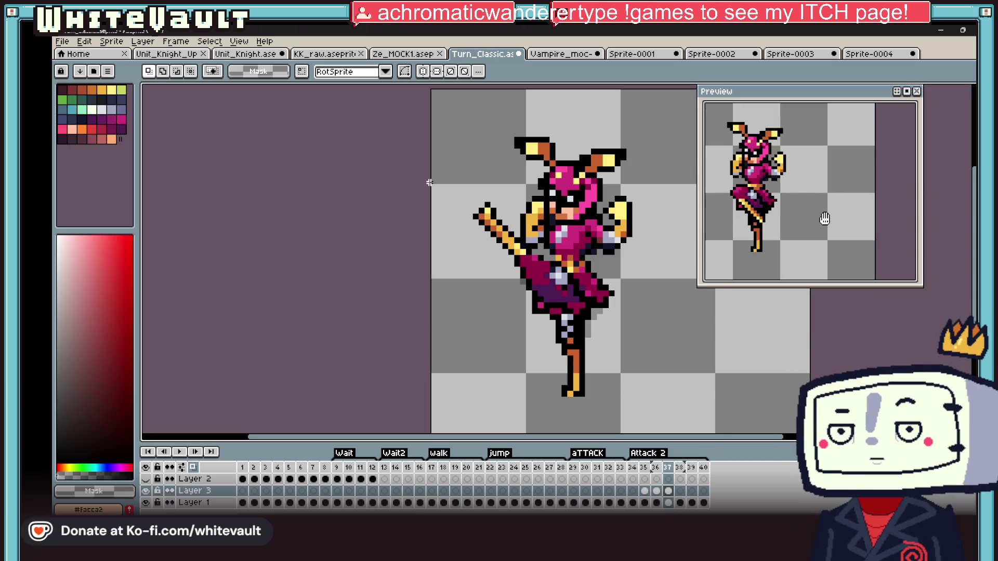
scroll(429, 182, "up", 1)
scroll(430, 182, "up", 1)
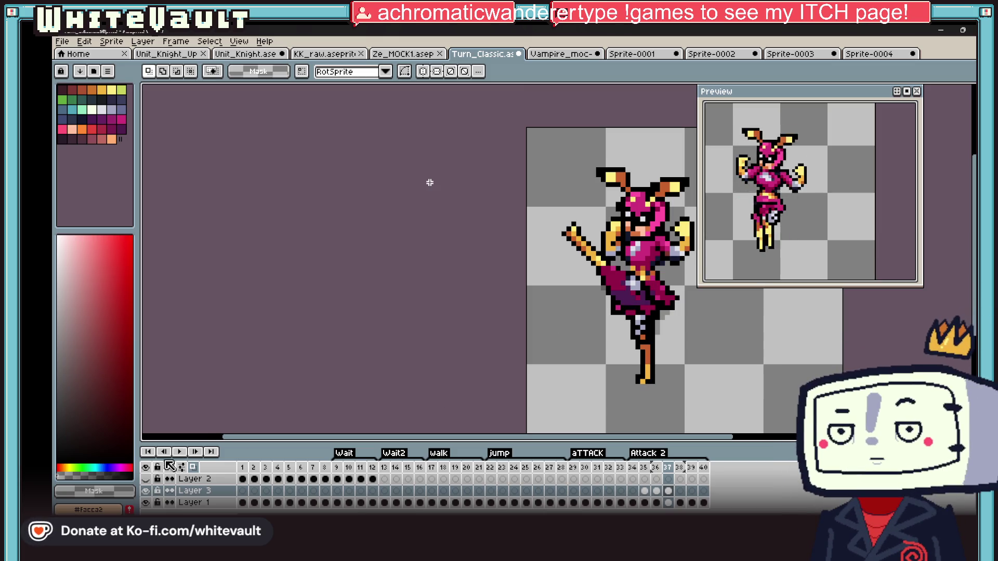
key("Return")
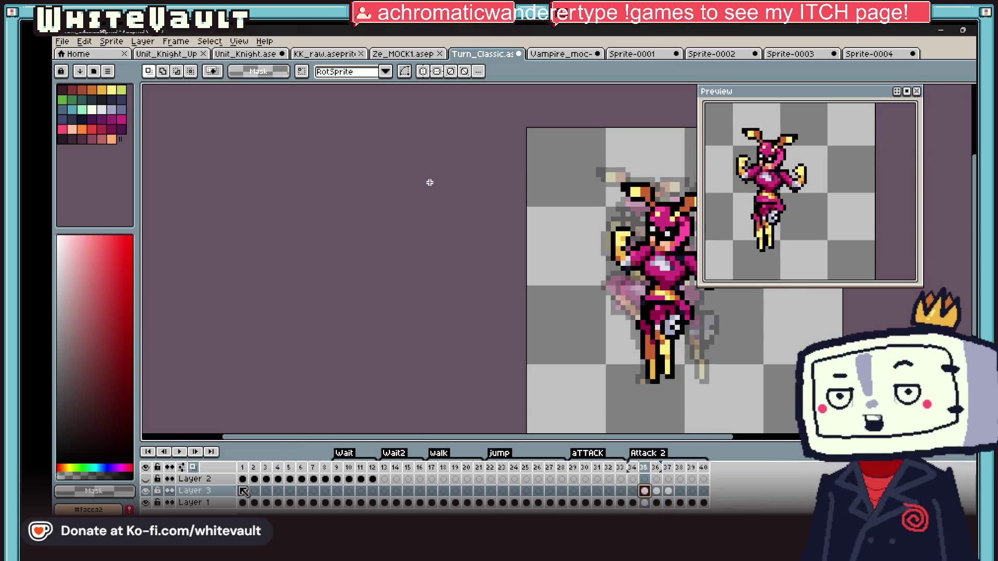
Preview the animation, then step through frames 36-38 of Attack 2, settling on frame 38
key("Return")
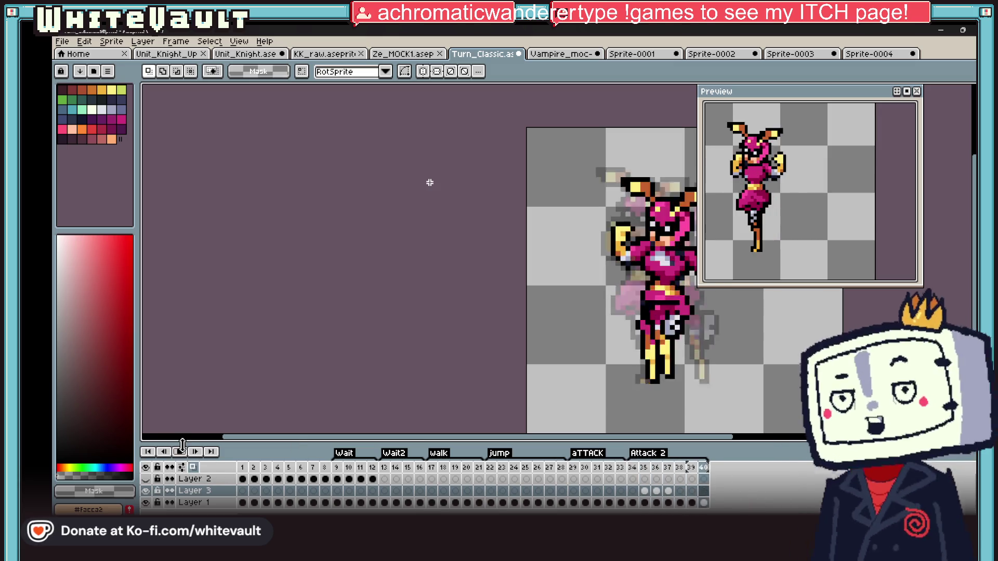
key("Return")
left_click(656, 492)
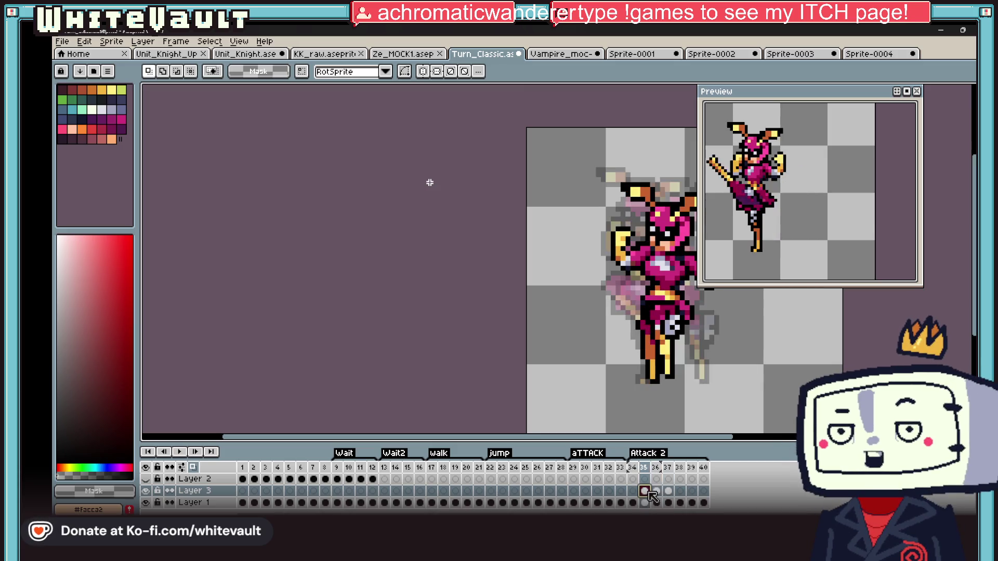
left_click(668, 491)
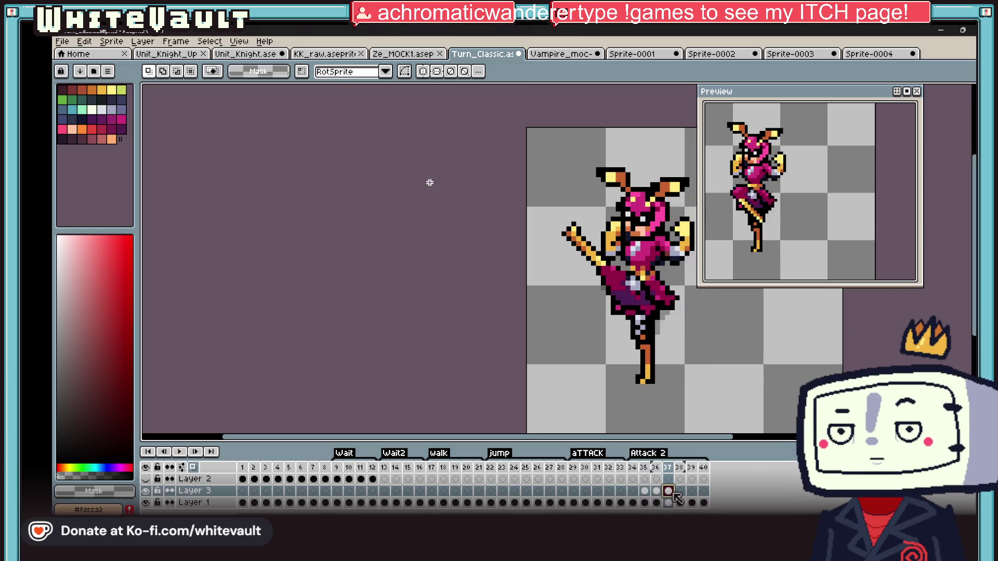
left_click(680, 491)
left_click(667, 492)
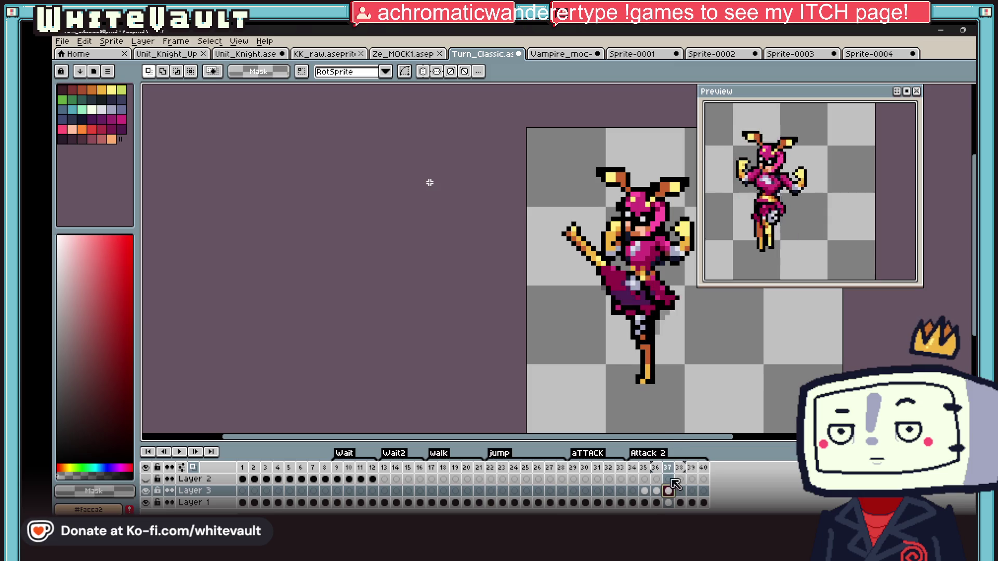
left_click(680, 491)
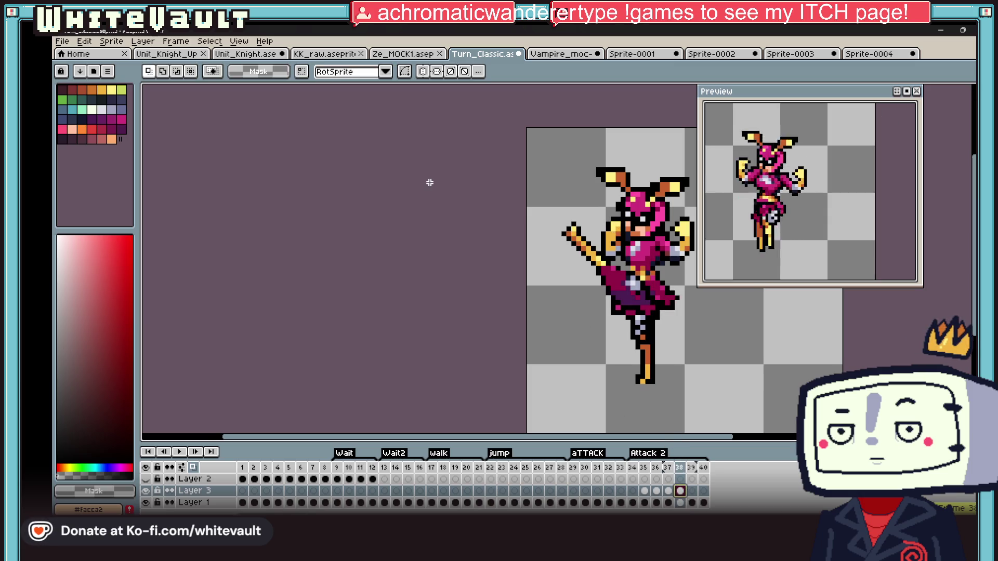
Rotate the sword to about -45° and drop it onto the fighter's body on frame 38
mouse_move(525, 185)
left_mouse_down()
mouse_move(659, 322)
mouse_move(591, 356)
mouse_move(546, 343)
left_mouse_up()
left_click_drag(577, 312, 657, 296)
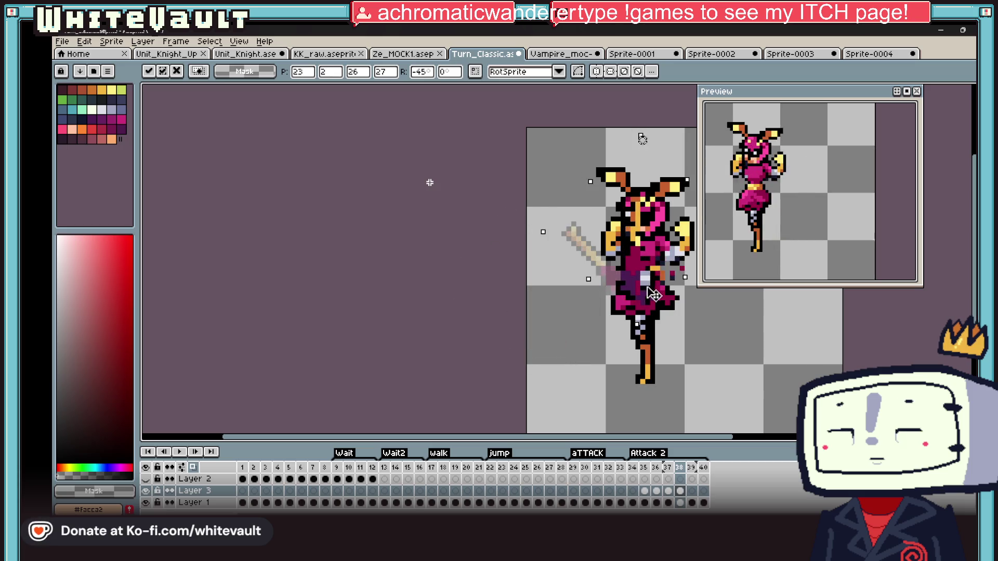
left_click(697, 503)
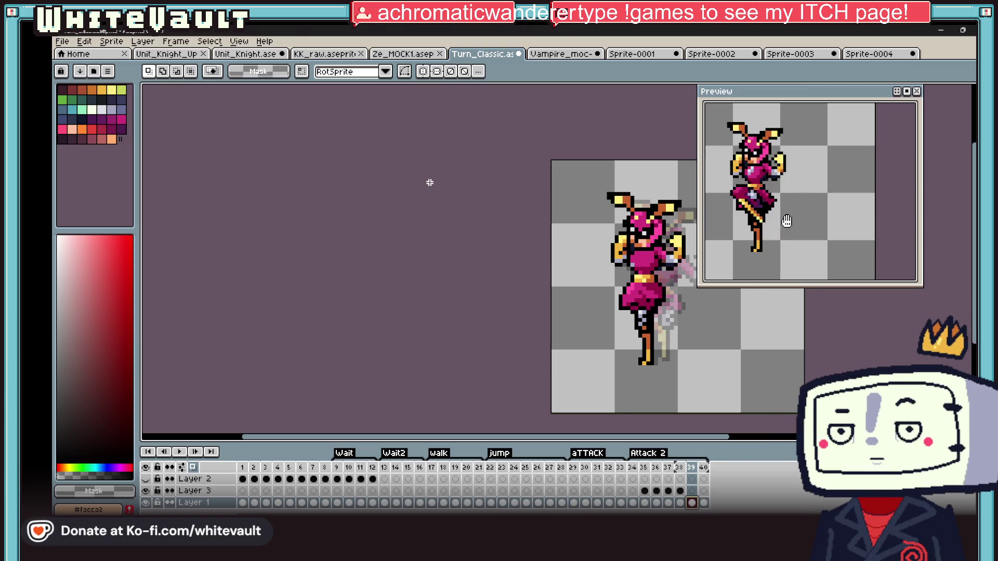
scroll(797, 214, "down", 3)
scroll(797, 214, "up", 1)
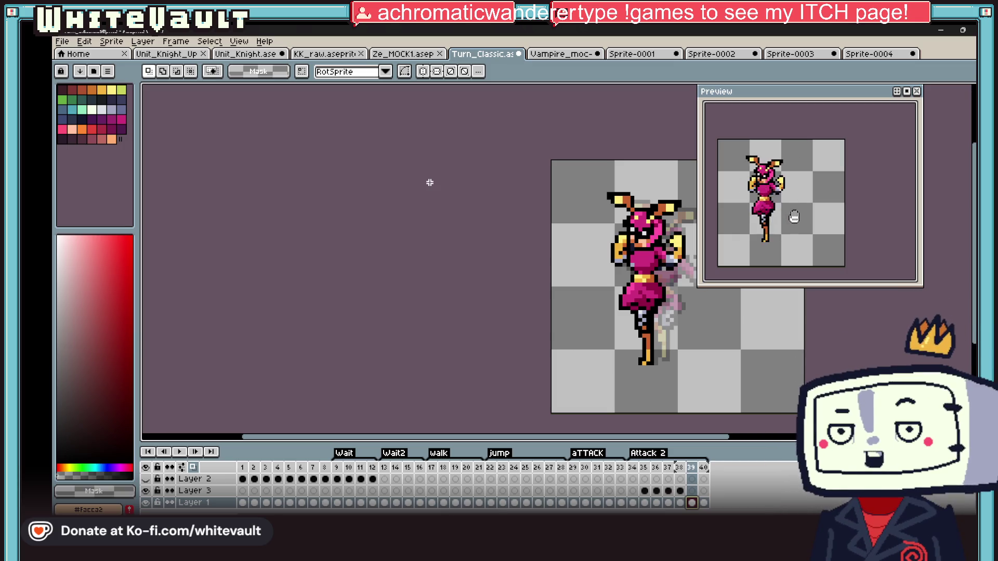
left_click(668, 491)
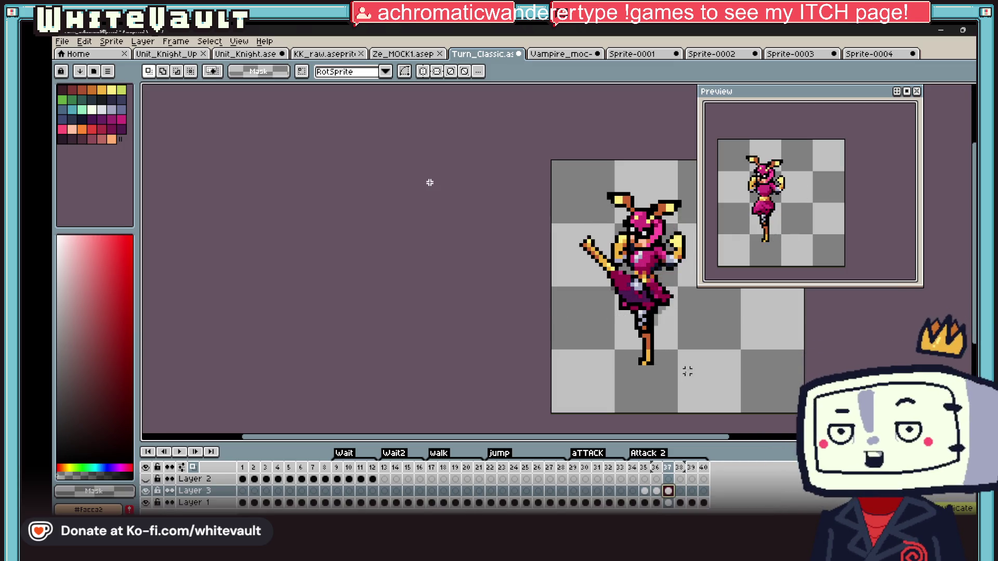
key("ctrl+d")
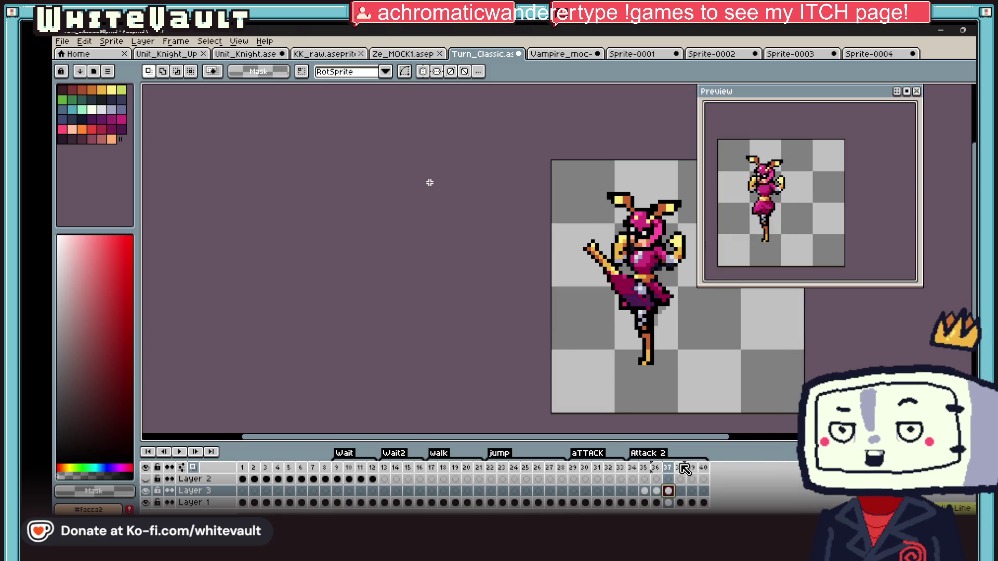
left_click(684, 467)
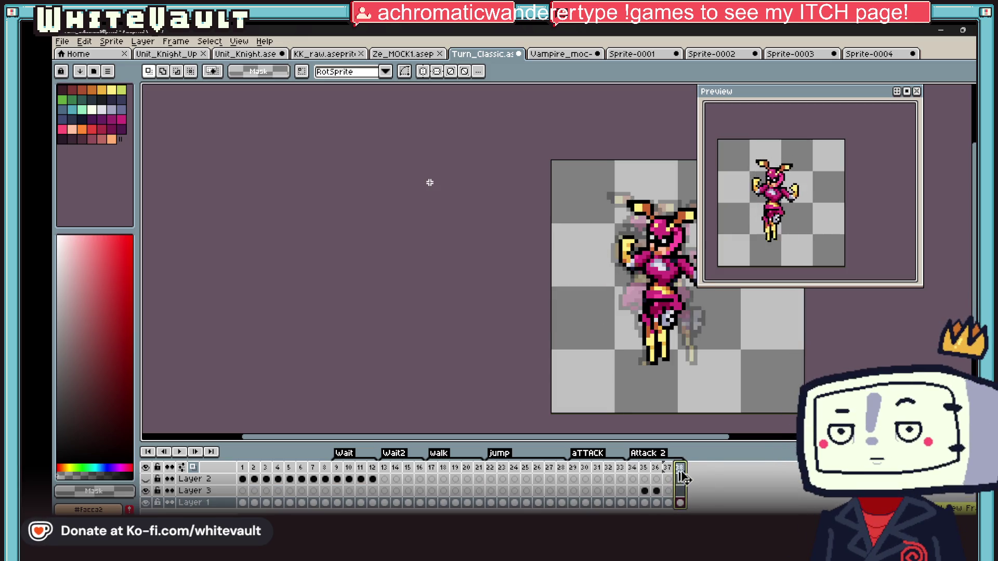
key("alt+n")
key("alt+n")
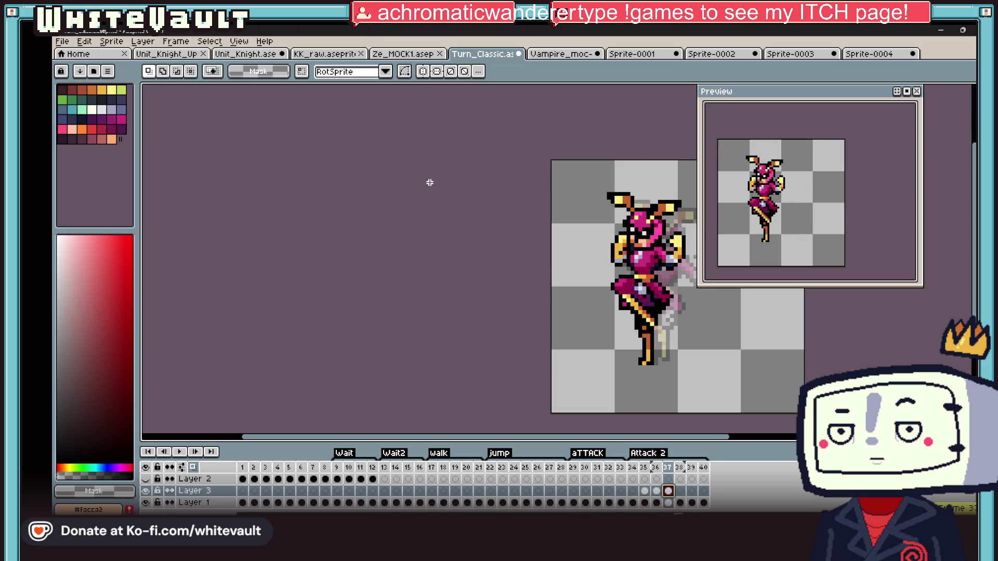
left_click(646, 491)
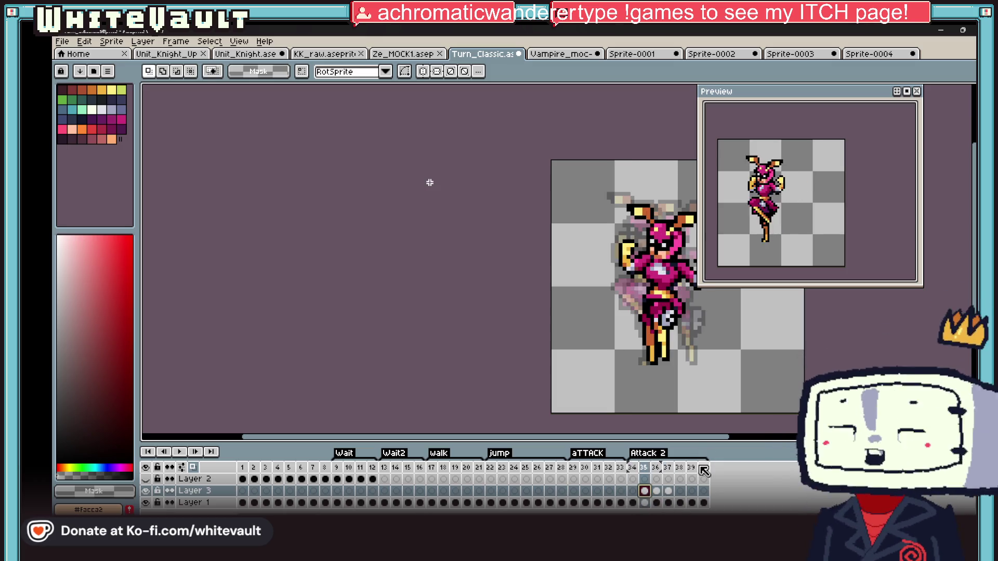
scroll(646, 495, "right", 2)
left_click(658, 491)
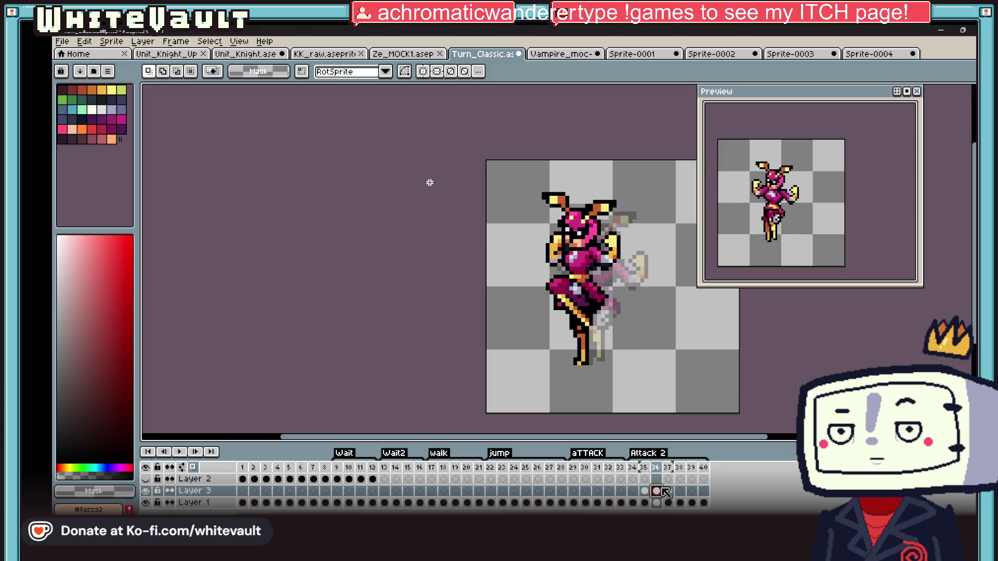
left_click(669, 490)
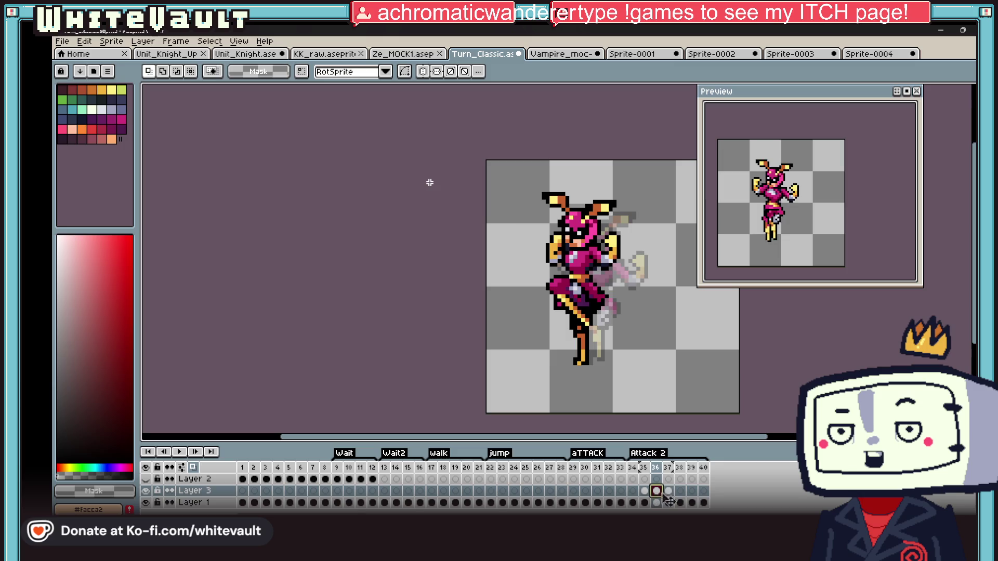
mouse_move(812, 92)
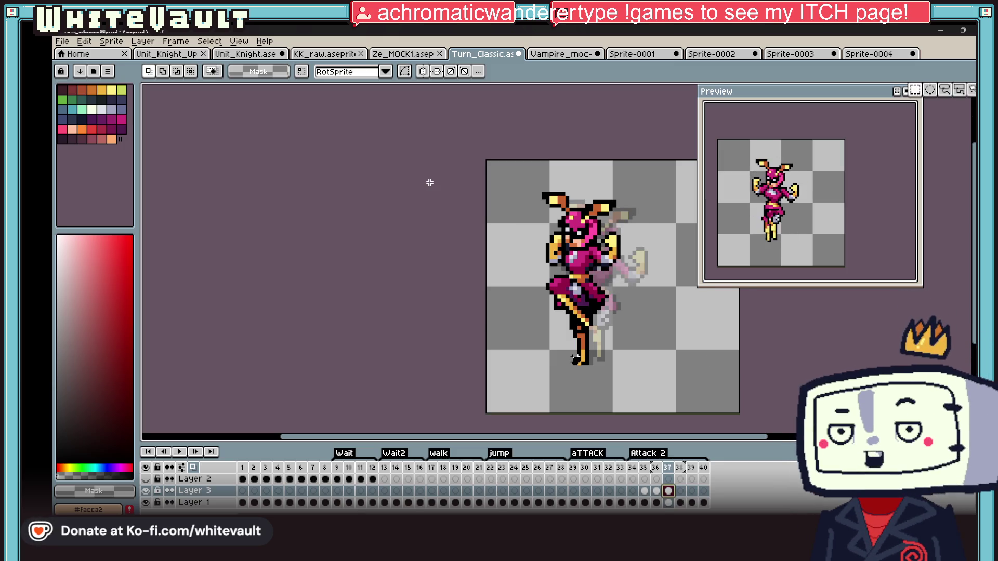
left_click(656, 492)
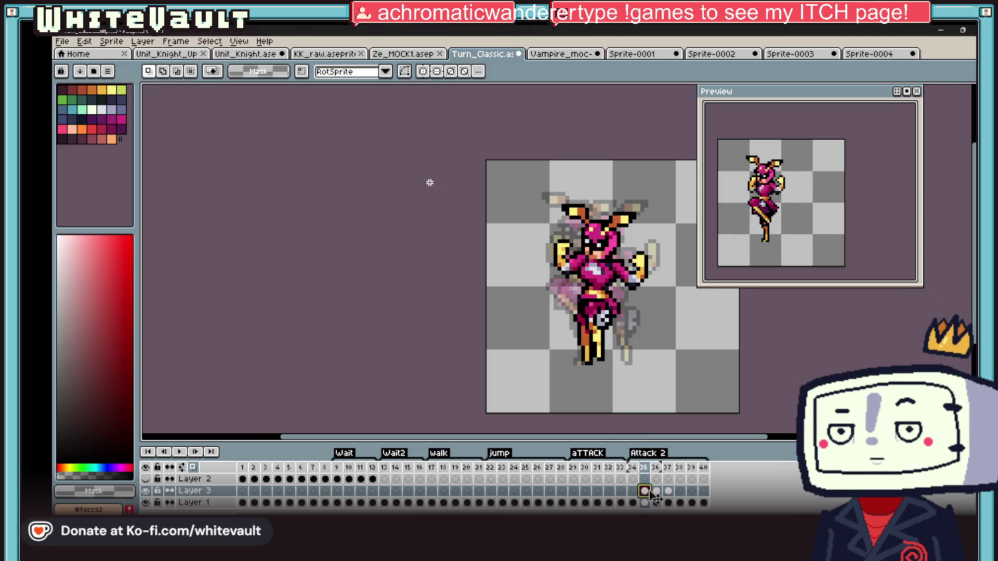
left_click(659, 491)
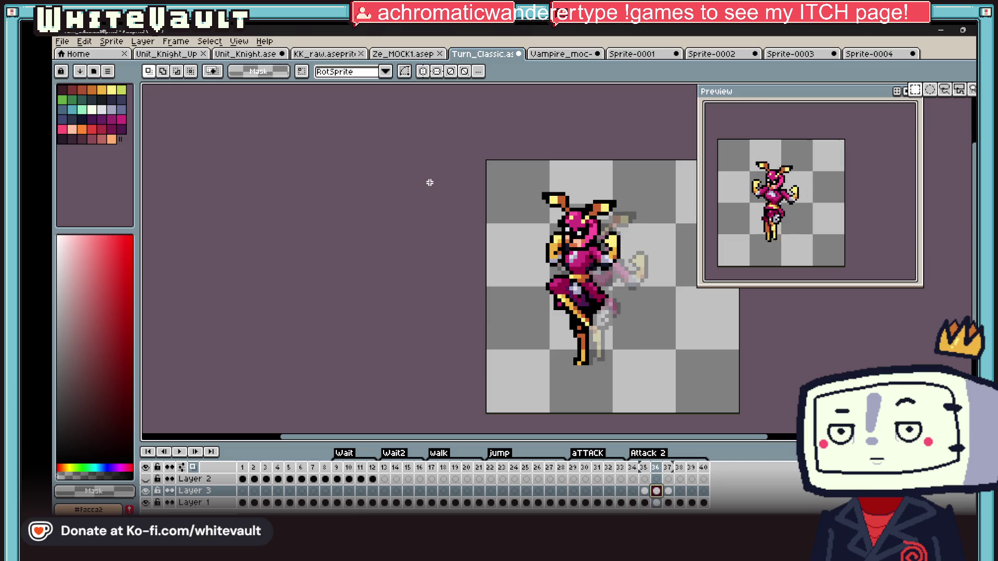
left_click(656, 503)
Lower the fighter's upper body and legs by two pixels on frame 36 and commit the move
mouse_move(487, 159)
left_mouse_down()
mouse_move(654, 336)
mouse_move(581, 388)
left_mouse_up()
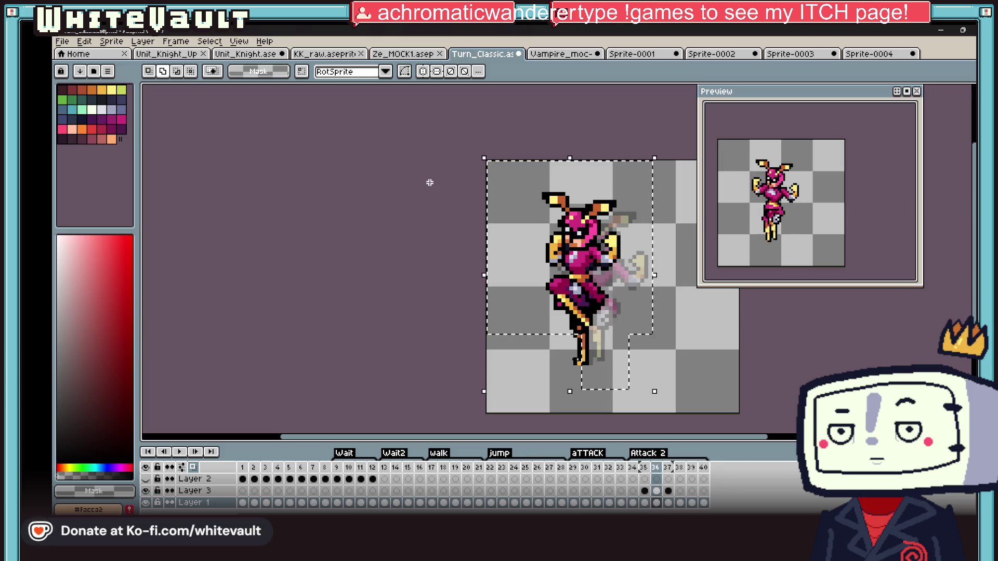
key("Down")
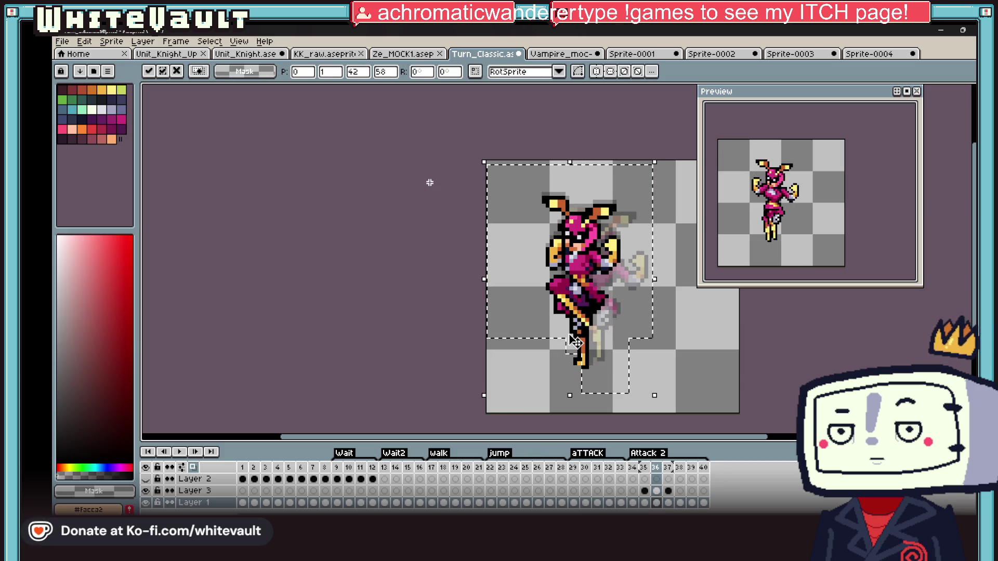
key("Down")
left_click(657, 490)
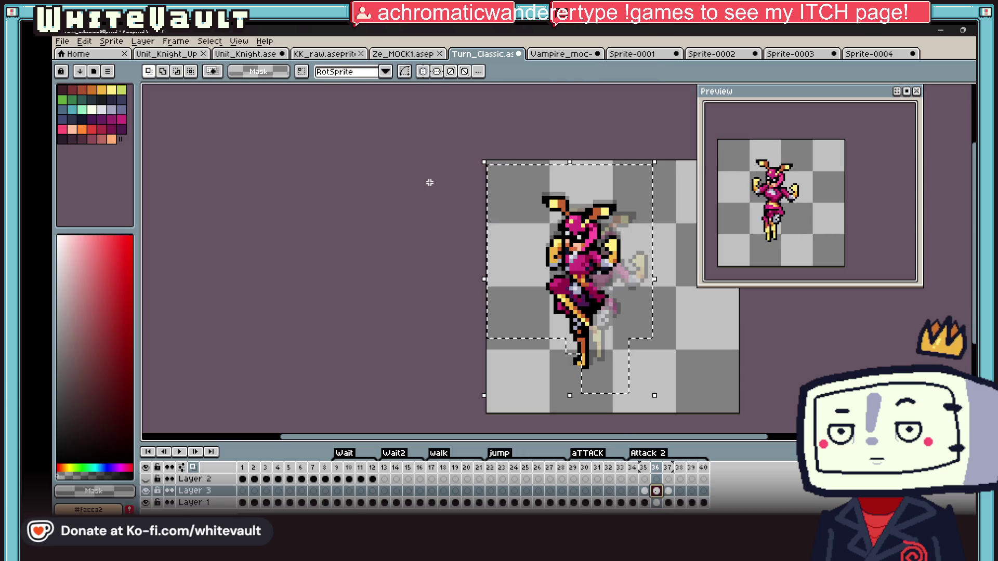
key("ctrl+d")
On frame 37, tilt the lower skirt section with a small rotation and apply it
left_click(669, 489)
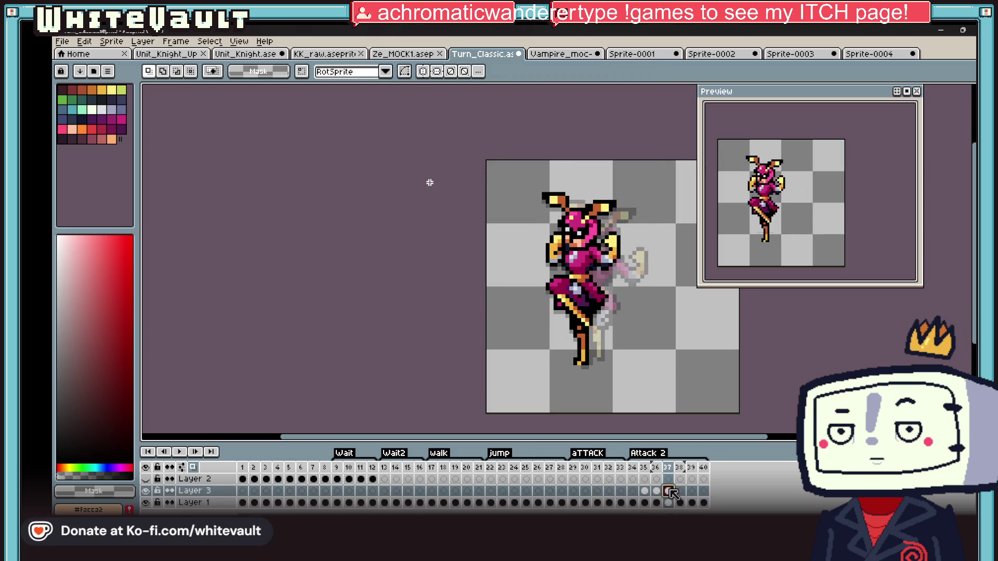
scroll(530, 266, "up", 2)
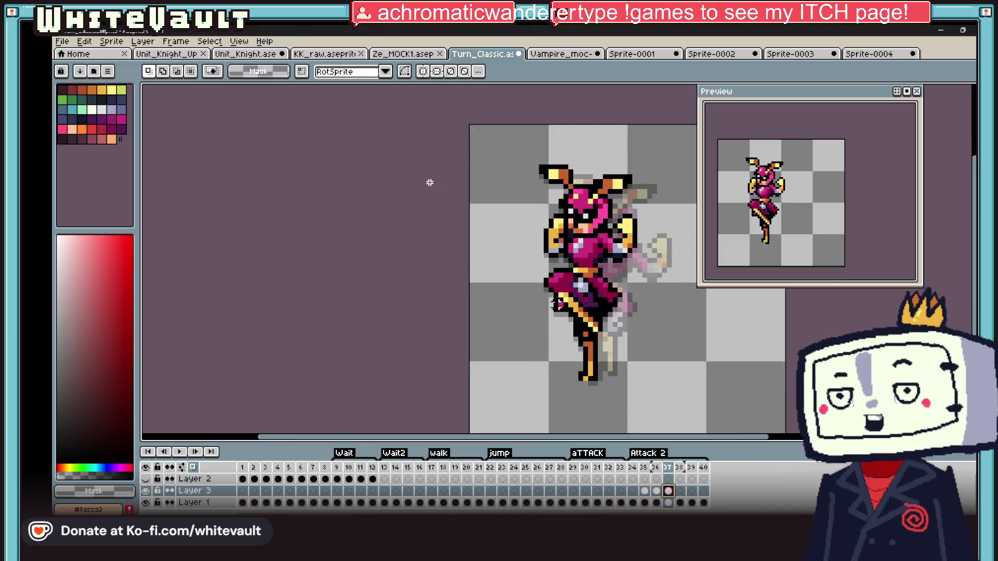
left_click_drag(521, 259, 550, 333)
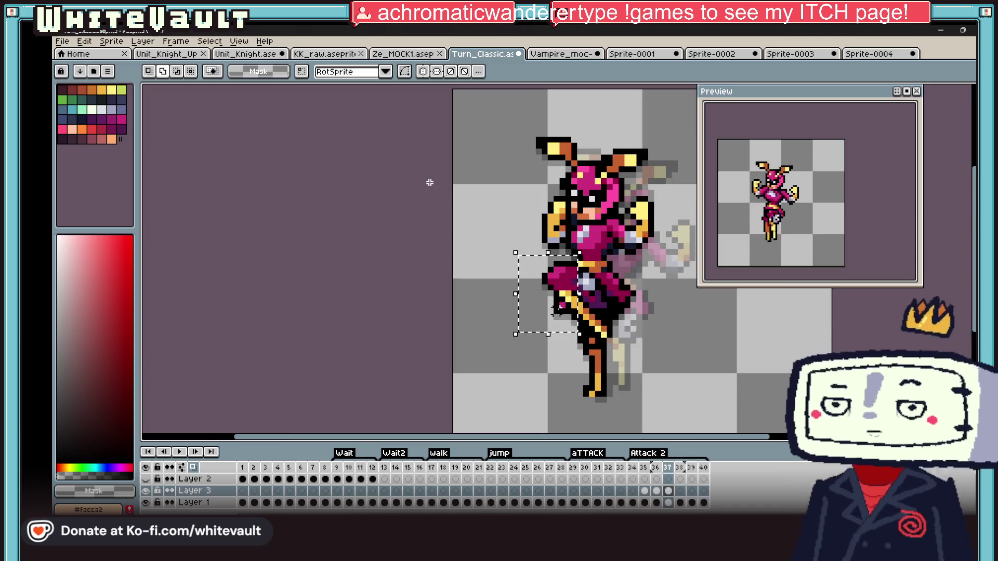
mouse_move(580, 327)
left_mouse_down()
mouse_move(585, 291)
mouse_move(616, 331)
left_mouse_up()
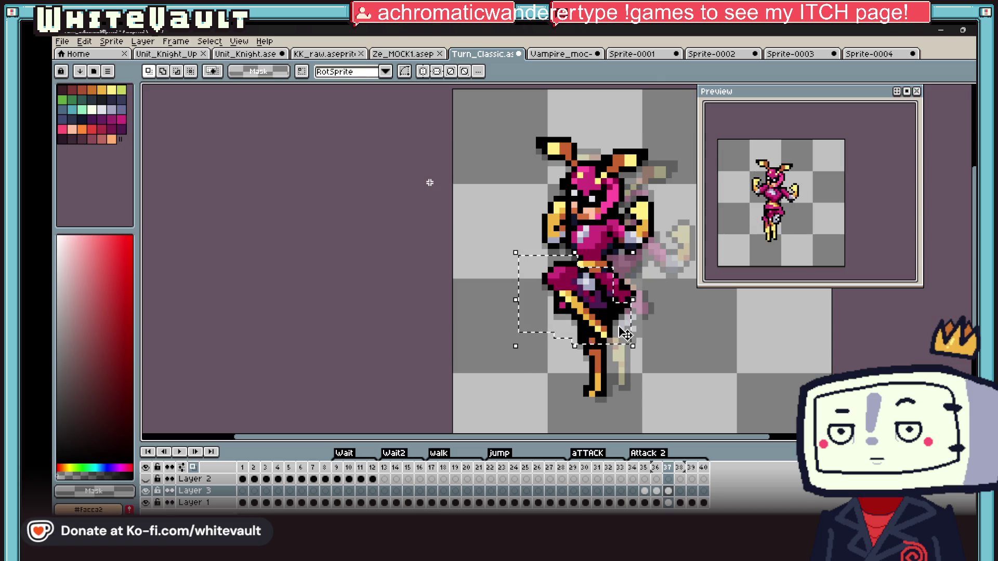
key("ctrl+d")
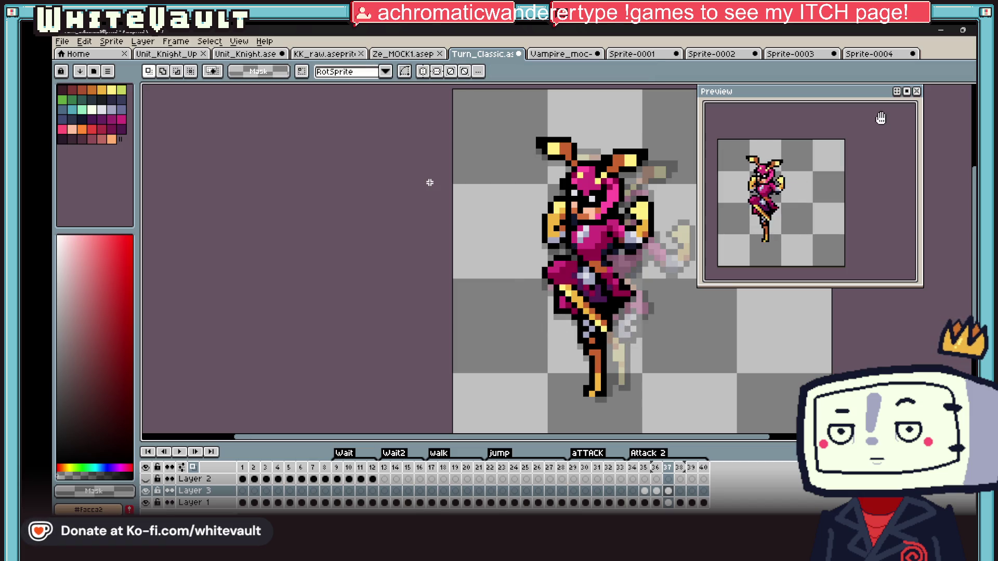
scroll(855, 259, "up", 1)
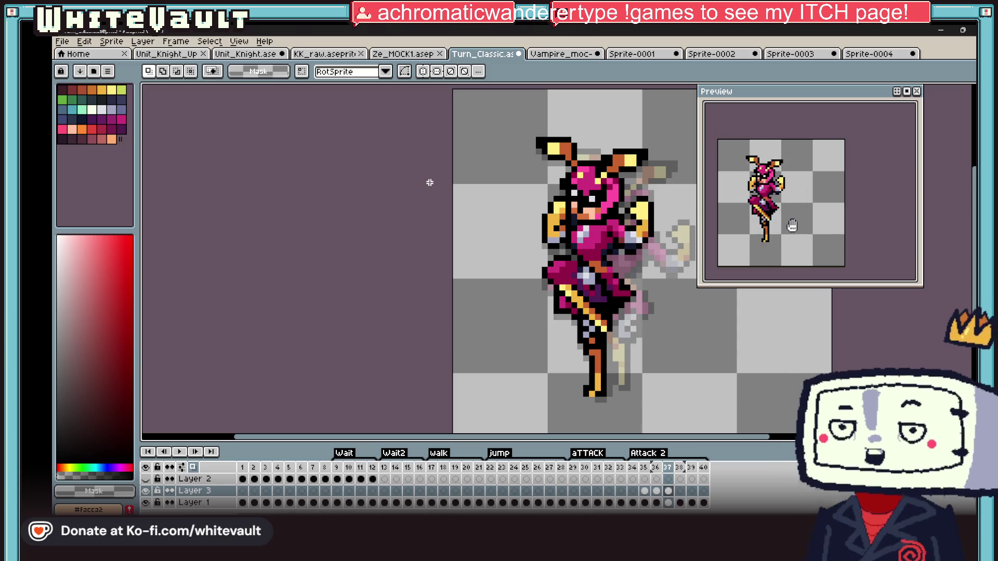
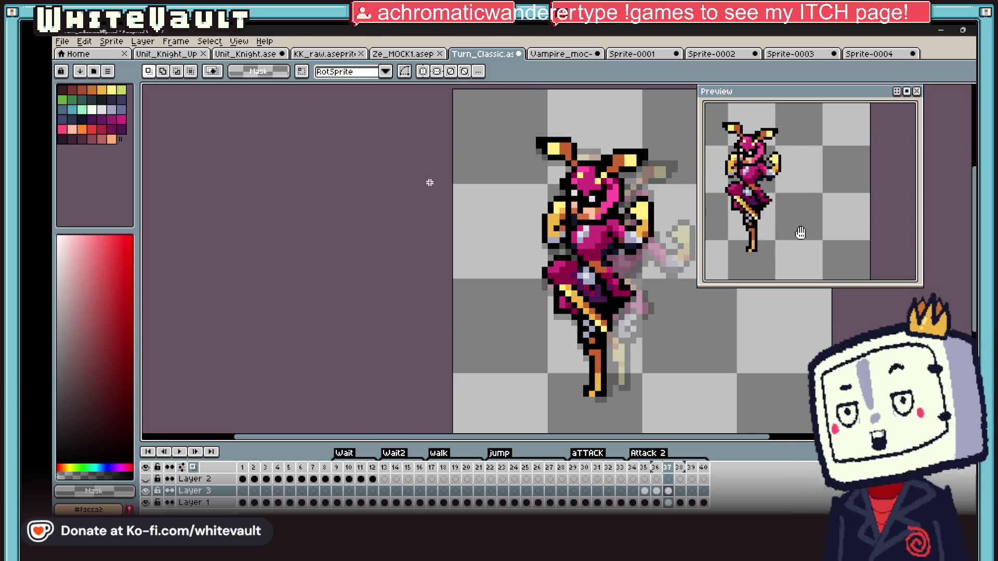
scroll(607, 265, "up", 2)
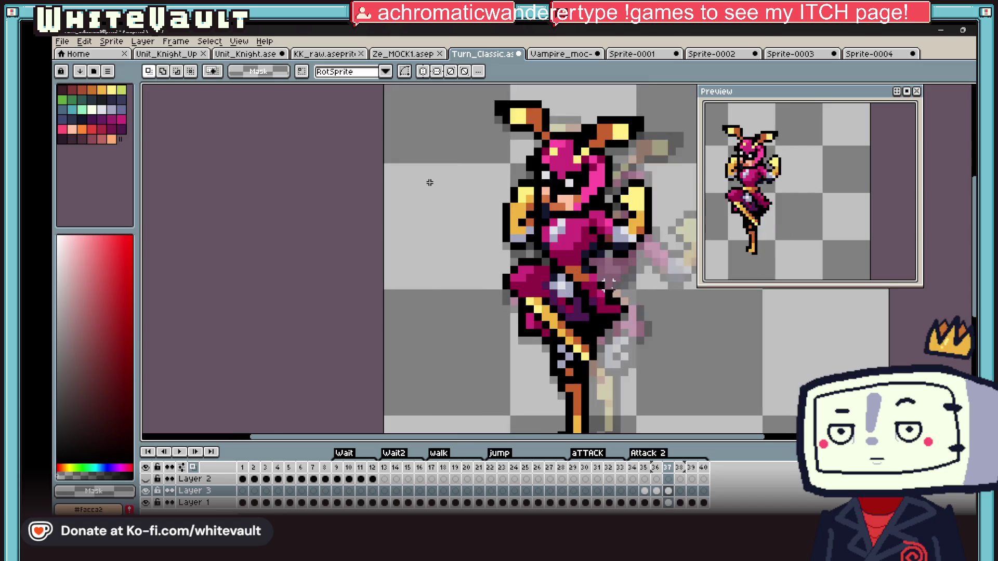
Paste the yellow-and-black staff into frame 37 on Layer 1 and rotate it across the knight's legs
key("b")
left_click(524, 246, "alt")
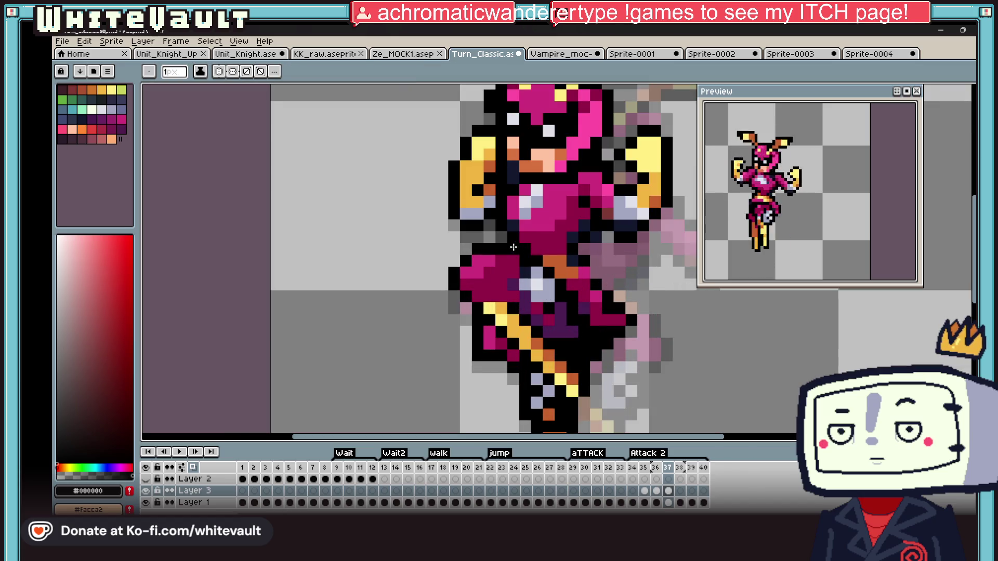
left_click(667, 502)
scroll(639, 322, "down", 2)
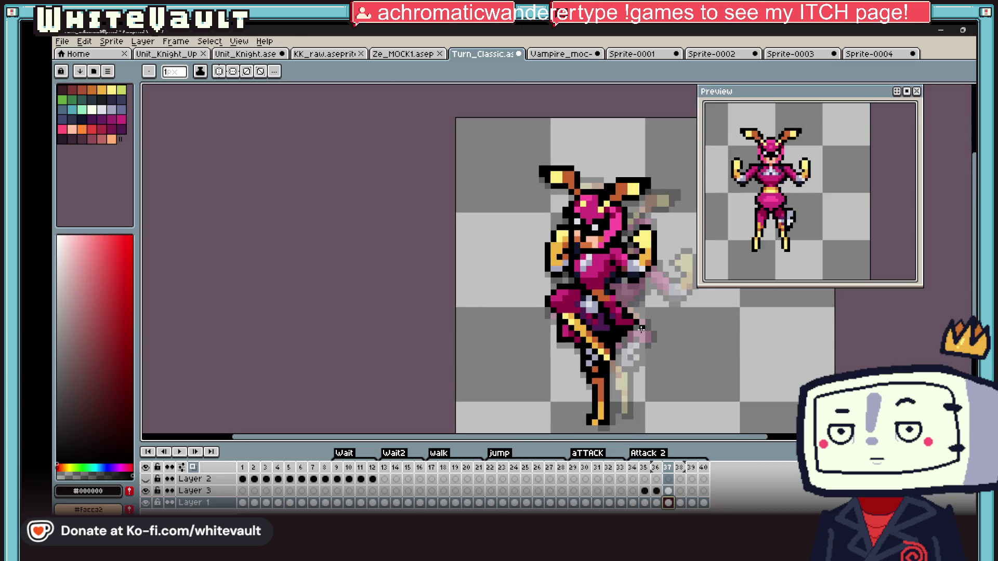
key("v")
scroll(429, 183, "up", 1)
scroll(429, 183, "up", 1)
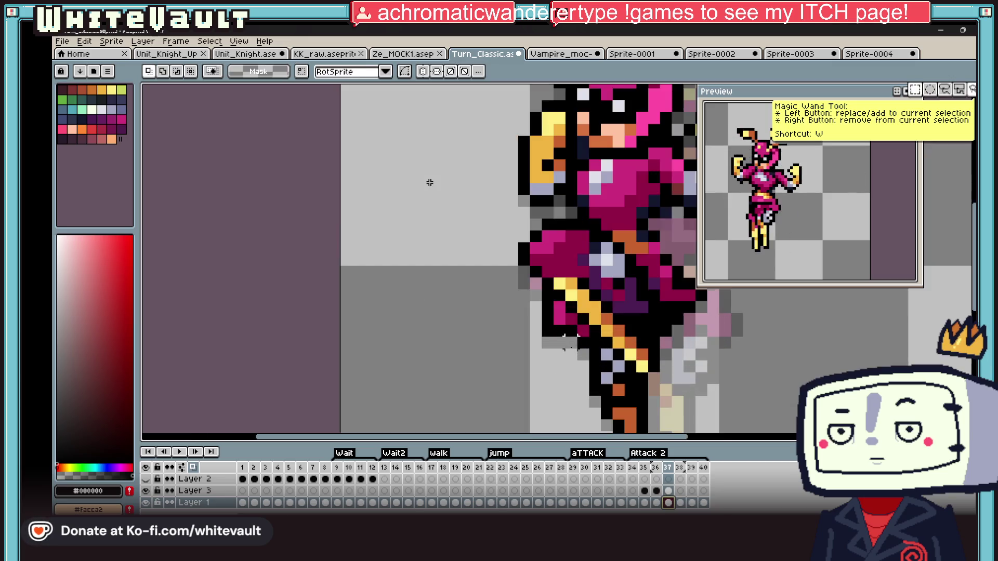
key("ctrl+v")
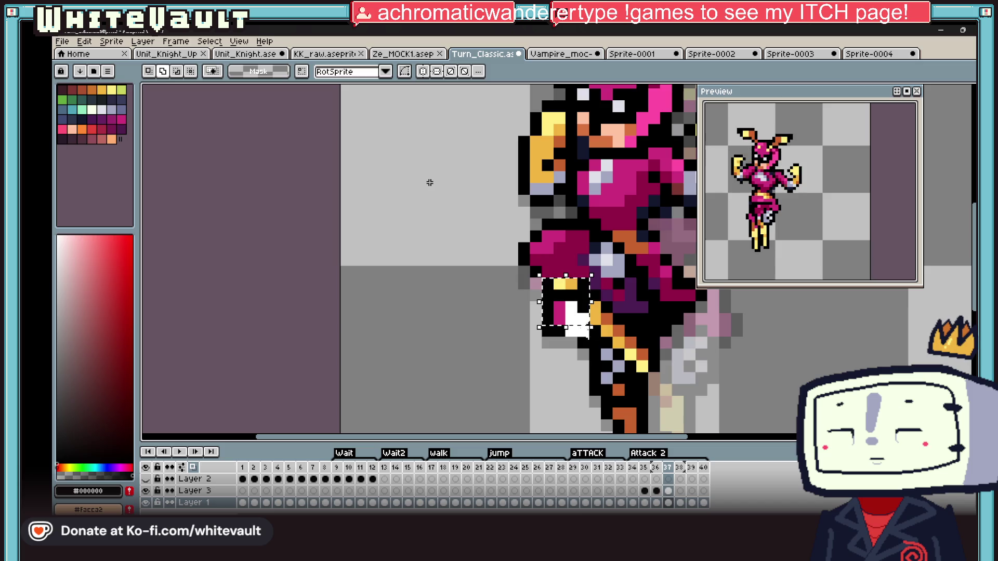
key("shift+r")
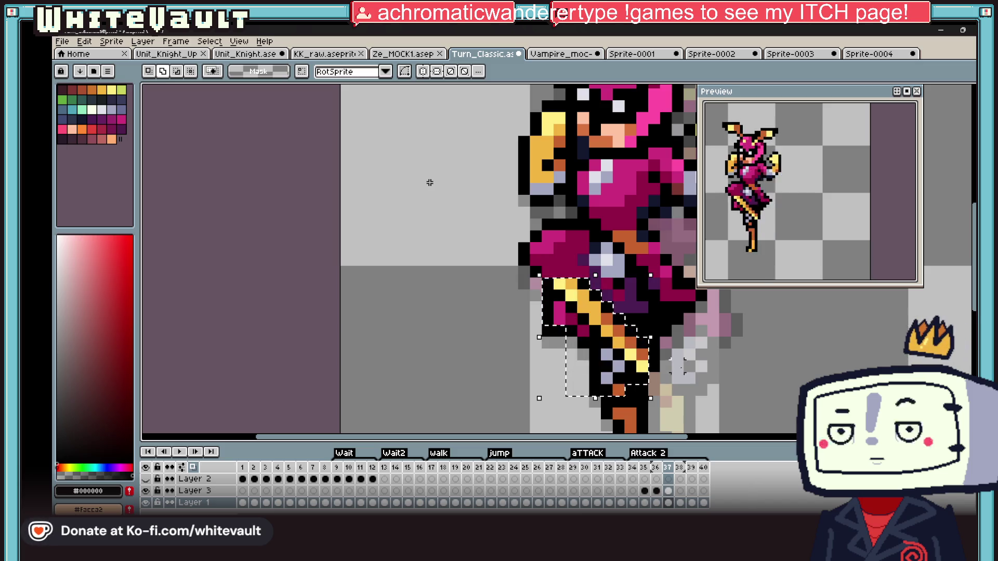
key("shift+r")
key("shift+r")
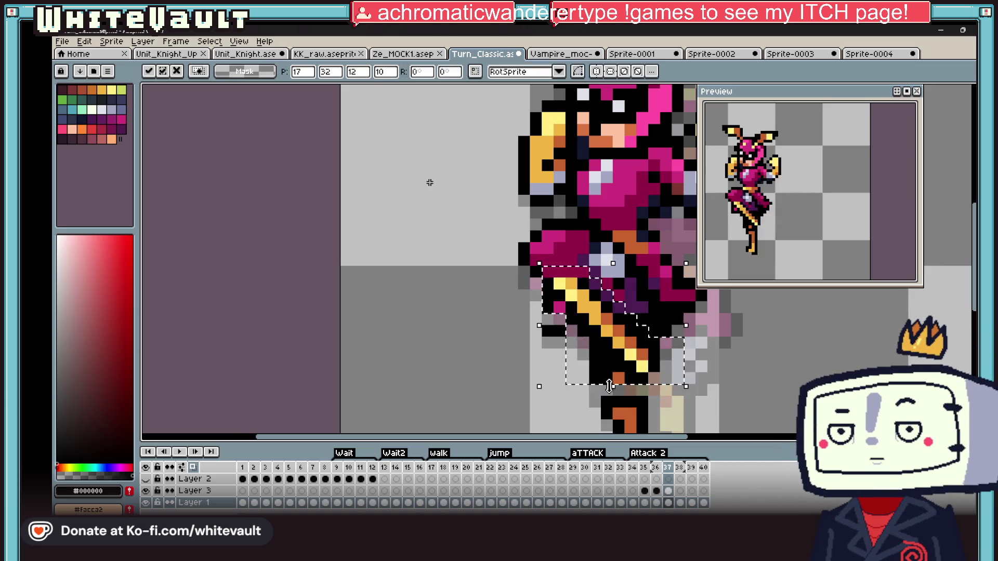
key("Return")
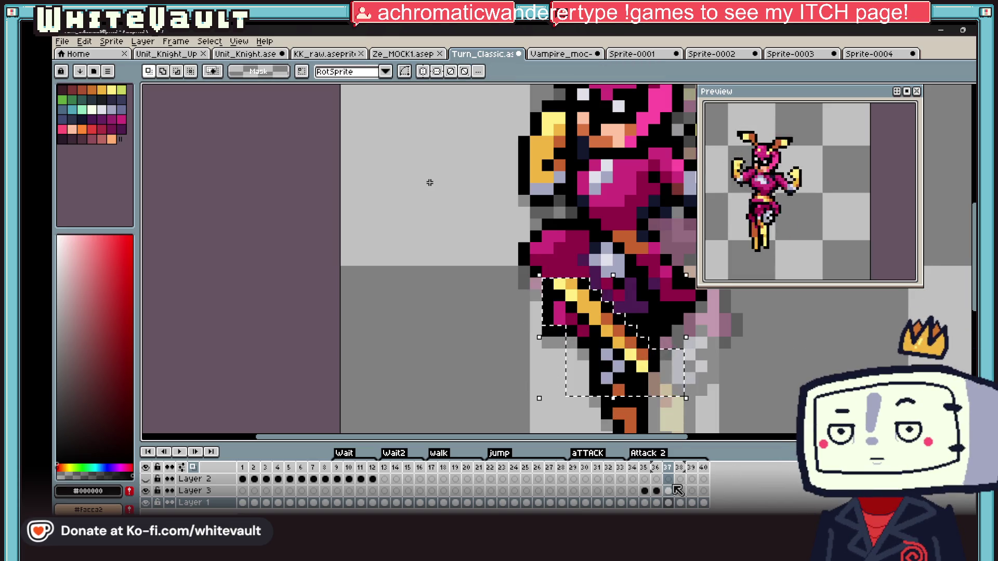
Paste the staff again onto Layer 3 at frame 37, commit it, and hide Layers 1 and 2
left_click(677, 490)
key("ctrl+v")
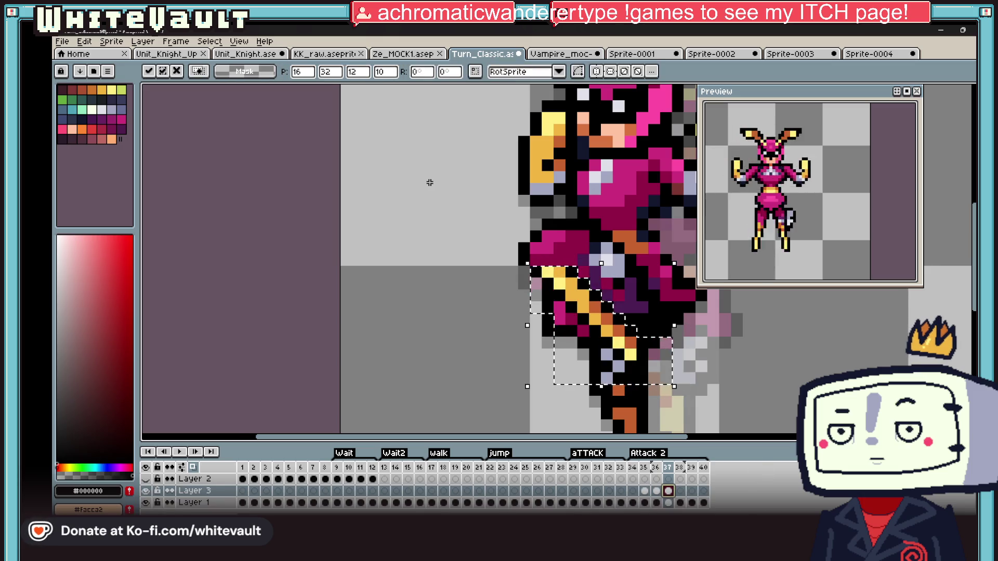
key("Return")
scroll(429, 183, "down", 2)
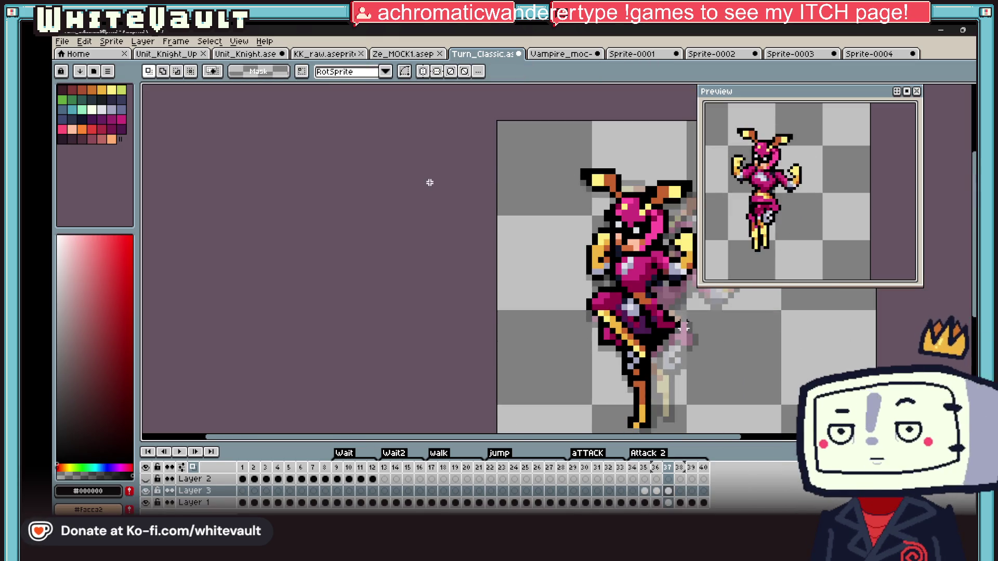
left_click(146, 503)
left_click(147, 503)
left_click(146, 491)
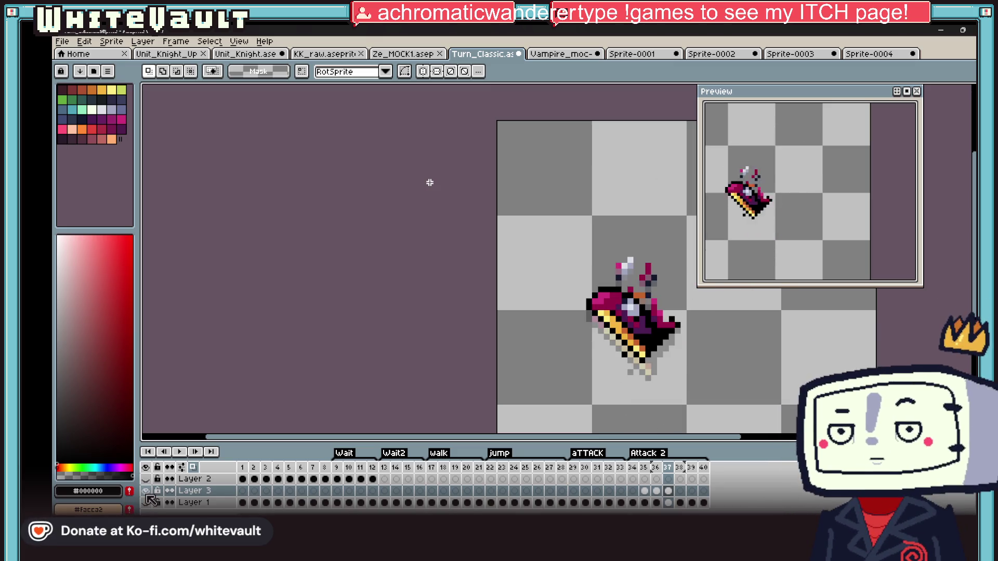
Show Layers 1 and 2 again and delete frame 40 so Attack 2 ends at frame 39
left_click(147, 492)
left_click(147, 502)
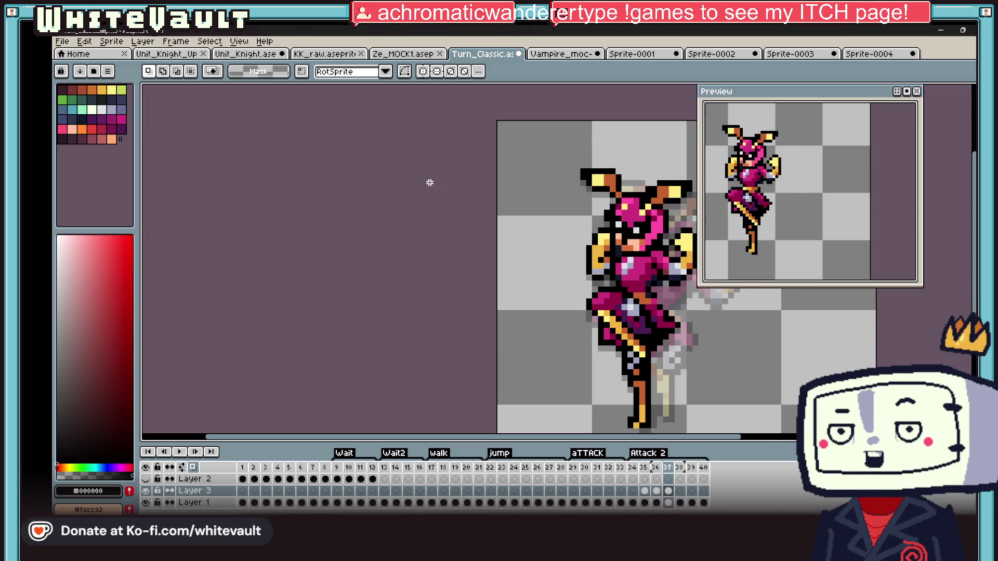
left_click(683, 493)
scroll(706, 334, "down", 1)
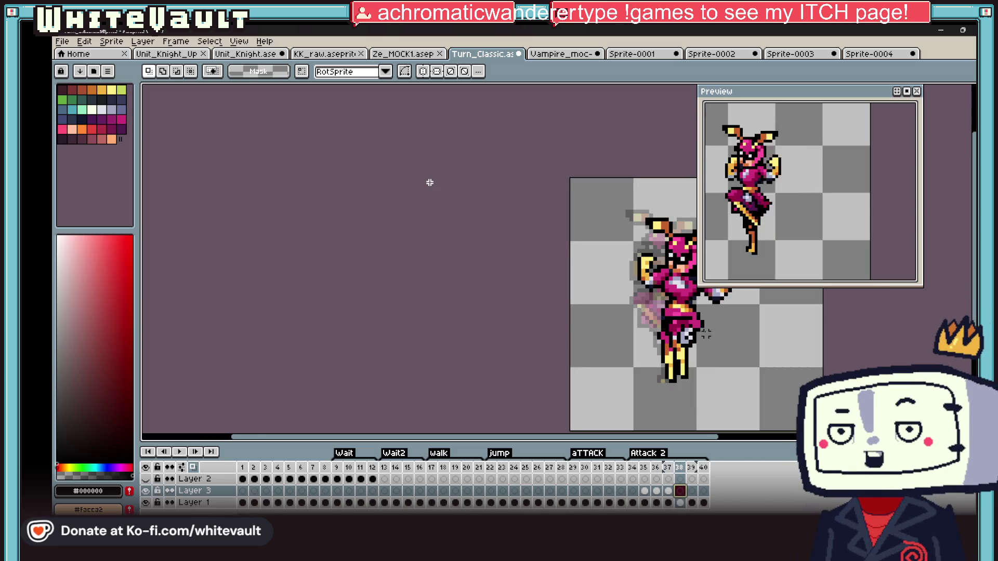
scroll(705, 334, "down", 1)
scroll(719, 393, "up", 1)
scroll(685, 341, "up", 1)
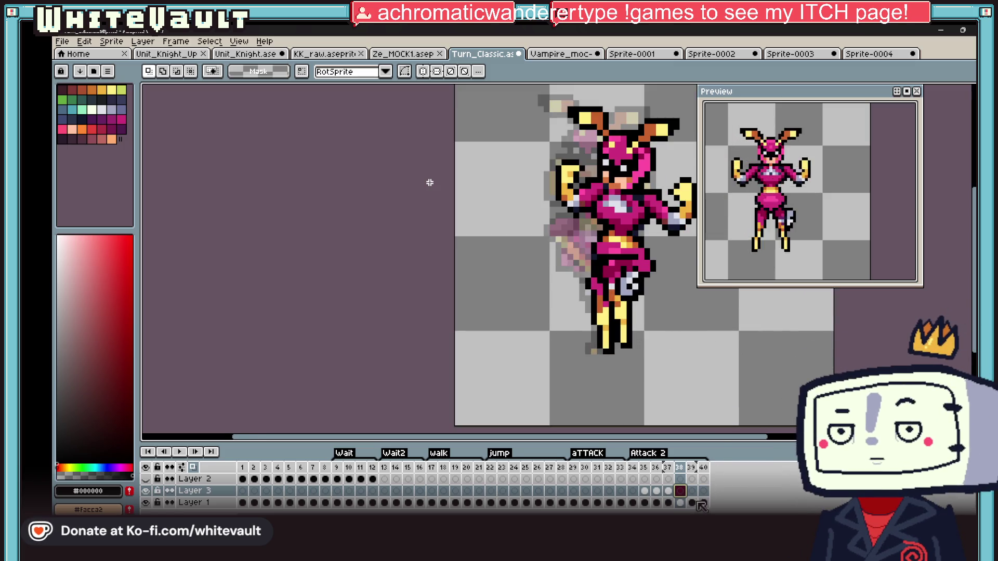
left_click(693, 492)
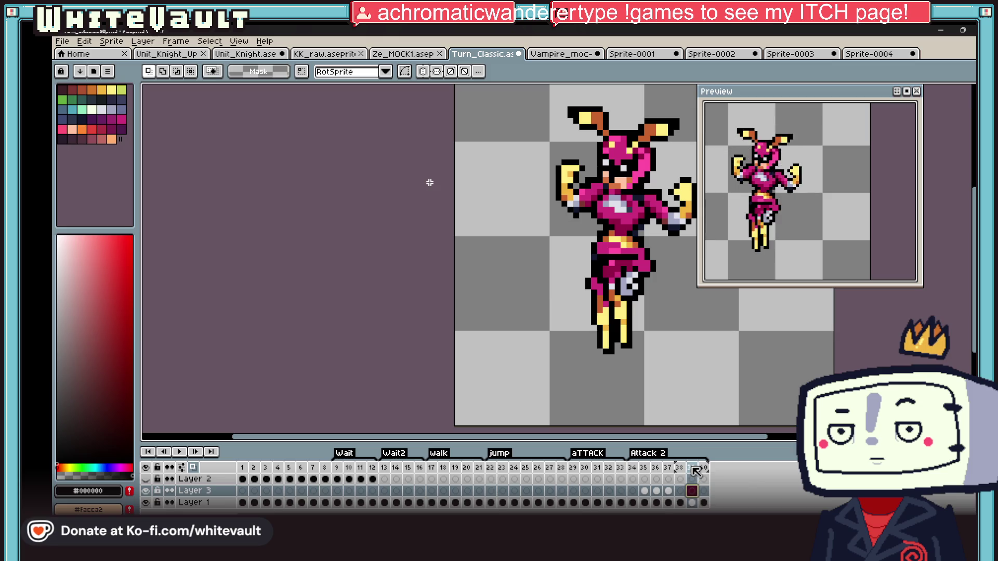
key("alt+c")
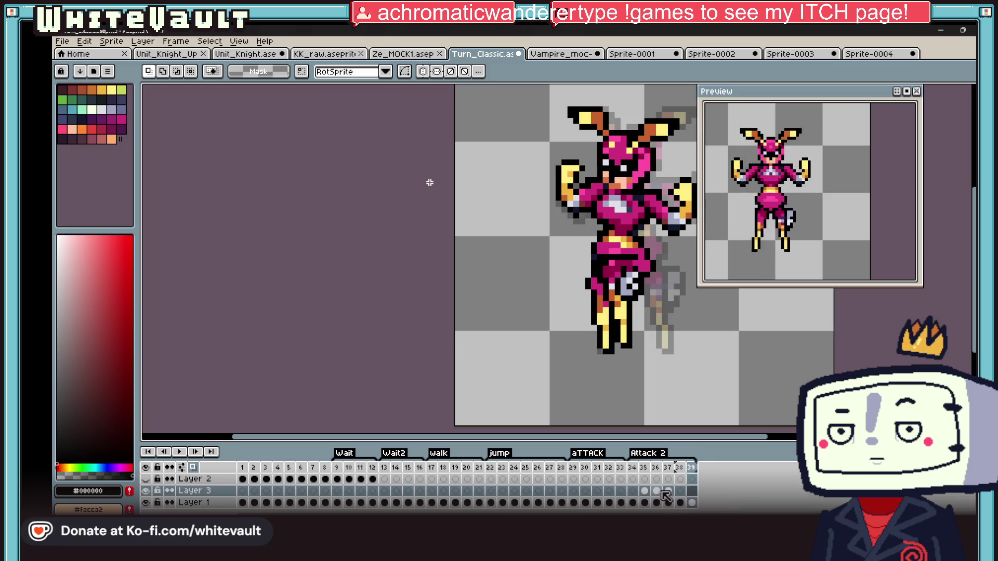
Step through the final Attack 2 frames 36–39, then jump to frame 14 in Wait2
left_click(668, 491)
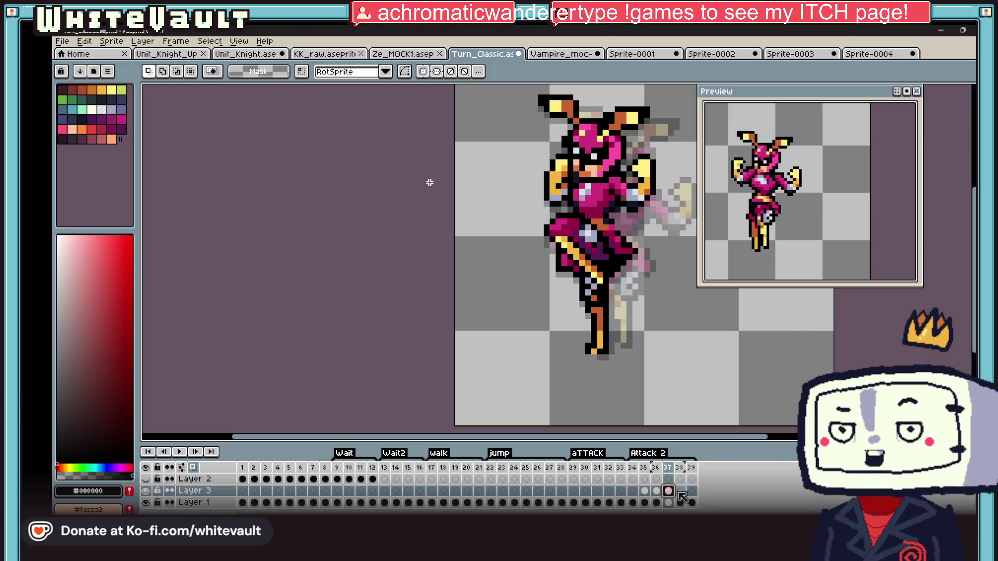
left_click(682, 492)
left_click(693, 492)
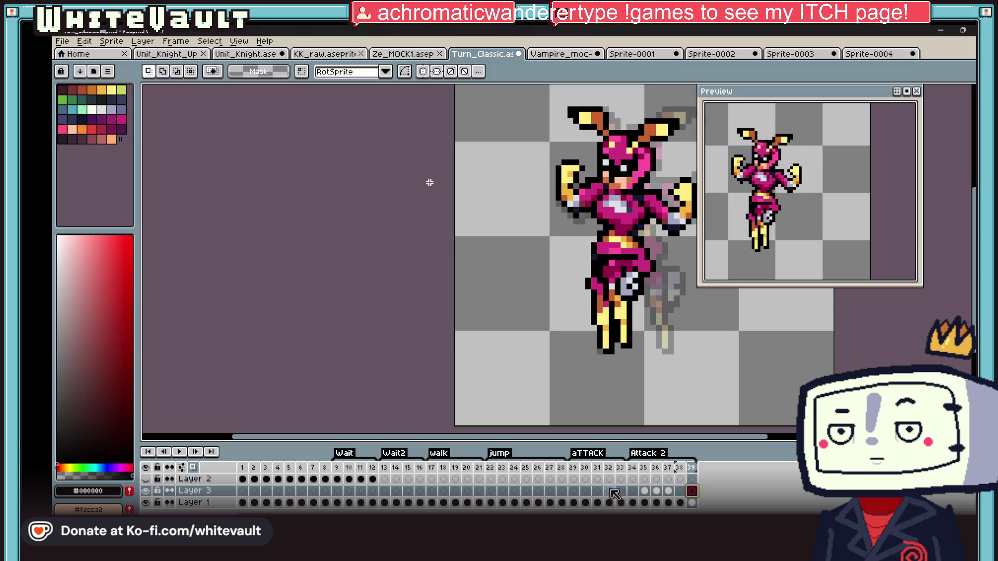
left_click(657, 491)
left_click(673, 490)
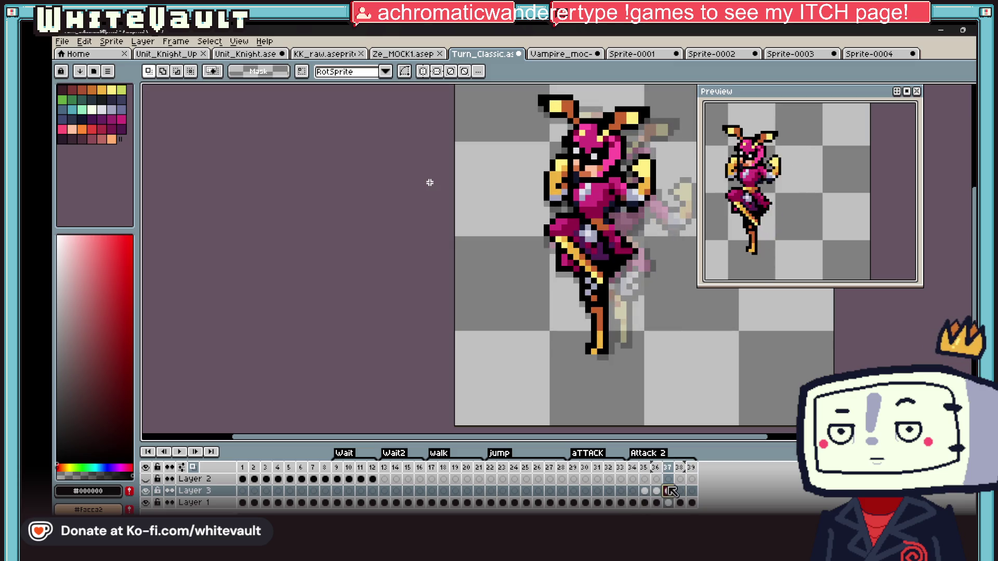
left_click(395, 490)
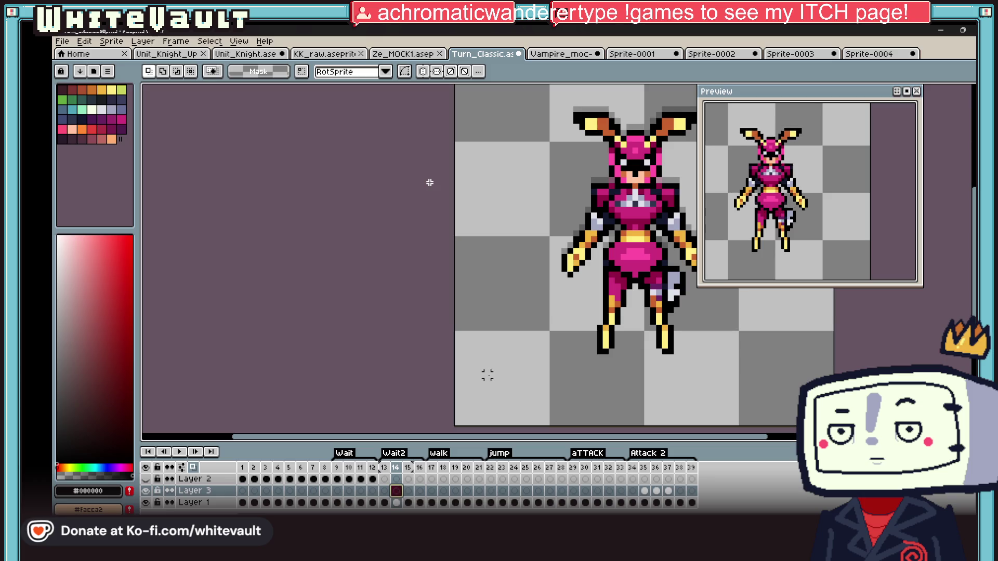
scroll(429, 183, "down", 1)
scroll(429, 182, "down", 1)
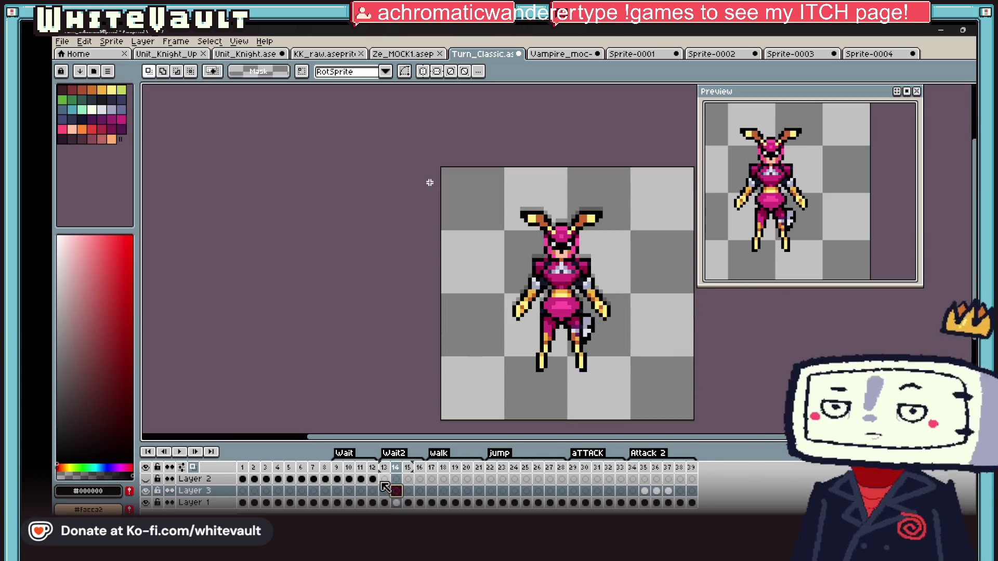
Review the Wait and Wait2 poses on frames 13, 15, 8, 7 and 9
left_click(384, 490)
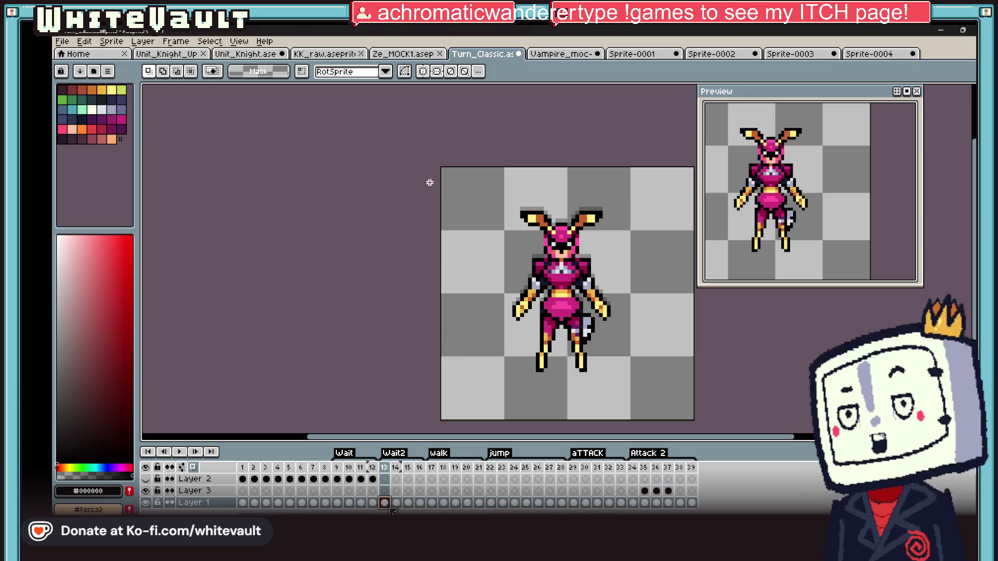
left_click(407, 502)
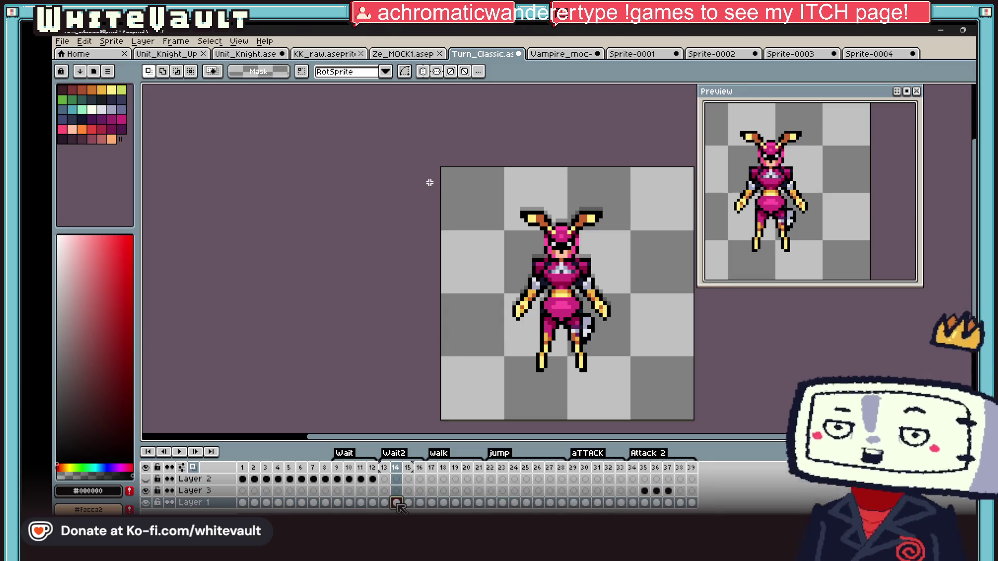
left_click(325, 502)
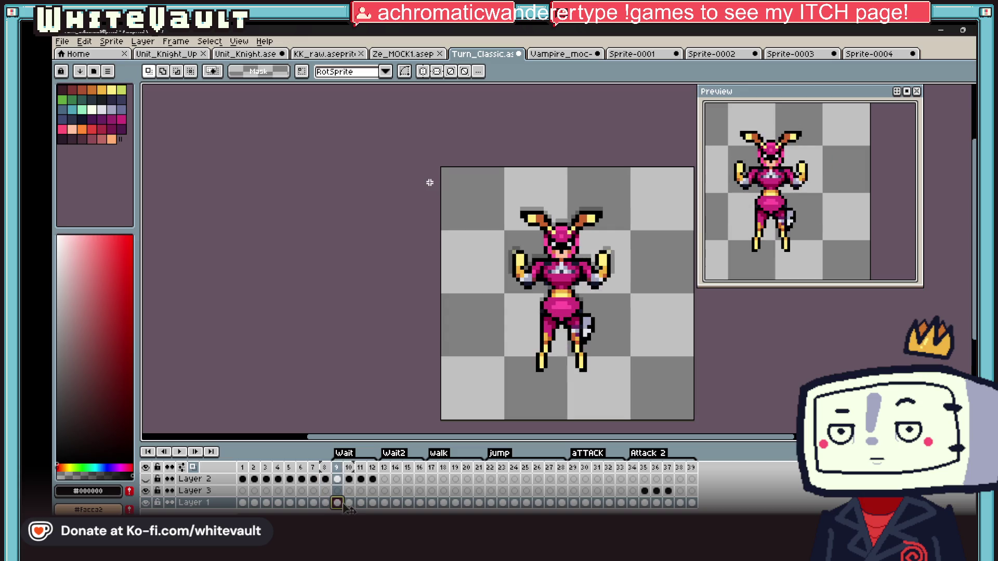
left_click(313, 502)
left_click(337, 503)
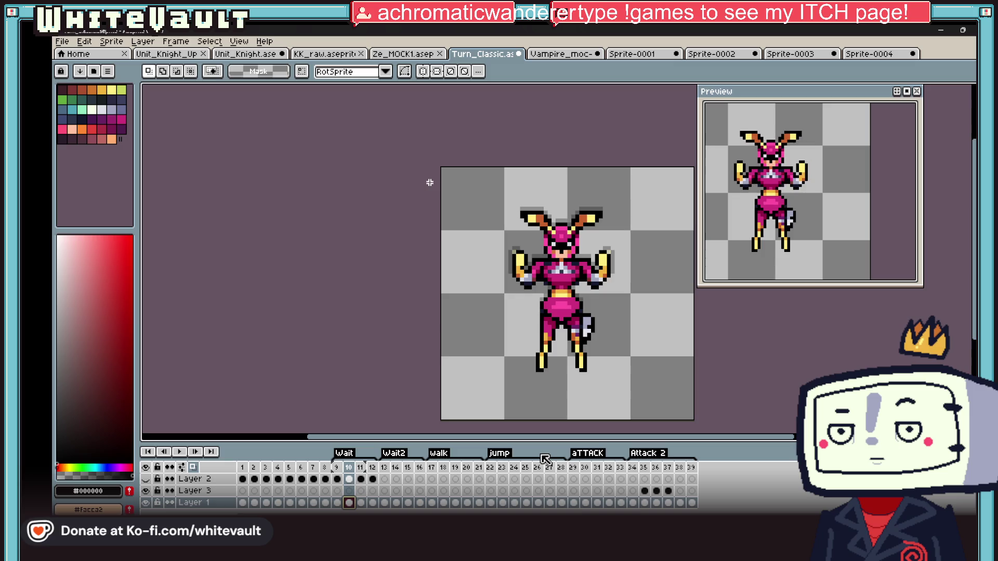
Return to Attack 2 at frames 36 and 38, then view frame 2 on Layer 2
left_click(655, 502)
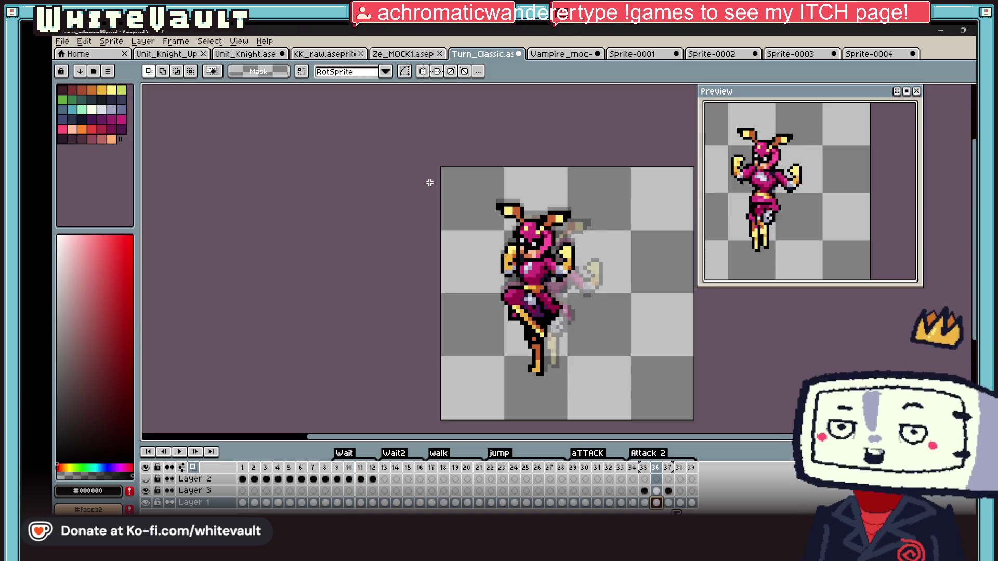
left_click(680, 502)
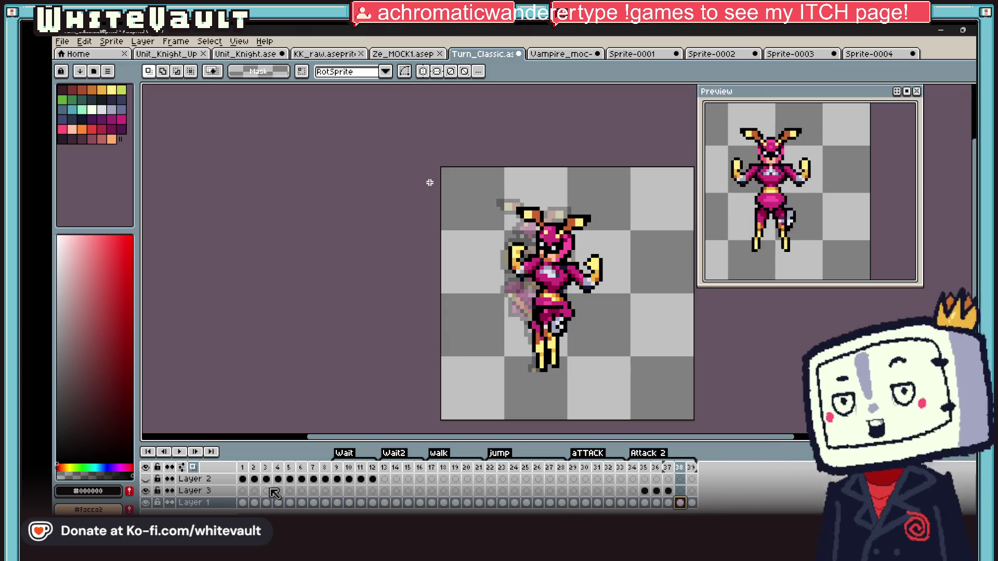
left_click(254, 478)
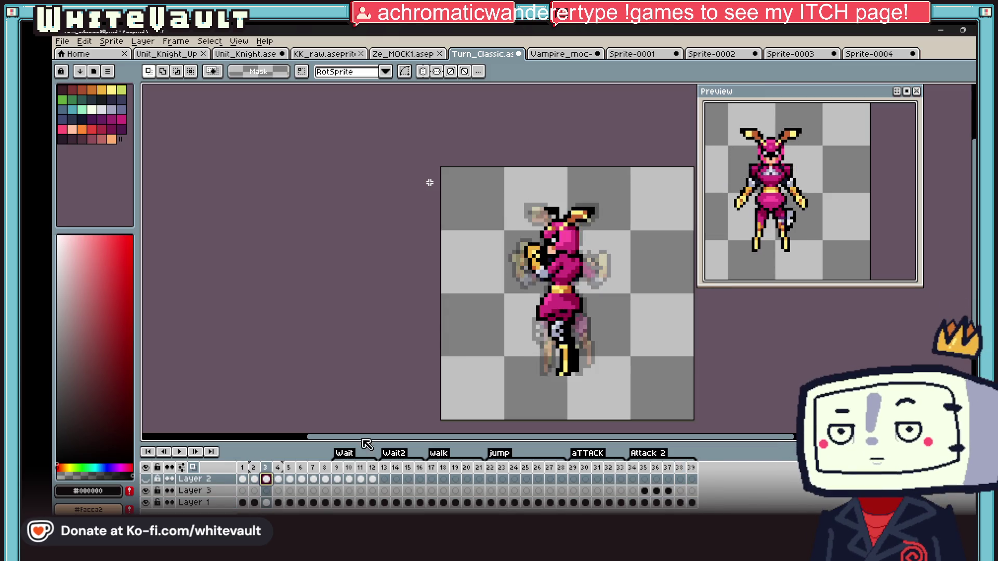
Compare the upper sprite area on frames 37–38 against the head on the back-view frame
left_click_drag(441, 172, 628, 301)
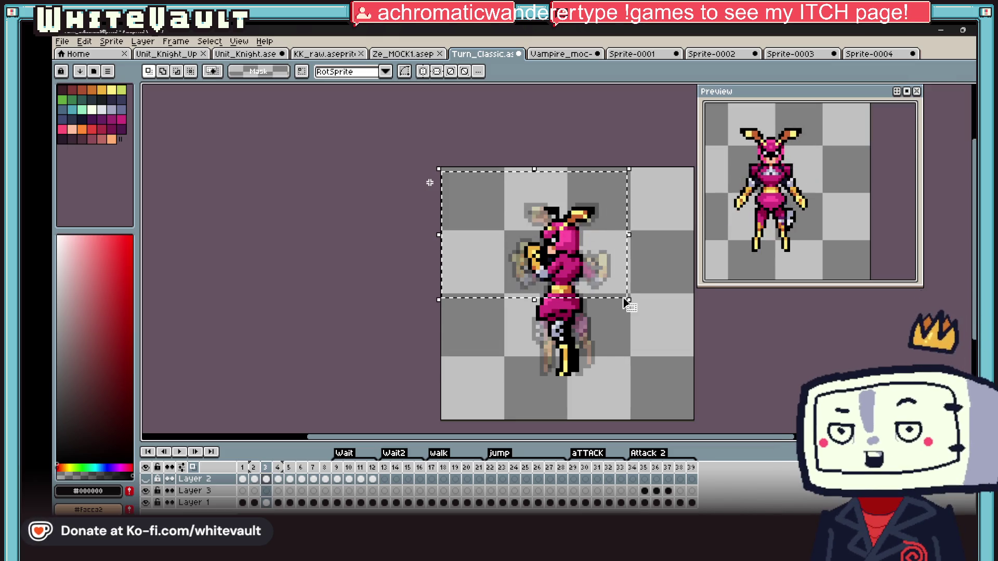
left_click(669, 491)
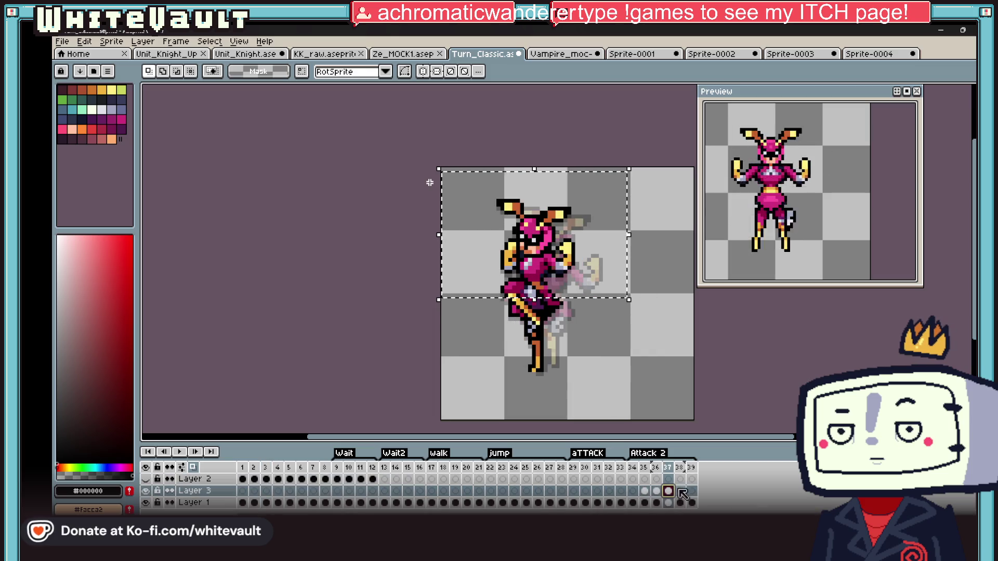
left_click(680, 491)
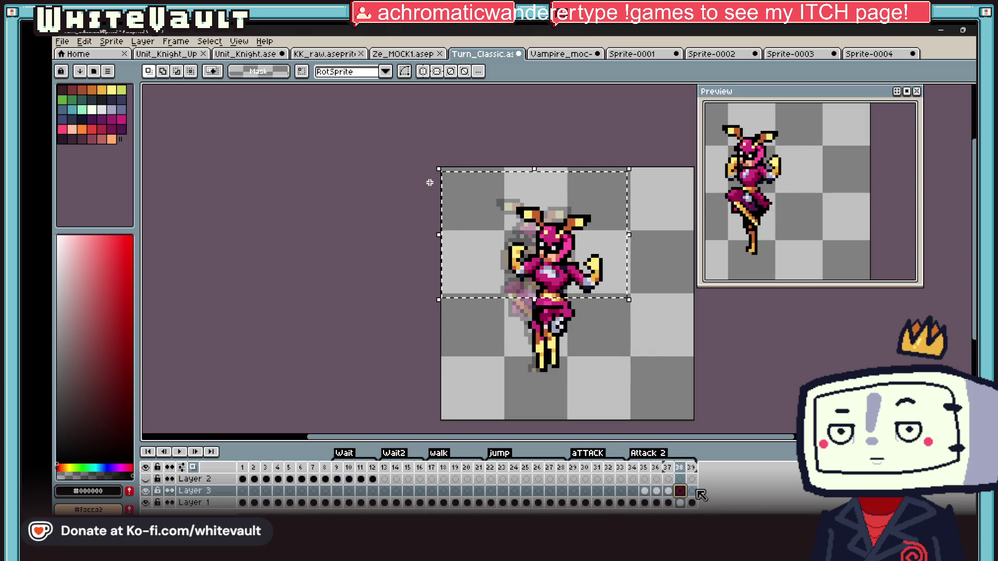
key("ctrl+d")
scroll(546, 273, "up", 1)
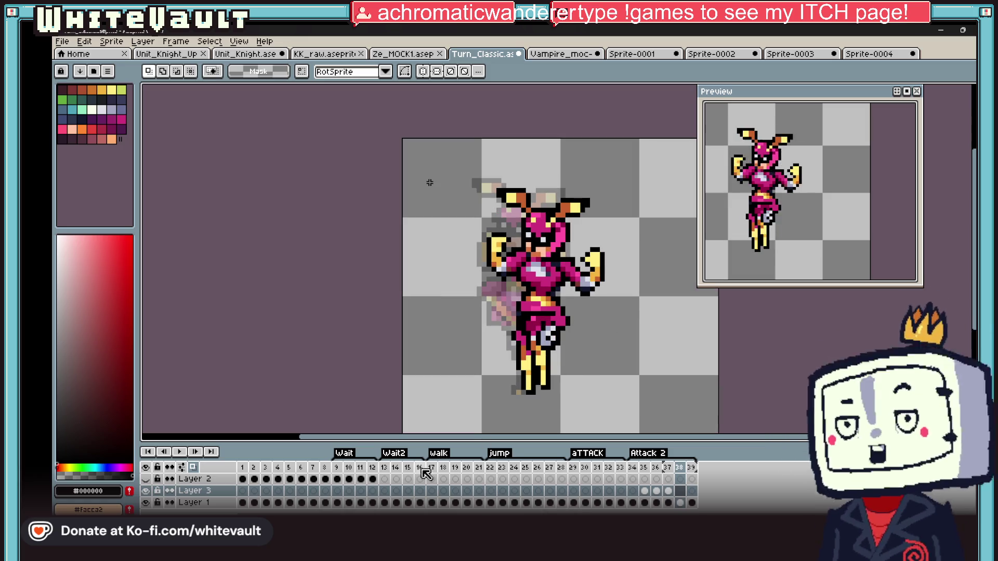
left_click(312, 479)
left_click(277, 479)
scroll(546, 273, "up", 1)
left_click_drag(630, 121, 529, 242)
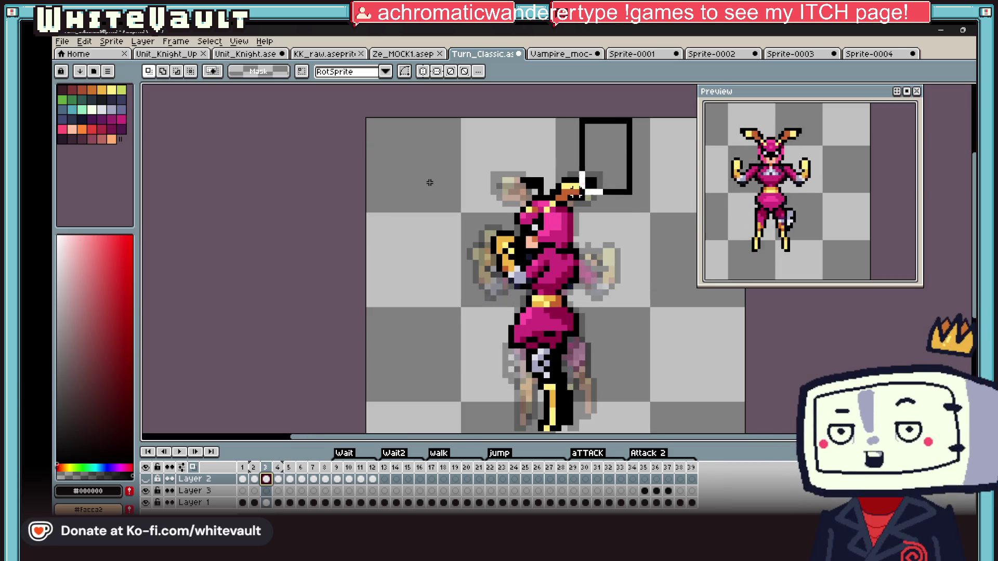
scroll(429, 182, "up", 1)
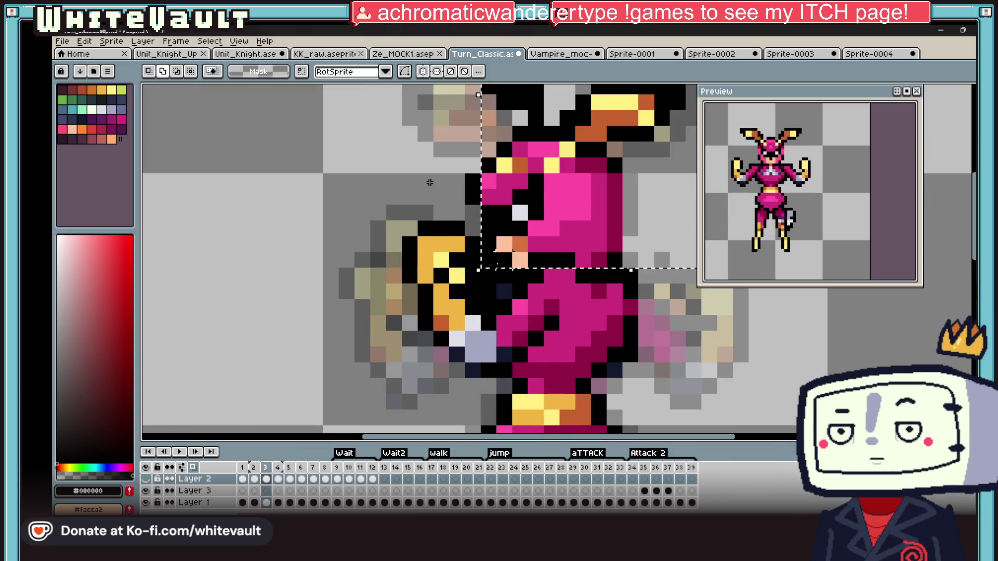
Return to frame 38 and erase the old head pixels from the top of the sprite
left_click(647, 491)
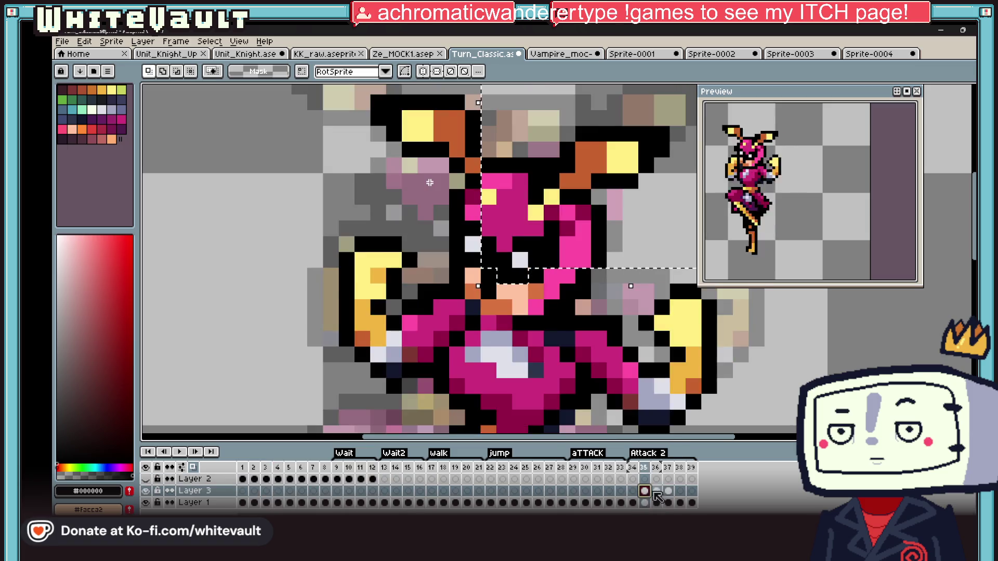
scroll(429, 183, "down", 1)
scroll(429, 182, "down", 1)
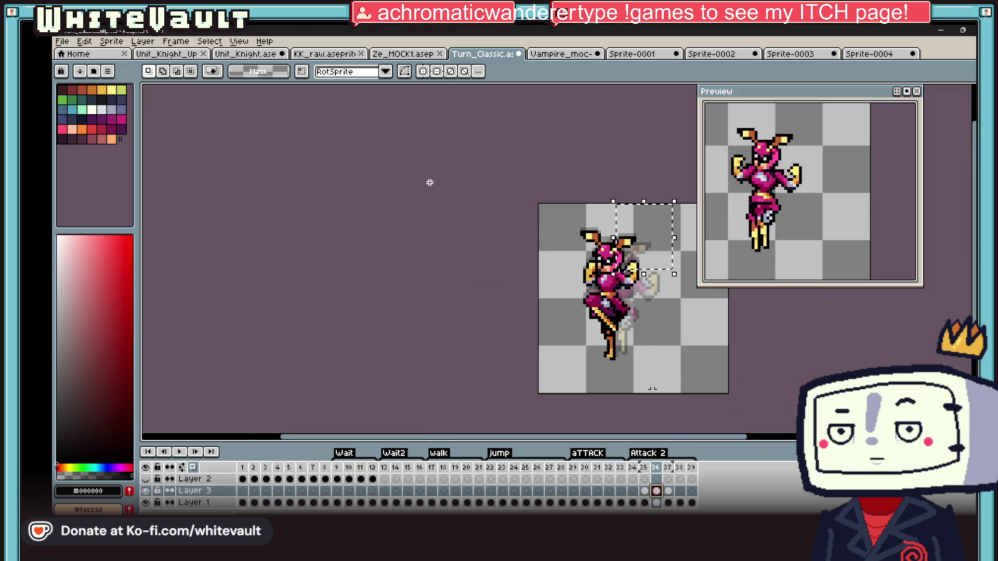
left_click(668, 491)
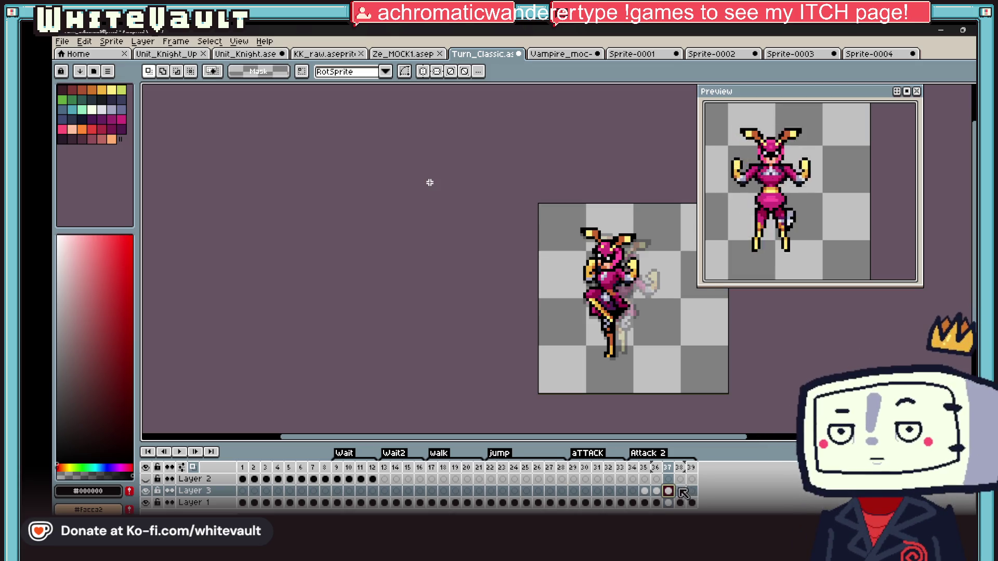
left_click(681, 491)
scroll(428, 182, "up", 1)
scroll(429, 182, "up", 1)
left_click_drag(516, 163, 679, 216)
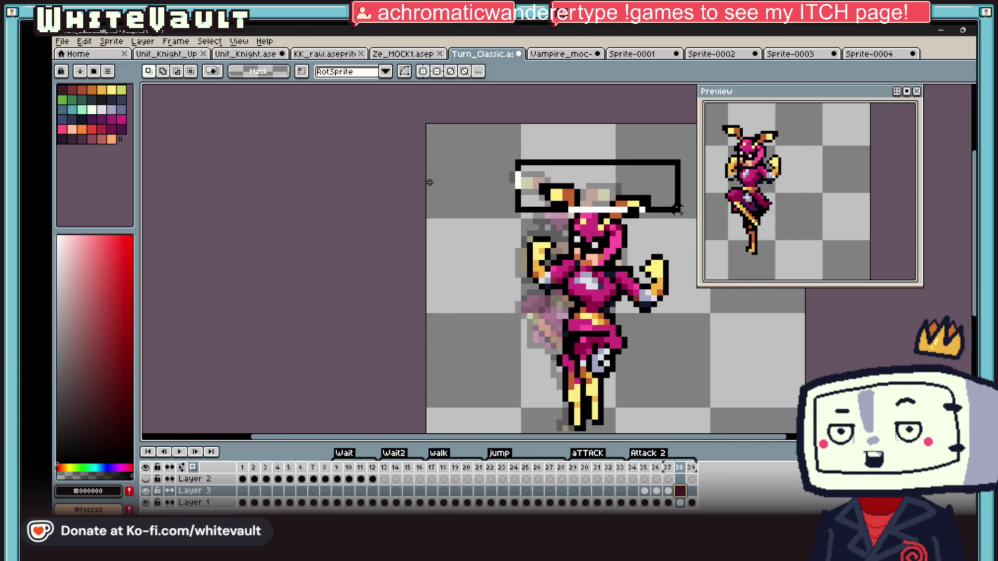
scroll(428, 183, "up", 2)
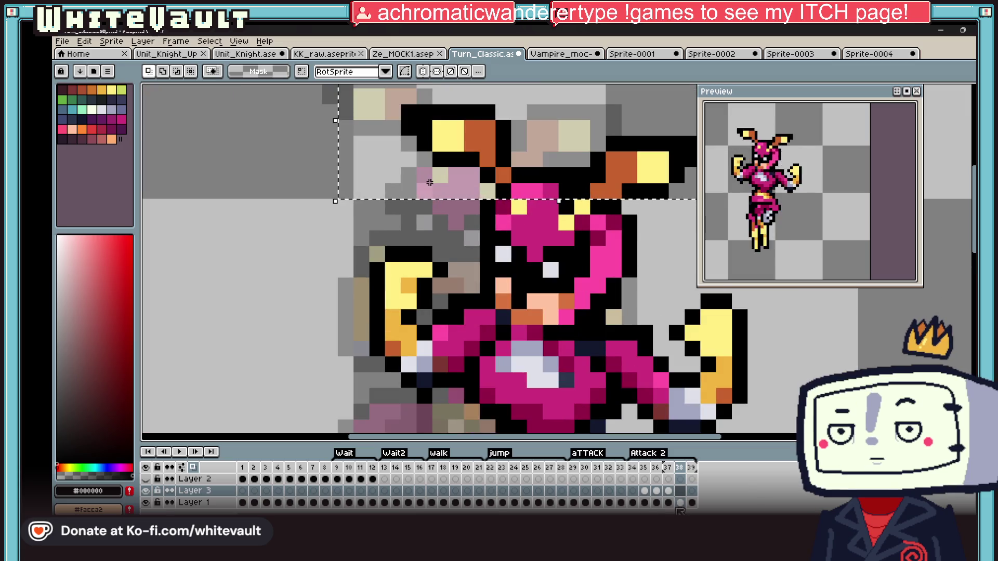
key("Delete")
key("Delete")
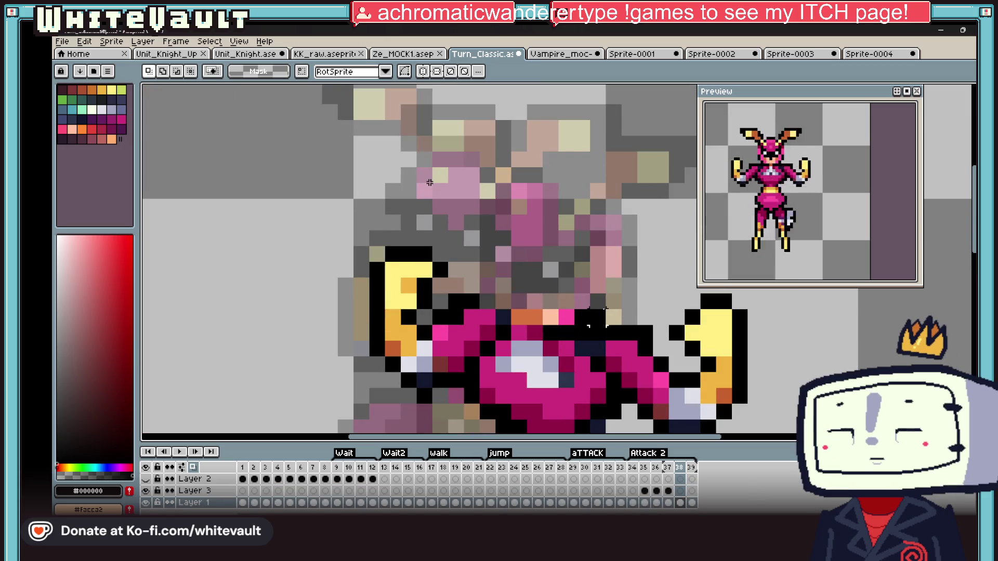
scroll(429, 183, "down", 2)
scroll(428, 183, "down", 1)
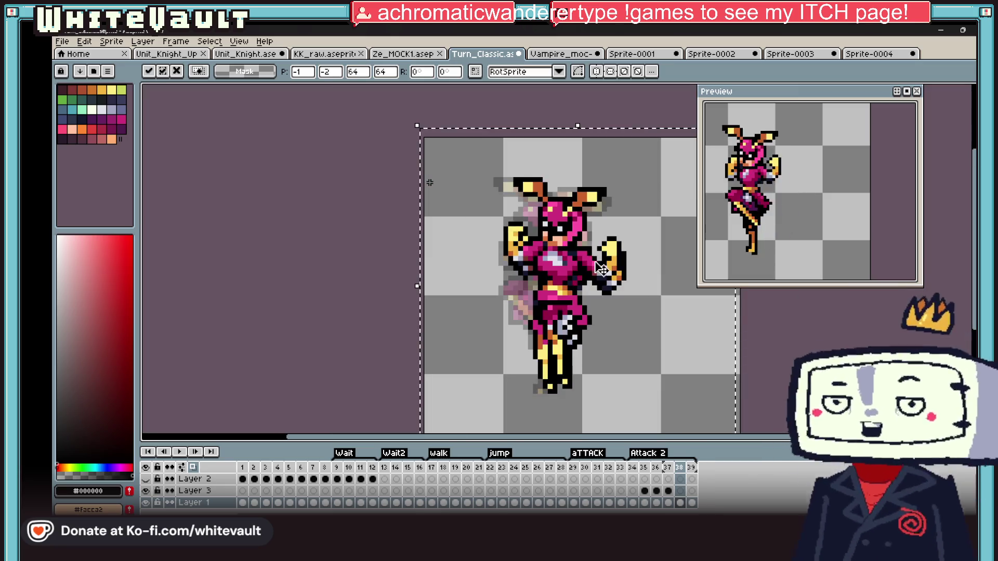
Settle on back-view frame 3 and select its head for copying
key("Left")
key("Right")
key("Left")
scroll(429, 183, "up", 1)
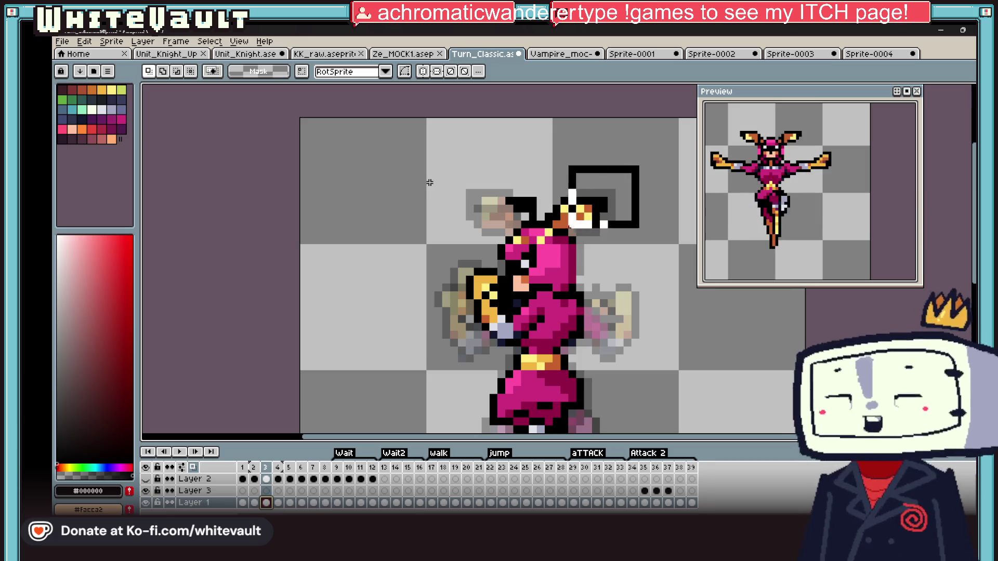
left_click_drag(635, 175, 501, 288)
left_click(558, 273, "shift")
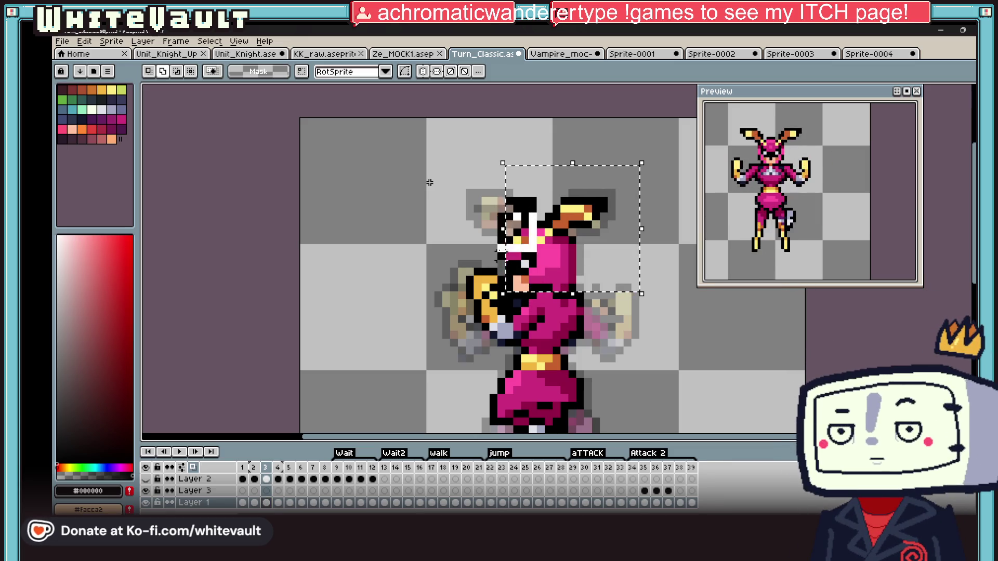
Paste the head into frame 38, drag it down onto the body and commit it
left_click(680, 502)
key("ctrl+v")
left_click_drag(596, 250, 573, 269)
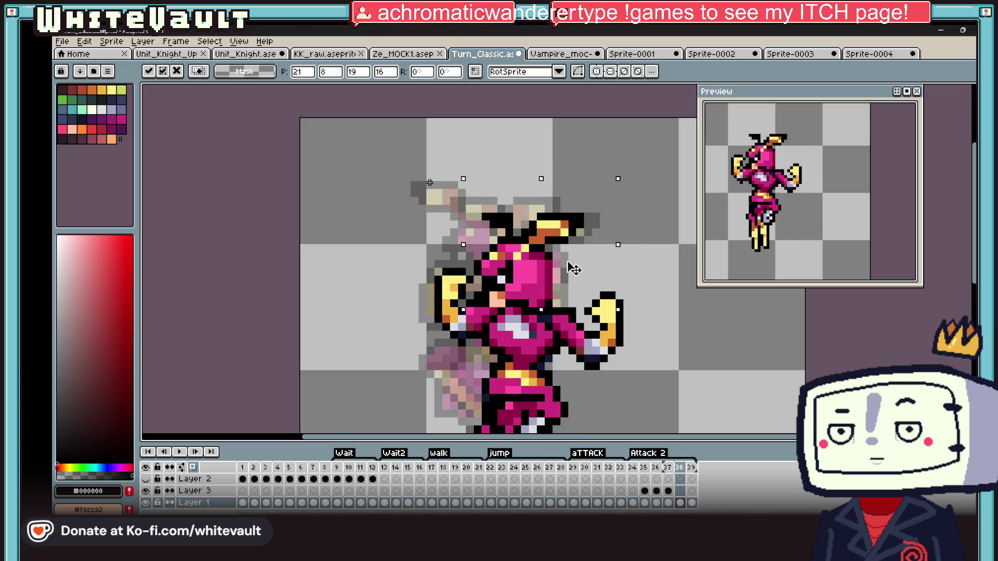
key("Return")
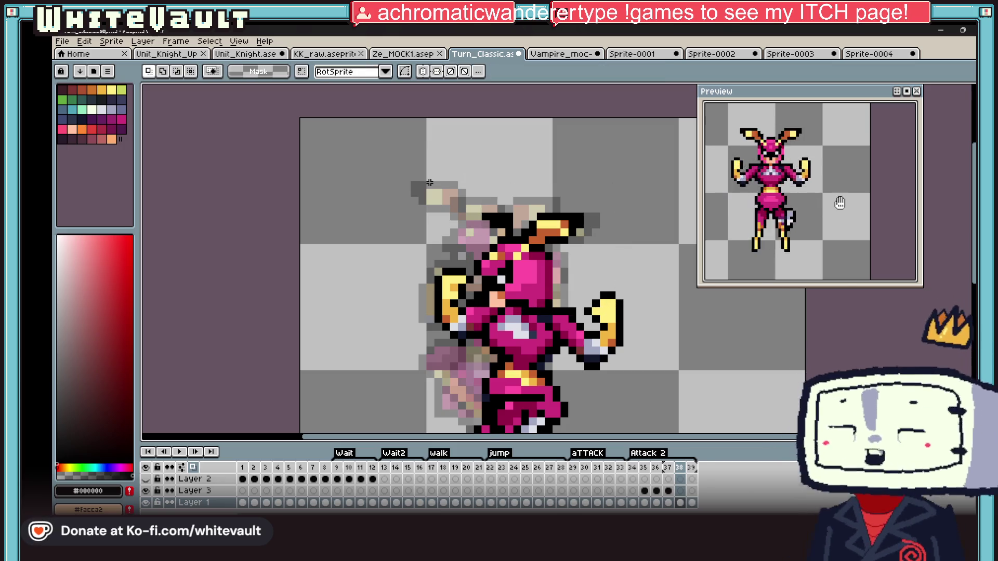
key("ctrl+v")
key("ctrl+v")
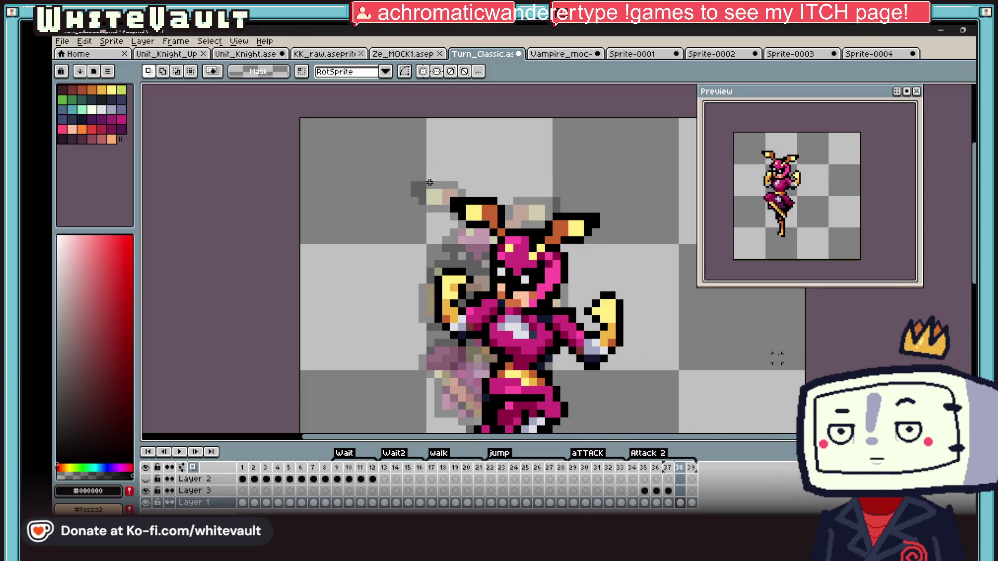
scroll(428, 183, "down", 1)
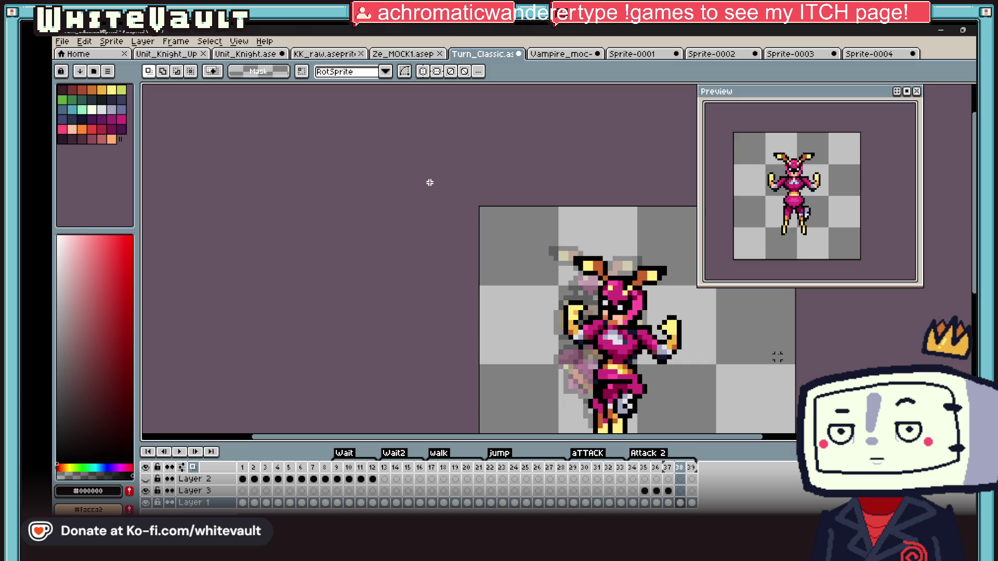
scroll(672, 268, "up", 1)
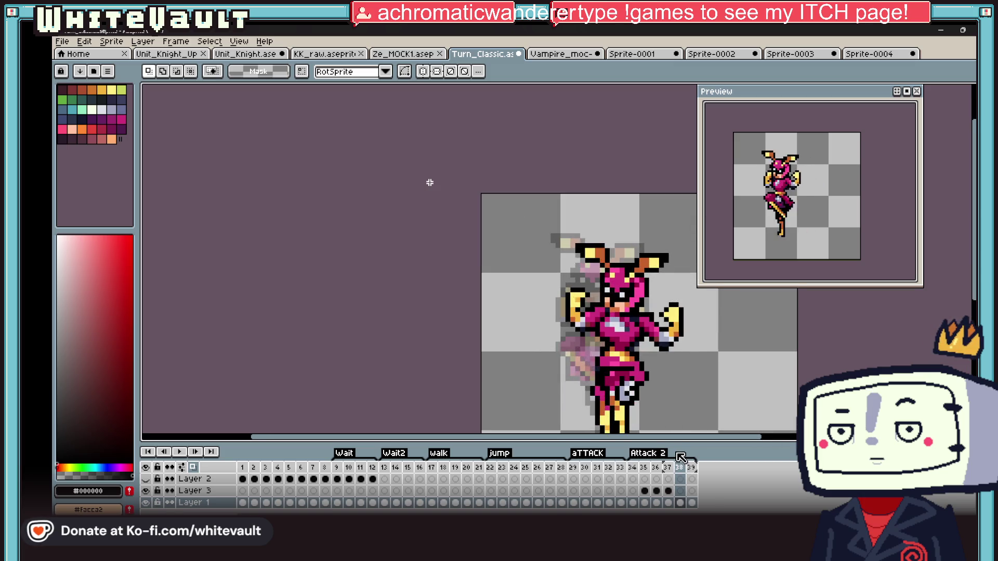
View frame 37, then bring up frame 39 of Attack 2
left_click(669, 503)
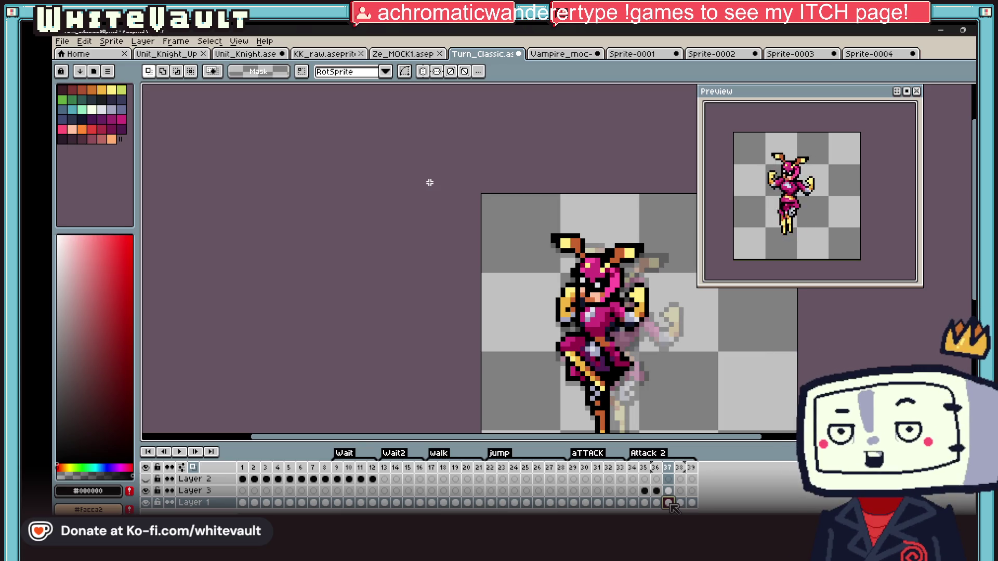
left_click(690, 503)
scroll(735, 341, "down", 1)
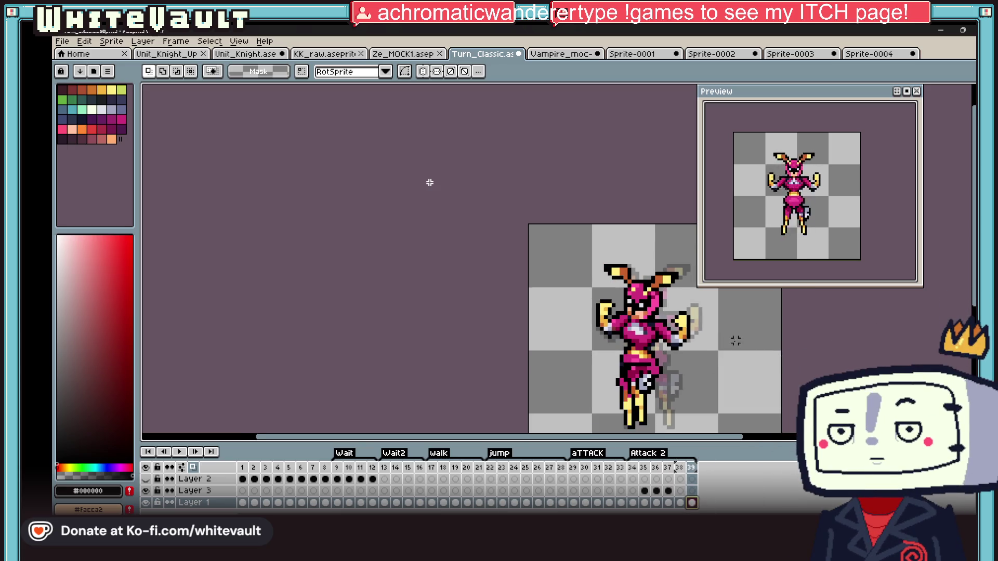
scroll(727, 387, "up", 1)
Nudge frame 39's upper body down one pixel and its legs up one pixel
left_click_drag(497, 202, 708, 333)
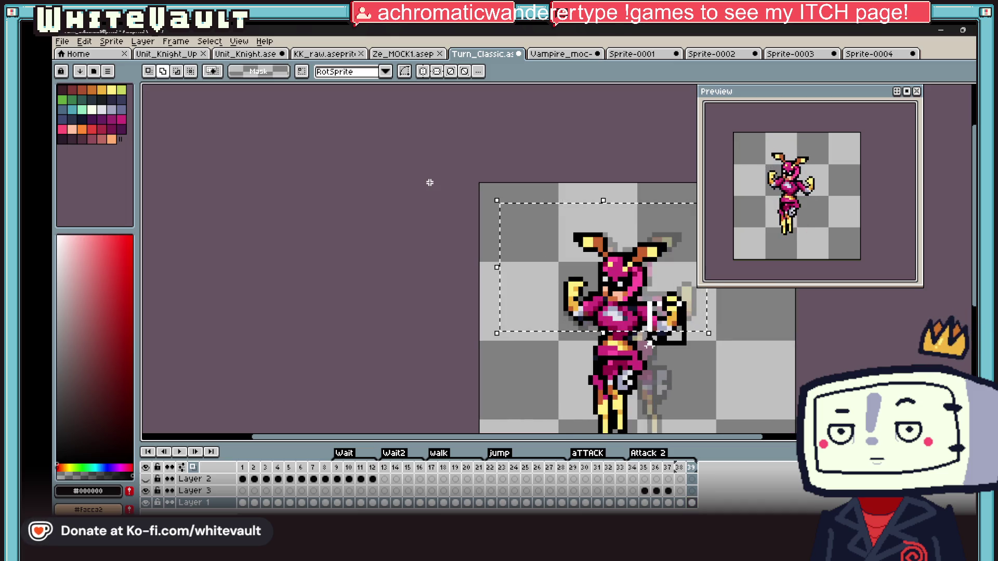
key("Down")
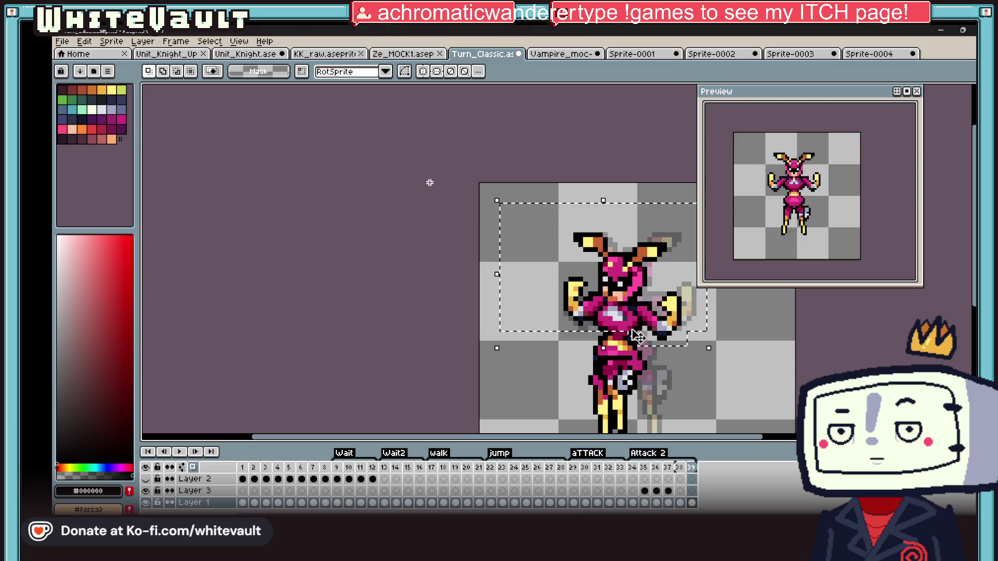
key("ctrl+d")
scroll(636, 336, "down", 1)
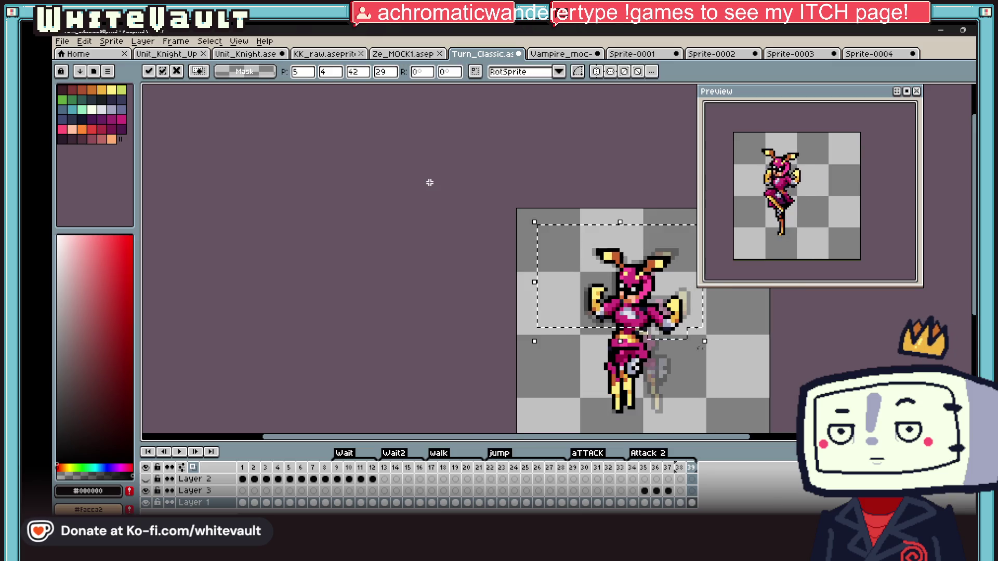
scroll(430, 182, "up", 1)
scroll(430, 182, "up", 1)
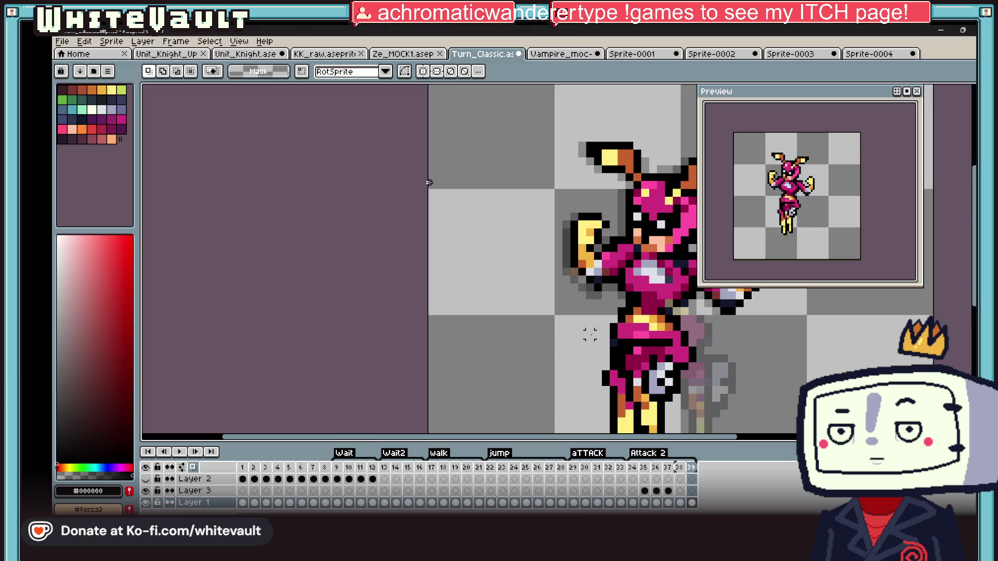
scroll(430, 182, "down", 2)
key("Up")
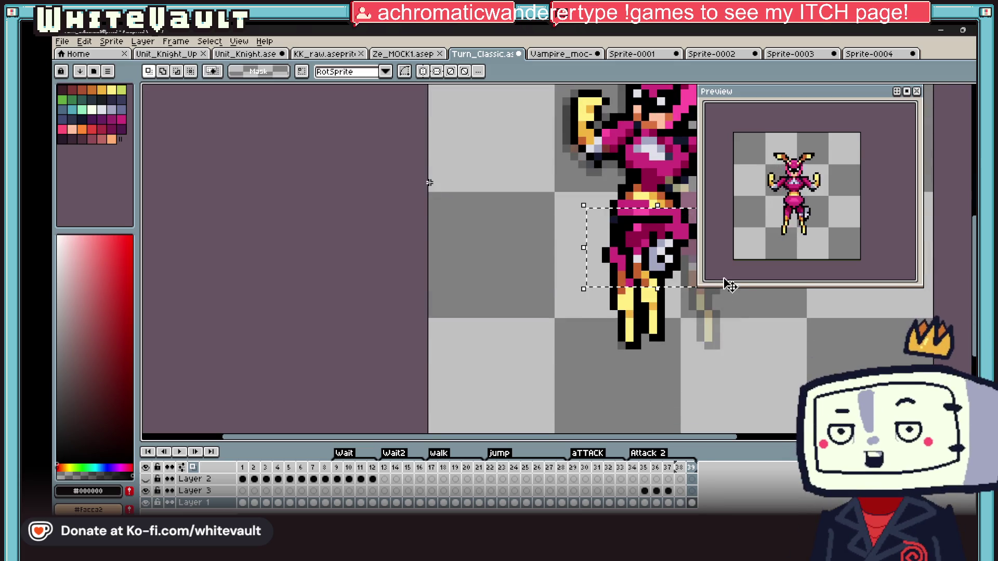
key("ctrl+d")
scroll(827, 195, "down", 1)
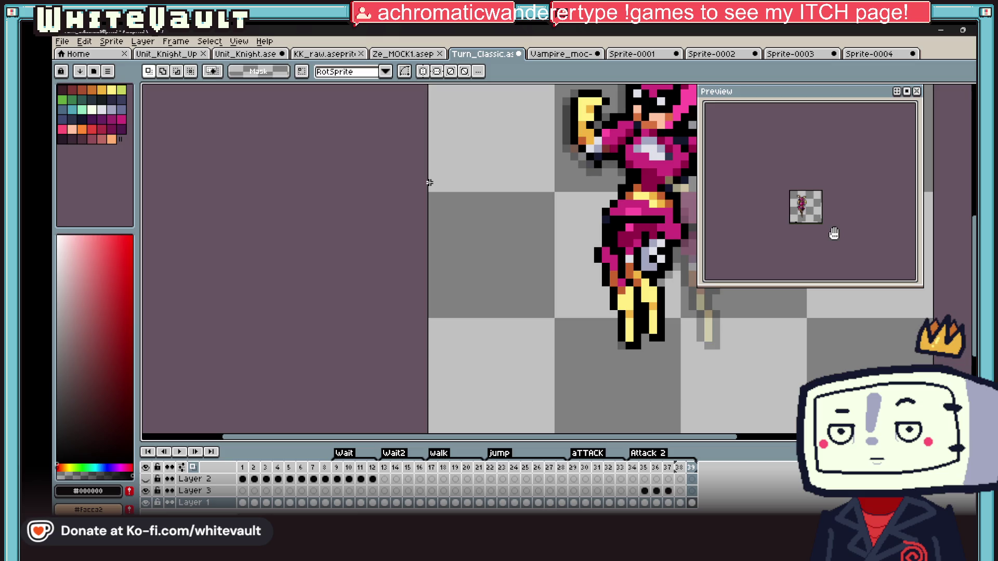
scroll(826, 195, "up", 1)
left_click_drag(792, 225, 785, 224)
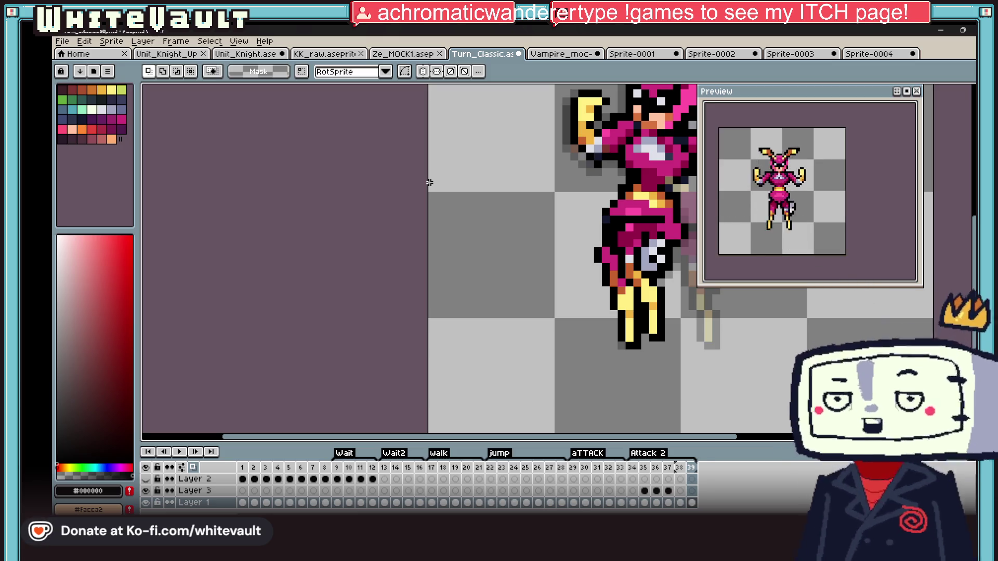
scroll(624, 273, "up", 1)
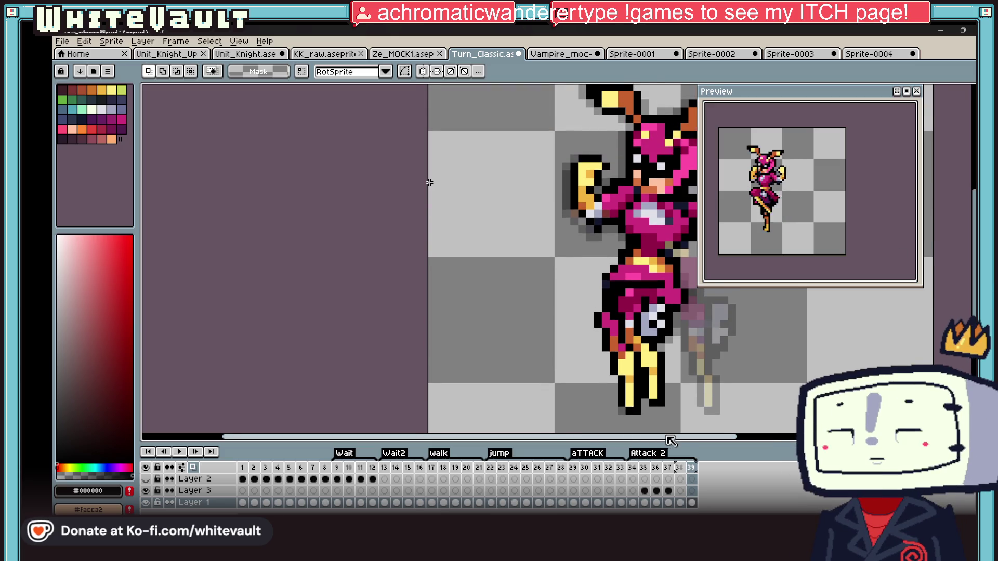
left_click_drag(634, 443, 702, 442)
scroll(554, 248, "up", 2)
scroll(554, 248, "up", 1)
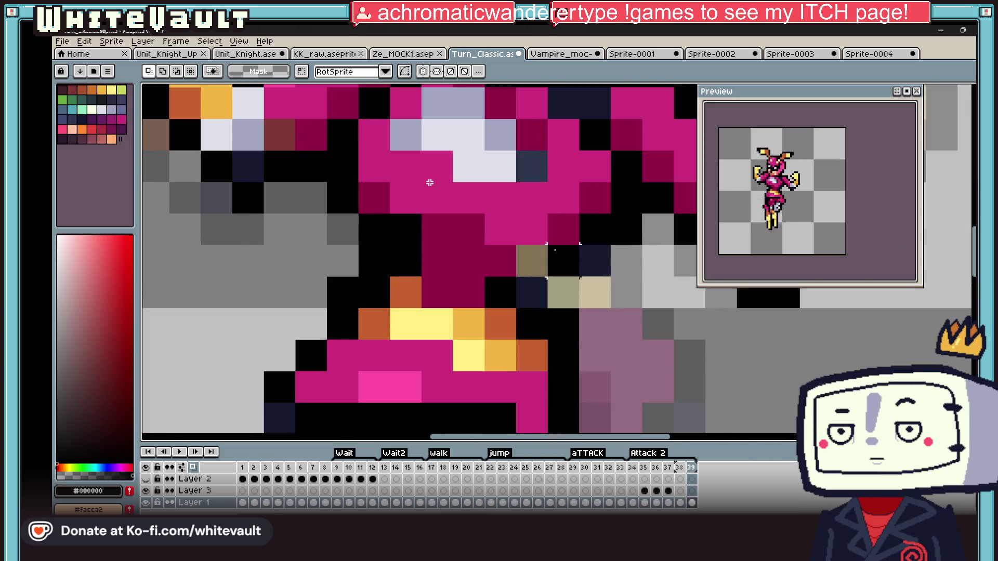
Eyedrop the dark crimson from the armor as the current colour
key("i")
left_click(554, 248)
scroll(548, 253, "down", 4)
scroll(549, 253, "down", 1)
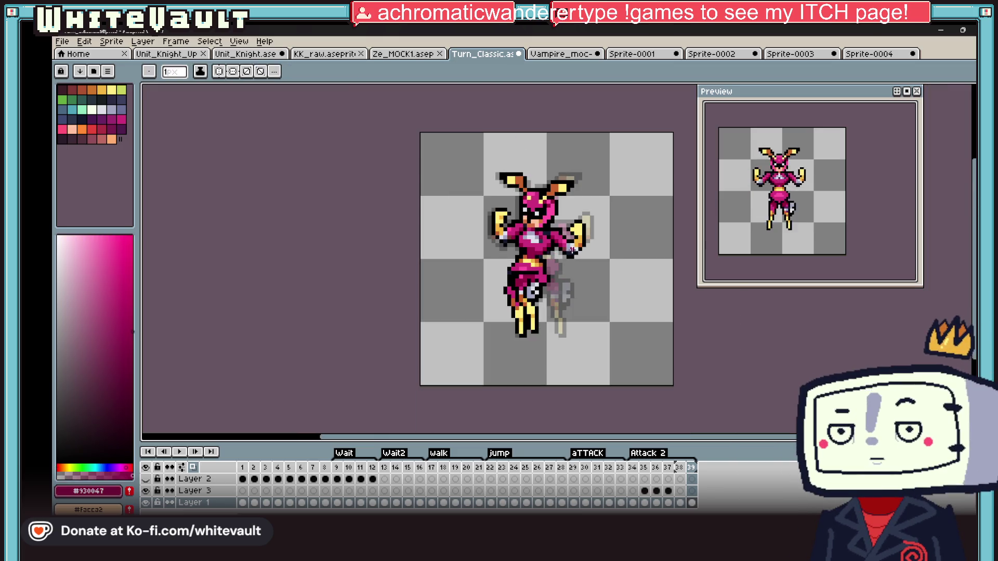
Compare frames 37 and 38, then skew the knight's right hand leftward on frame 38
left_click(669, 502)
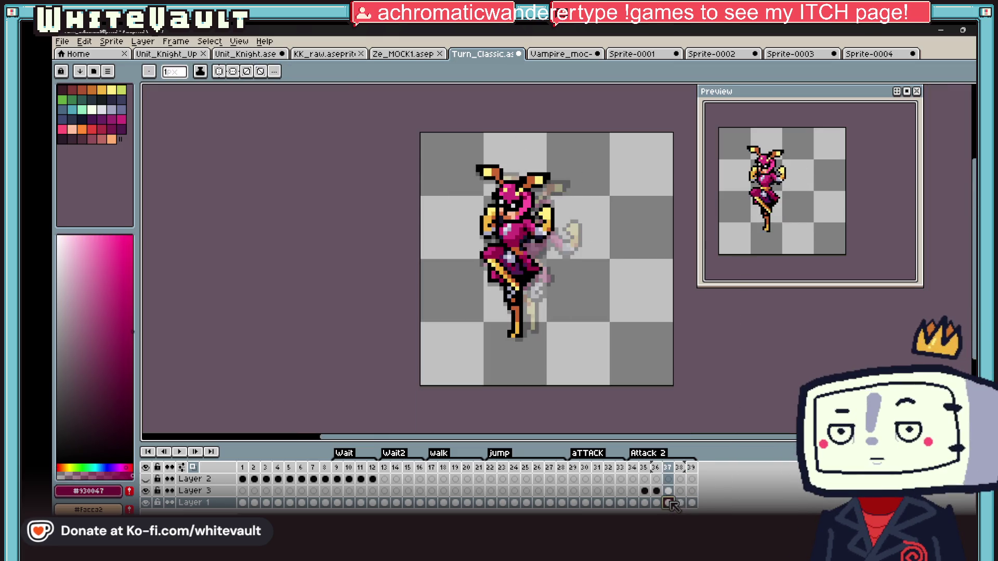
left_click(680, 503)
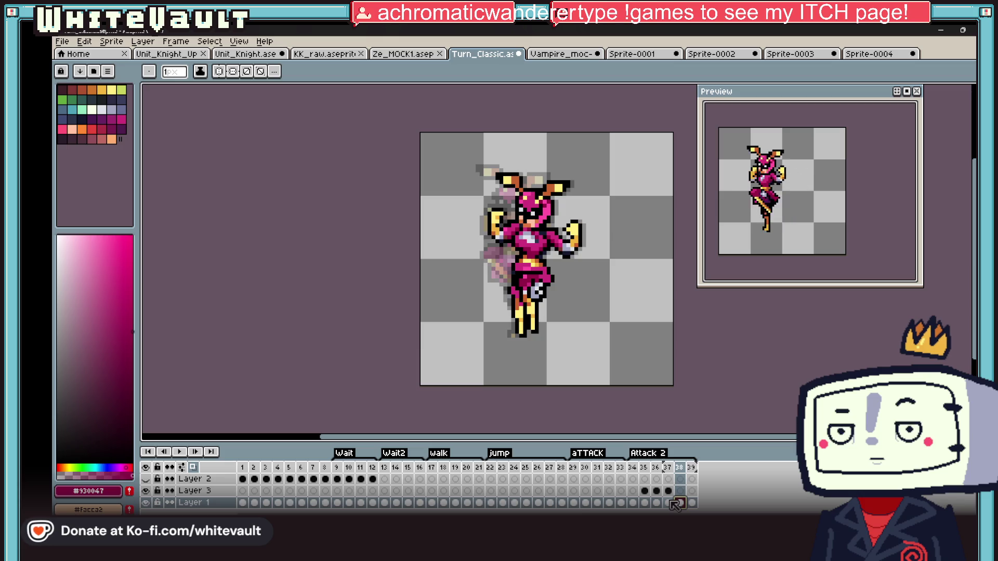
left_click(669, 502)
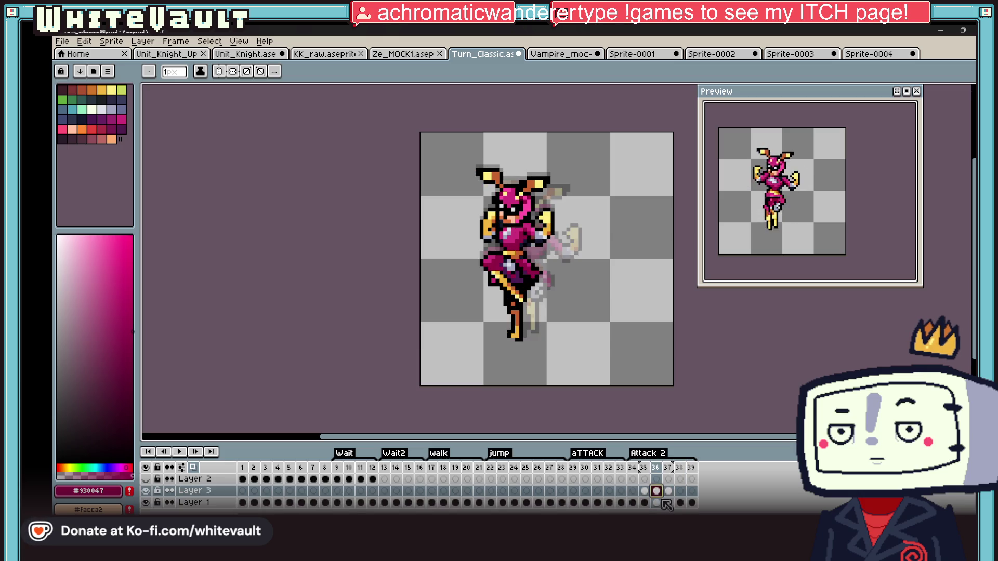
left_click(680, 503)
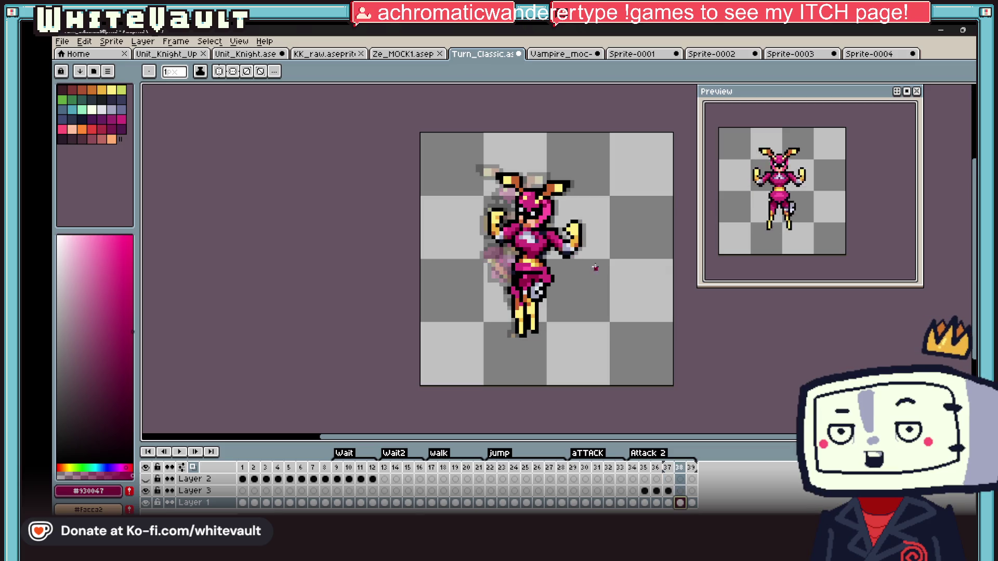
scroll(546, 257, "up", 1)
key("m")
scroll(514, 234, "up", 1)
left_click_drag(532, 180, 623, 349)
left_click_drag(532, 265, 518, 269)
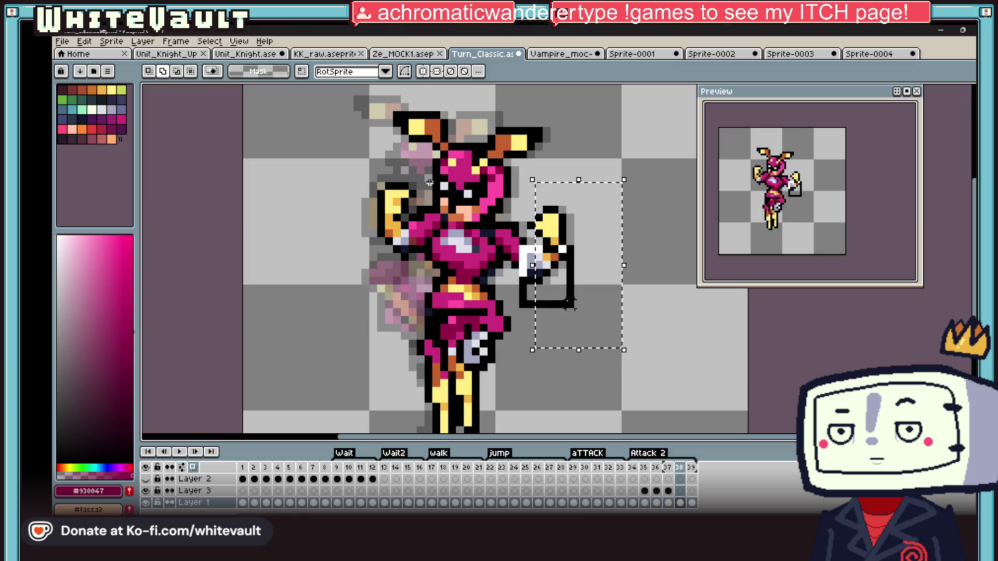
key("Escape")
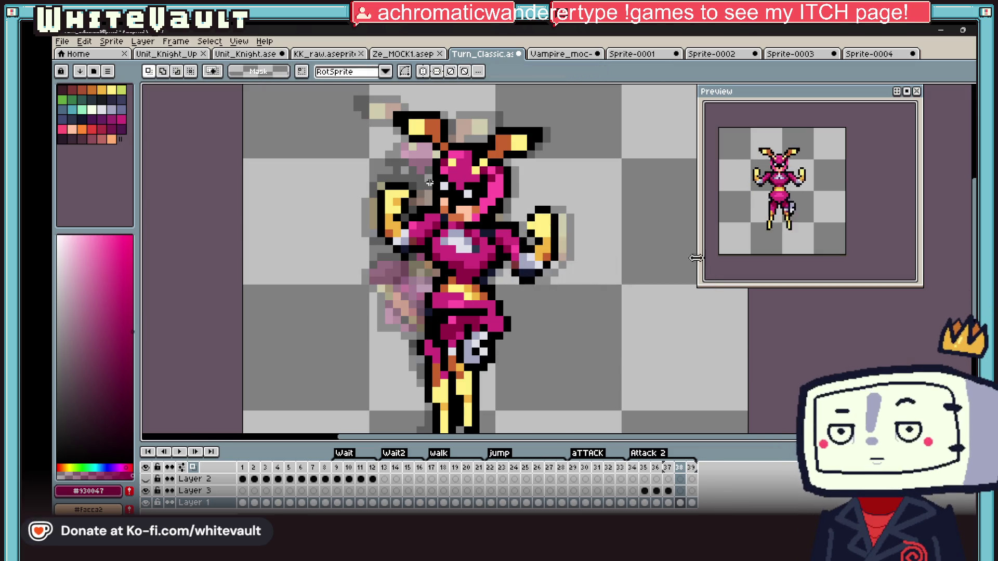
scroll(429, 181, "up", 1)
Shift the left arm, undo a right-arm attempt, and pull the left arm in toward the body
left_click_drag(274, 150, 382, 319)
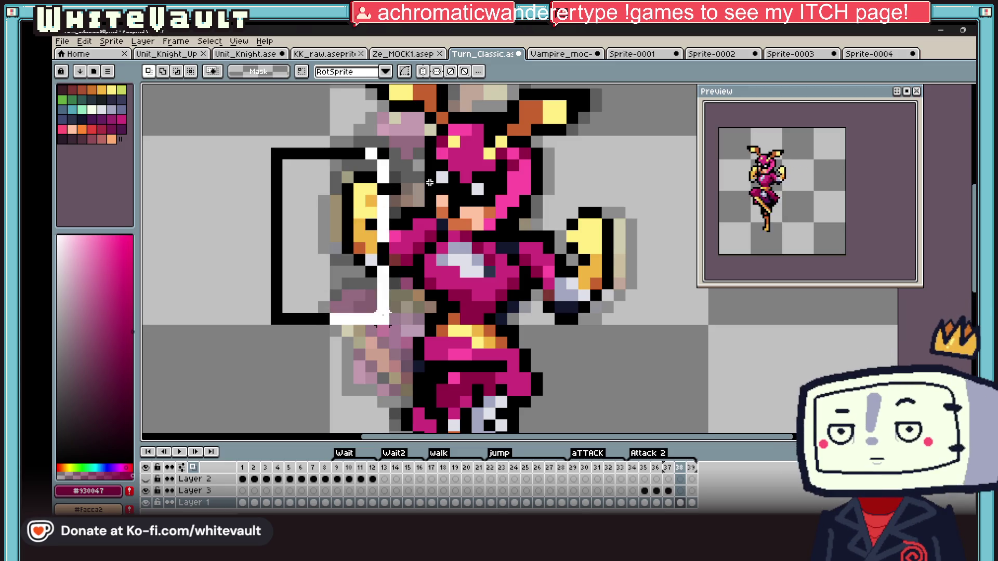
left_click_drag(367, 234, 354, 234)
key("Escape")
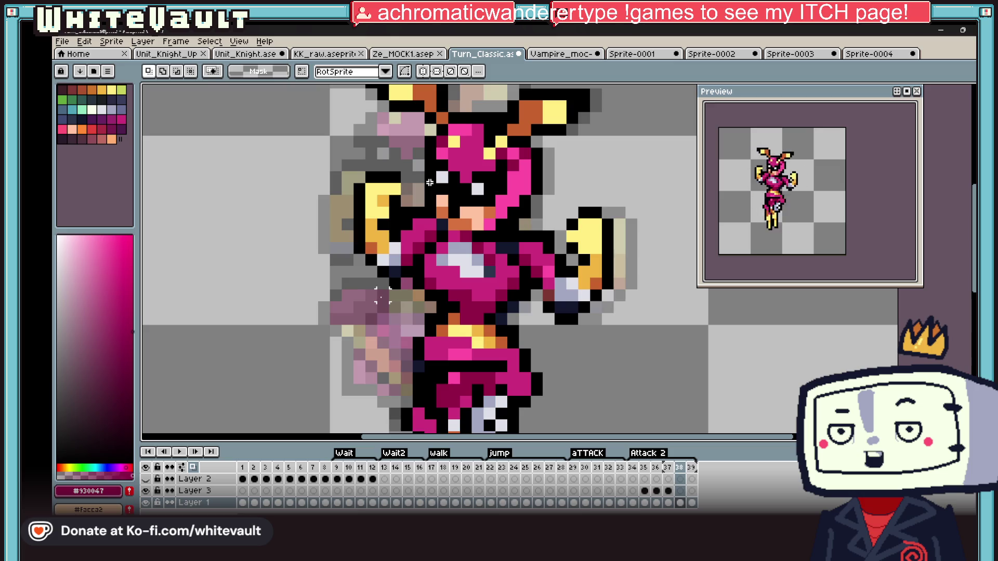
mouse_move(663, 181)
left_mouse_down()
mouse_move(575, 269)
mouse_move(592, 258)
left_mouse_up()
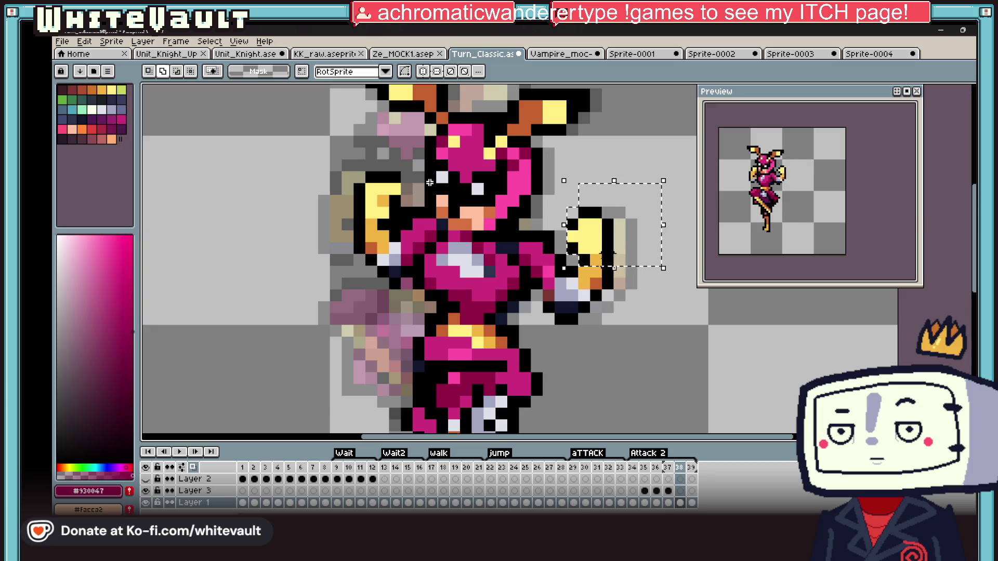
key("ctrl+z")
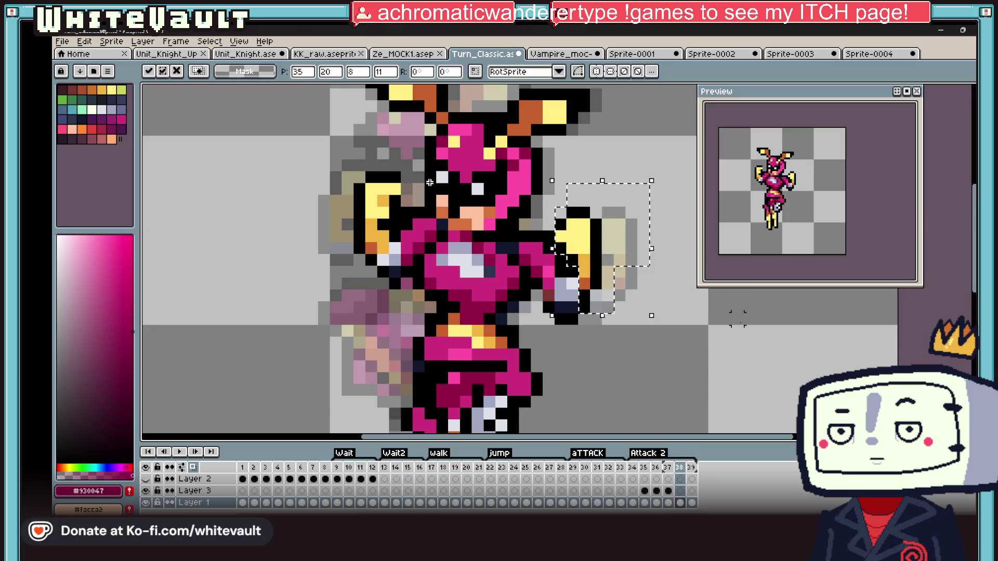
key("ctrl+z")
mouse_move(305, 147)
left_mouse_down()
mouse_move(380, 270)
mouse_move(397, 231)
mouse_move(410, 242)
left_mouse_up()
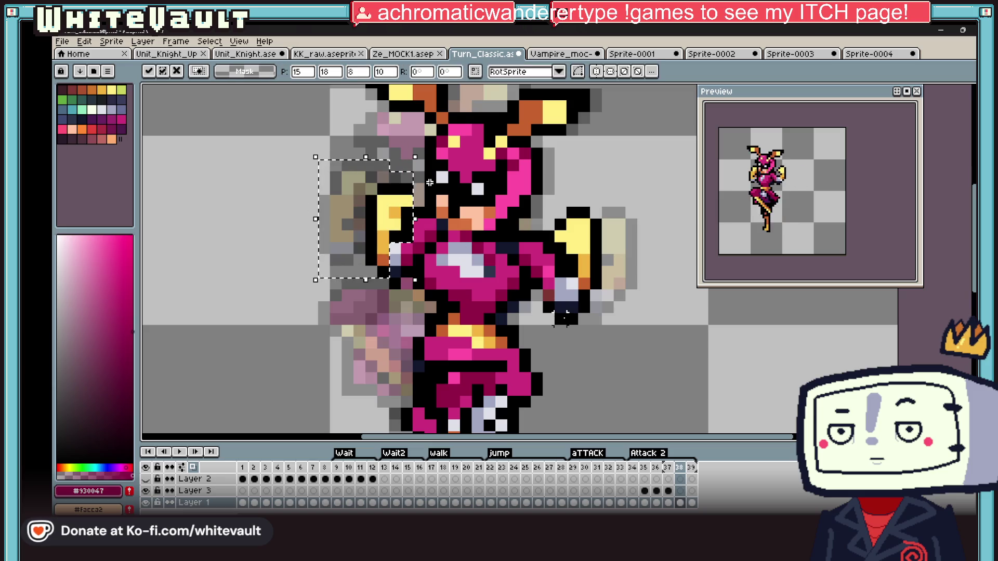
key("Escape")
scroll(430, 182, "down", 2)
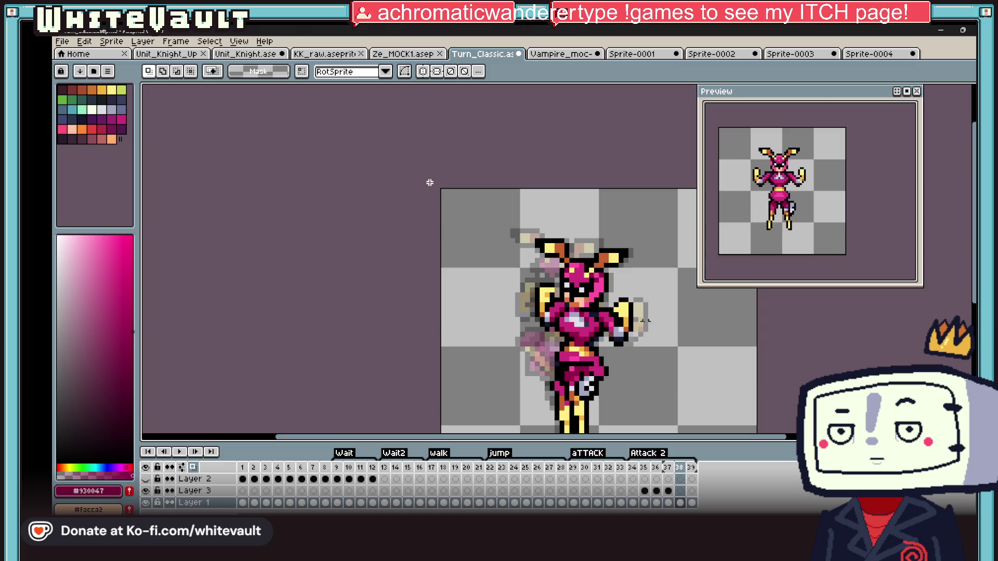
scroll(430, 182, "up", 2)
scroll(429, 183, "up", 2)
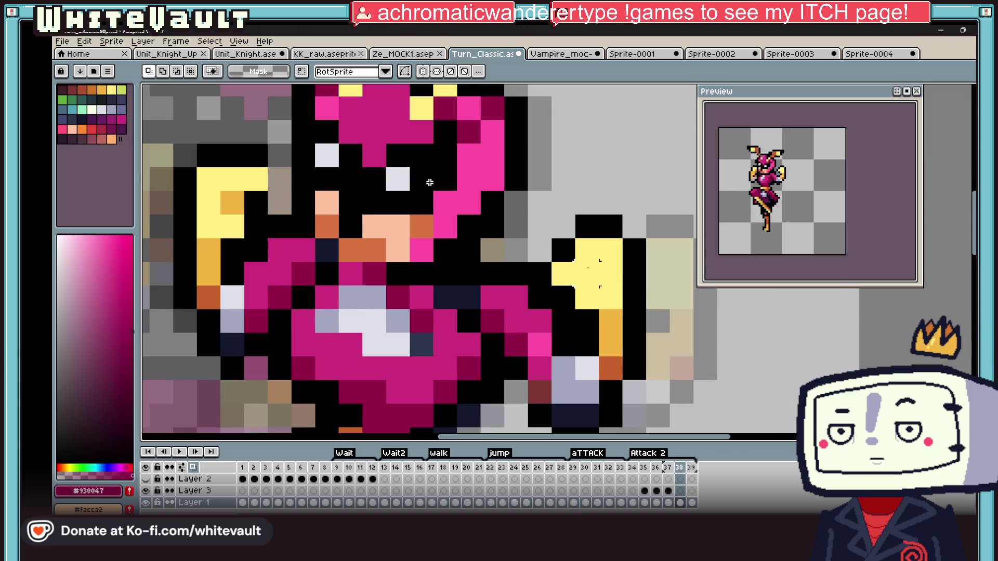
Paint black outline pixels plus pale yellow and orange shading onto the knight's hands
key("b")
left_click(555, 247, "alt")
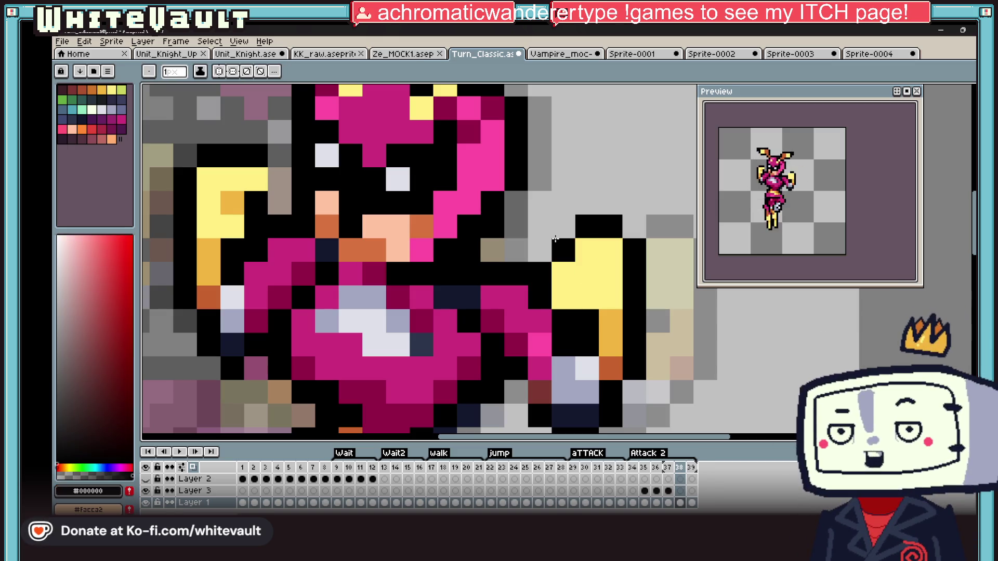
left_click_drag(561, 238, 538, 249)
left_click(243, 199, "alt")
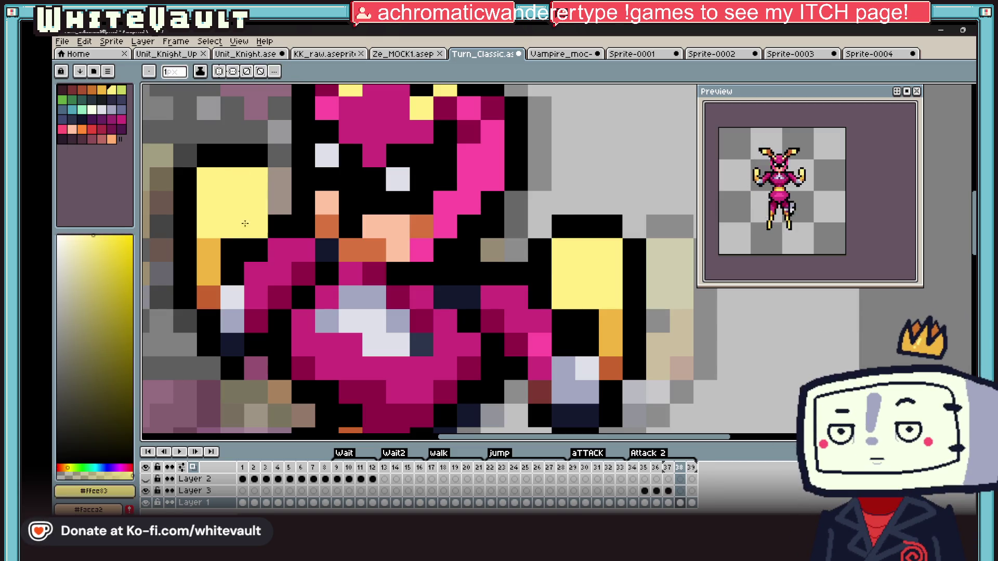
left_click(279, 211, "alt")
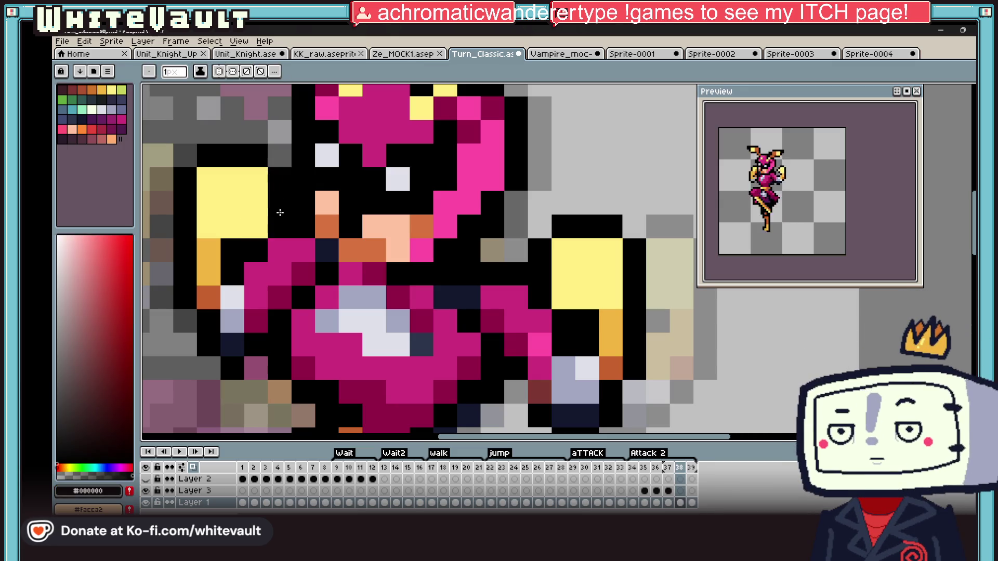
left_click(239, 218, "alt")
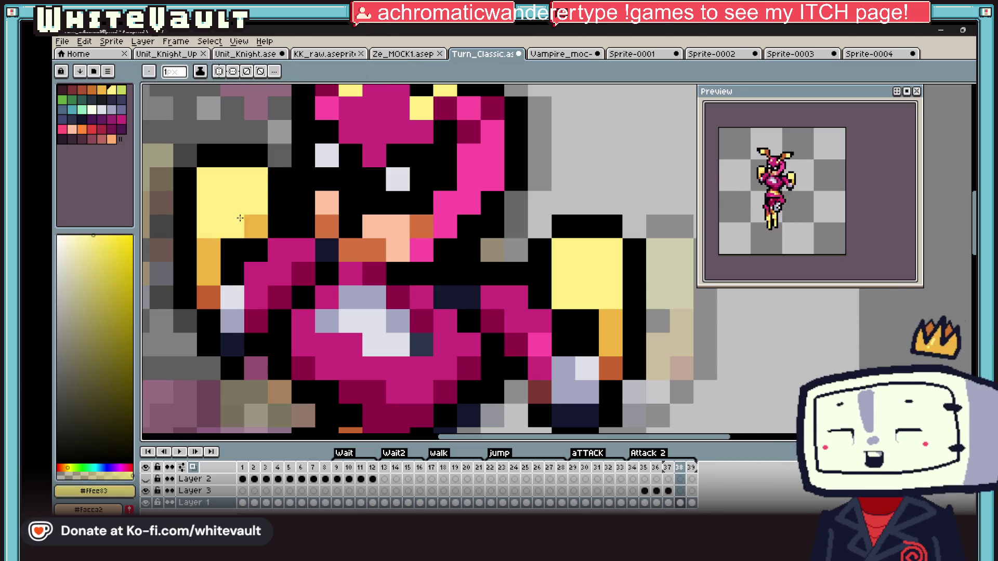
left_click(249, 226, "alt")
left_click(555, 294)
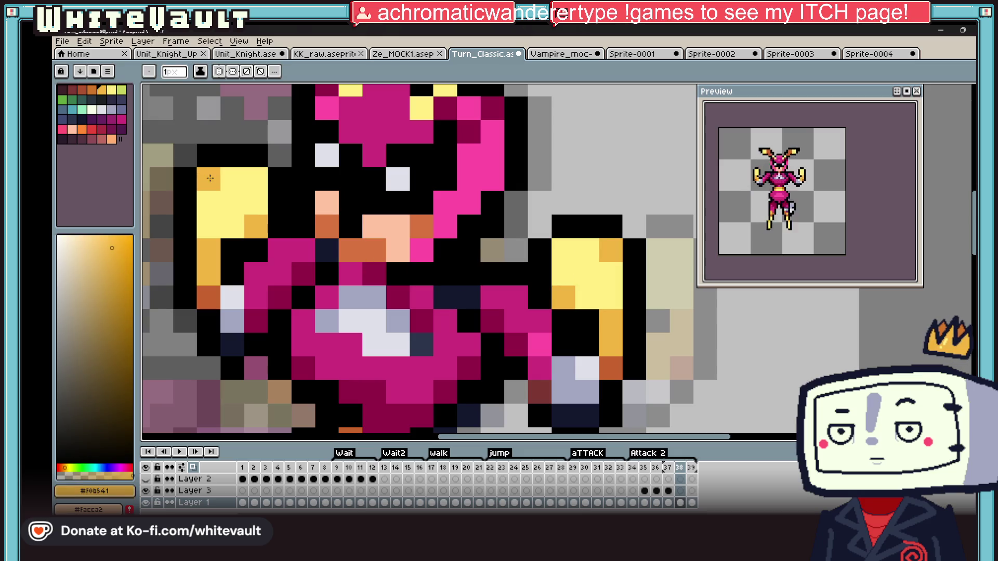
scroll(209, 178, "down", 5)
scroll(365, 257, "up", 5)
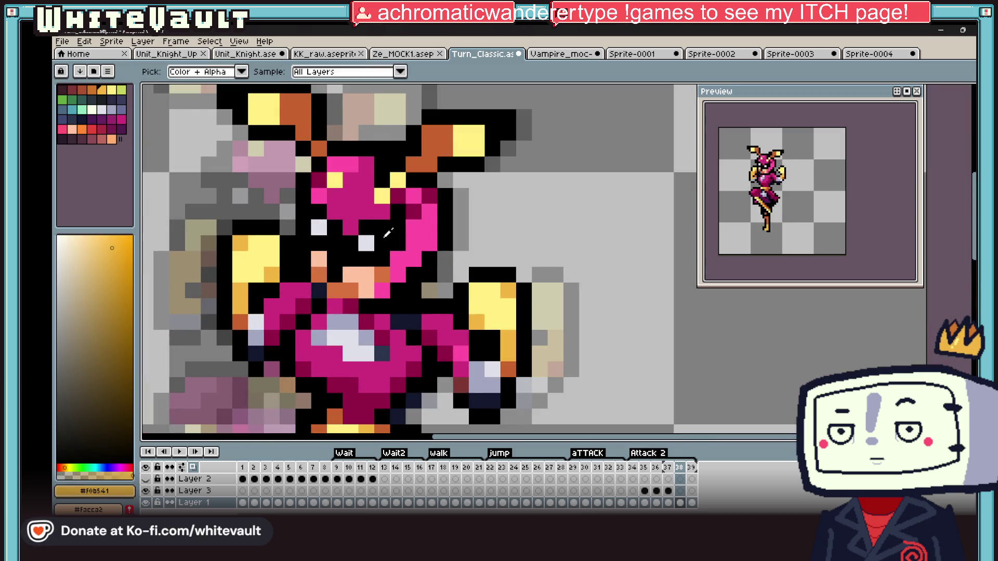
left_click(370, 246, "alt")
scroll(313, 228, "down", 5)
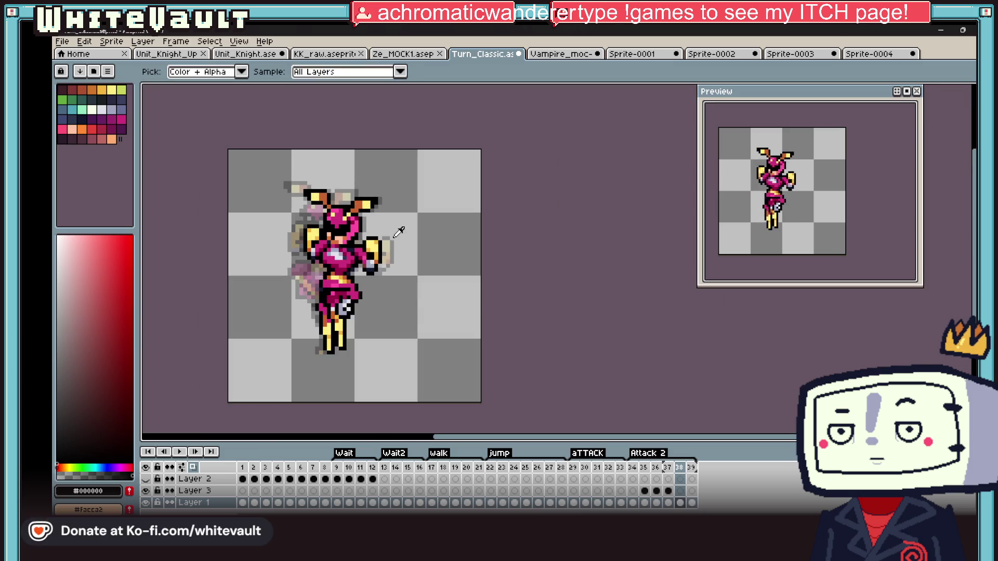
scroll(354, 233, "up", 6)
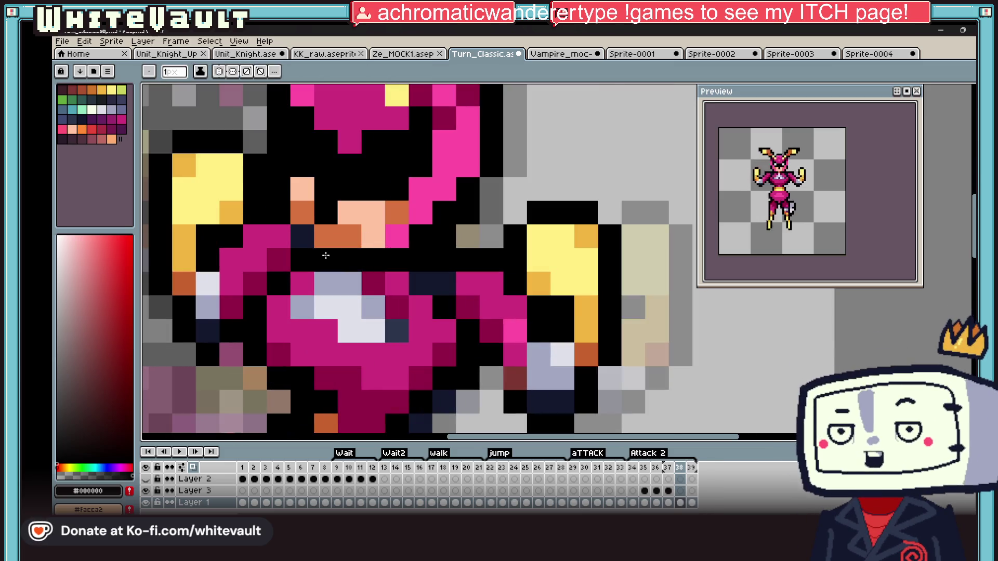
scroll(340, 262, "down", 3)
key("m")
Marquee the knight's face on frame 38, nudge it down a pixel, then select the legs region
left_click_drag(214, 128, 468, 201)
scroll(430, 182, "up", 3)
left_click_drag(287, 269, 430, 182)
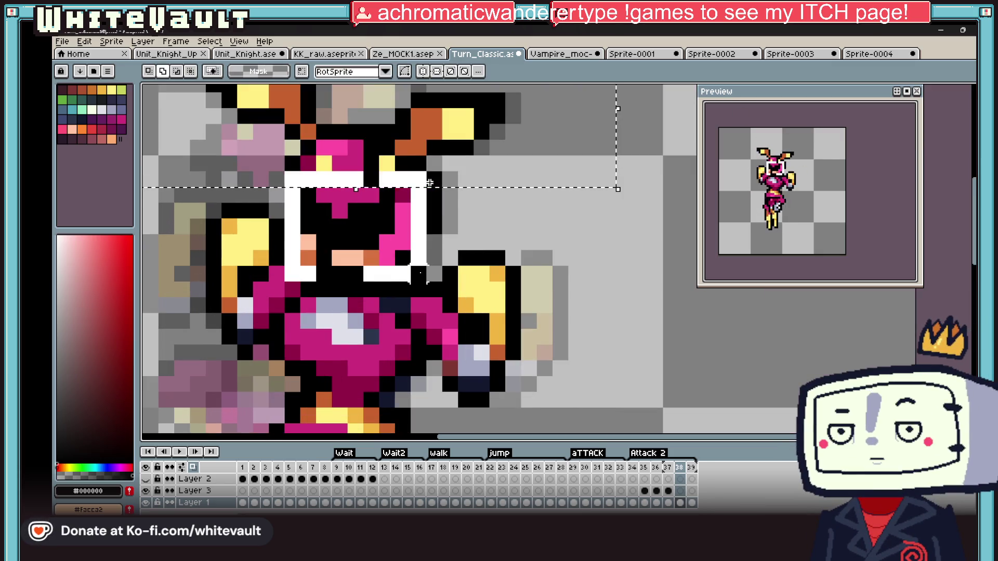
key("Down")
key("Down")
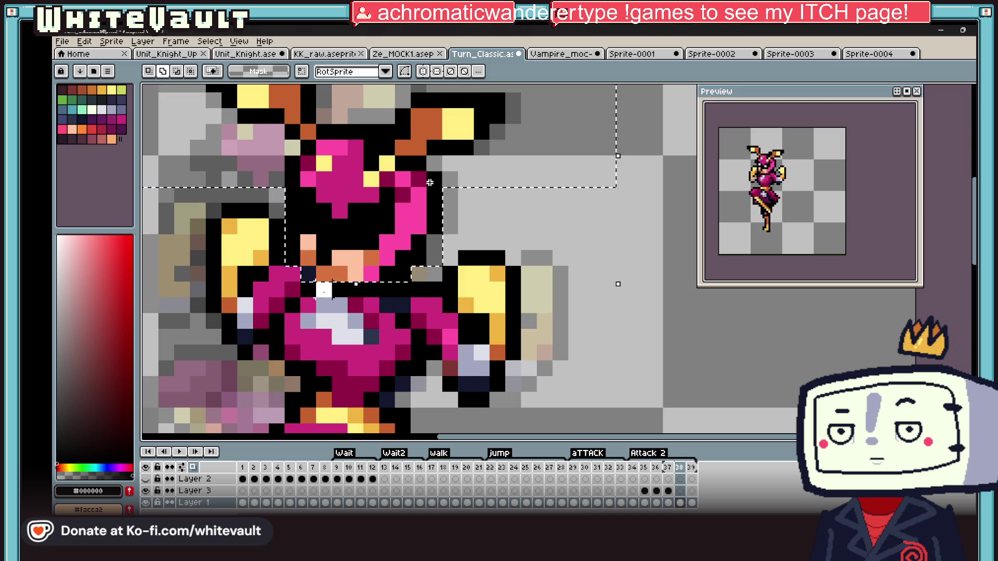
key("ctrl+d")
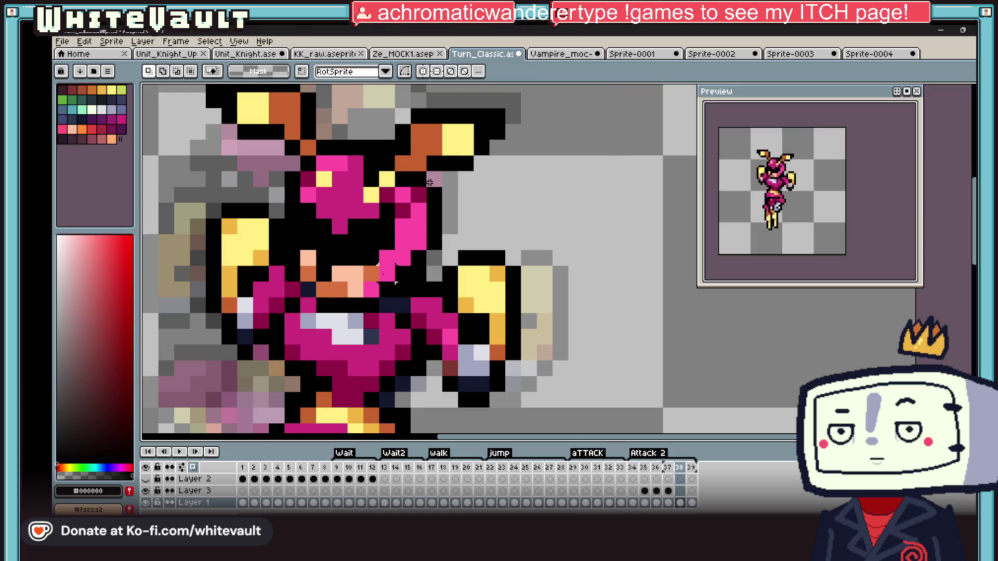
scroll(429, 182, "down", 3)
scroll(429, 182, "up", 3)
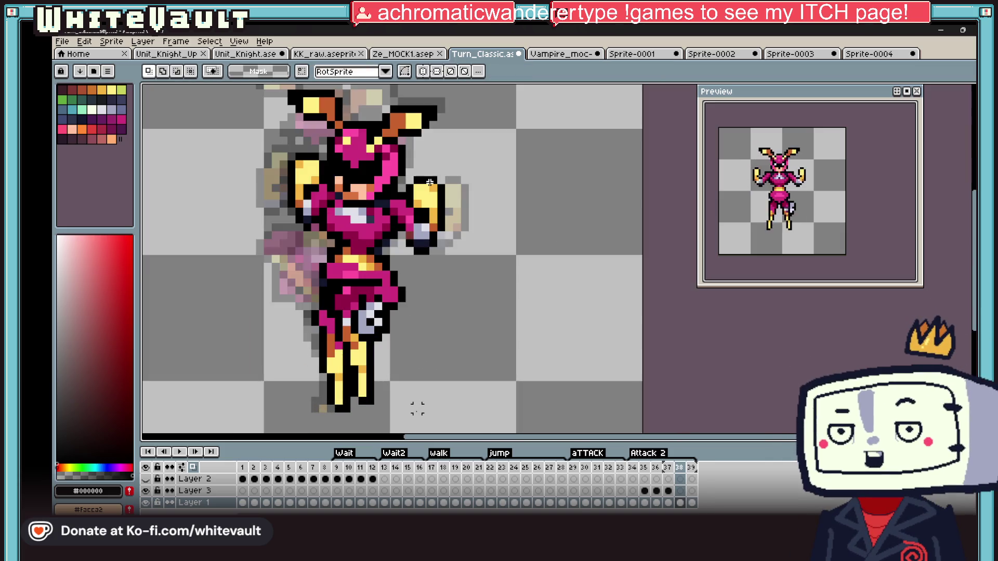
scroll(429, 182, "down", 2)
left_click_drag(304, 121, 498, 251)
scroll(497, 252, "down", 3)
scroll(482, 230, "up", 3)
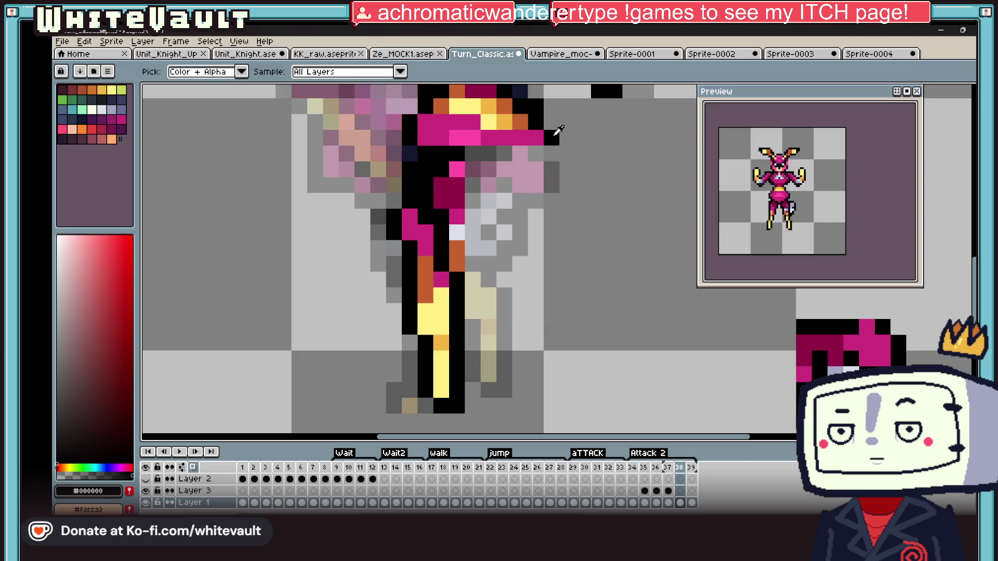
Paint pink across the knight's hip and add black outline pixels to the leg with the pencil
key("b")
left_click(555, 164)
scroll(554, 186, "up", 1)
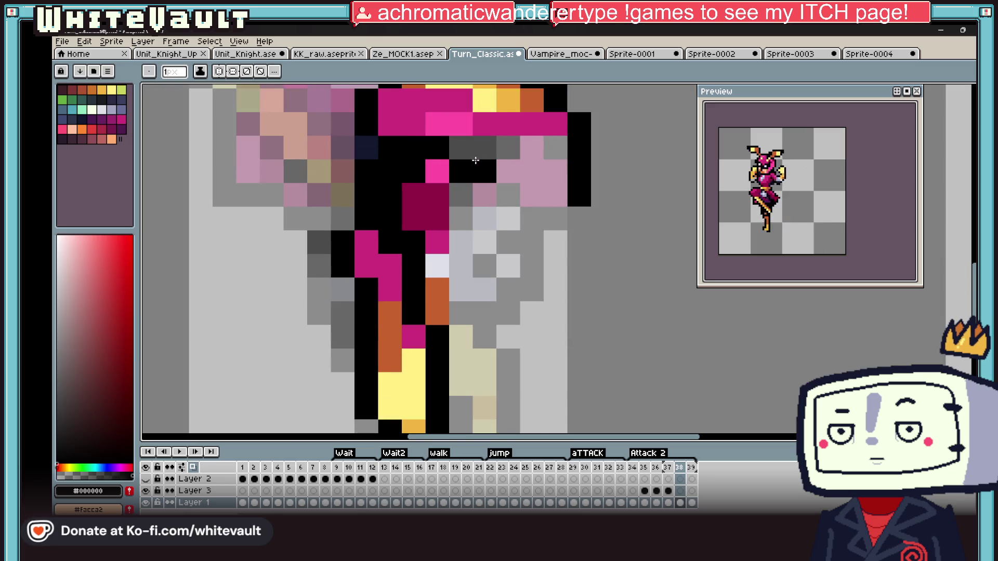
left_click(436, 171, "alt")
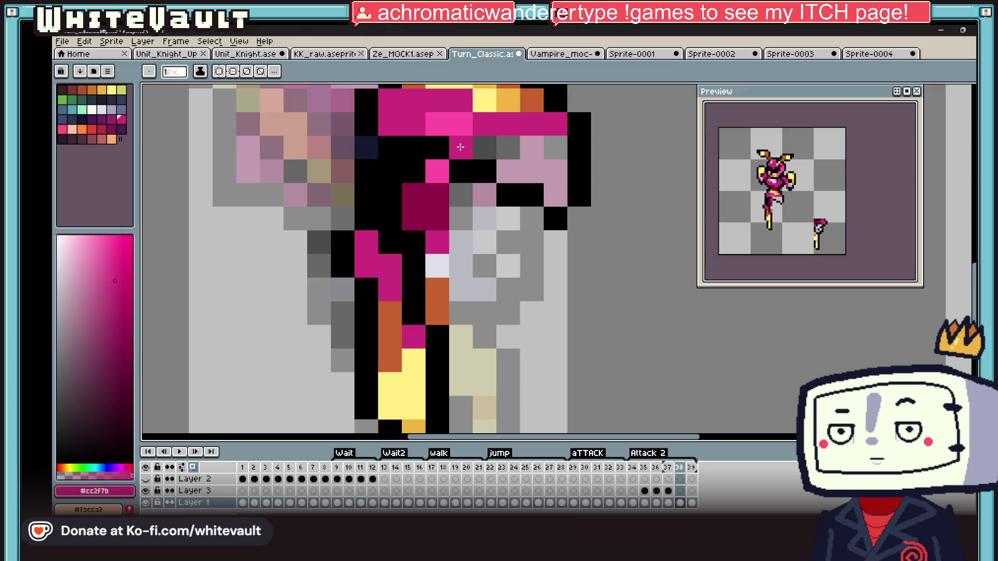
left_click_drag(460, 148, 522, 173)
left_click(555, 194)
scroll(555, 195, "down", 2)
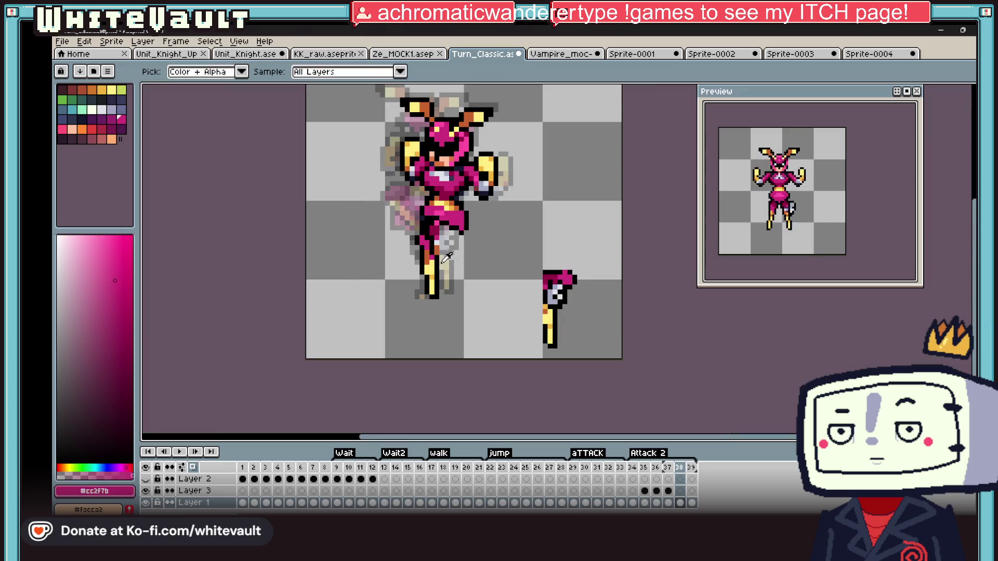
scroll(444, 242, "up", 1)
left_click(435, 201, "alt")
Repaint the leg edge and cover the stray black along the hip with sampled pink
left_click_drag(436, 172, 435, 210)
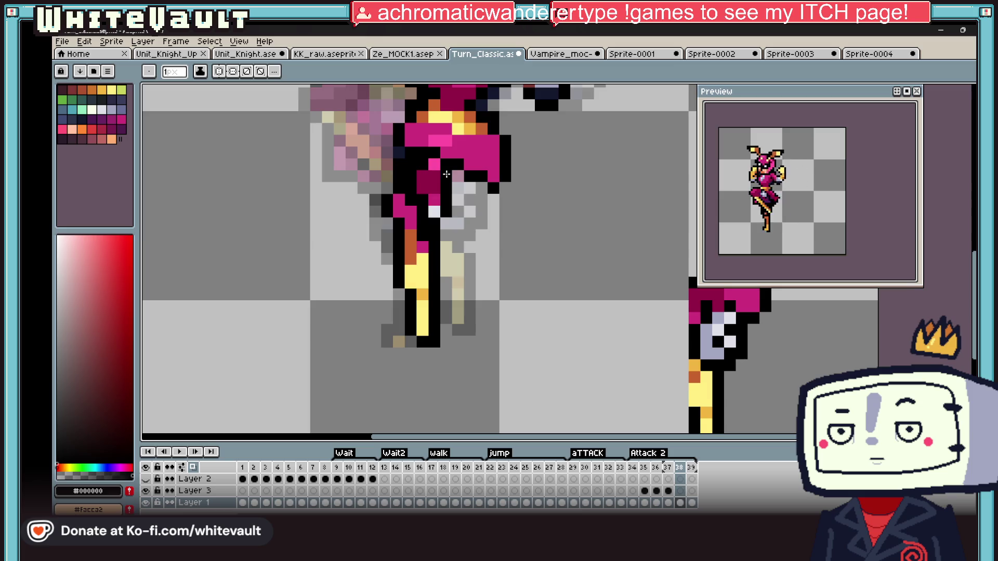
key("alt")
left_click_drag(425, 225, 435, 160)
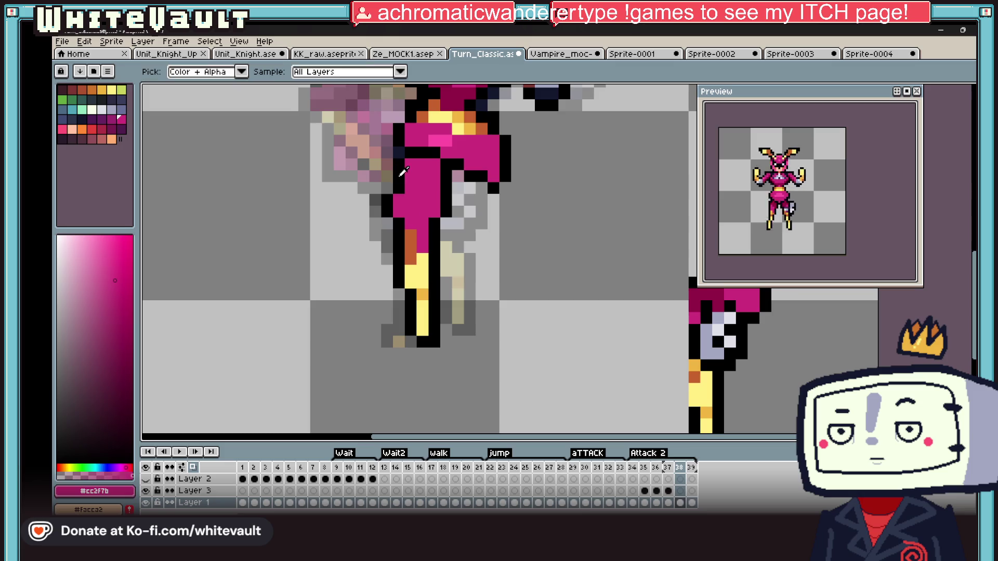
key("alt")
scroll(411, 165, "down", 5)
scroll(418, 217, "up", 5)
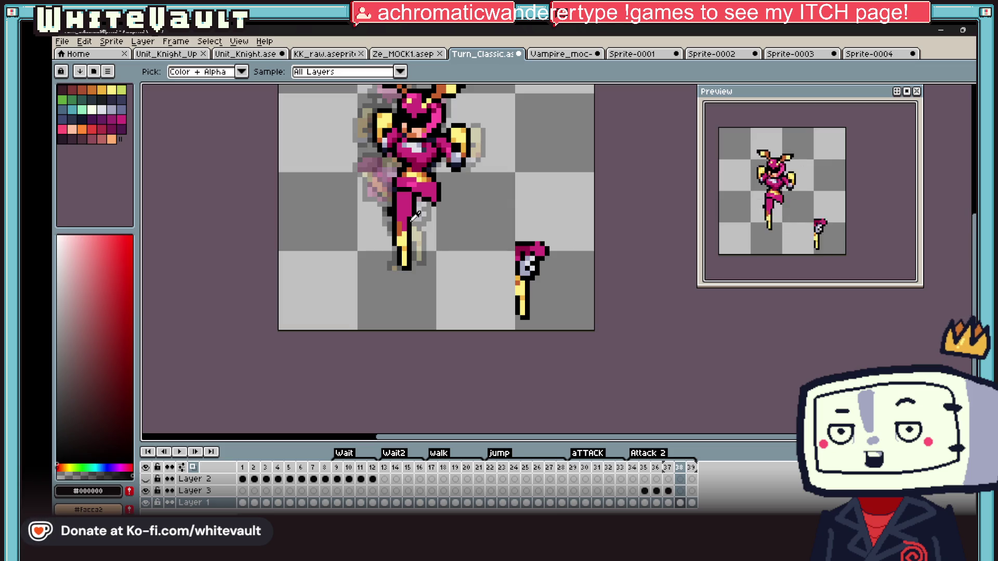
left_click(312, 53)
scroll(512, 388, "down", 2)
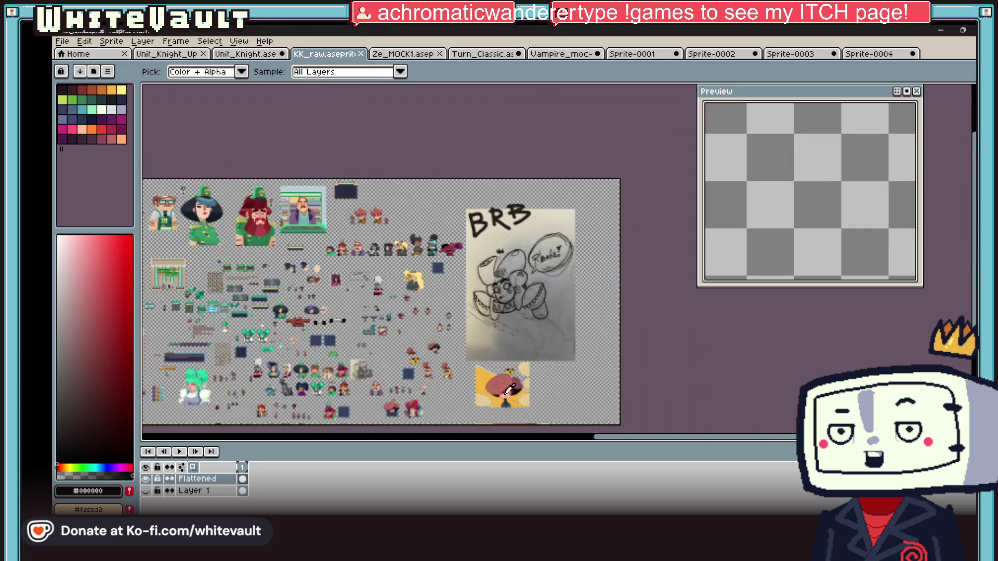
mouse_move(600, 437)
left_mouse_down()
mouse_move(435, 437)
mouse_move(491, 436)
left_mouse_up()
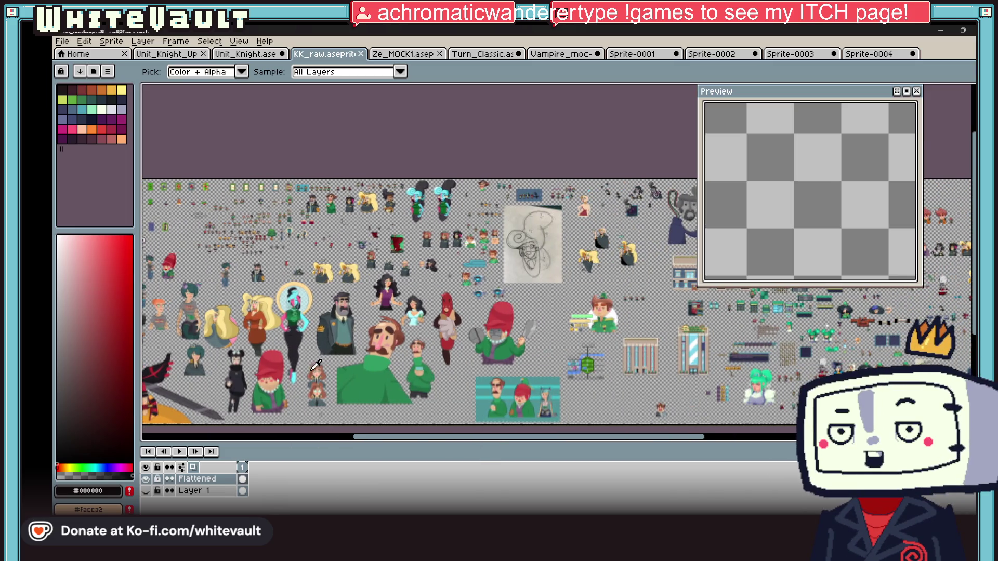
scroll(327, 294, "up", 2)
scroll(312, 359, "up", 2)
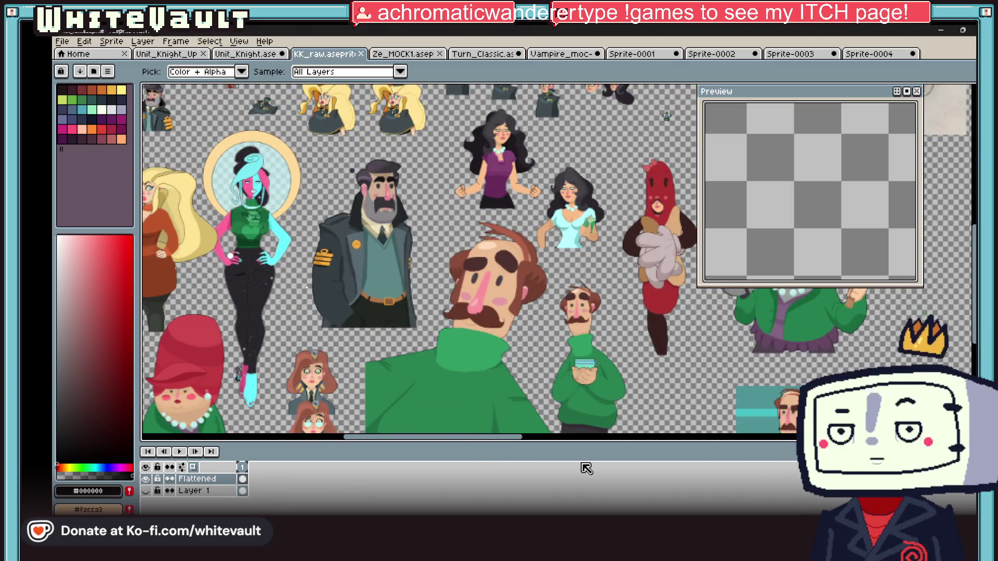
left_click_drag(460, 443, 407, 429)
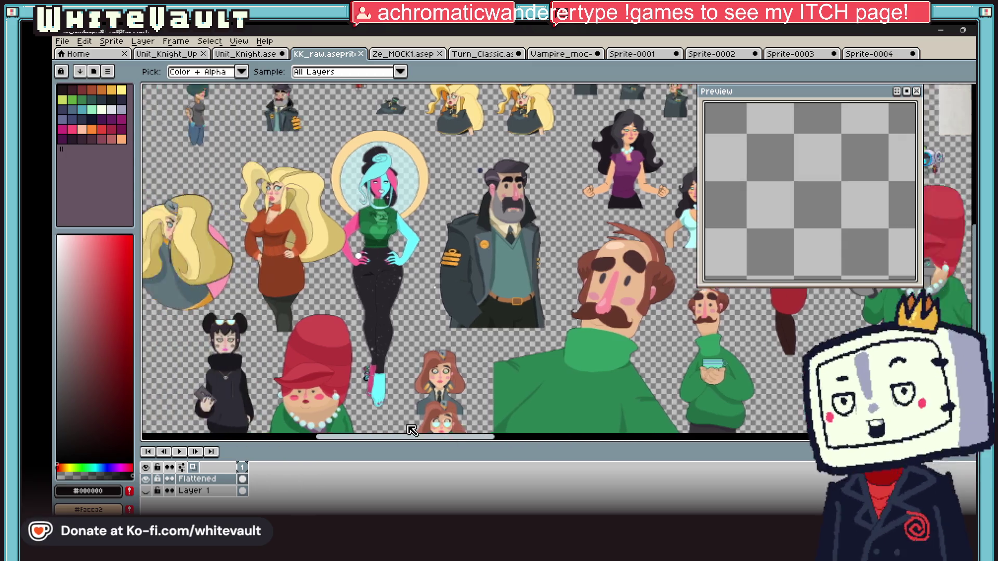
scroll(451, 323, "down", 1)
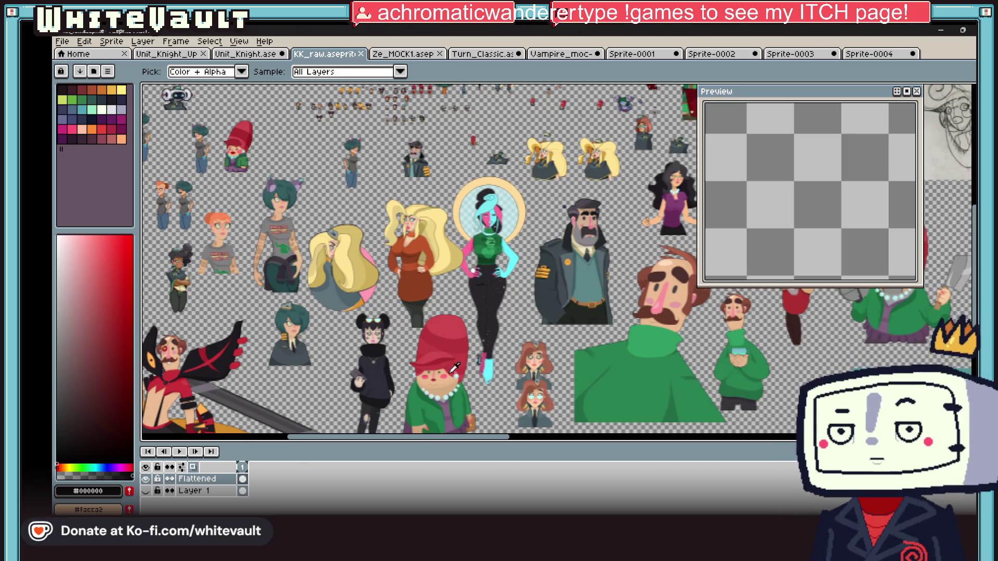
scroll(511, 396, "up", 1)
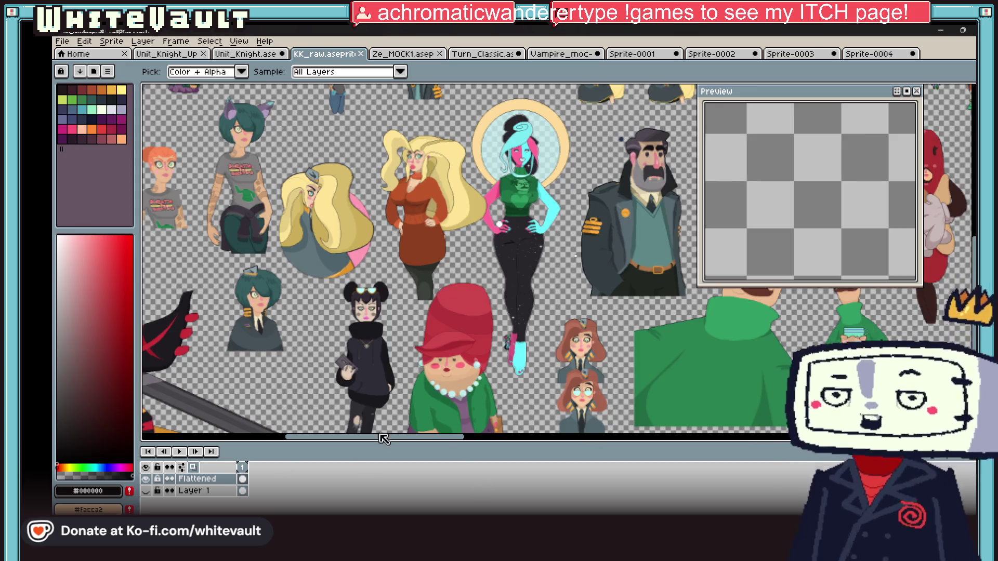
mouse_move(448, 437)
left_mouse_down()
mouse_move(633, 403)
mouse_move(503, 368)
left_mouse_up()
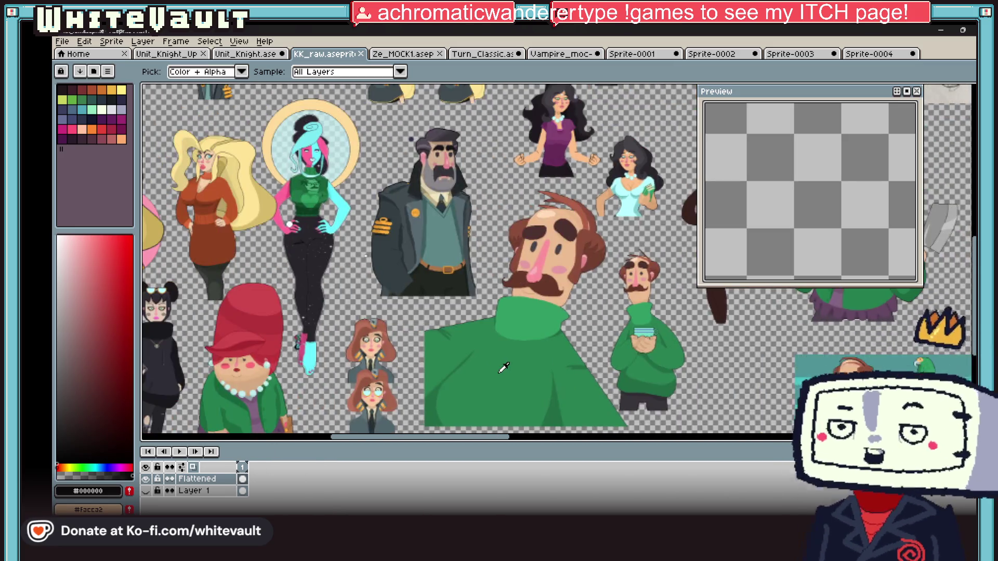
scroll(503, 368, "down", 2)
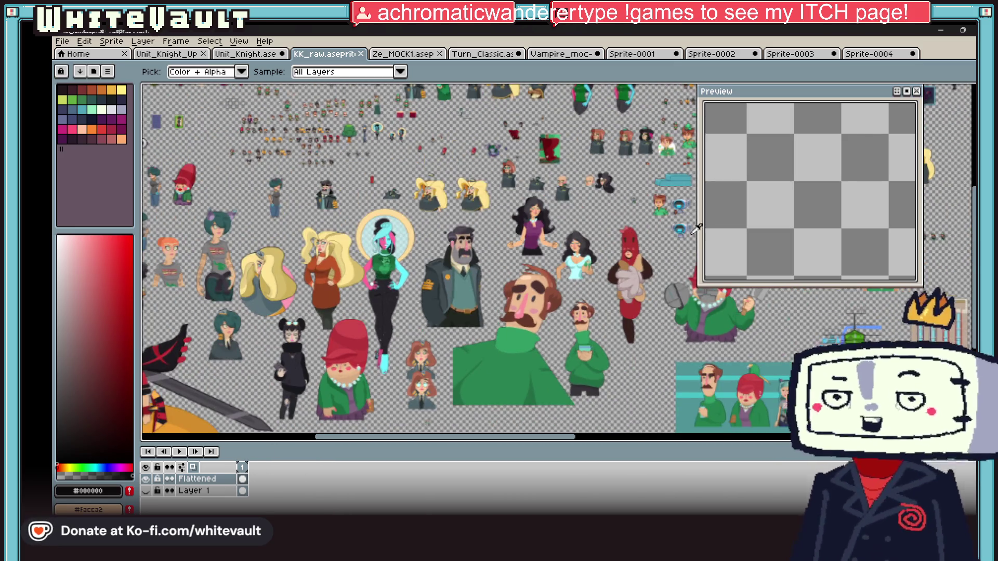
scroll(612, 169, "up", 1)
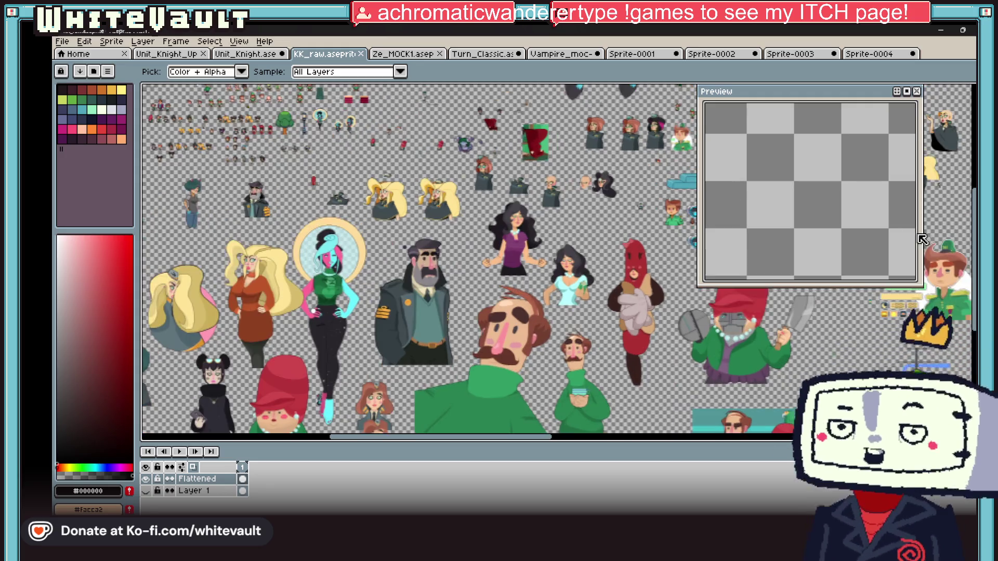
scroll(545, 273, "down", 2)
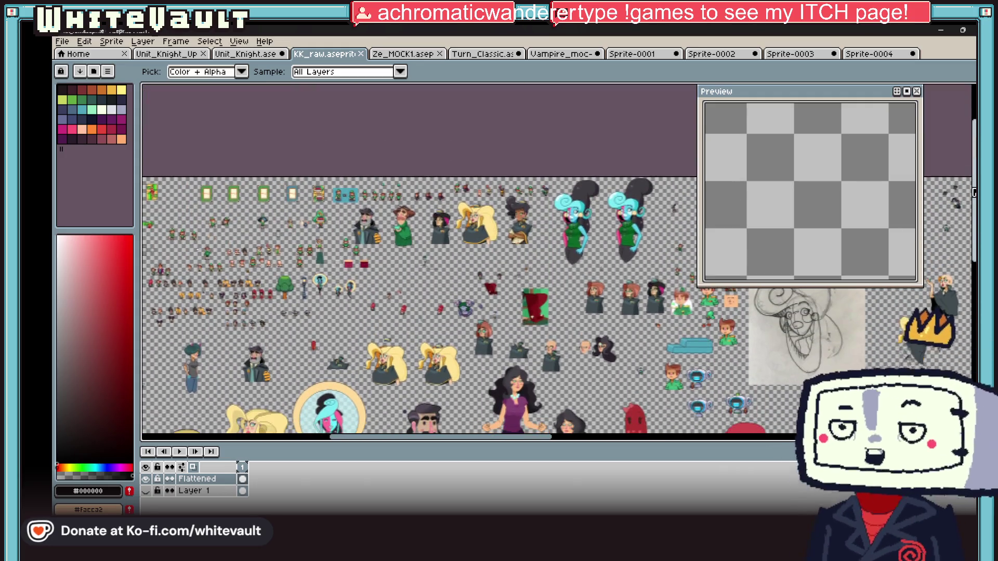
scroll(546, 257, "up", 2)
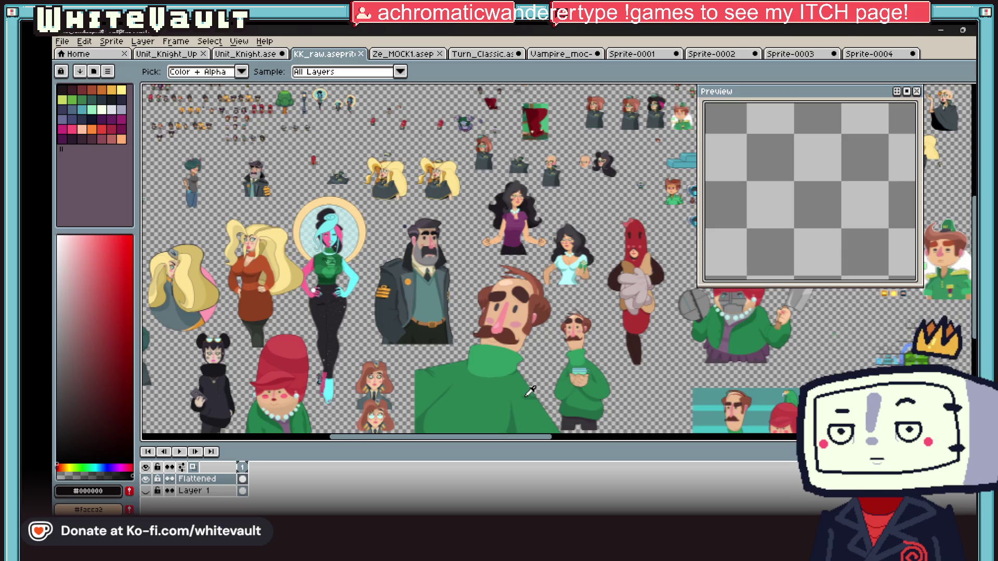
left_click_drag(437, 436, 702, 437)
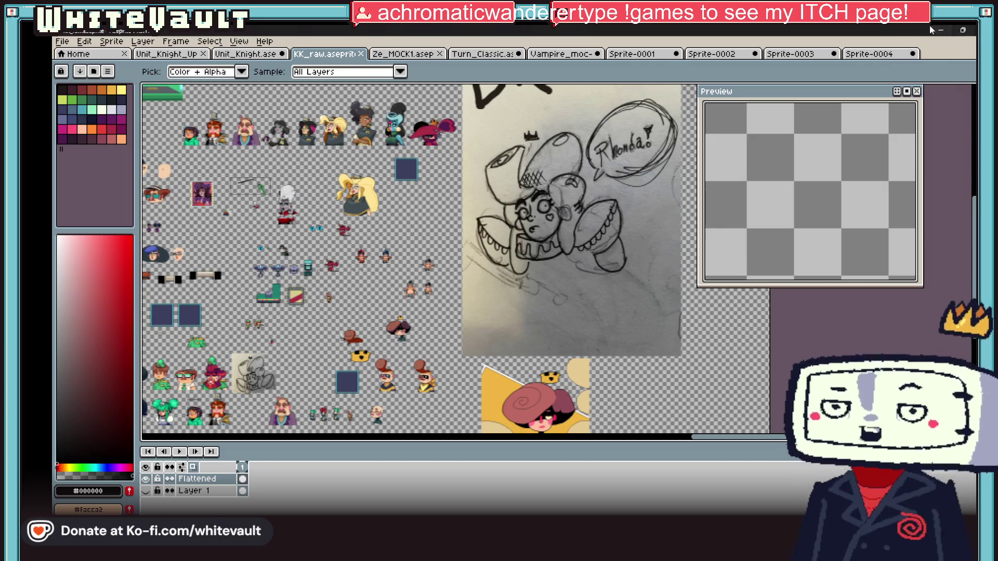
left_click(869, 54)
left_click(790, 53)
left_click(721, 54)
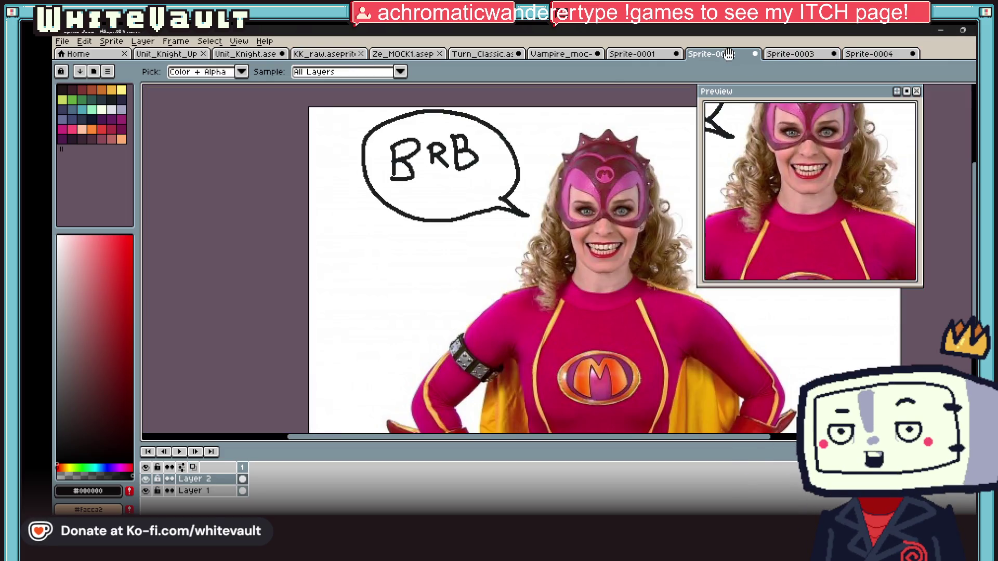
left_click(641, 53)
left_click(559, 54)
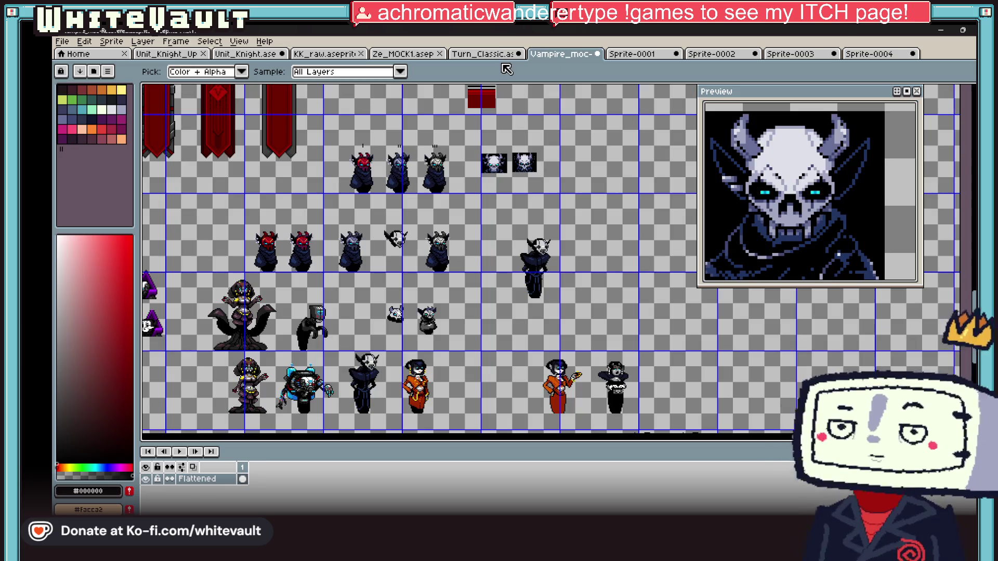
left_click(483, 54)
scroll(575, 250, "down", 1)
scroll(545, 246, "up", 2)
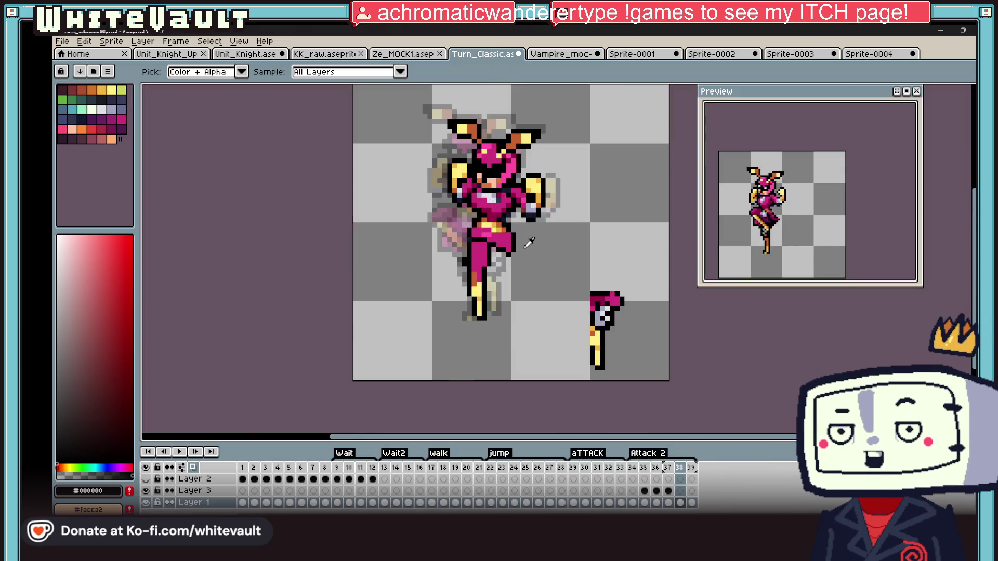
scroll(515, 244, "up", 1)
scroll(492, 249, "up", 1)
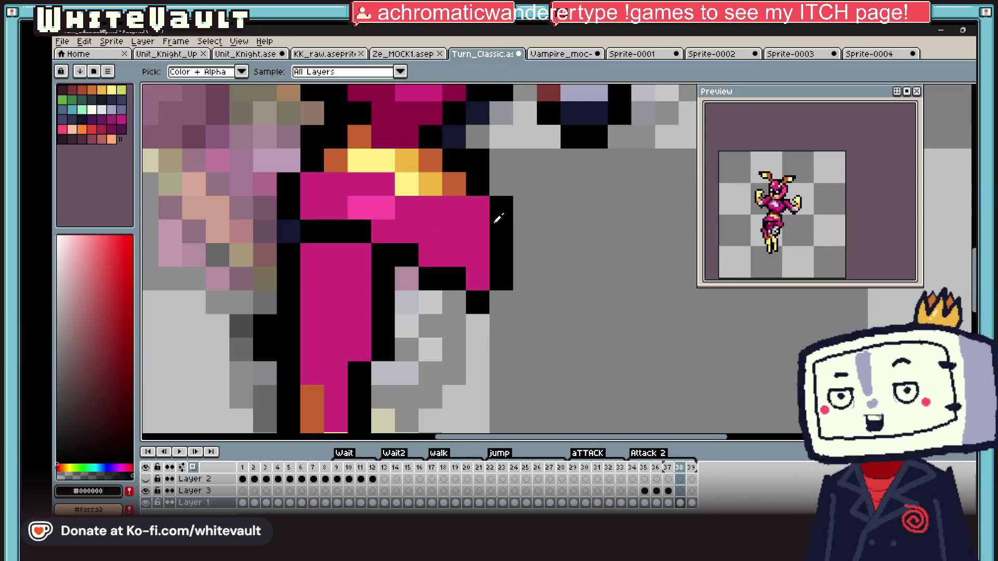
Extend the belt across the waist with sampled pale yellow and orange pixels, plus a black waist outline pixel
key("b")
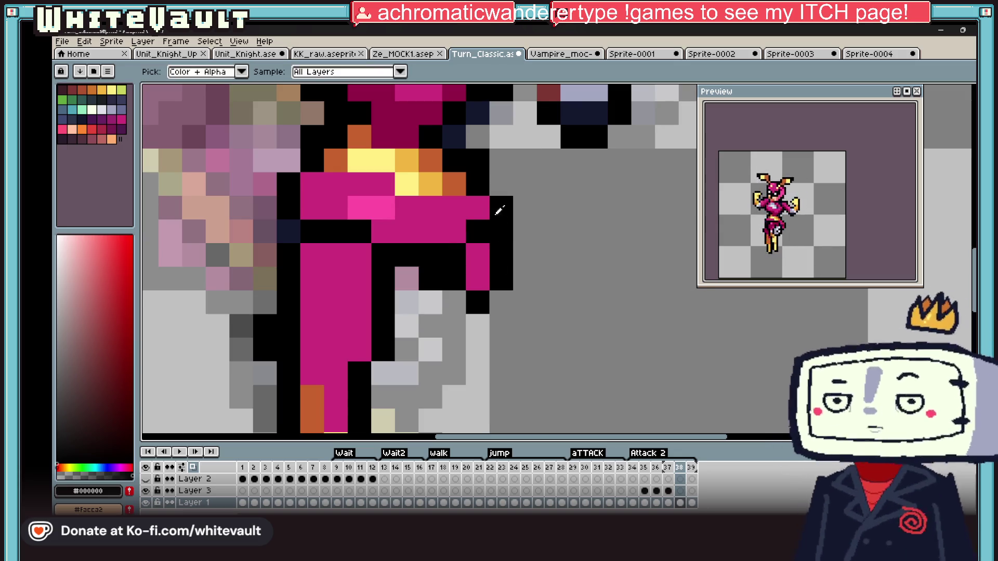
left_click(456, 182, "alt")
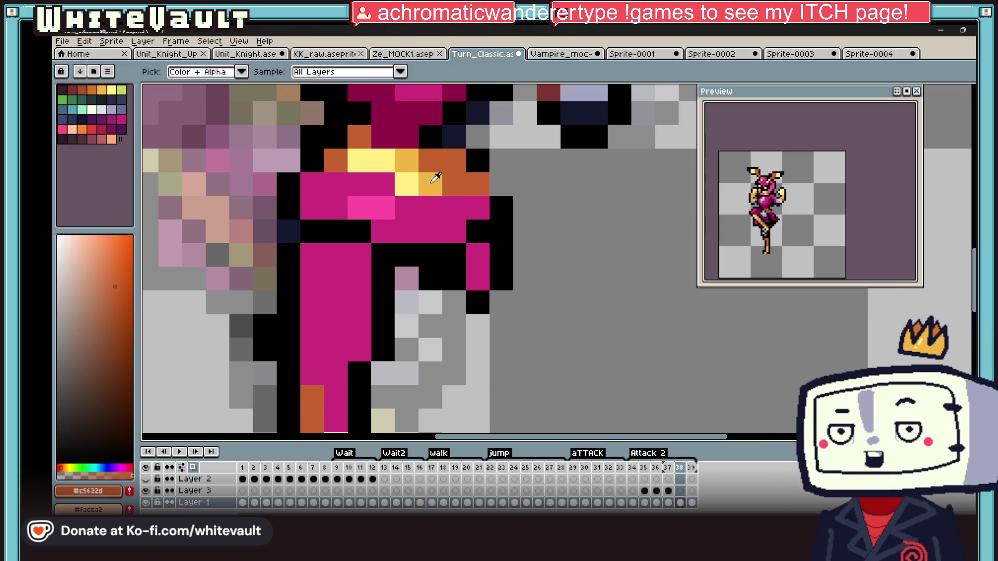
left_click(436, 164, "alt")
left_click(425, 160)
left_click(417, 178, "alt")
left_click(357, 203, "alt")
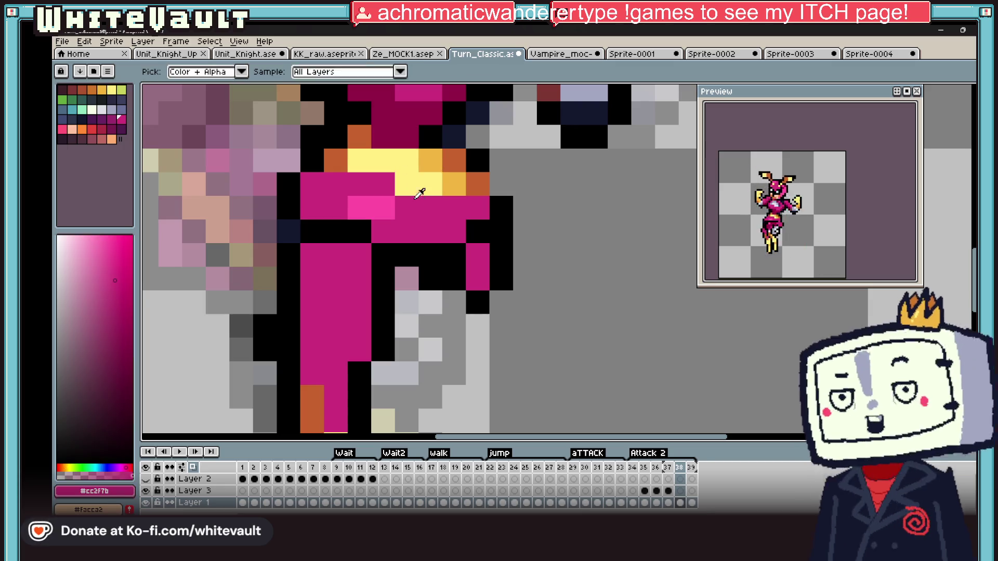
left_click(335, 160)
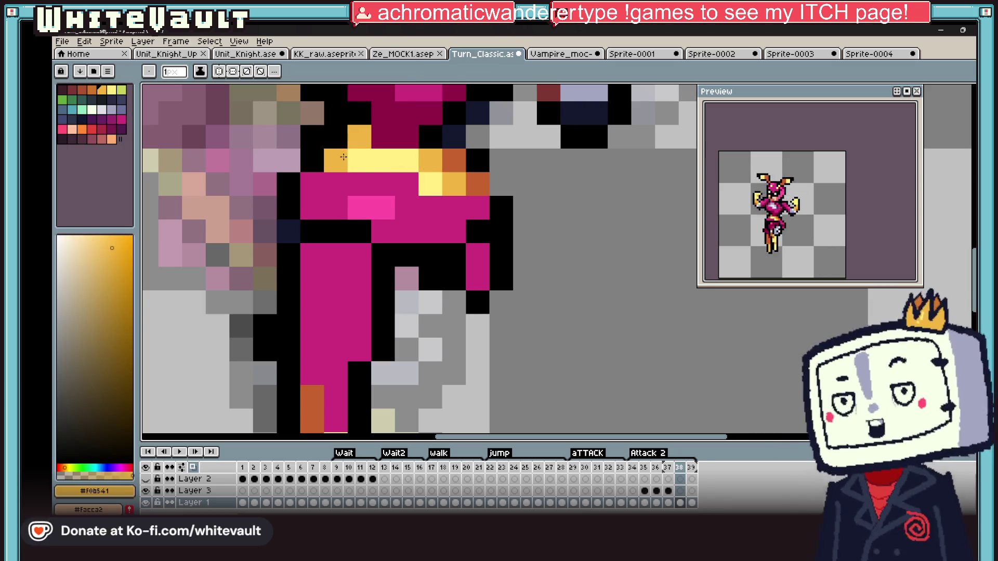
left_click(358, 134, "alt")
left_click(312, 140, "alt")
left_click(310, 159)
scroll(302, 165, "down", 3)
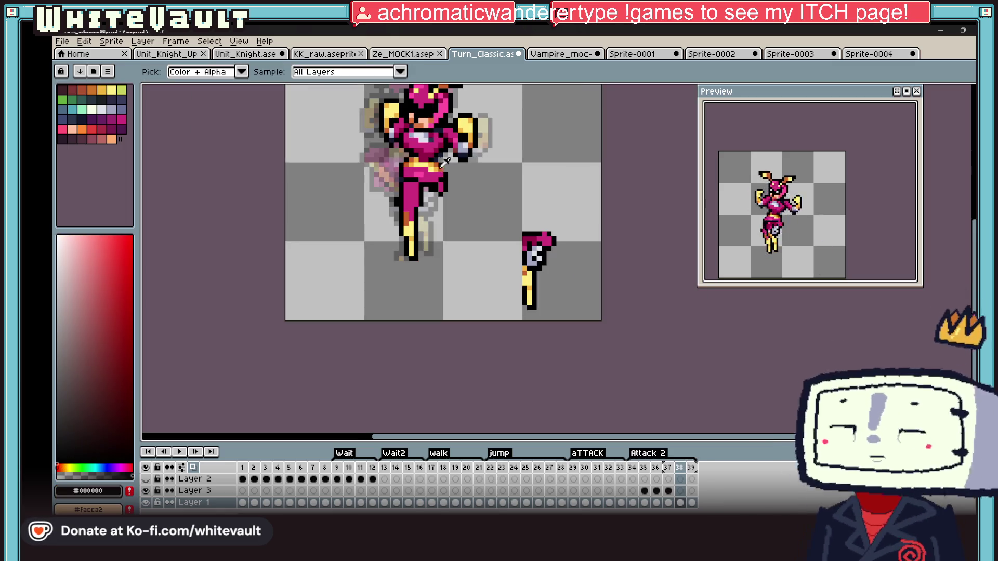
scroll(399, 143, "up", 2)
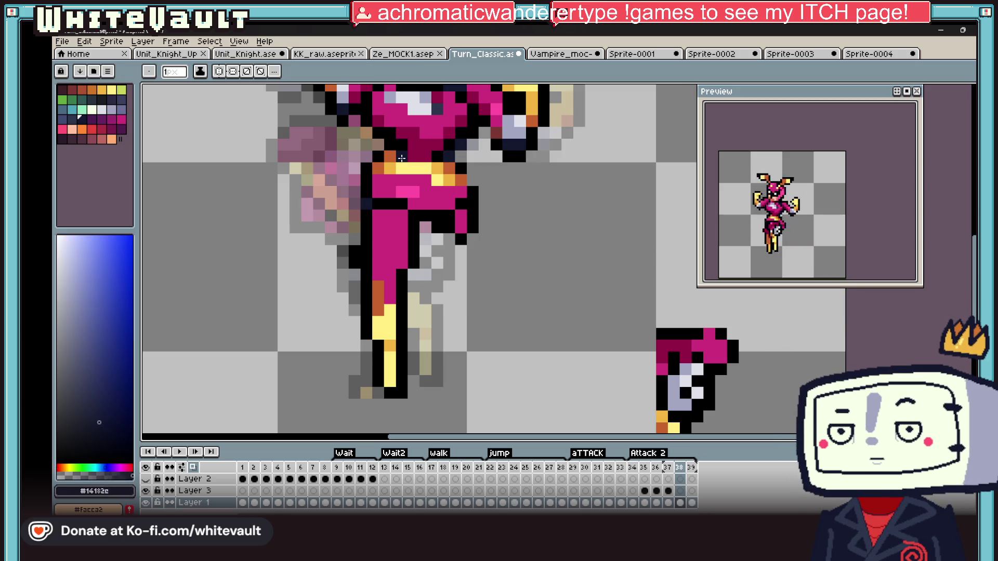
scroll(460, 149, "down", 4)
scroll(440, 158, "up", 2)
scroll(443, 156, "up", 3)
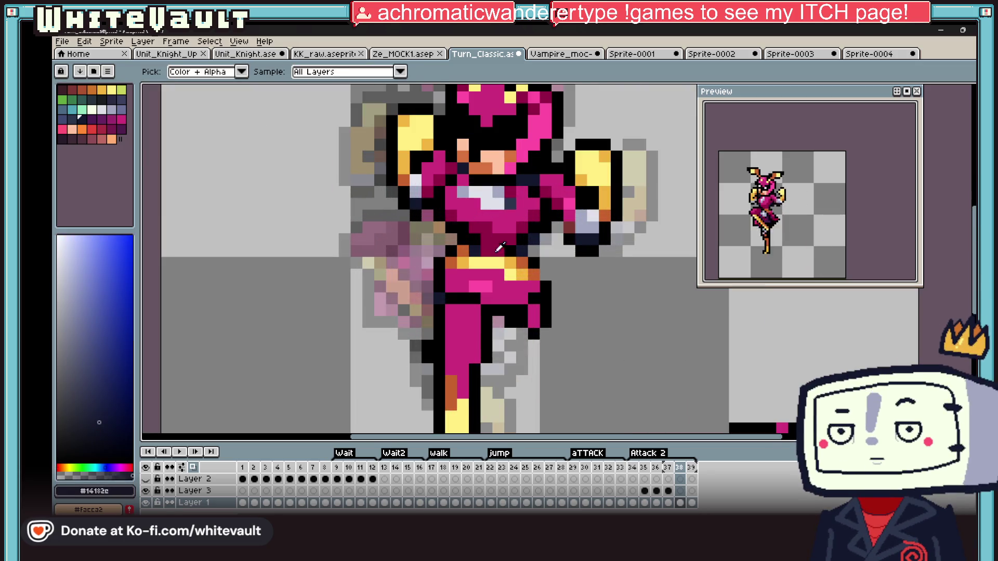
Sample gold, black, bright pink and dark magenta and paint pink shading onto the hip
left_click(511, 264)
scroll(507, 273, "down", 4)
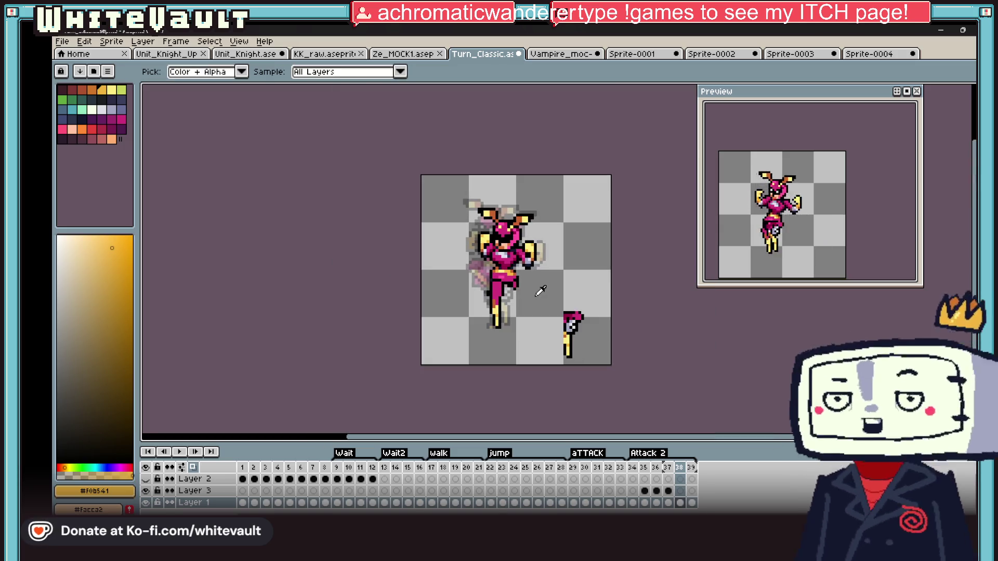
scroll(483, 273, "up", 3)
scroll(484, 272, "up", 2)
left_click(483, 275, "alt")
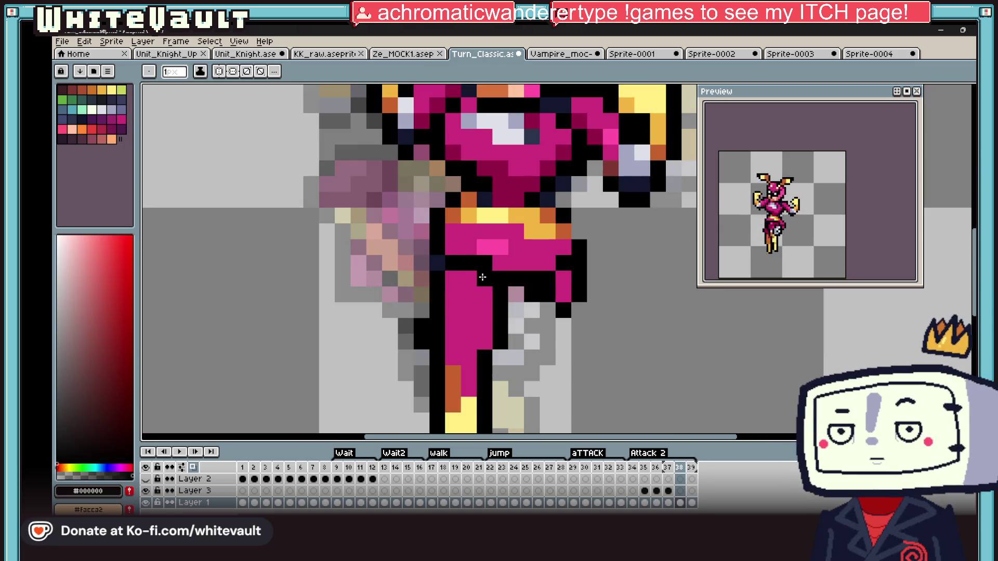
left_click(483, 262, "alt")
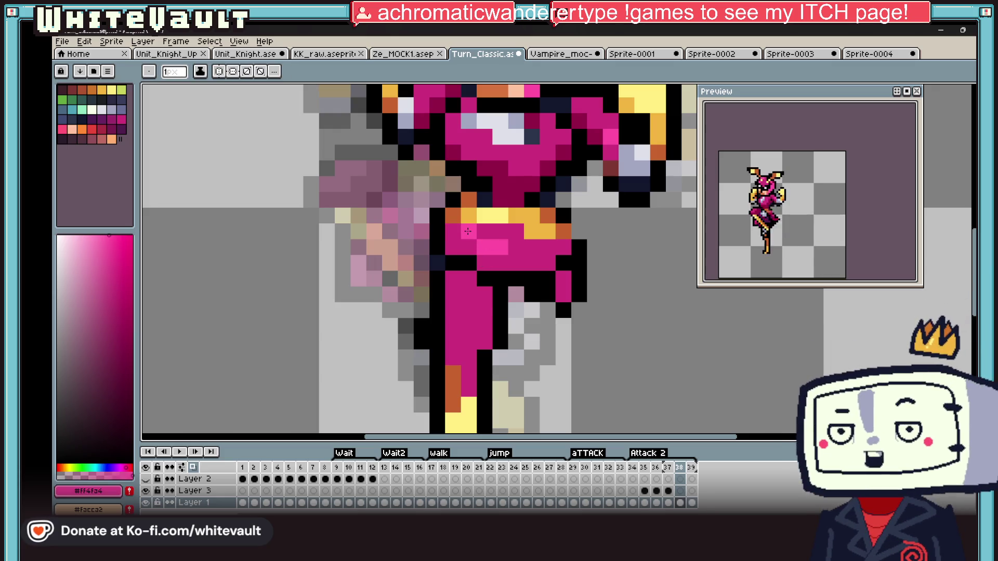
left_click(483, 247)
left_click(531, 172, "alt")
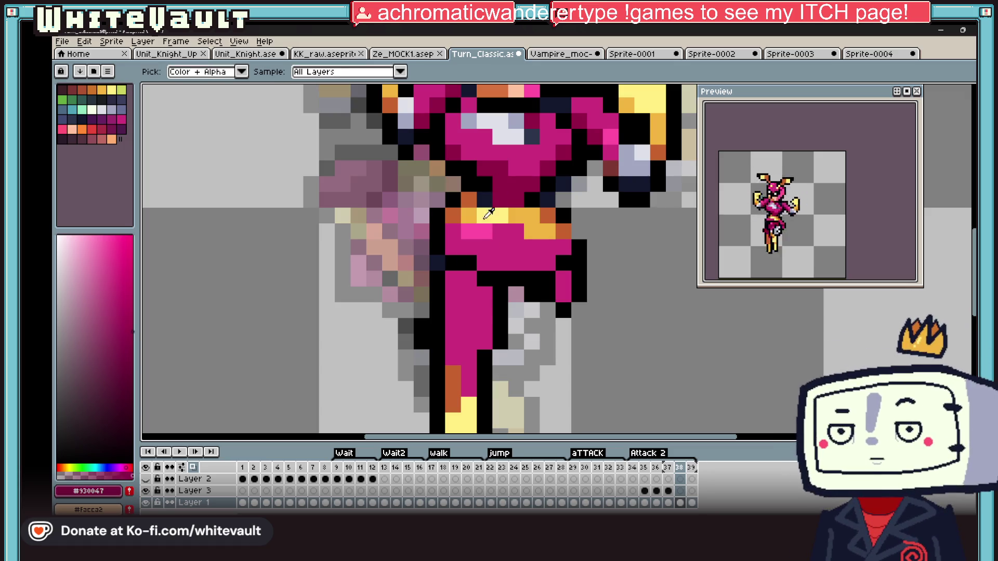
key("g")
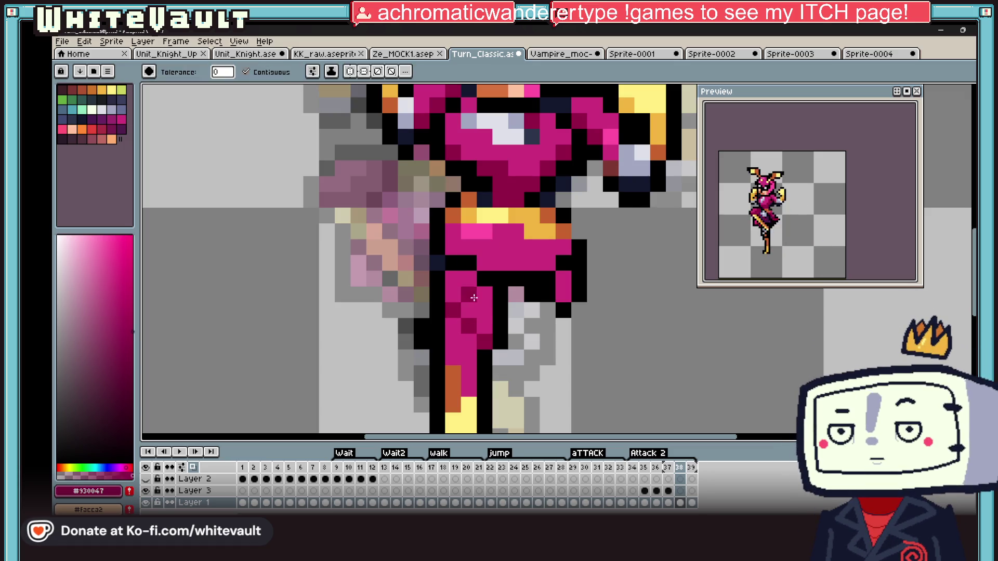
key("1")
scroll(499, 298, "up", 3)
scroll(468, 234, "up", 2)
key("b")
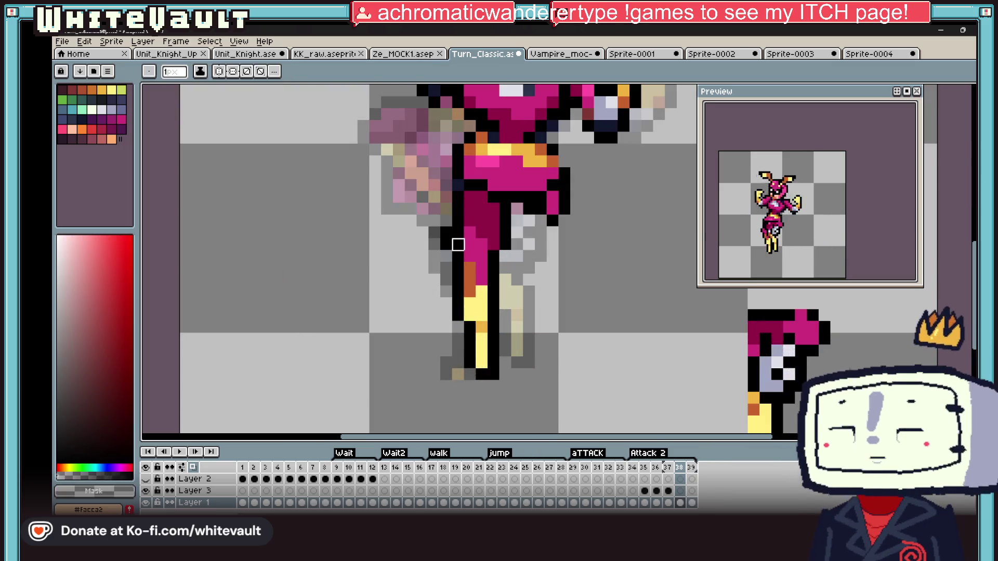
scroll(468, 281, "down", 2)
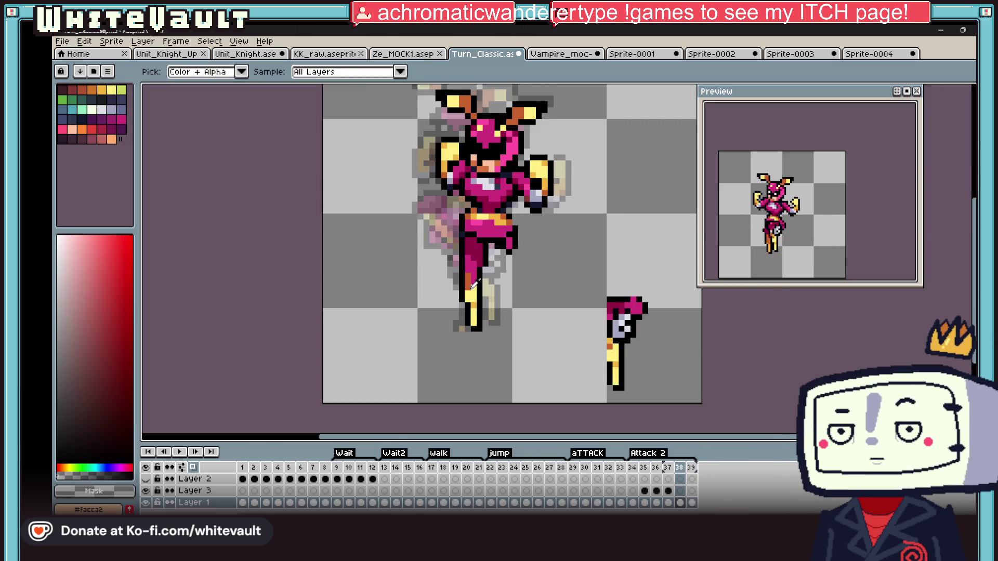
scroll(526, 97, "up", 1)
key("alt")
key("m")
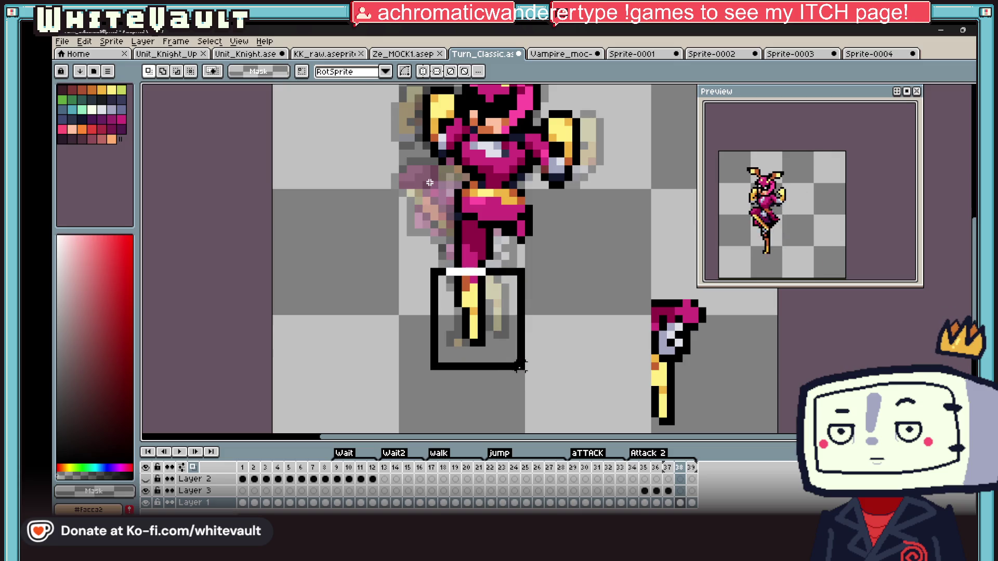
Marquee the knight's upper body and drop it a few pixels lower onto the legs
left_click_drag(420, 265, 520, 373)
key("ctrl+d")
scroll(600, 343, "down", 2)
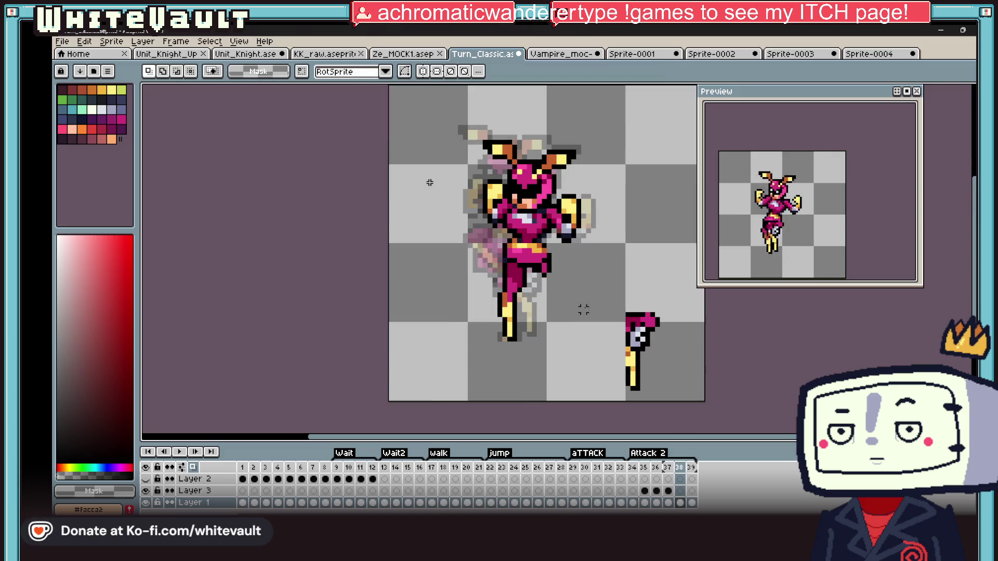
left_click_drag(441, 103, 633, 265)
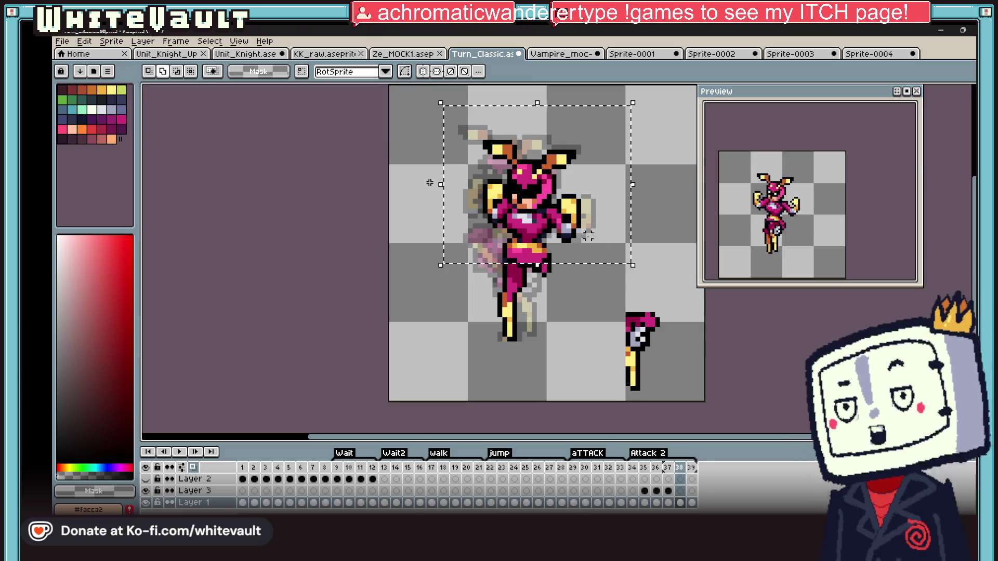
left_click_drag(588, 238, 524, 272)
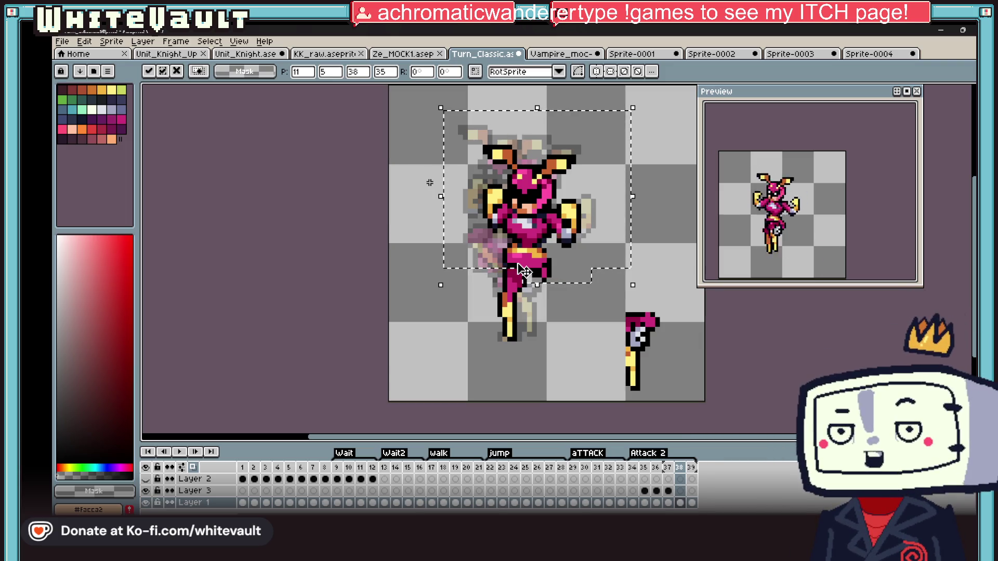
key("ctrl+d")
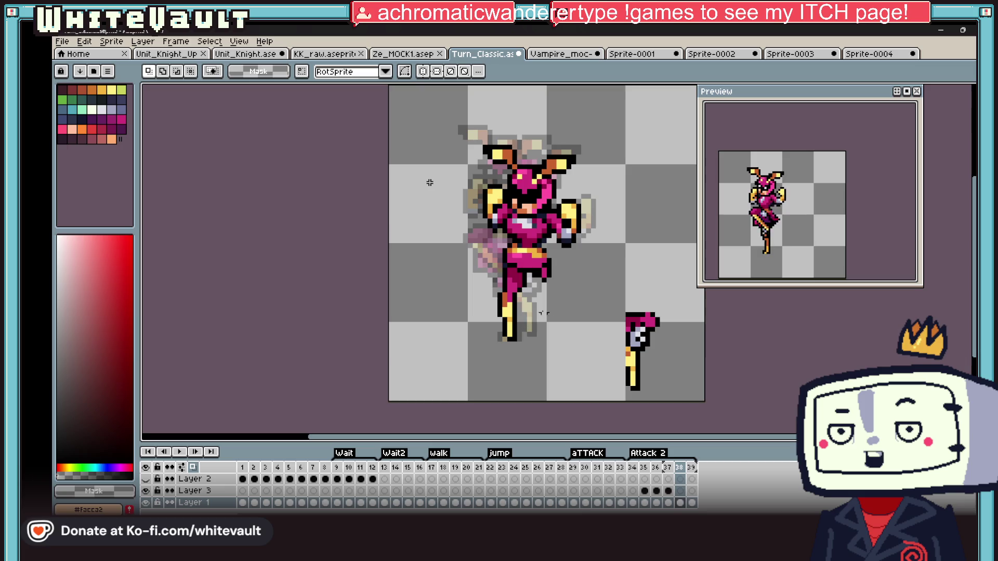
scroll(524, 269, "up", 1)
scroll(429, 183, "up", 1)
scroll(488, 295, "up", 1)
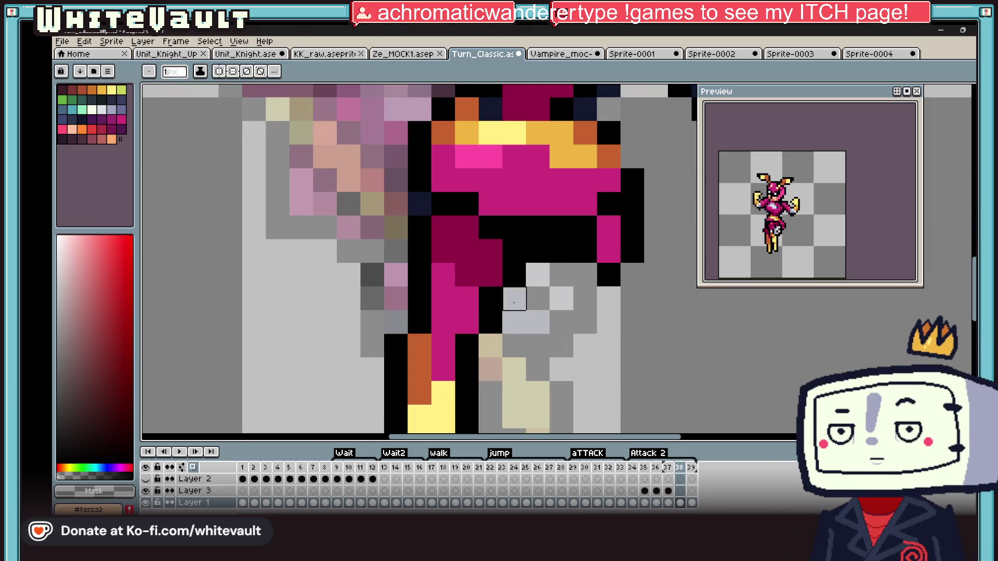
scroll(514, 298, "down", 4)
scroll(560, 301, "up", 2)
Sample black and magenta for the hip gap, then move to Layer 3 with black selected
key("alt")
scroll(560, 302, "up", 2)
key("alt")
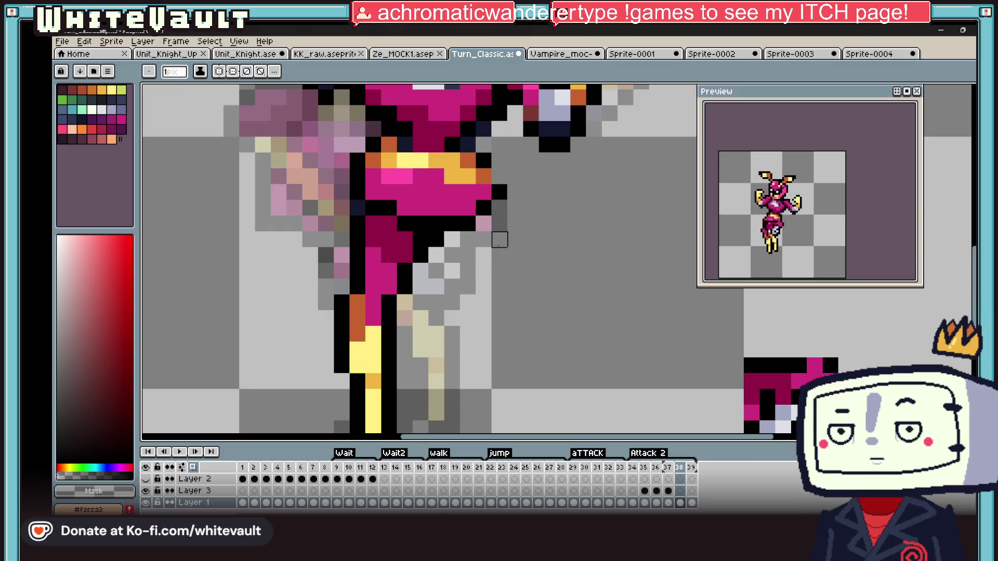
left_click(400, 315, "alt")
left_click(411, 244, "alt")
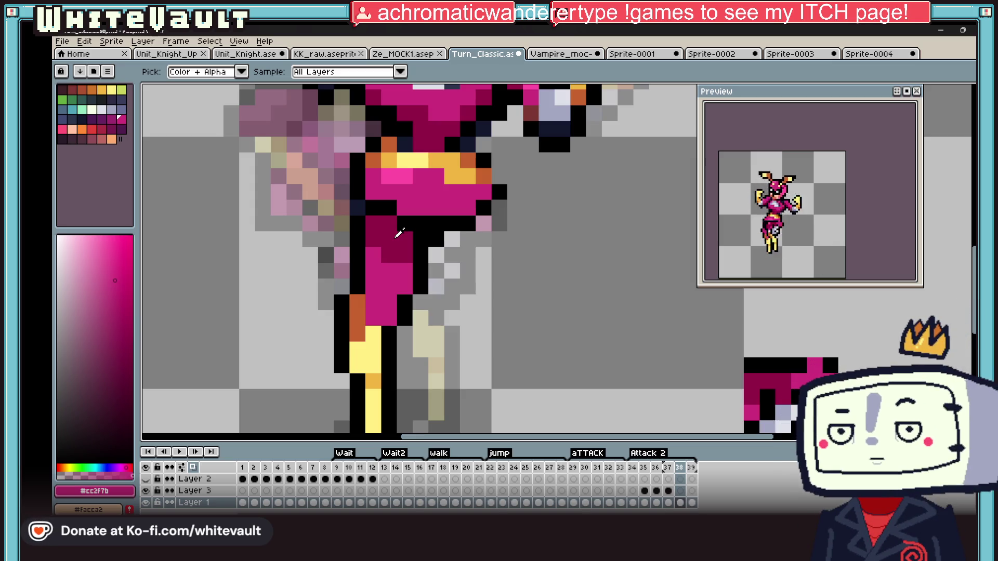
scroll(441, 319, "down", 3)
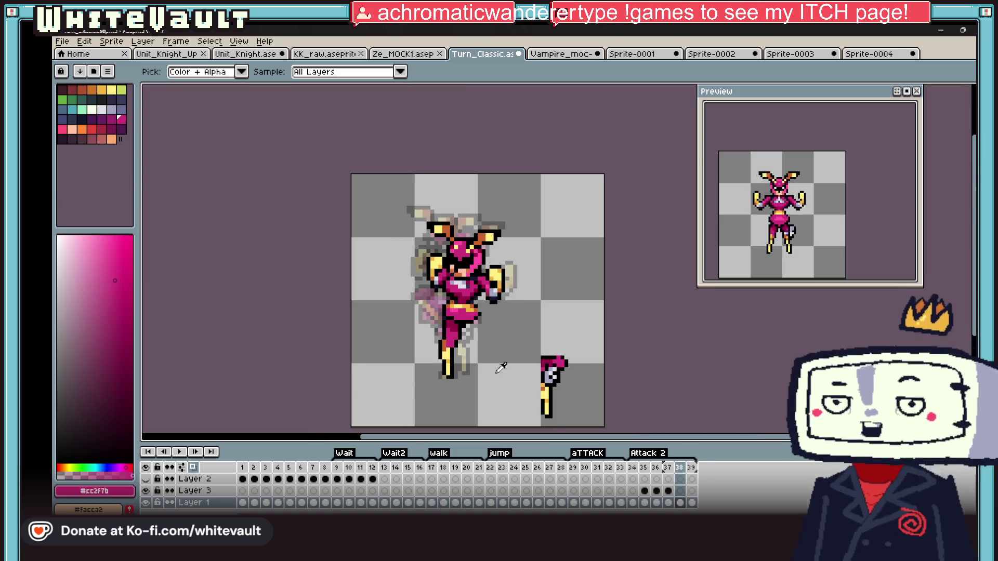
left_click(681, 491)
left_click(473, 281)
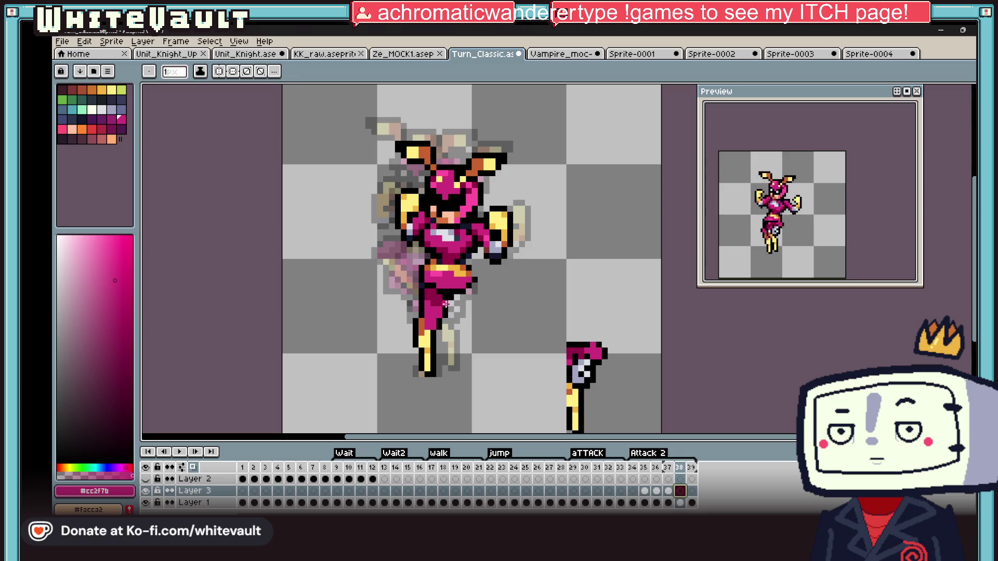
scroll(441, 304, "up", 3)
left_click_drag(421, 274, 437, 367)
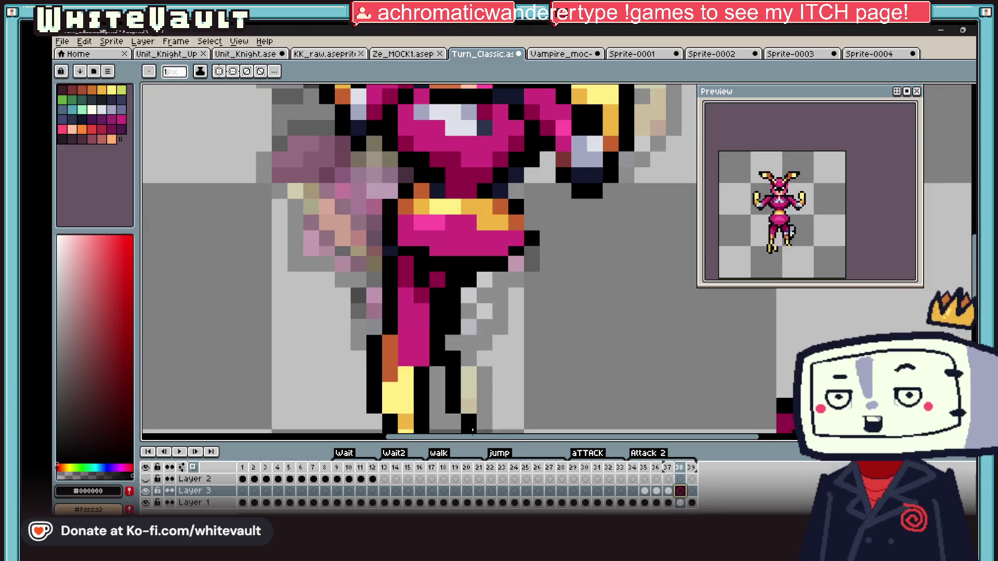
scroll(436, 328, "down", 3)
Stamp a mint-green blob over the knight's hips and sketch dark blue shapes below and beside it
left_click(471, 297)
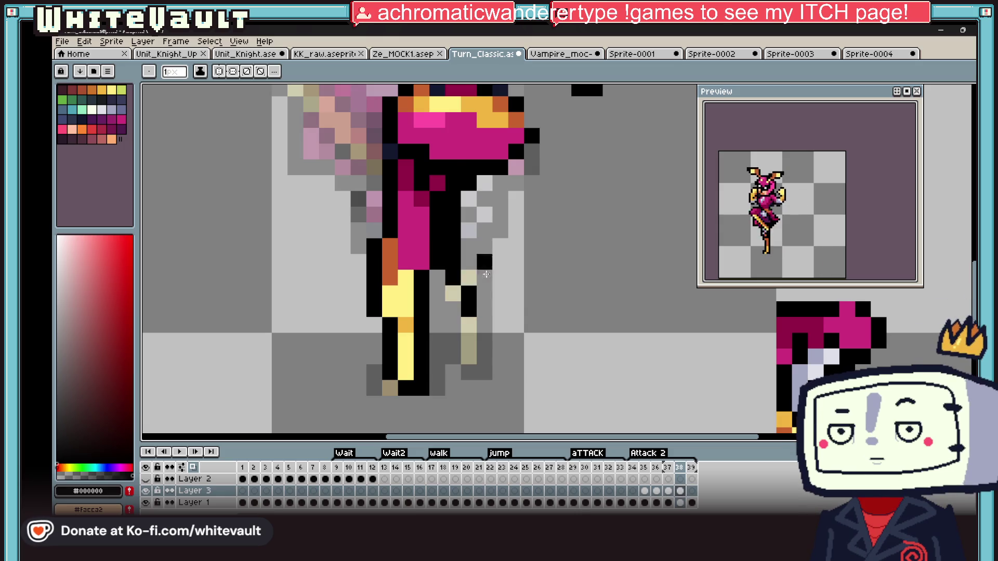
scroll(482, 282, "down", 3)
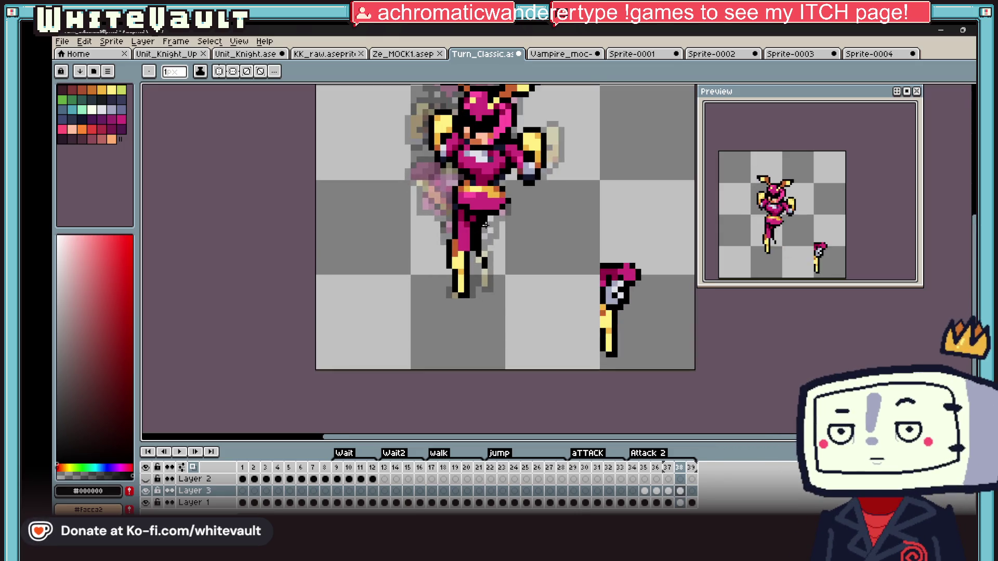
left_click(491, 231)
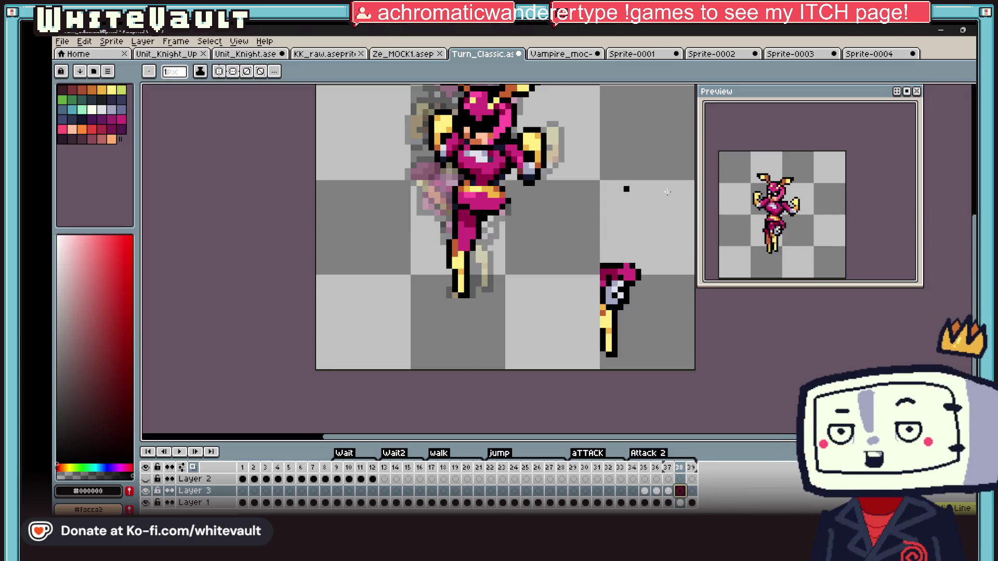
left_click(85, 110)
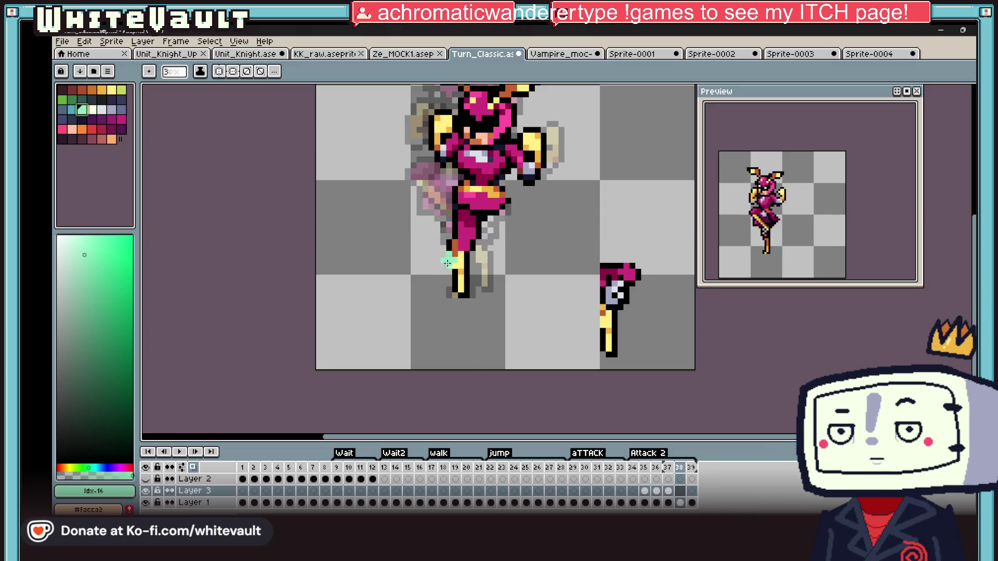
scroll(491, 223, "up", 3)
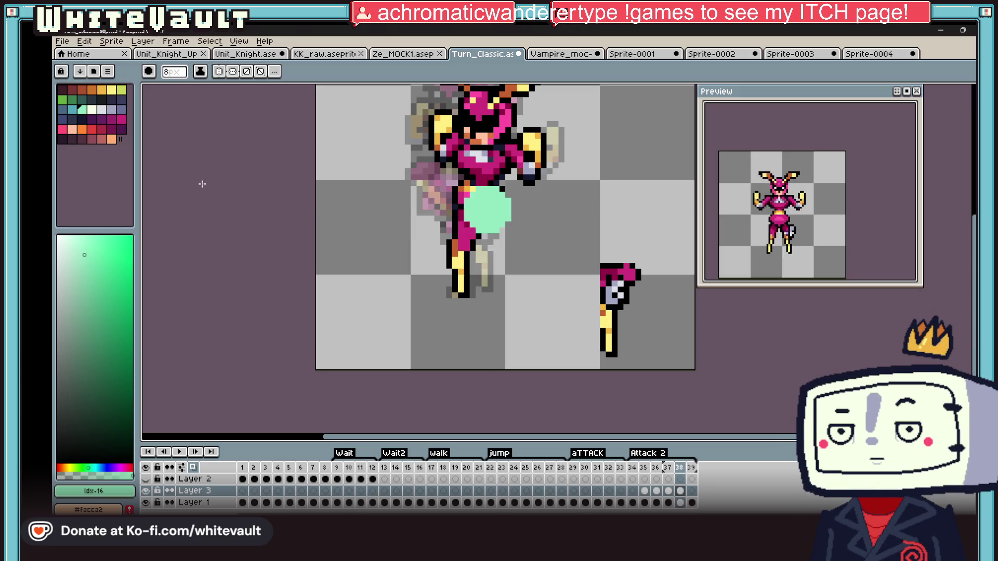
left_click(118, 108)
left_click(491, 268)
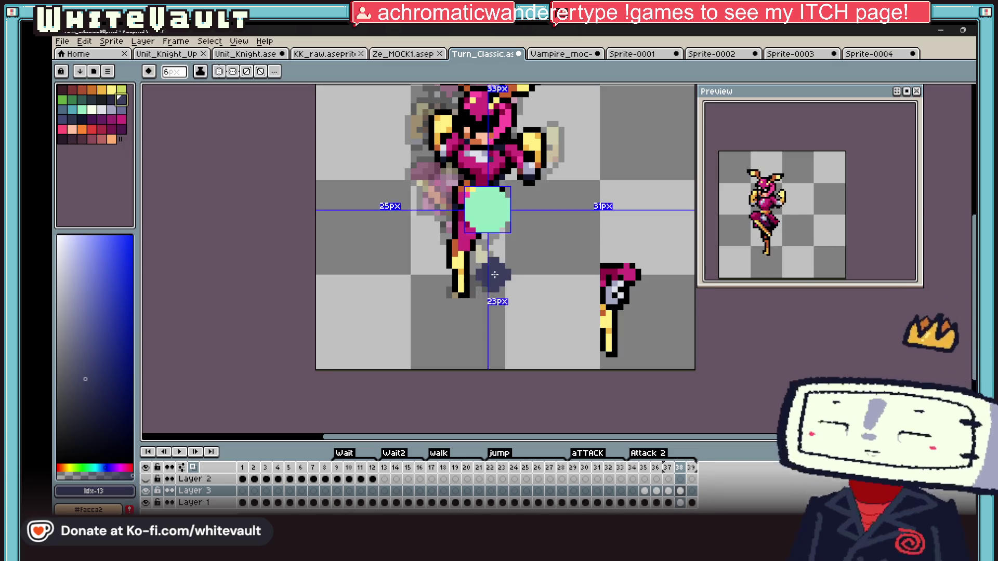
left_click_drag(495, 275, 492, 267)
scroll(475, 235, "up", 1)
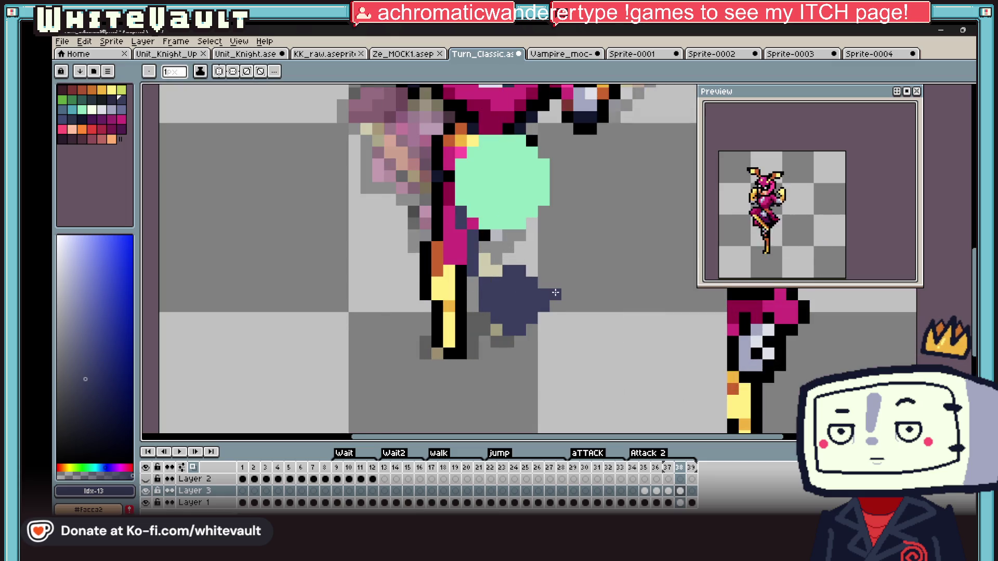
left_click_drag(552, 201, 542, 191)
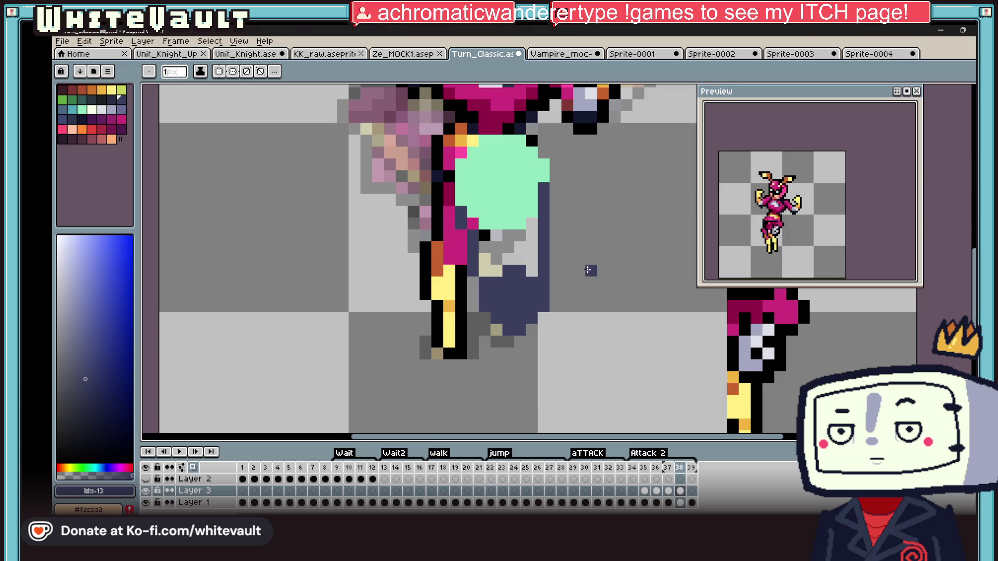
scroll(590, 270, "down", 3)
Marquee the lower body and clear the dark blue shapes from the legs
key("m")
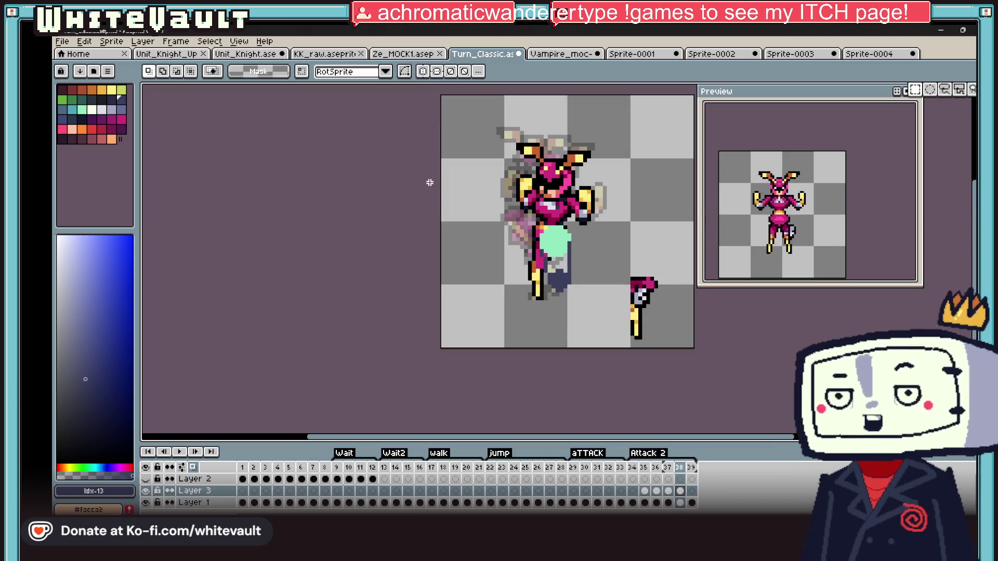
left_click_drag(519, 206, 574, 292)
key("ctrl+d")
scroll(613, 244, "up", 1)
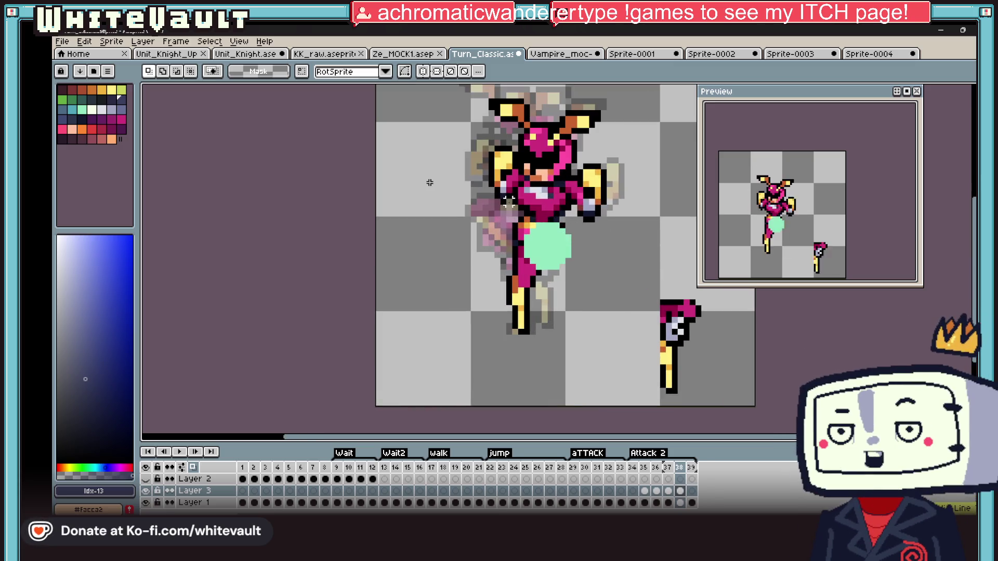
left_click_drag(503, 199, 580, 299)
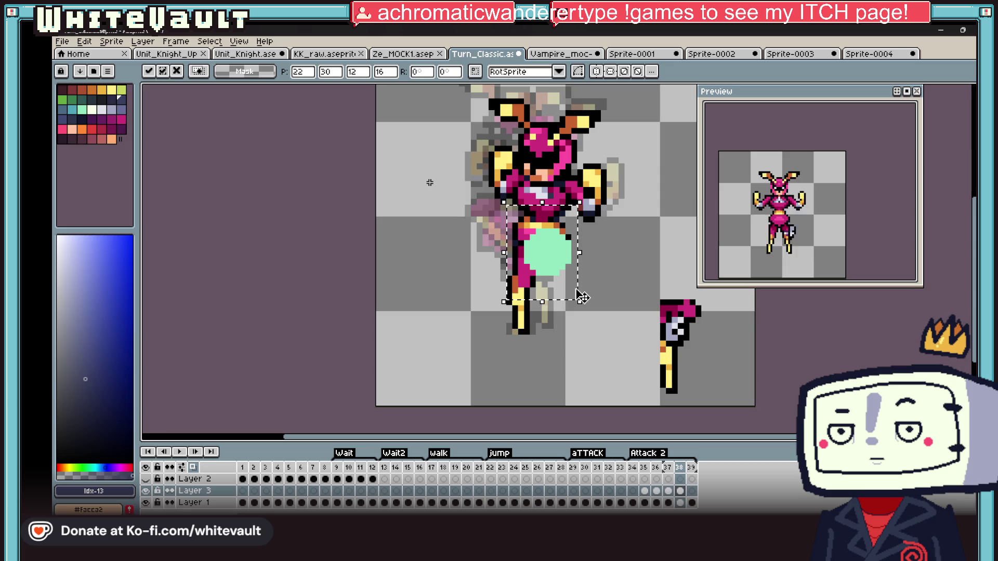
key("ctrl+d")
scroll(562, 257, "up", 1)
Outline the green blob's top in black, add a pink waist pixel and a dark magenta edge down its right side
key("alt")
scroll(552, 246, "up", 3)
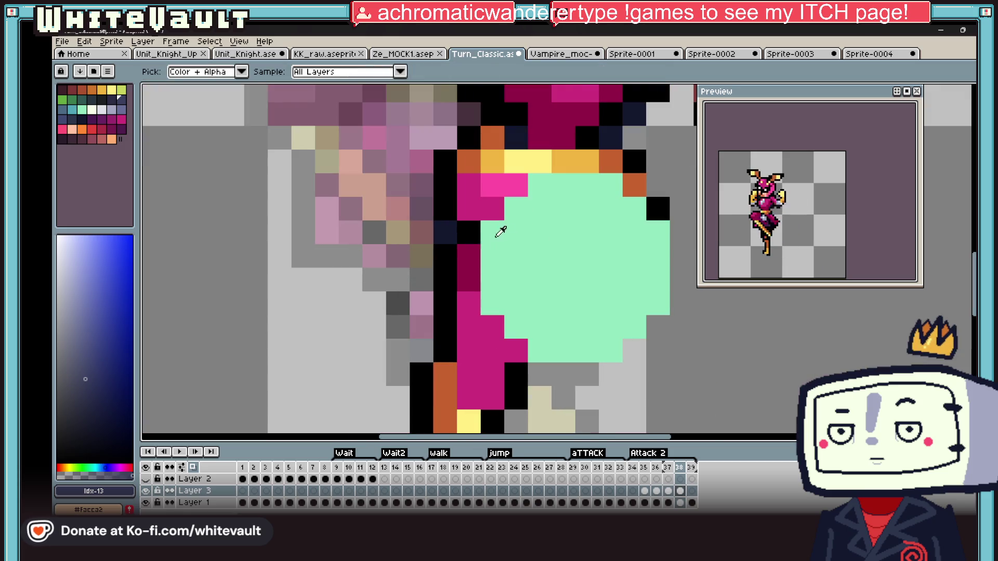
left_click(515, 232)
left_click_drag(530, 209, 611, 186)
left_click(506, 186, "alt")
left_click(543, 182)
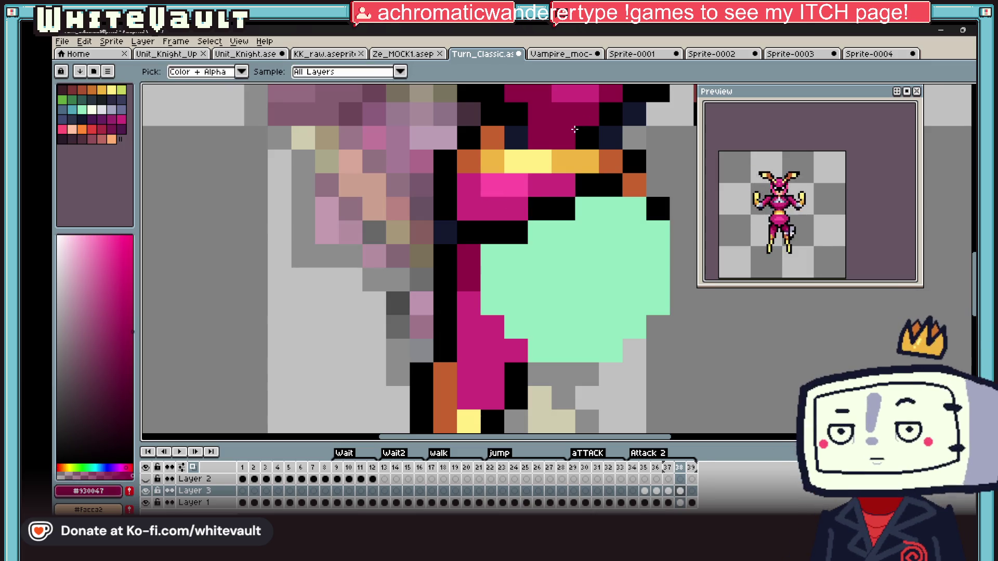
left_click(593, 117, "alt")
left_click(633, 218)
left_click_drag(658, 233, 657, 282)
scroll(656, 282, "down", 3)
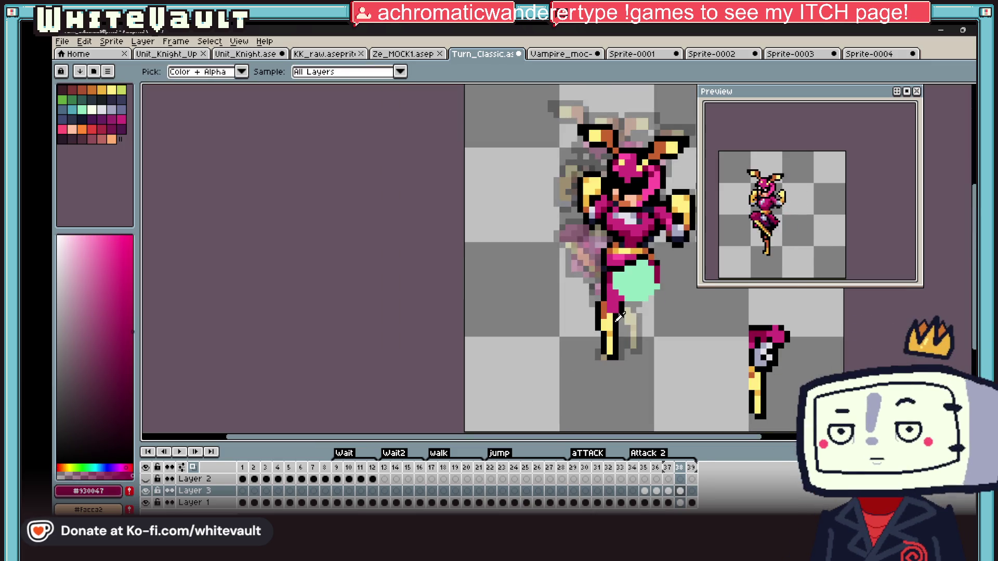
scroll(640, 265, "up", 2)
Draw a black outline line down the knight's hips
left_click(641, 265, "alt")
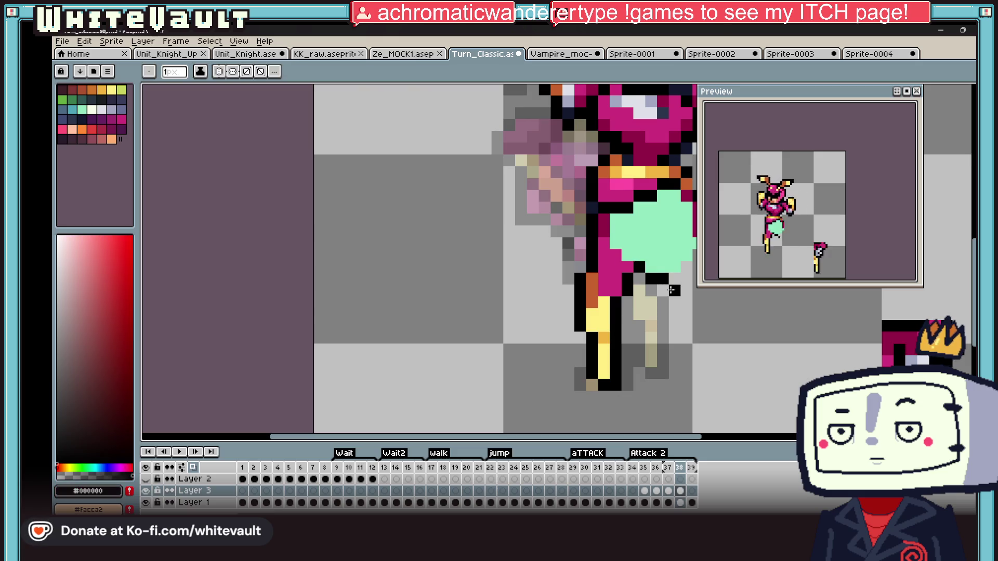
scroll(664, 289, "down", 1)
scroll(694, 343, "down", 1)
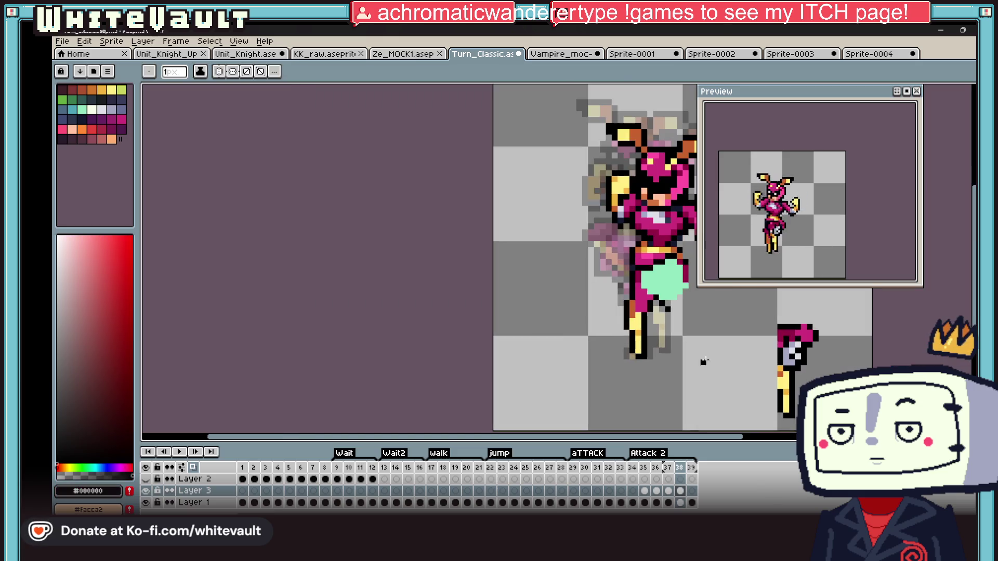
left_click_drag(723, 433, 608, 433)
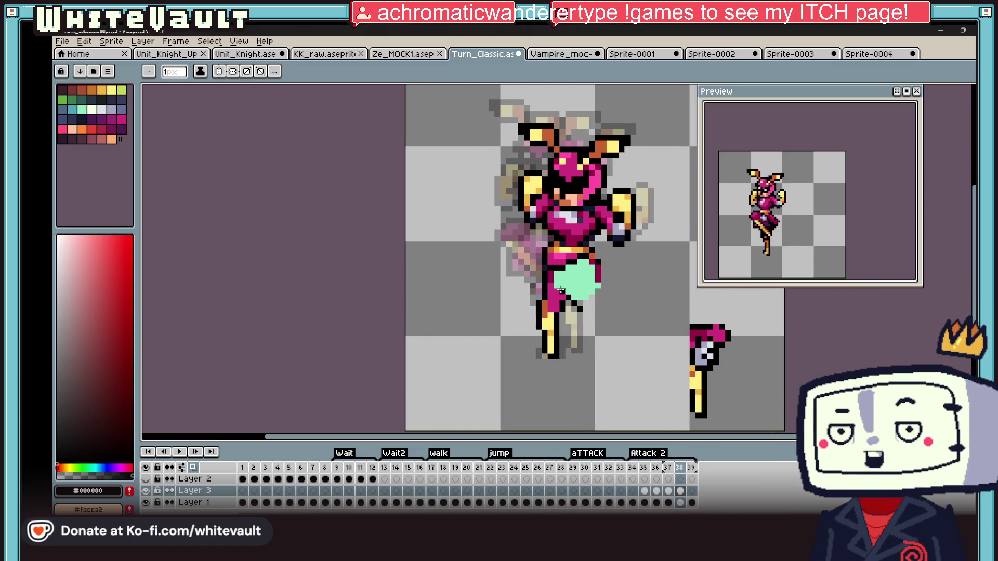
scroll(582, 291, "up", 3)
mouse_move(581, 291)
left_mouse_down()
mouse_move(584, 324)
mouse_move(554, 362)
left_mouse_up()
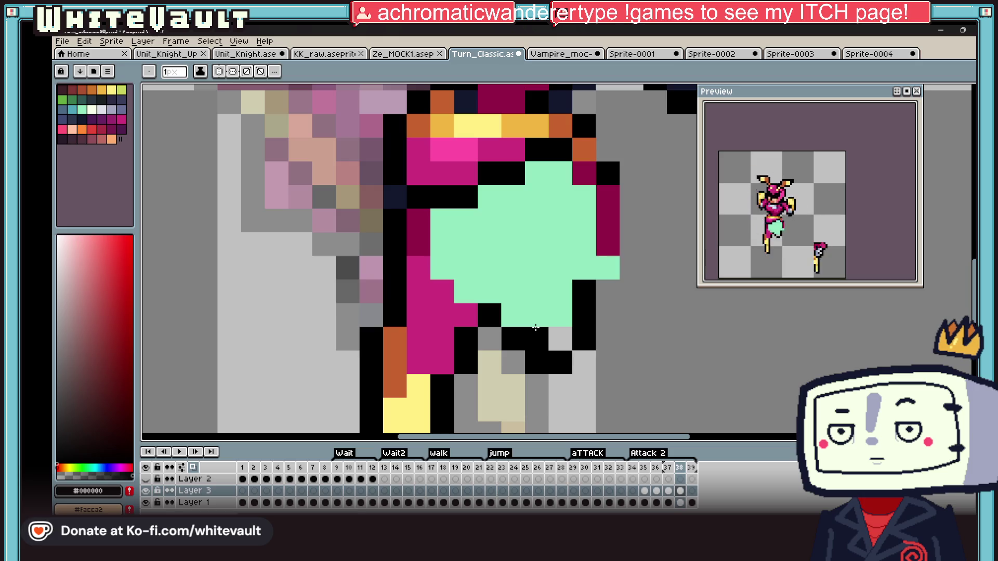
scroll(622, 242, "down", 2)
scroll(622, 243, "up", 2)
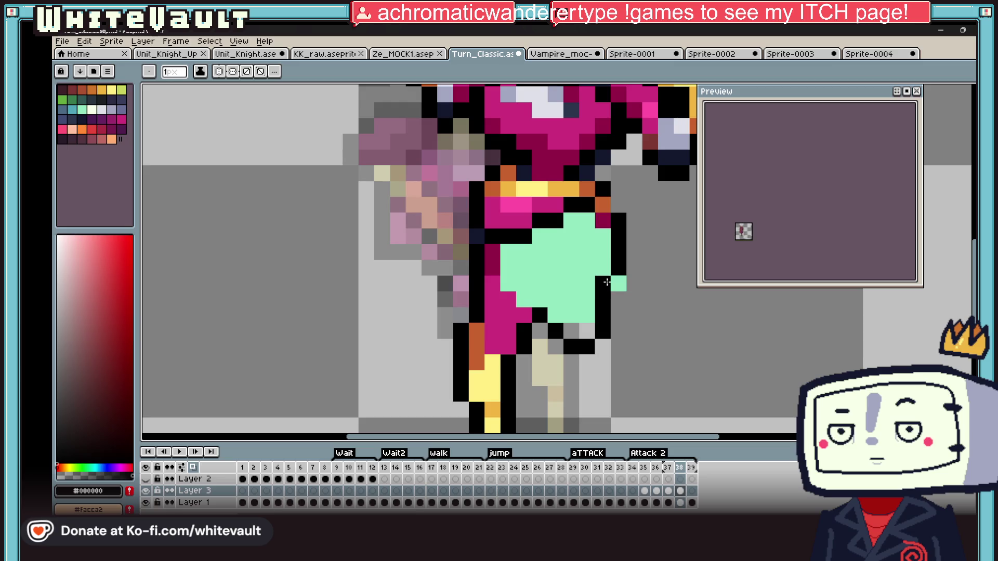
Touch the blob's edge with mint green and sampled magenta pixels at its right side
left_click(614, 282)
key("alt")
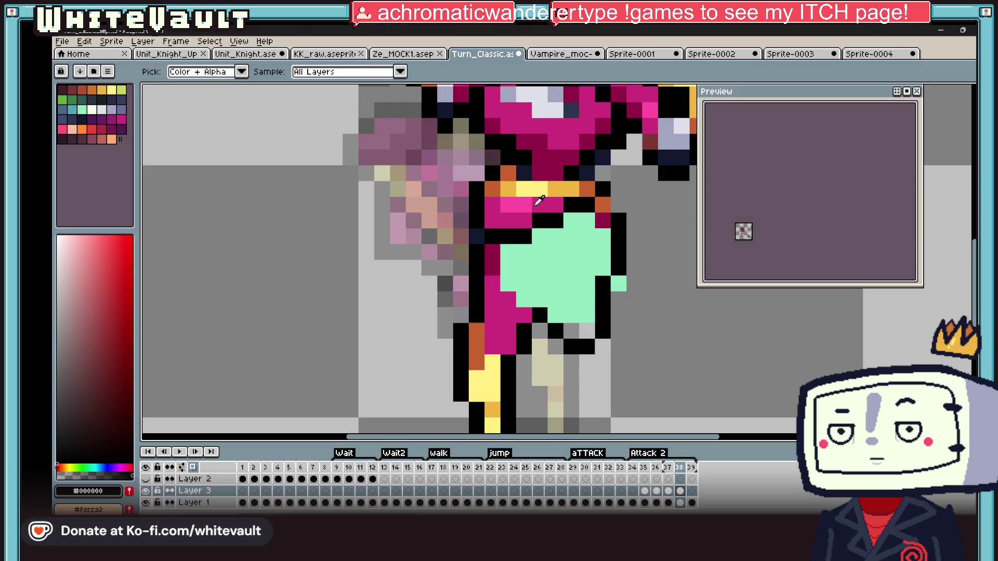
left_click(622, 283)
left_click(615, 223, "alt")
left_click(615, 222)
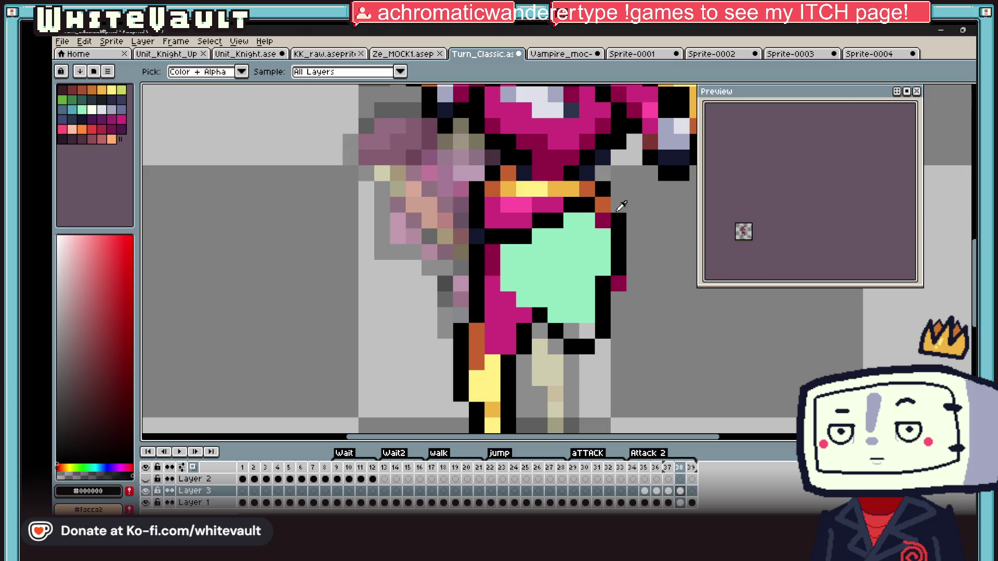
left_click(615, 234, "alt")
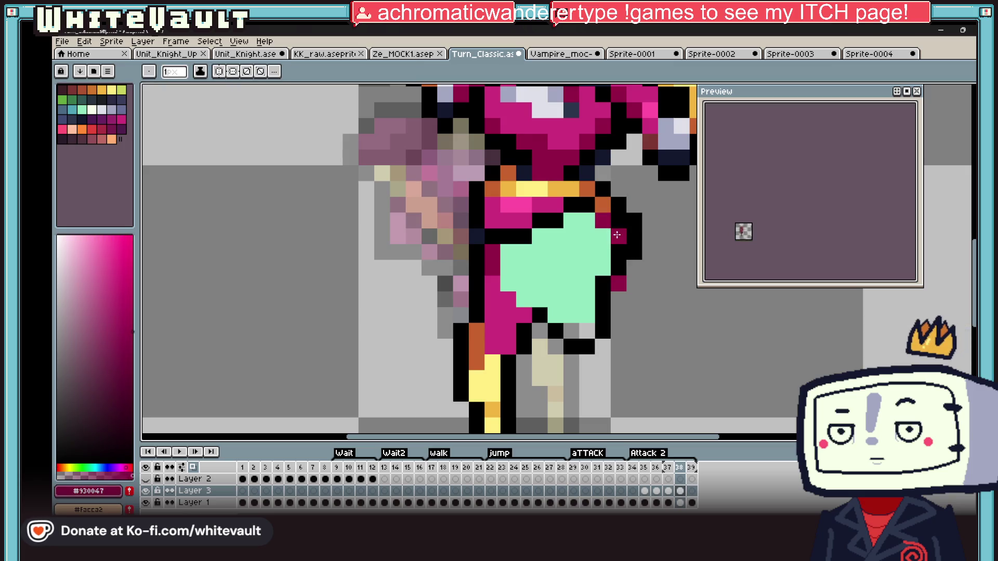
scroll(617, 227, "down", 3)
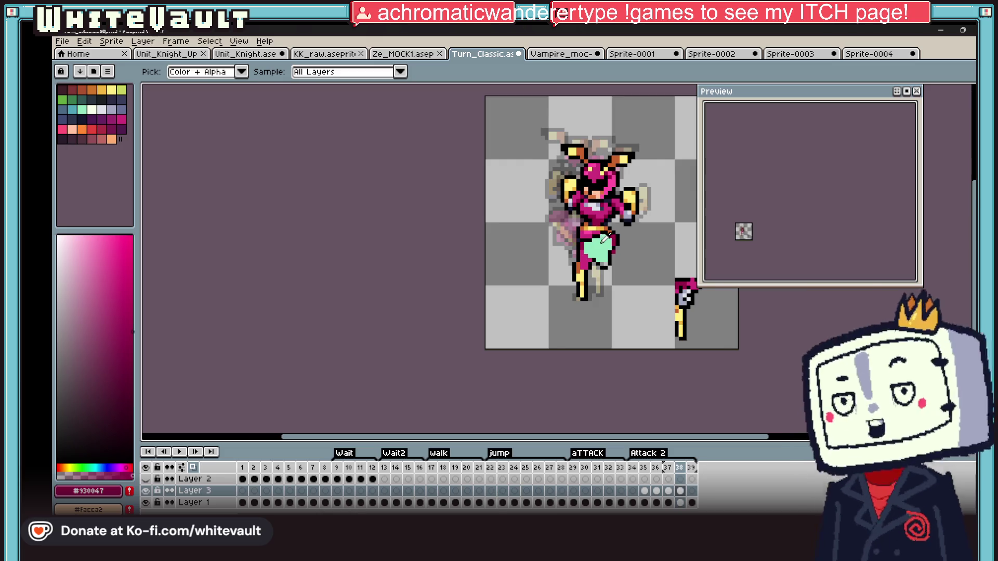
scroll(567, 226, "up", 2)
Place black and dark magenta pixels inside the mint-green panel and sample pale yellow
left_click(566, 226, "alt")
left_click(566, 252)
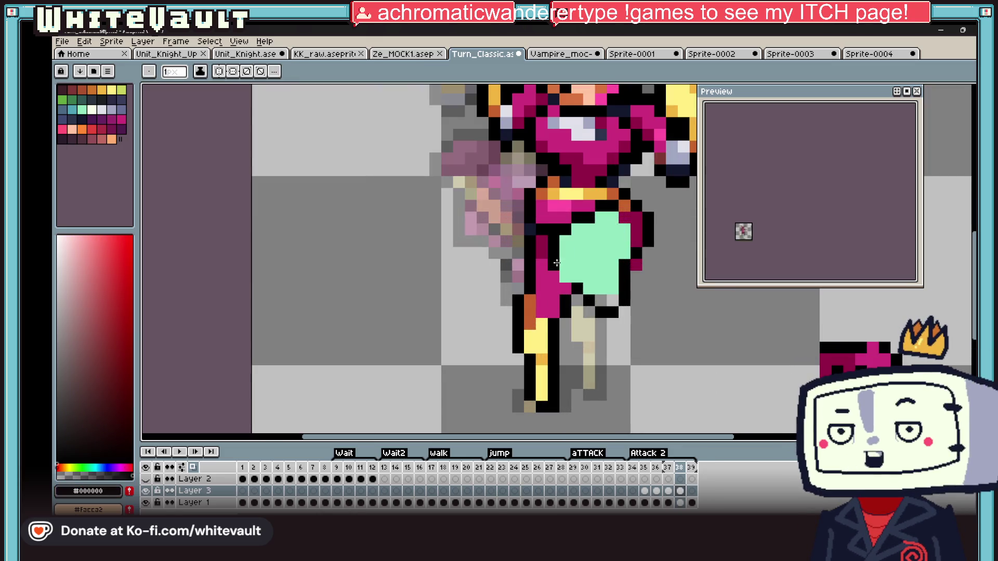
left_click(558, 250, "alt")
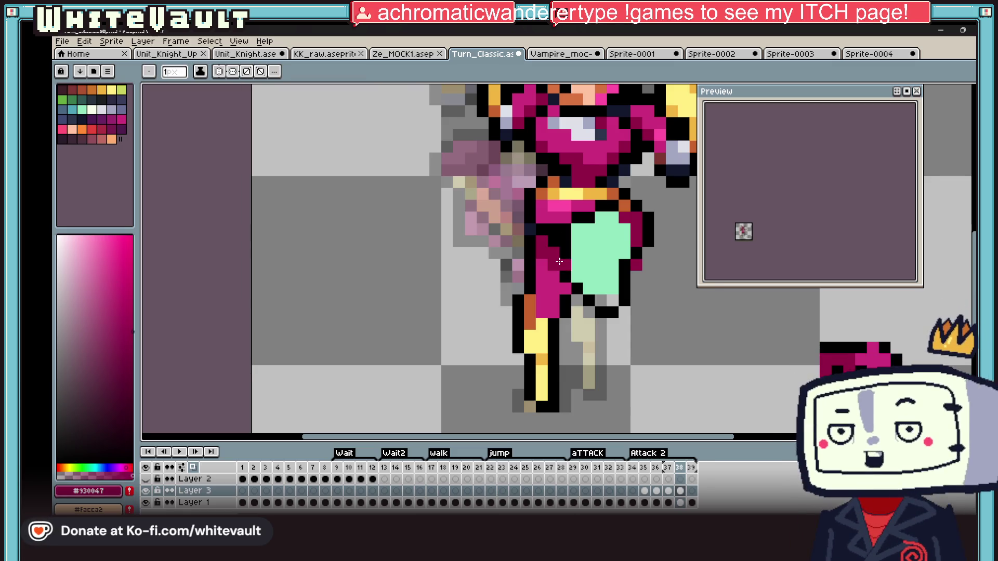
scroll(551, 250, "down", 1)
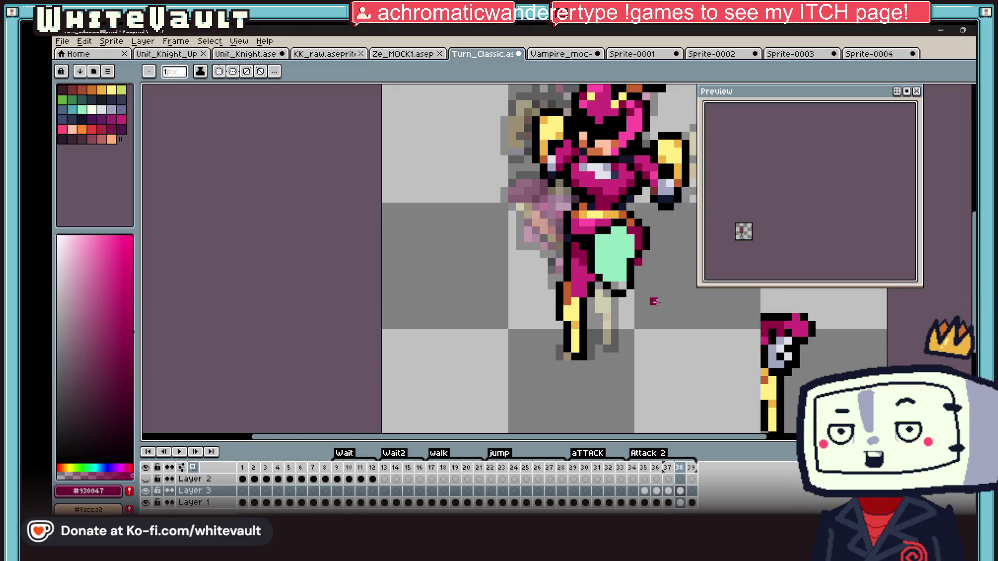
scroll(645, 293, "down", 1)
scroll(646, 293, "up", 1)
scroll(646, 293, "down", 2)
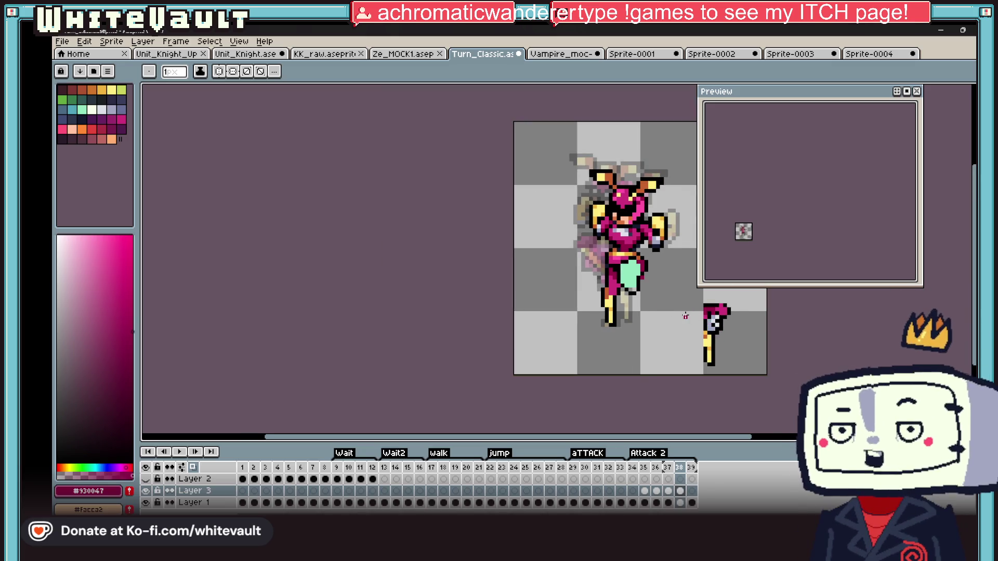
scroll(680, 301, "up", 1)
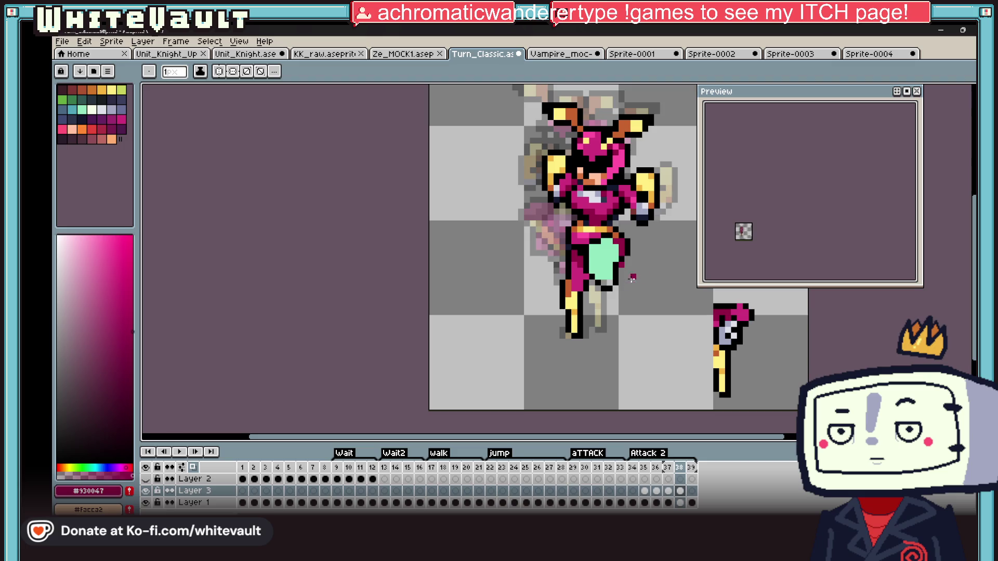
key("alt")
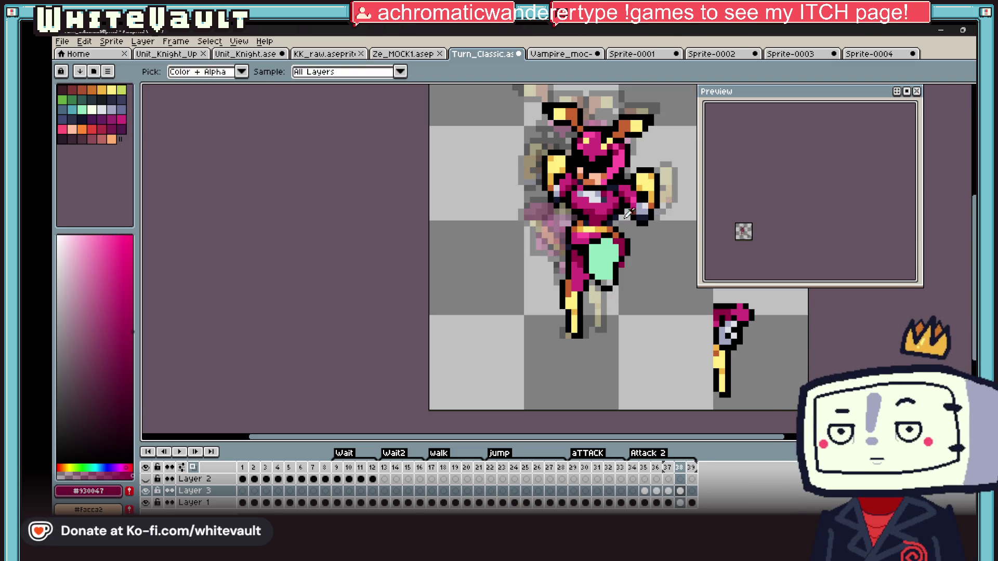
left_click(630, 201)
scroll(606, 284, "up", 3)
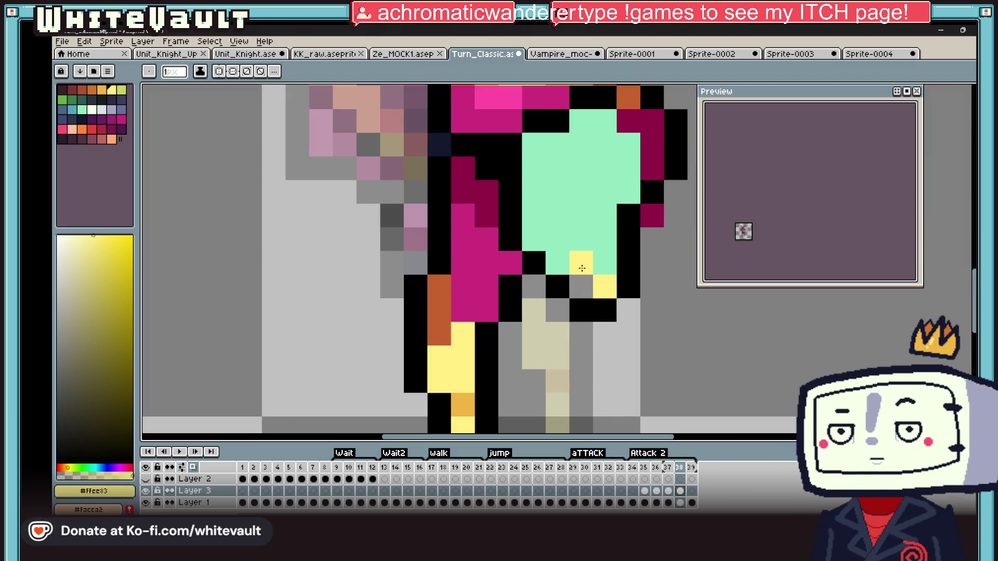
Add an orange pixel below the panel and pick the armour pink for filling it
left_click(593, 289, "alt")
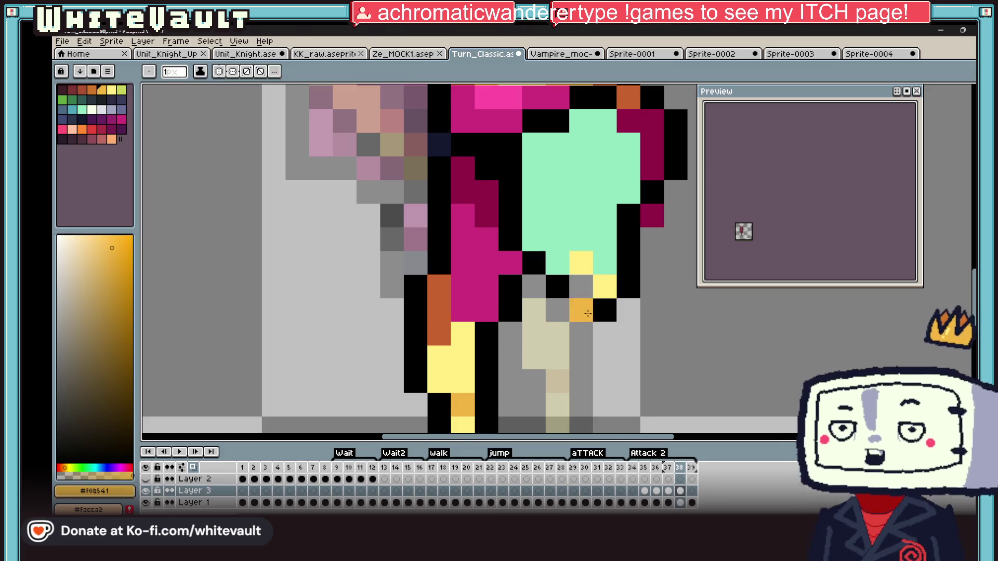
left_click(566, 267)
key("alt")
scroll(626, 252, "down", 5)
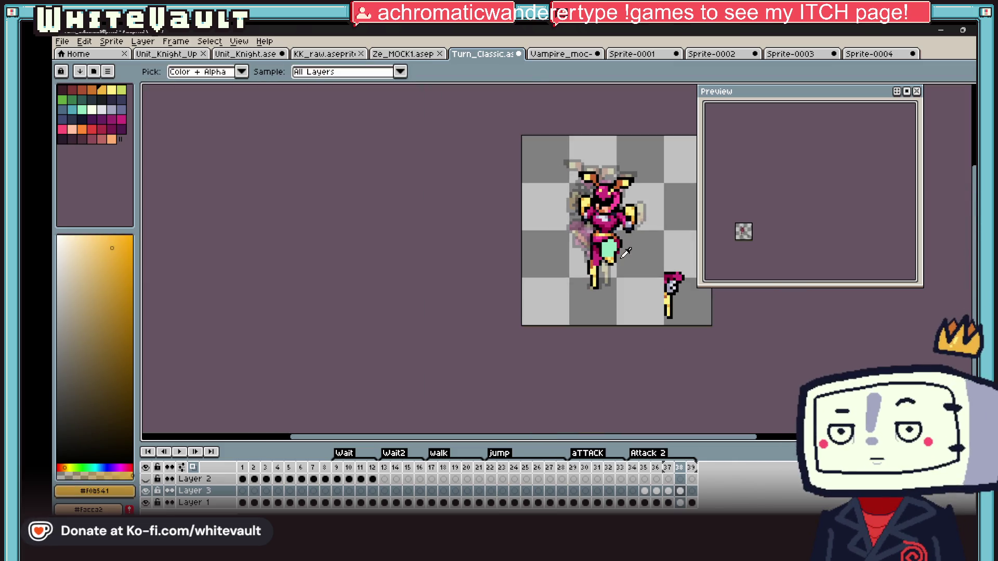
scroll(629, 254, "up", 5)
left_click(597, 226, "alt")
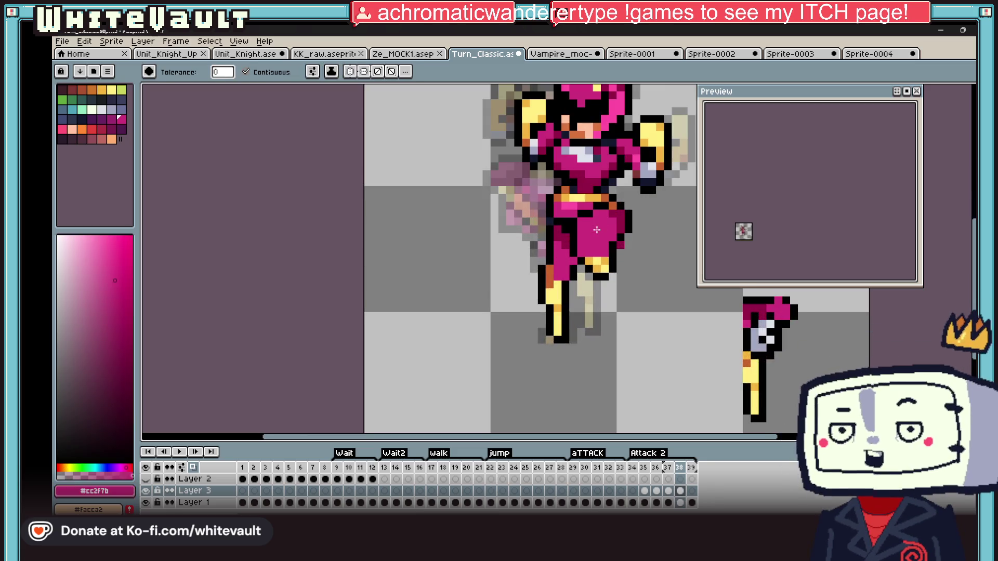
scroll(563, 301, "up", 5)
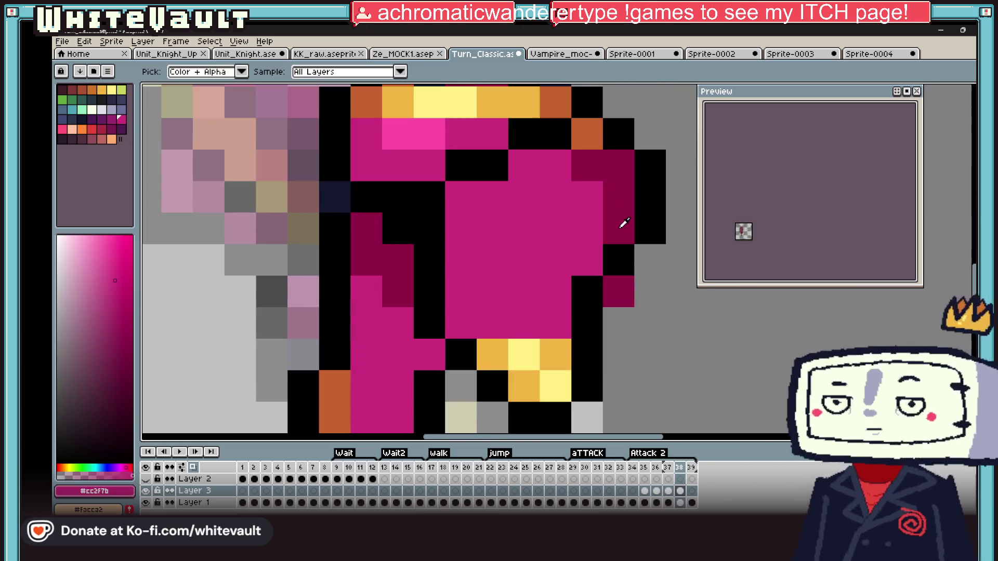
Shade the lower edge of the now-pink panel with a row of dark magenta pixels
left_click(615, 292, "alt")
left_click(563, 300)
left_click_drag(555, 323, 460, 324)
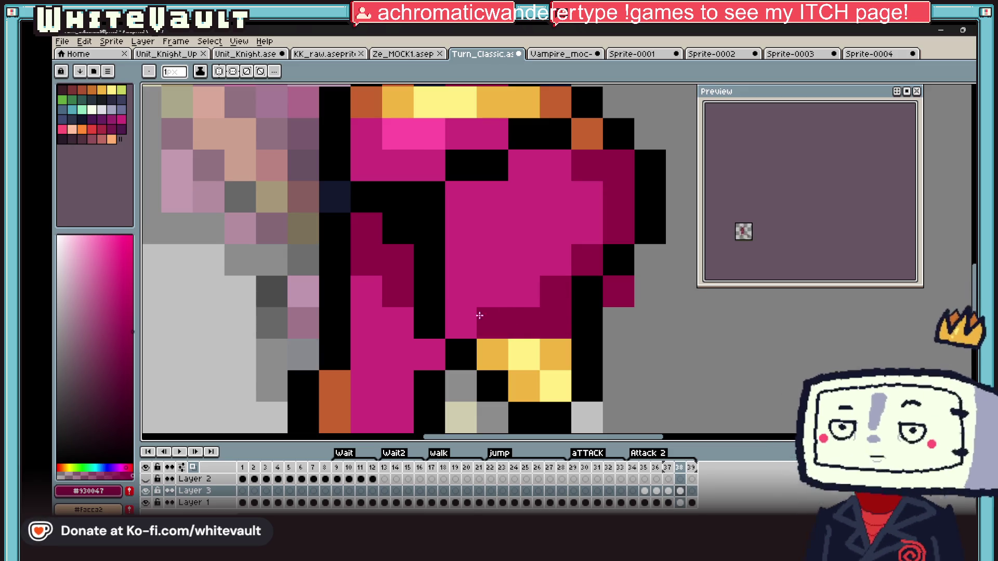
left_click(460, 197)
left_click(524, 166)
scroll(546, 196, "down", 8)
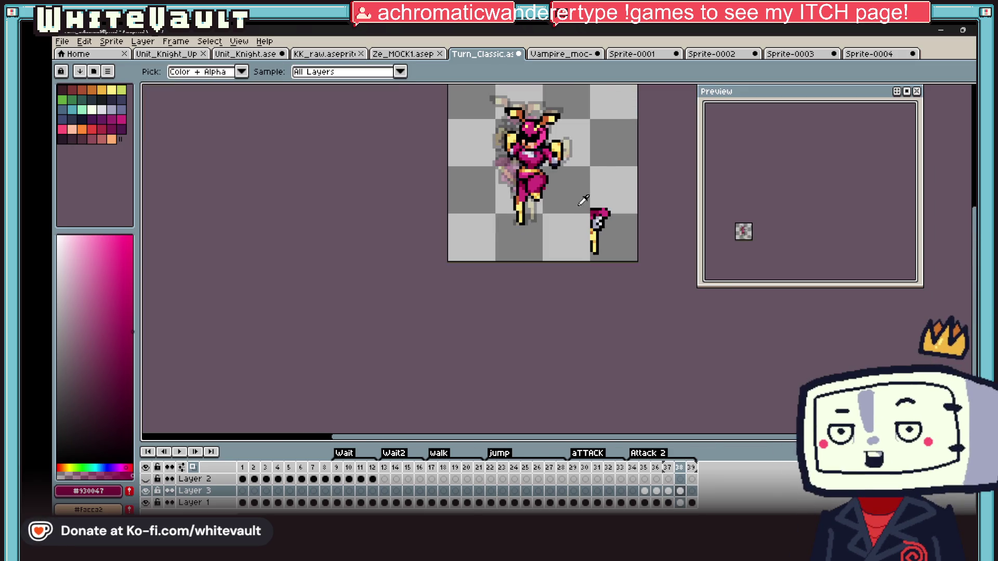
scroll(596, 224, "up", 3)
left_click(546, 187, "alt")
scroll(532, 228, "up", 4)
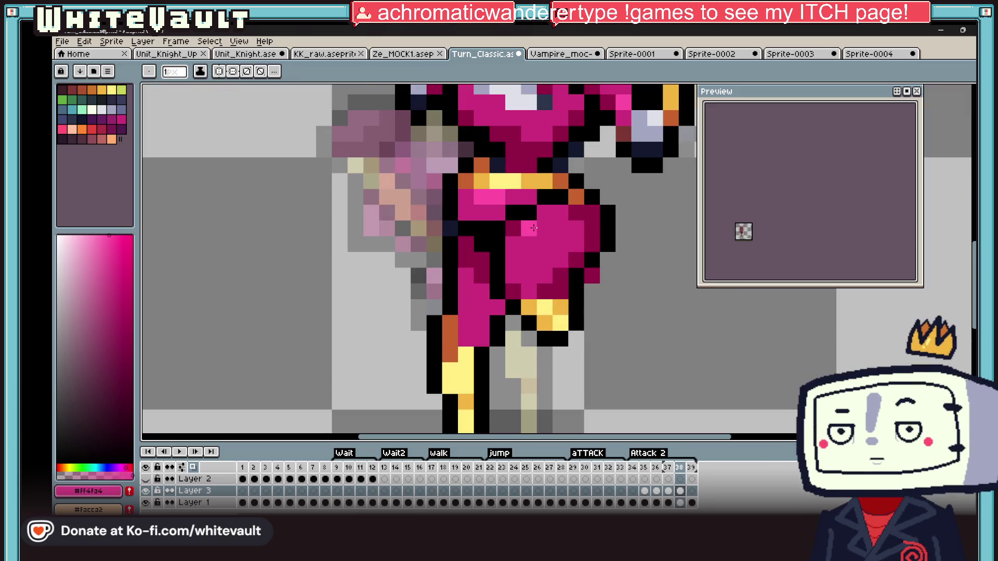
scroll(518, 248, "down", 6)
scroll(561, 233, "down", 2)
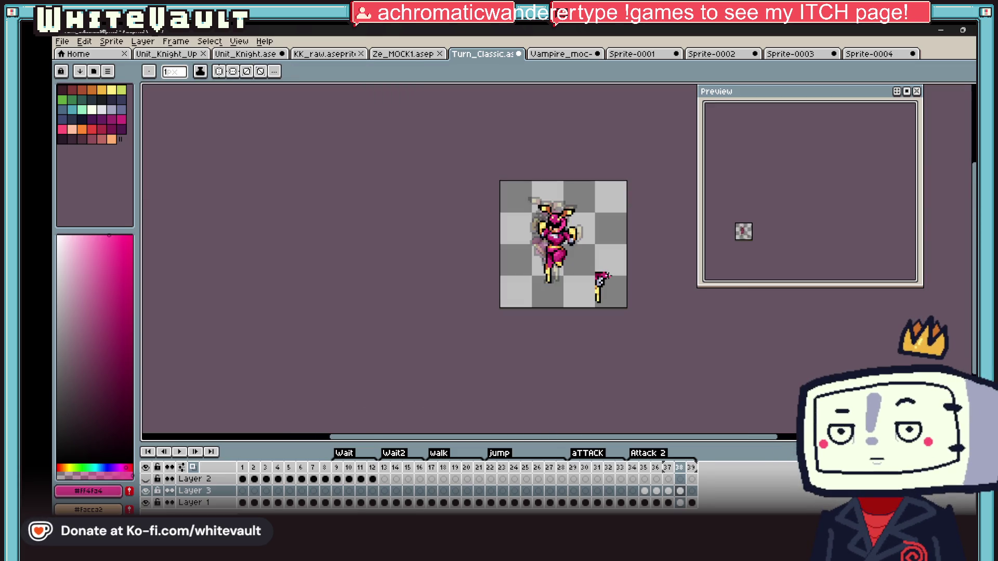
left_click(592, 282)
scroll(600, 277, "up", 4)
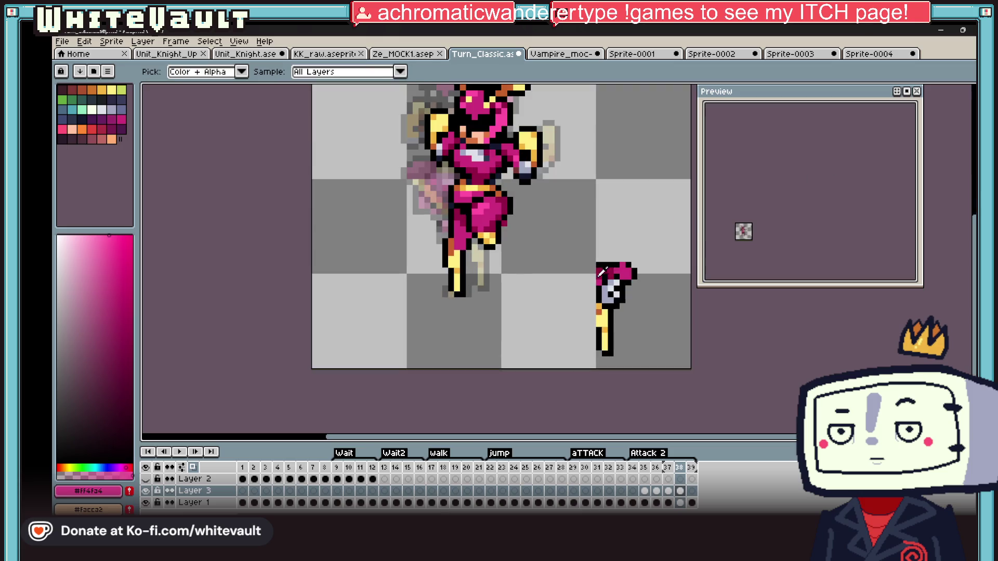
key("m")
scroll(428, 183, "up", 2)
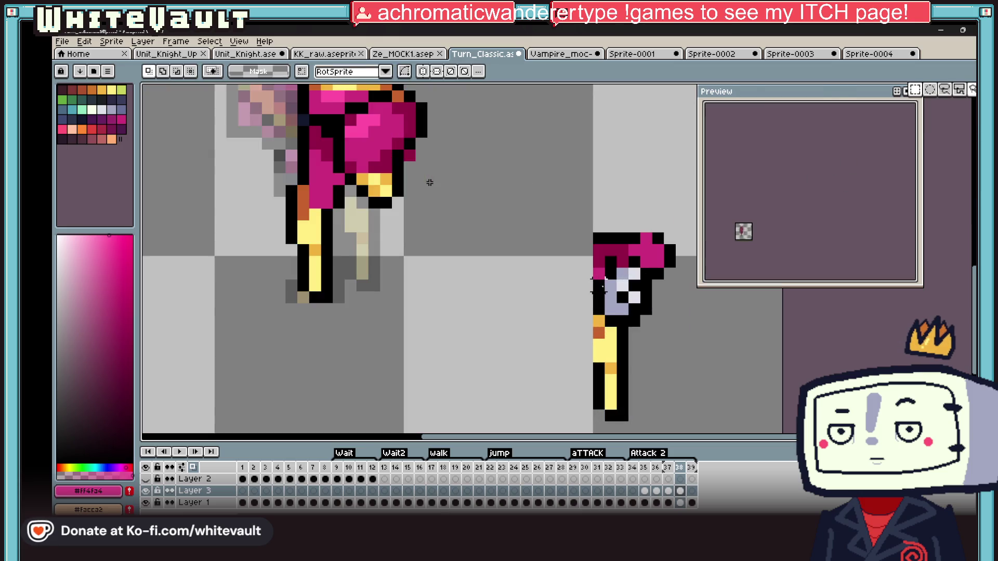
Marquee the stray small figure at the bottom right and erase it from the frame
left_click_drag(531, 231, 585, 294)
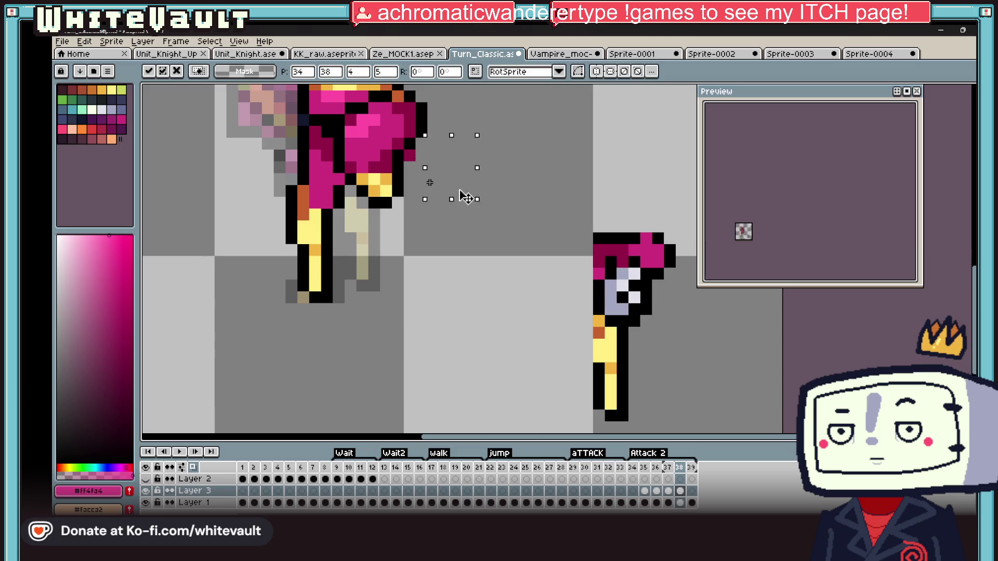
left_click_drag(557, 262, 638, 294)
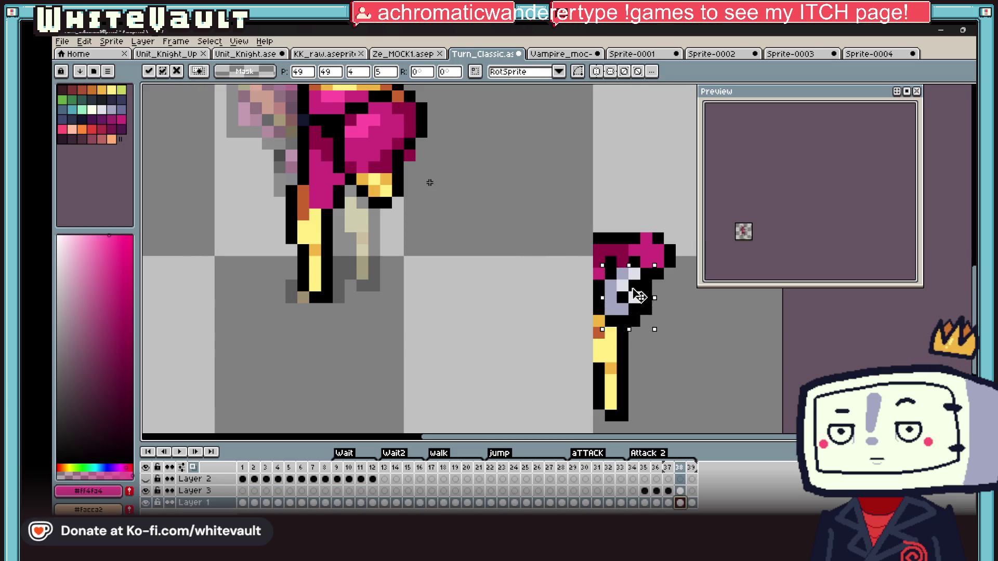
scroll(621, 306, "up", 1)
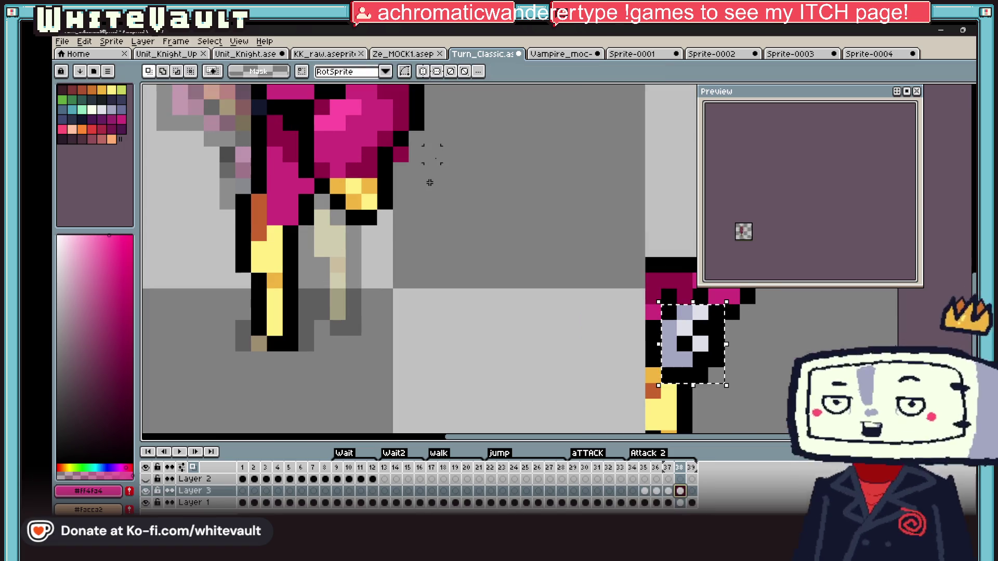
scroll(430, 183, "down", 1)
scroll(428, 182, "down", 1)
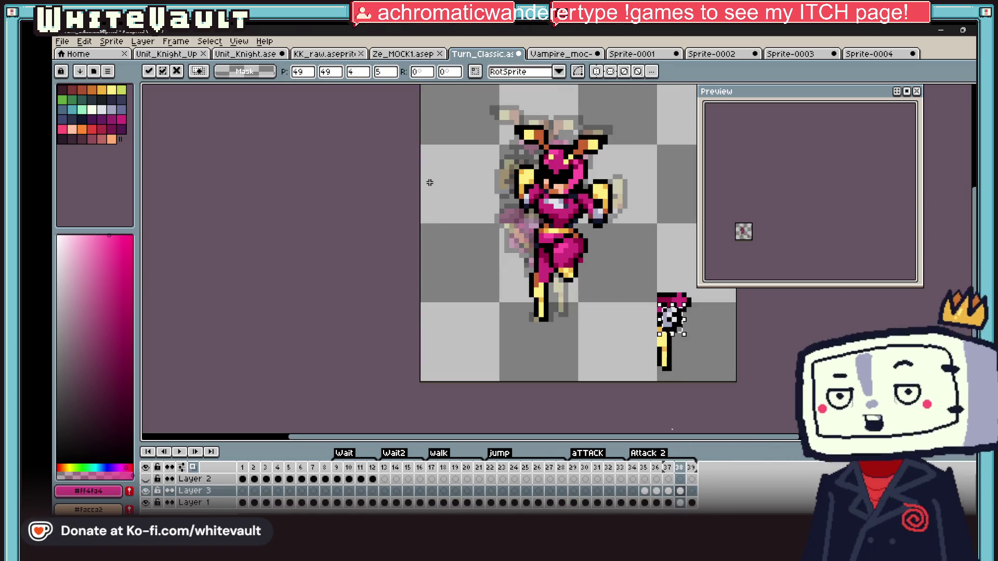
left_click_drag(673, 315, 586, 267)
scroll(586, 267, "down", 1)
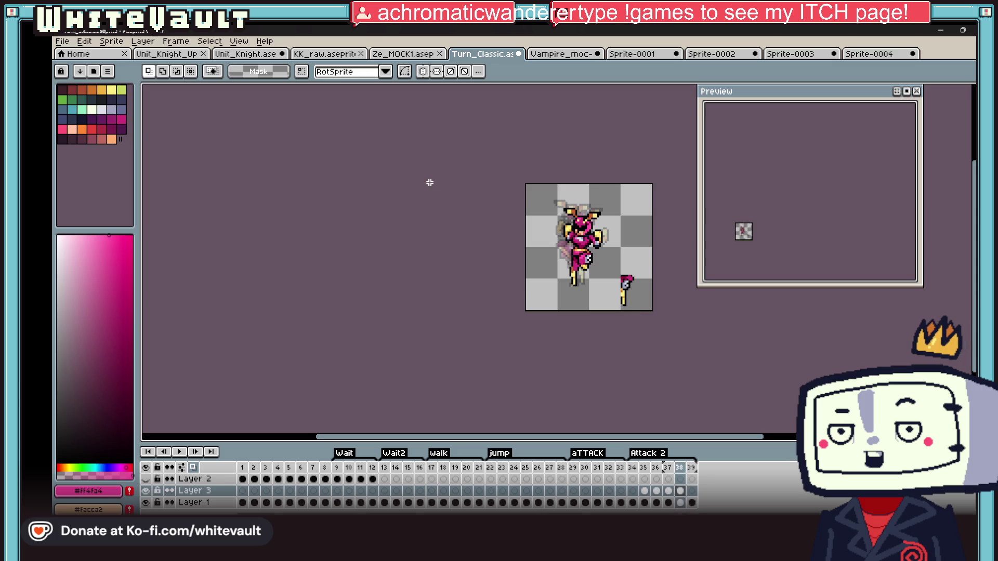
left_click_drag(606, 267, 654, 312)
left_click(682, 492)
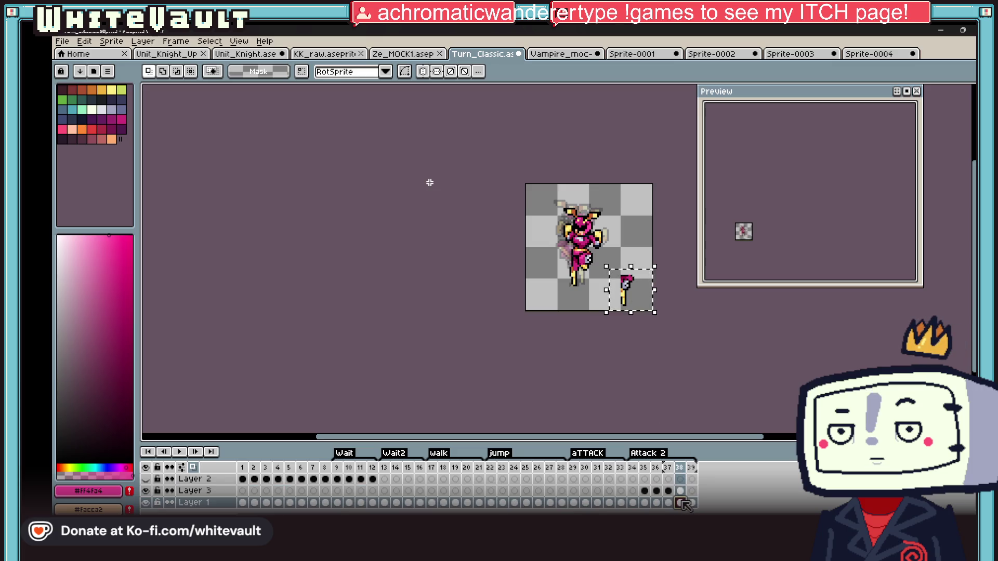
left_click_drag(614, 261, 645, 314)
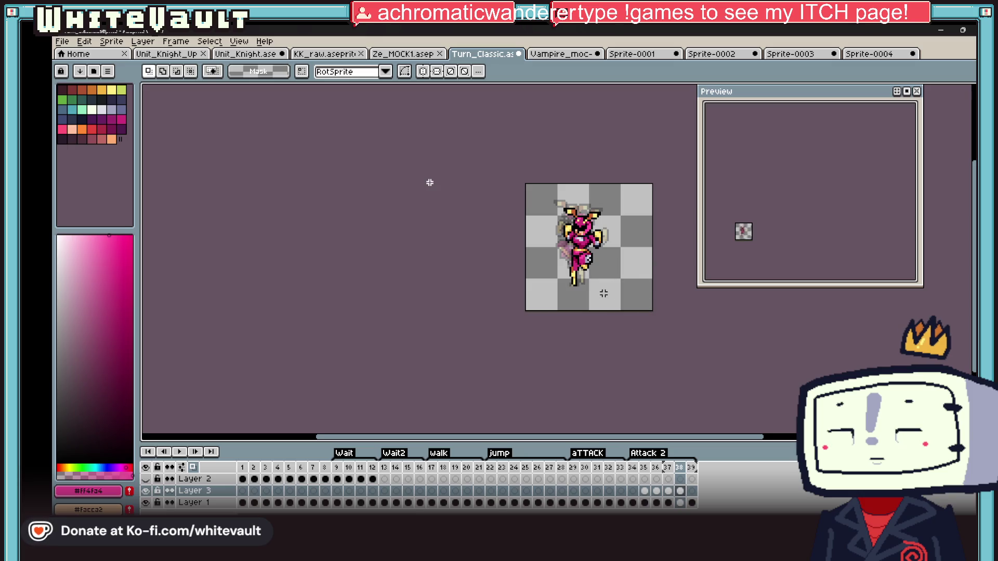
left_click(667, 491)
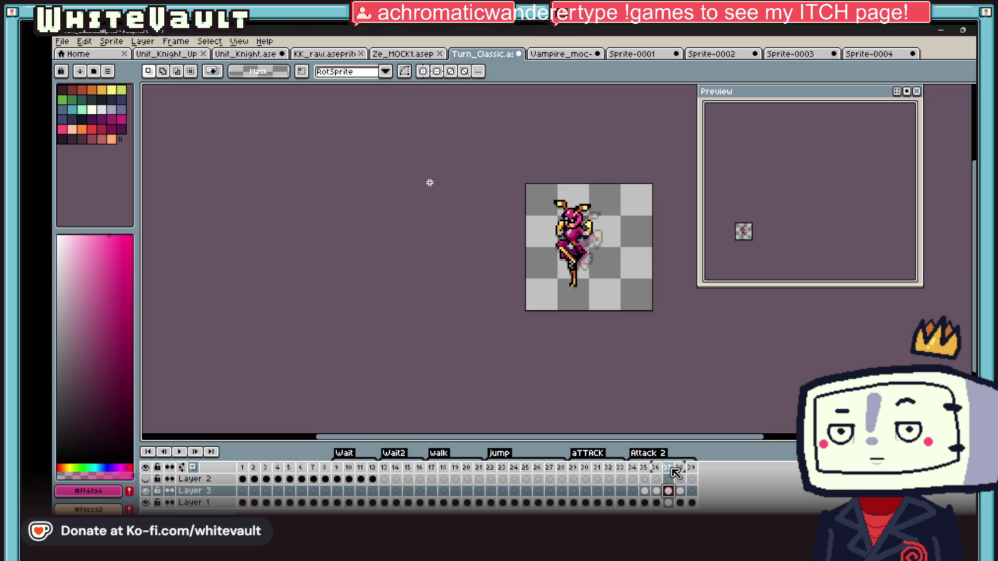
Add a new frame 40 from the frame header menu and step back through frames 39 and 38
right_click(675, 468)
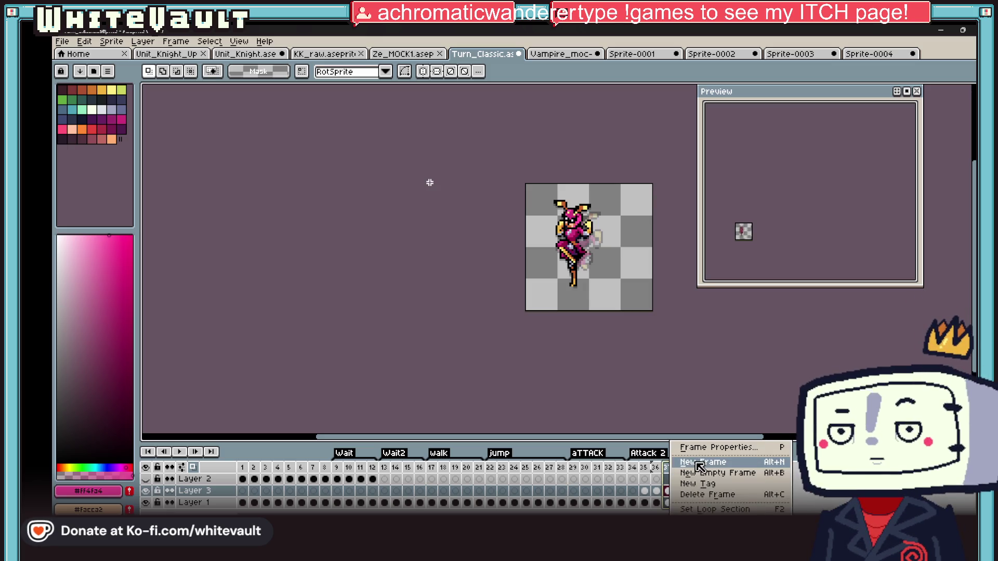
left_click(699, 466)
left_click(704, 493)
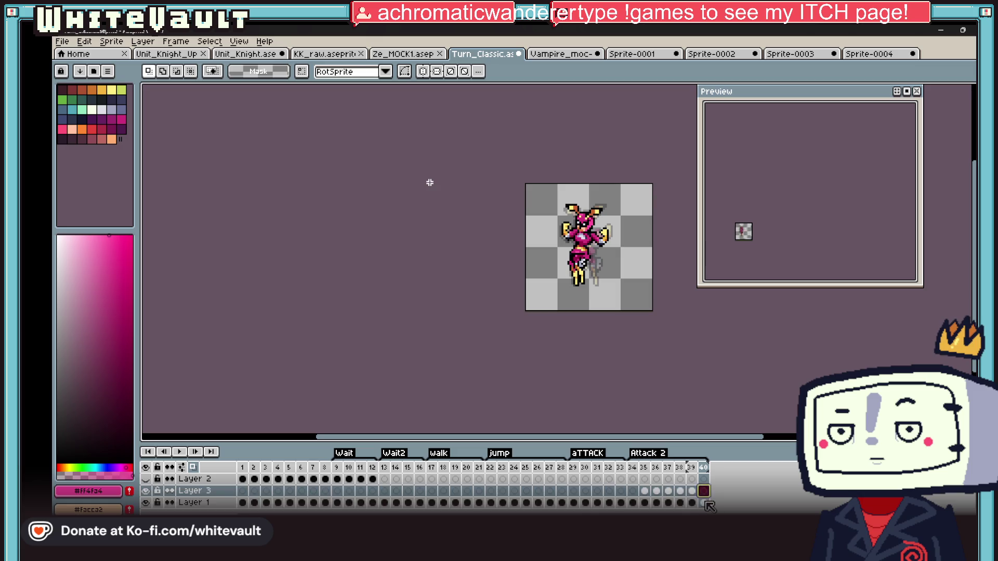
left_click(690, 491)
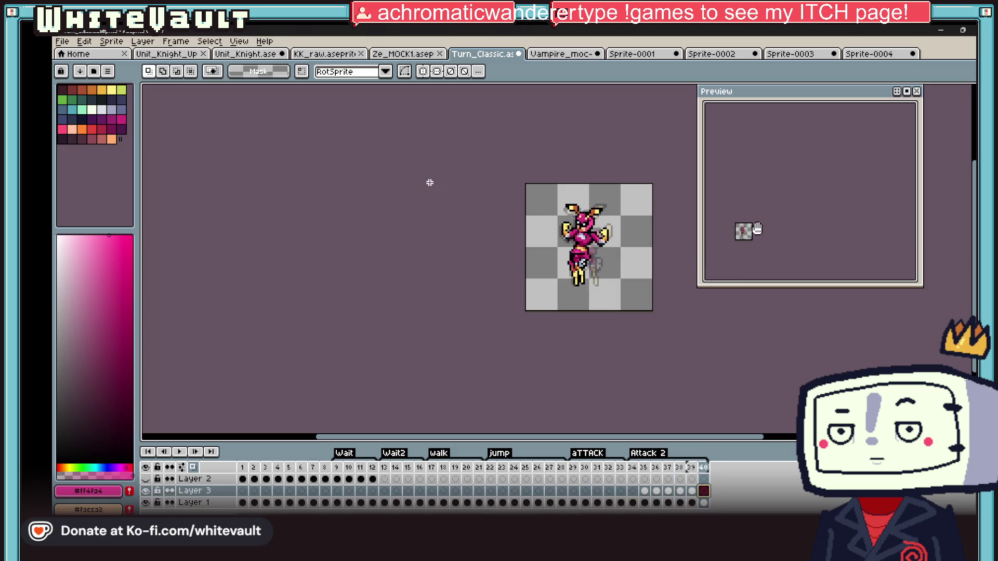
scroll(756, 228, "up", 4)
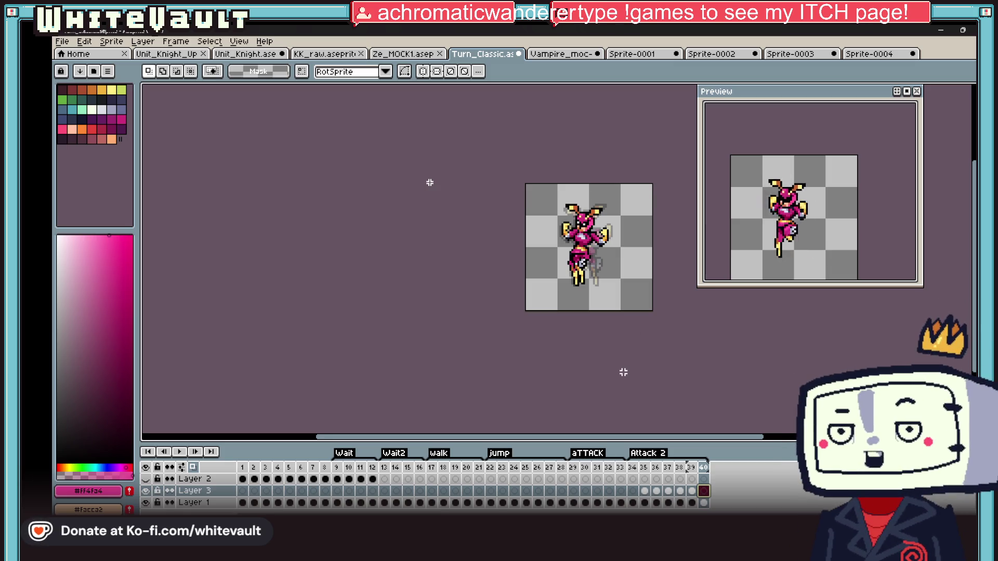
left_click(694, 491)
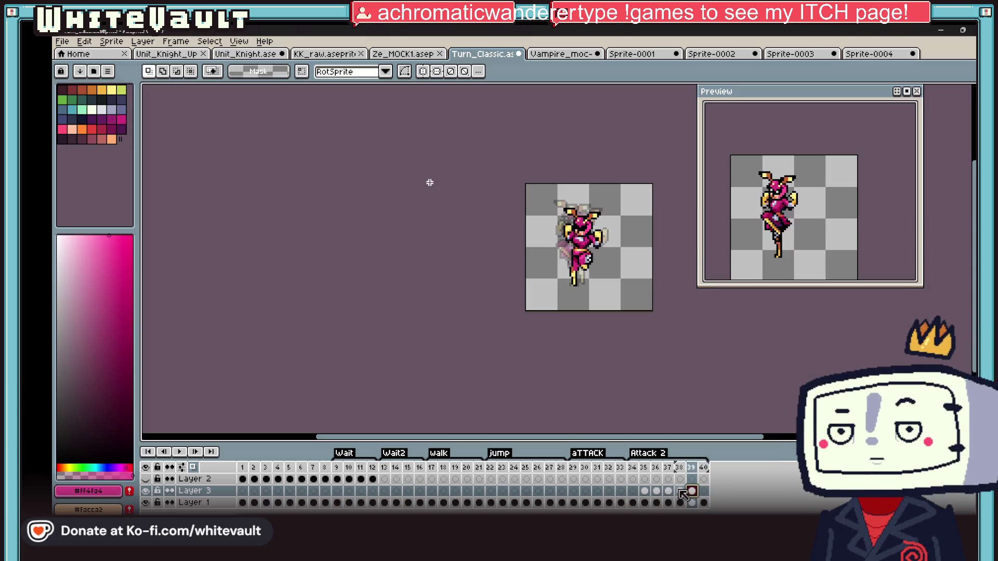
left_click(682, 492)
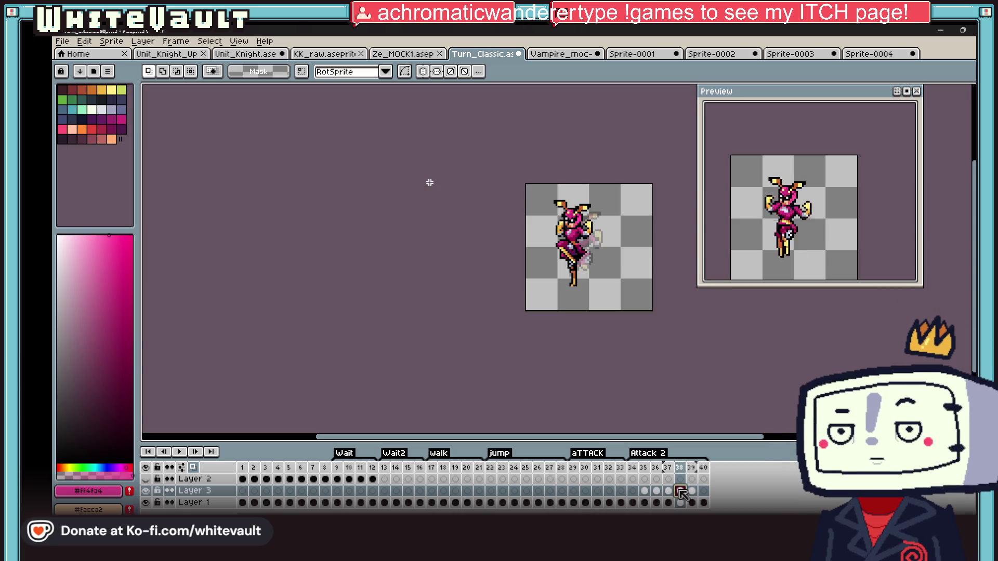
Insert another new frame so the animation reaches 41 frames
right_click(683, 476)
left_click(753, 471)
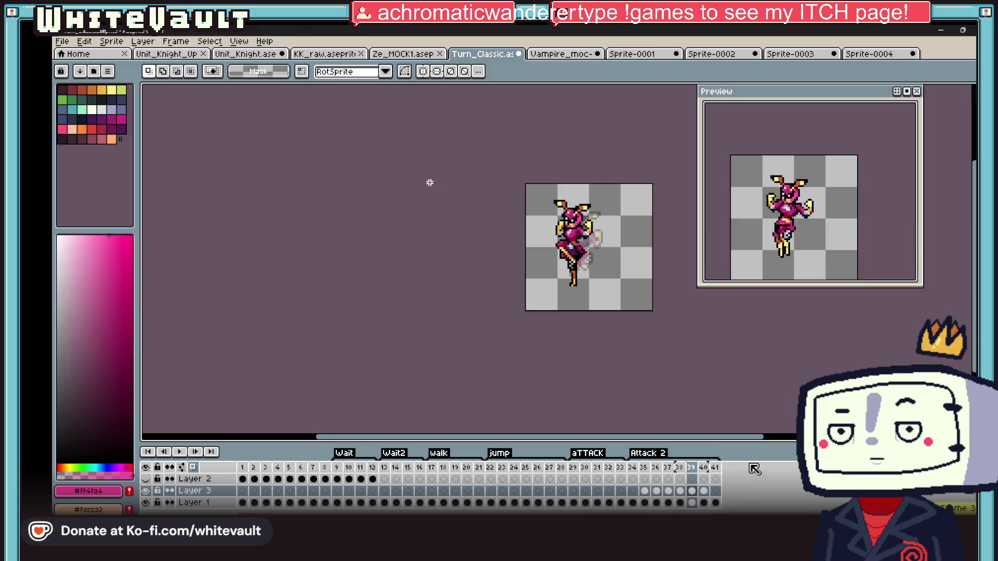
scroll(590, 304, "up", 2)
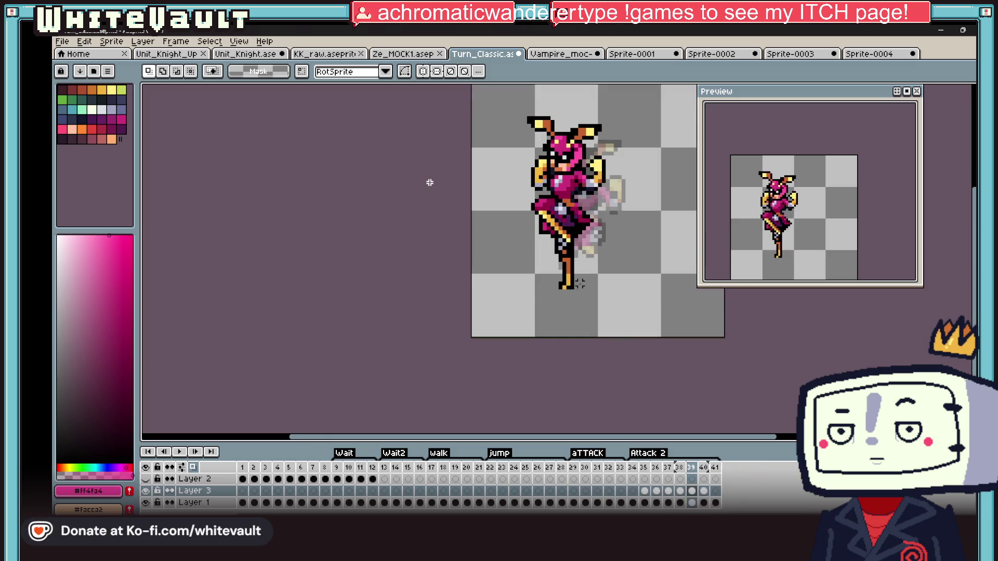
scroll(545, 207, "up", 1)
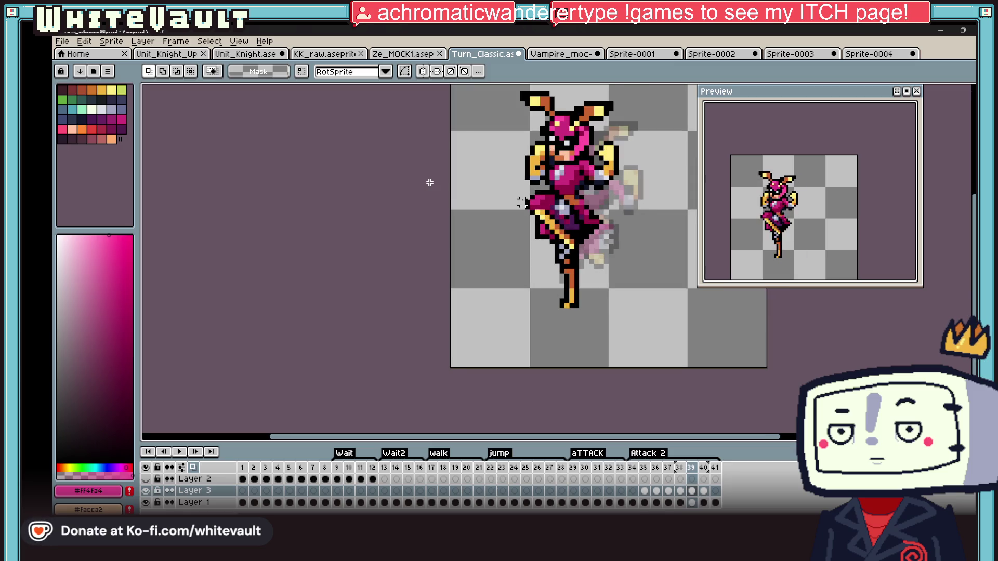
scroll(522, 202, "up", 1)
Cut the weapon from the knight's midsection, paste it and park it at the canvas's lower right
left_click_drag(516, 181, 581, 273)
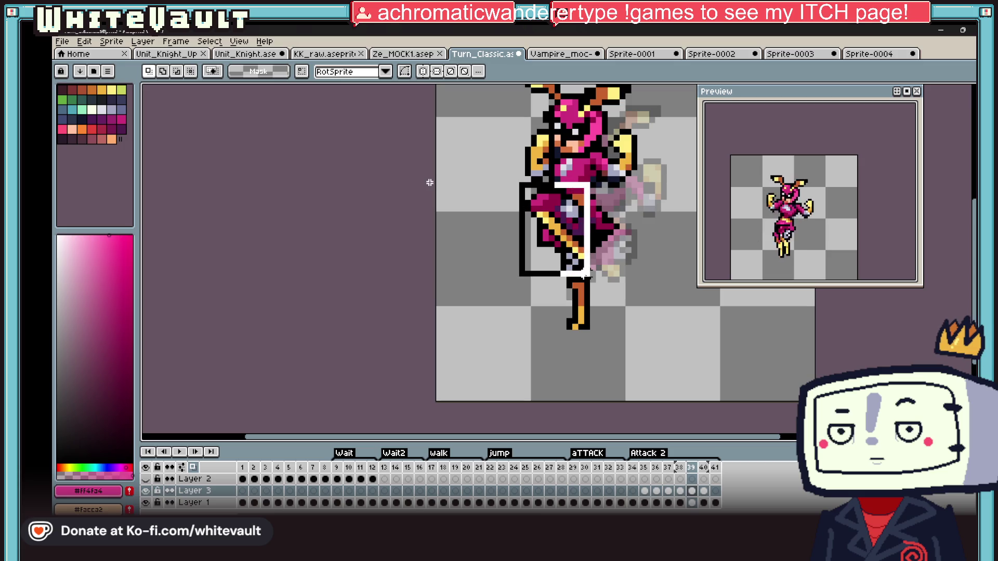
key("ctrl+x")
key("ctrl+v")
mouse_move(592, 235)
left_mouse_down()
mouse_move(722, 335)
mouse_move(733, 327)
left_mouse_up()
key("Return")
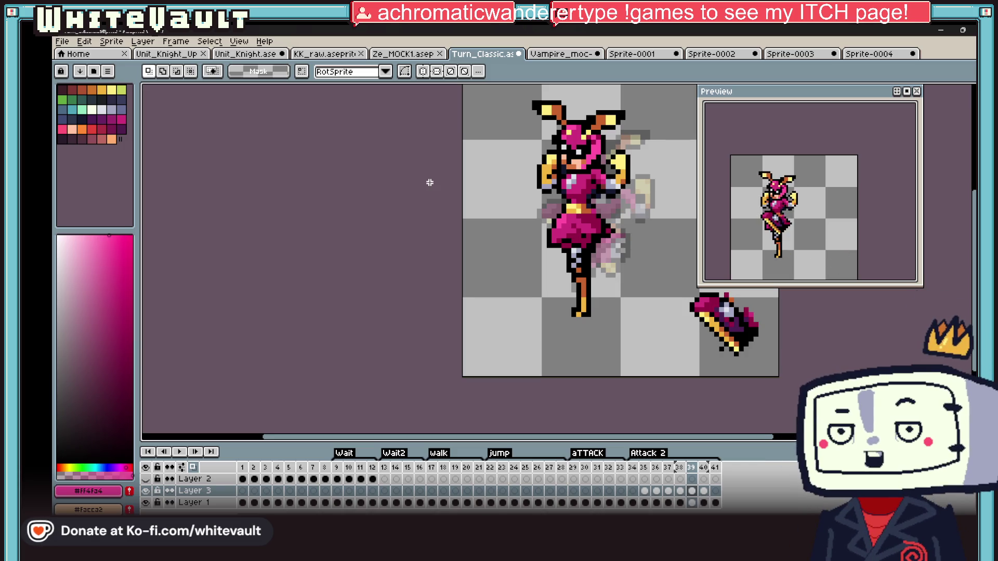
Compare the knight's poses in frames 9, 13, 22 and the attack pose in frame 35
left_click(343, 481)
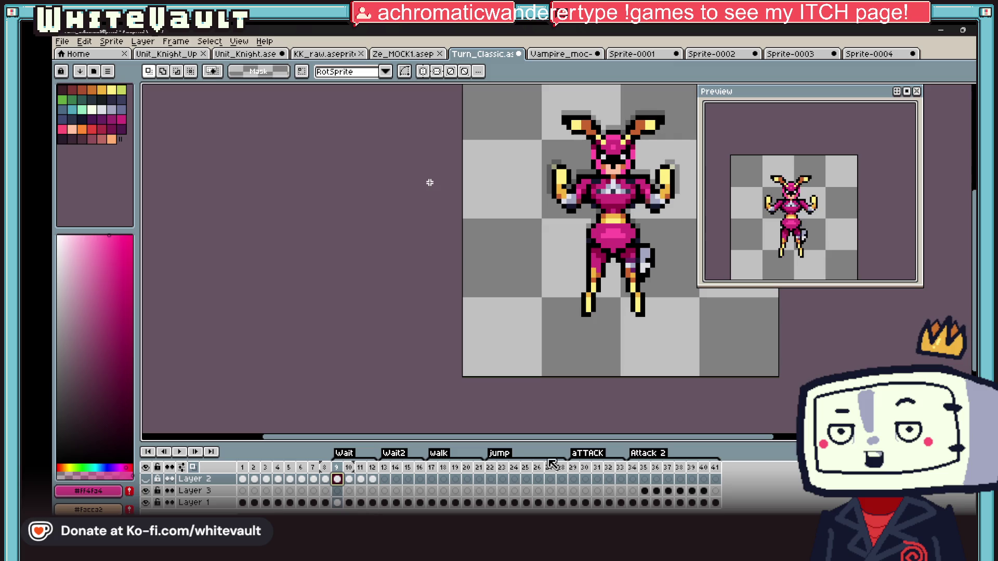
left_click(390, 482)
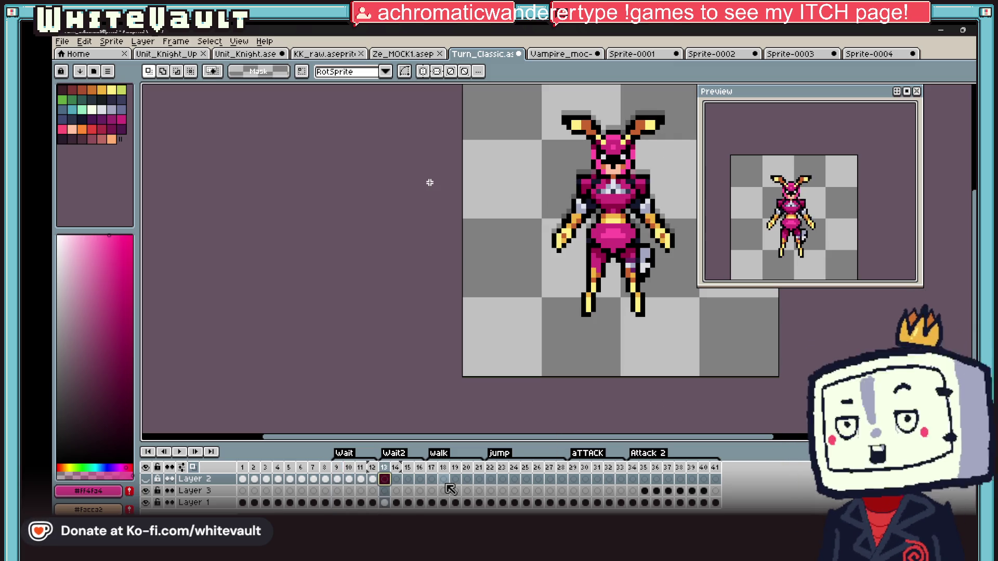
left_click(491, 480)
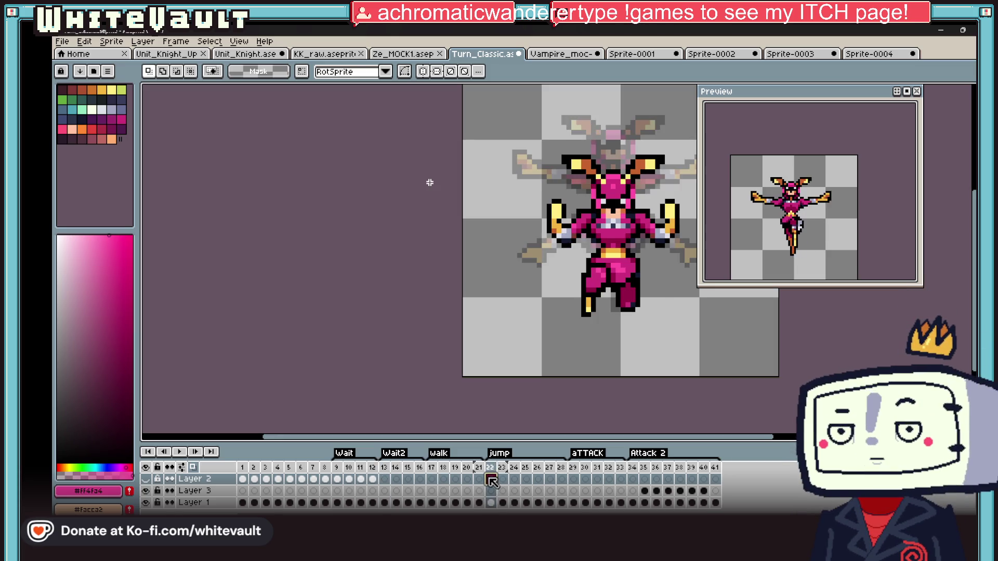
left_click(644, 479)
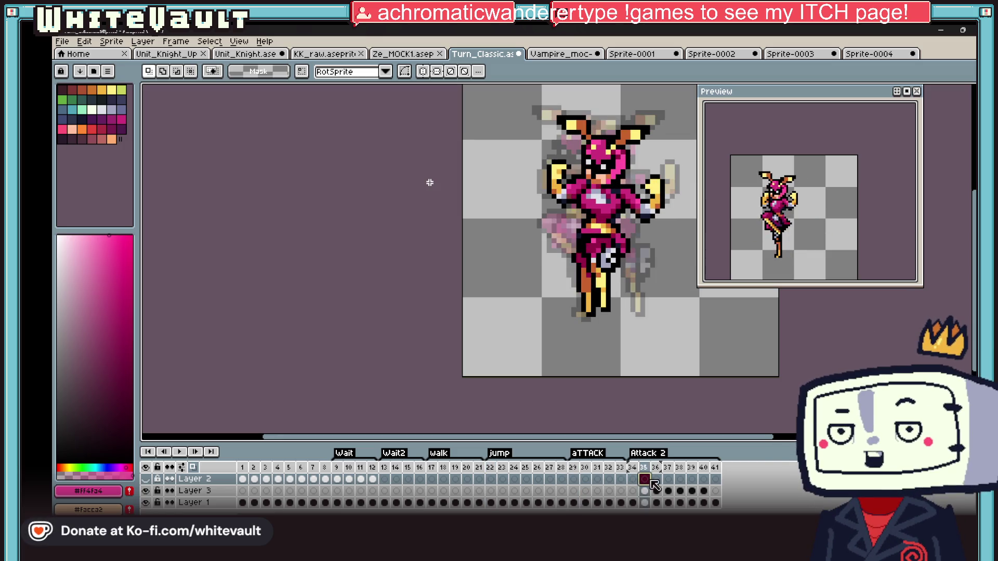
Play the animation through and stop playback near frame 39
left_click(195, 452)
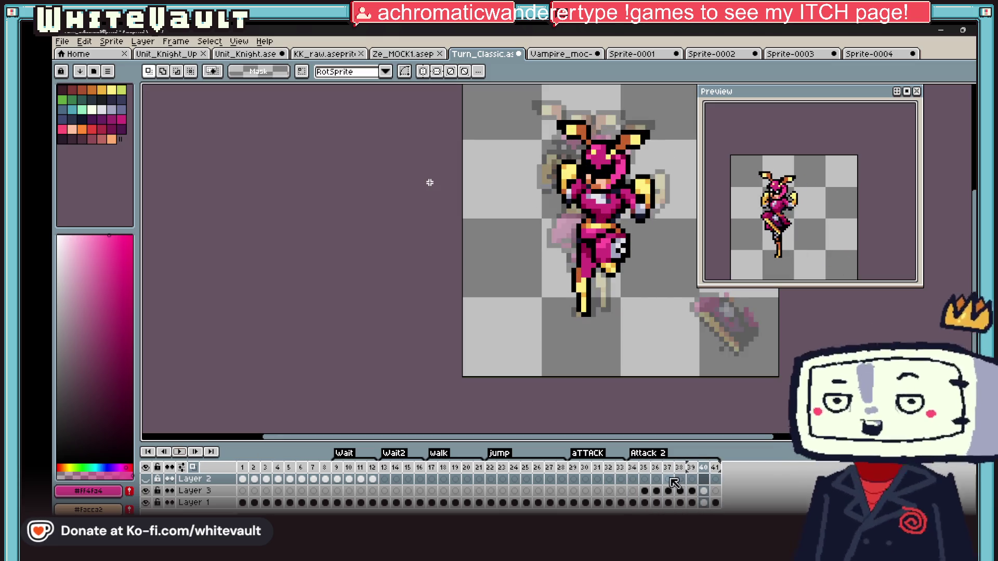
left_click(681, 479)
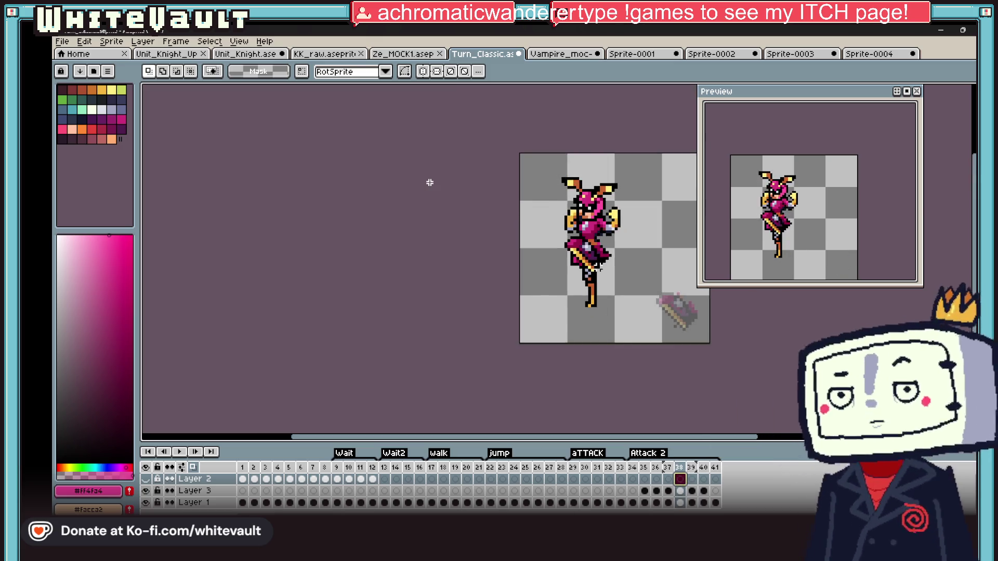
scroll(430, 183, "up", 1)
scroll(428, 182, "up", 1)
scroll(430, 183, "down", 2)
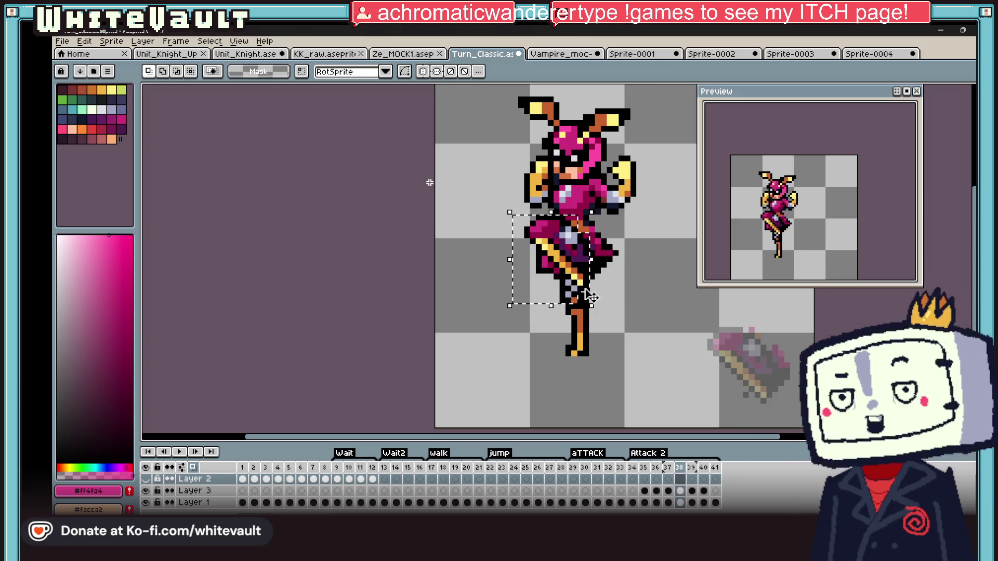
Delete the selected weapon pixels from the Layer 1 cel, then return to Layer 3 with the pencil
left_click(684, 503)
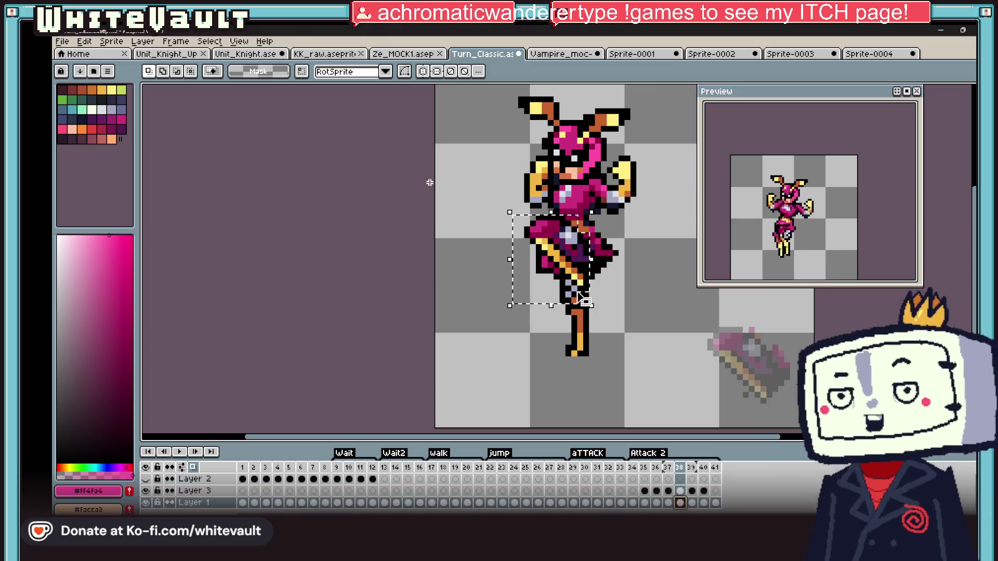
key("Delete")
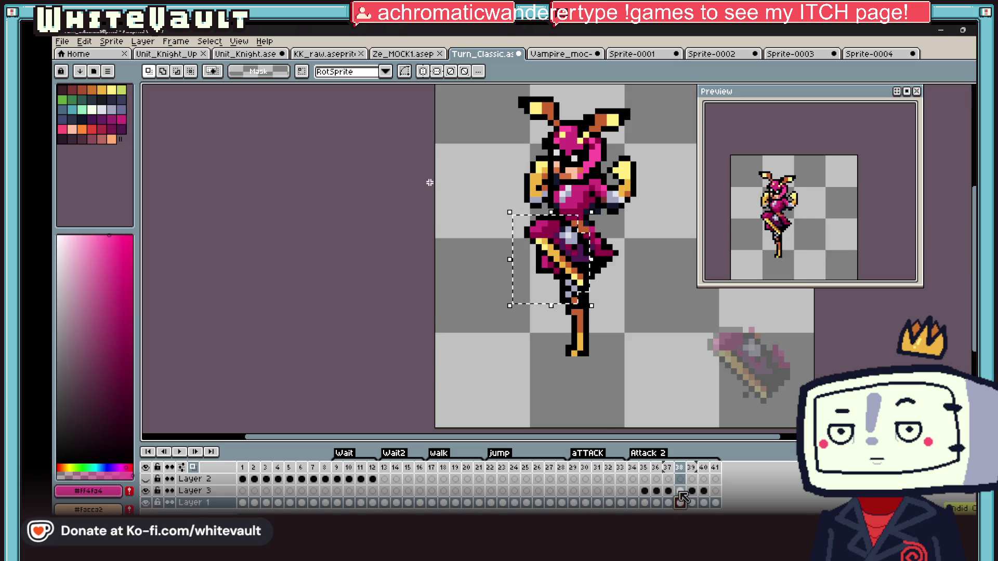
key("Up")
scroll(522, 278, "down", 2)
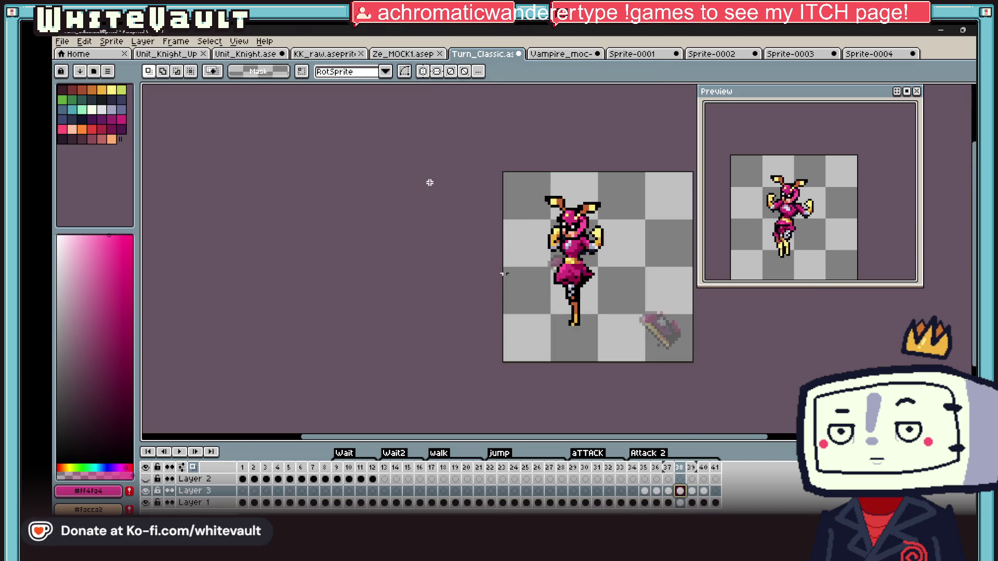
scroll(429, 183, "up", 2)
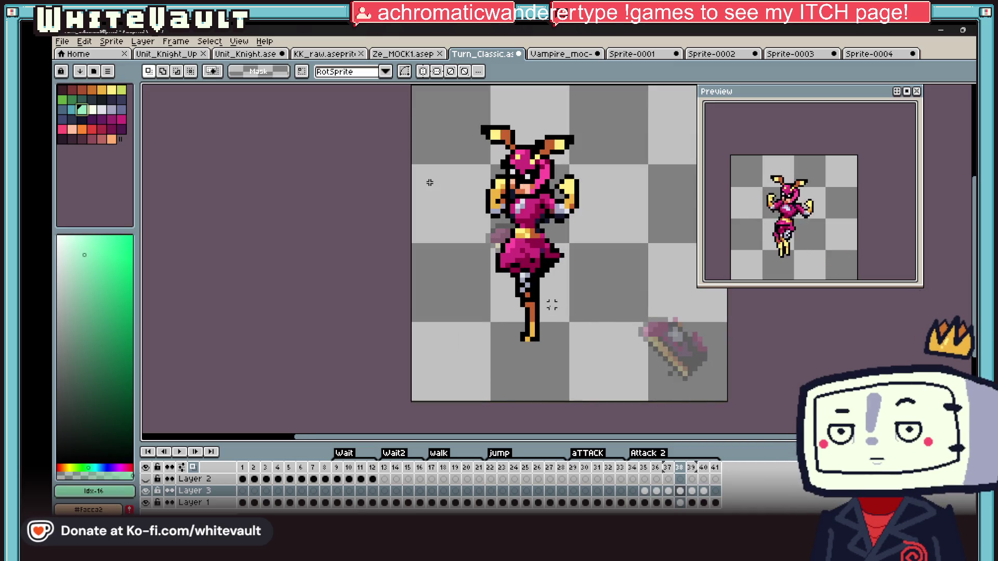
key("b")
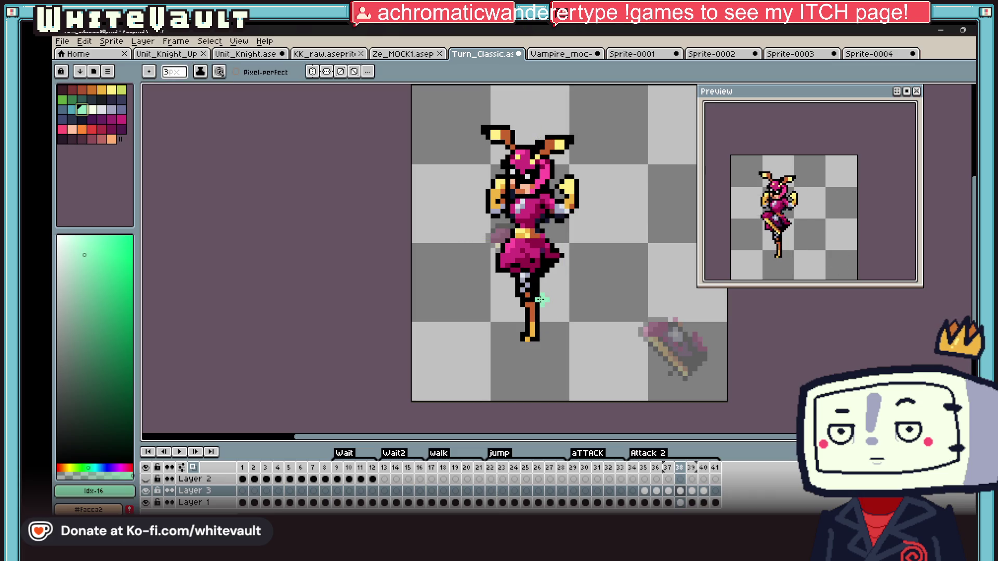
Paint a mint-green skirt over the knight's thighs, redoing the first stroke
left_click_drag(541, 300, 526, 254)
key("ctrl+z")
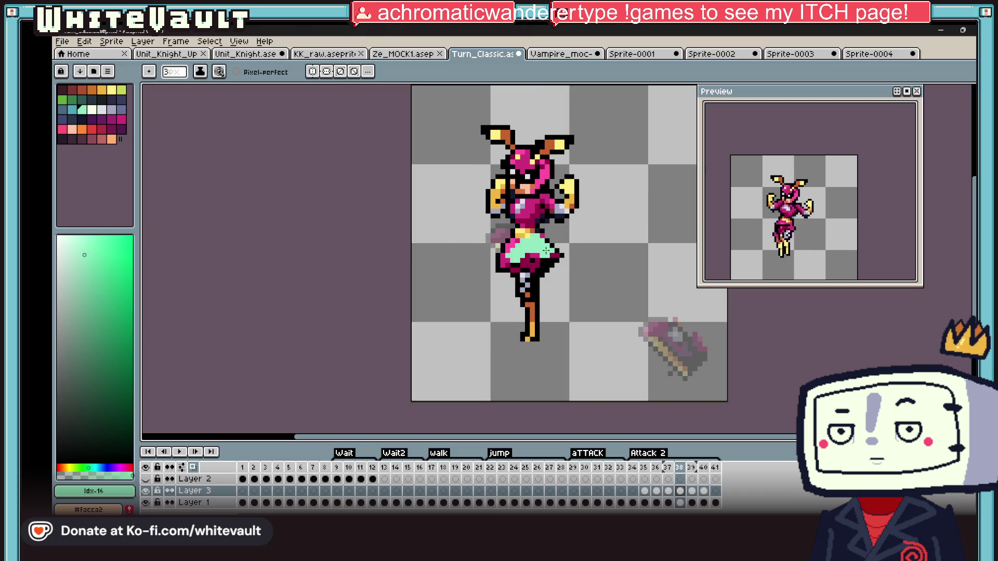
left_click_drag(544, 292, 517, 264)
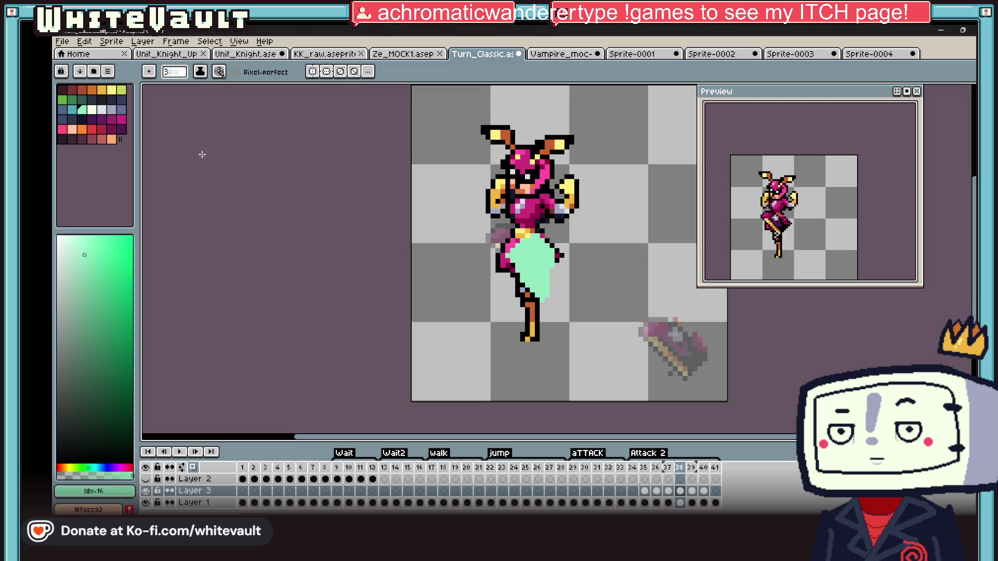
Sketch a red weapon across the knight's lower body, then move on to frame 39
left_click(91, 137)
left_click_drag(503, 285, 596, 257)
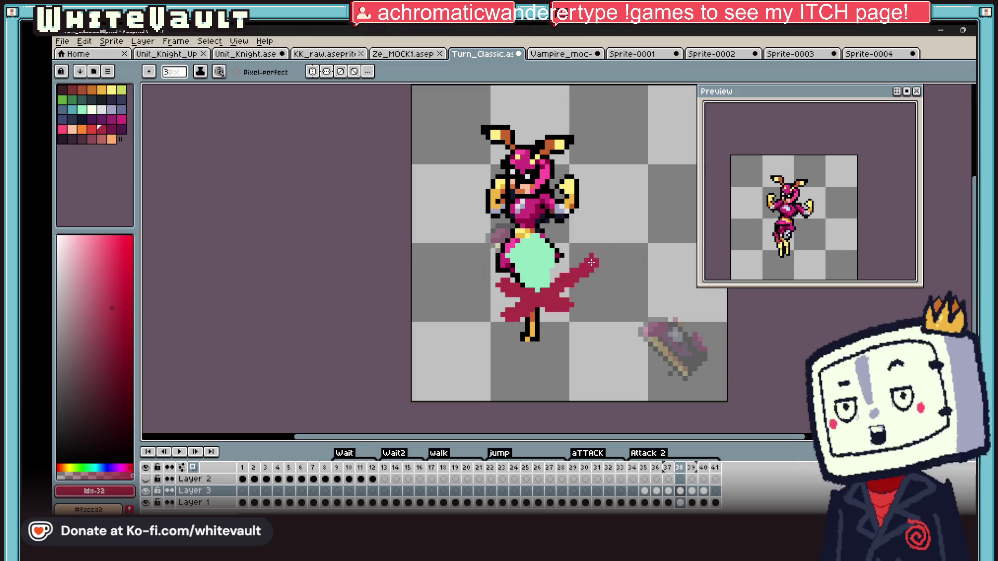
scroll(827, 253, "up", 1)
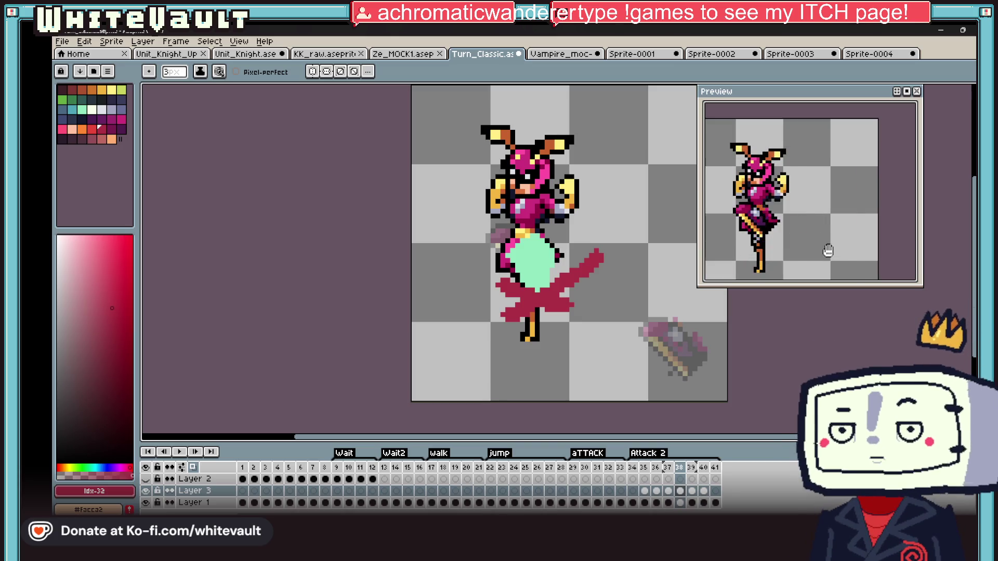
scroll(828, 253, "down", 1)
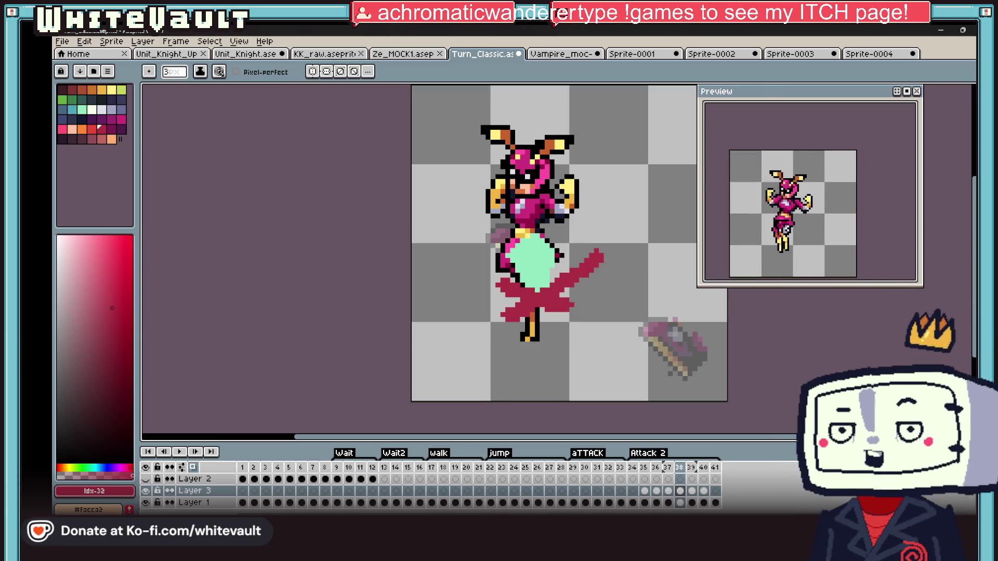
left_click(691, 502)
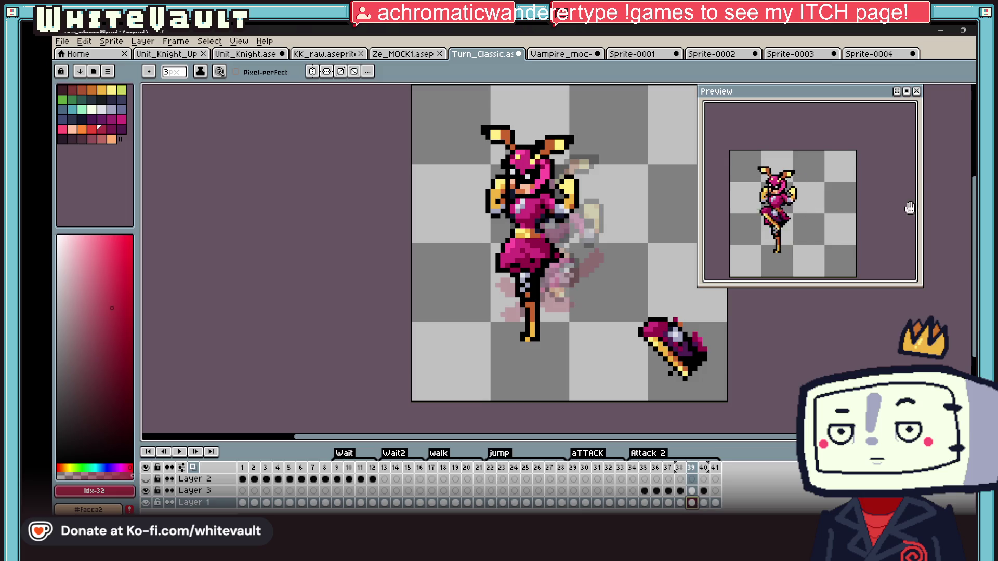
Marquee the spare weapon piece on Layer 3 of frame 39 and drop it onto the knight
key("w")
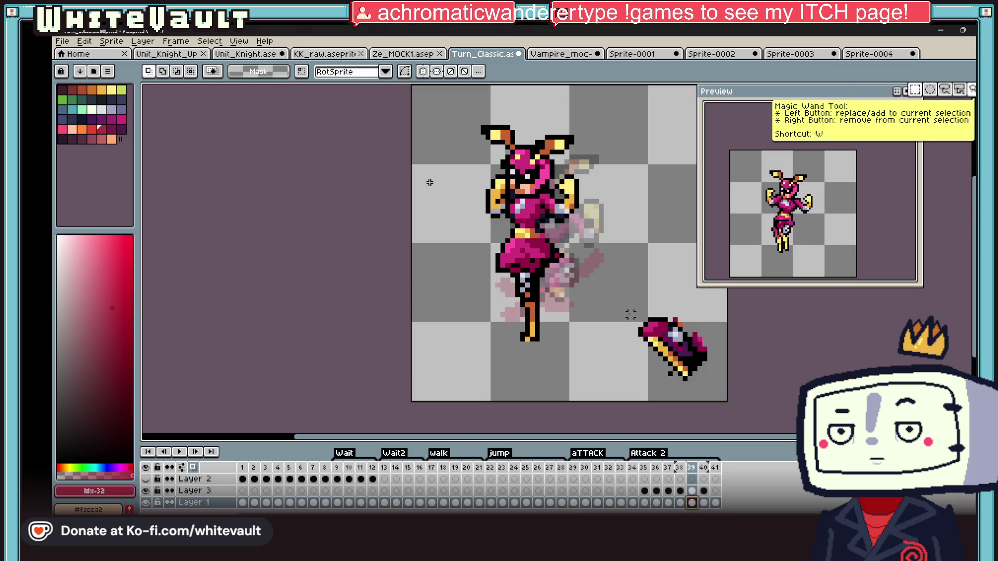
left_click_drag(616, 296, 730, 402)
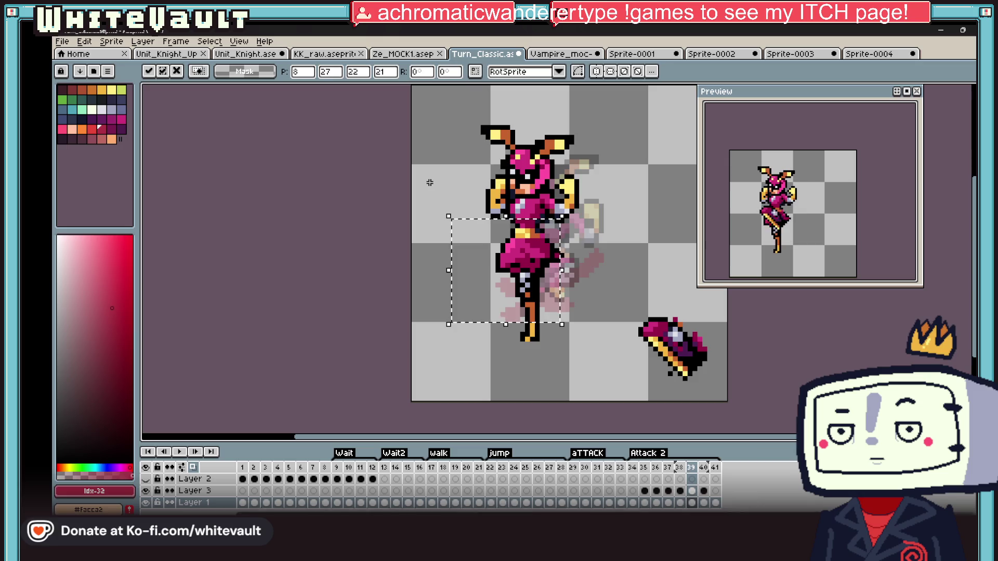
left_click(691, 491)
left_click_drag(671, 347, 524, 265)
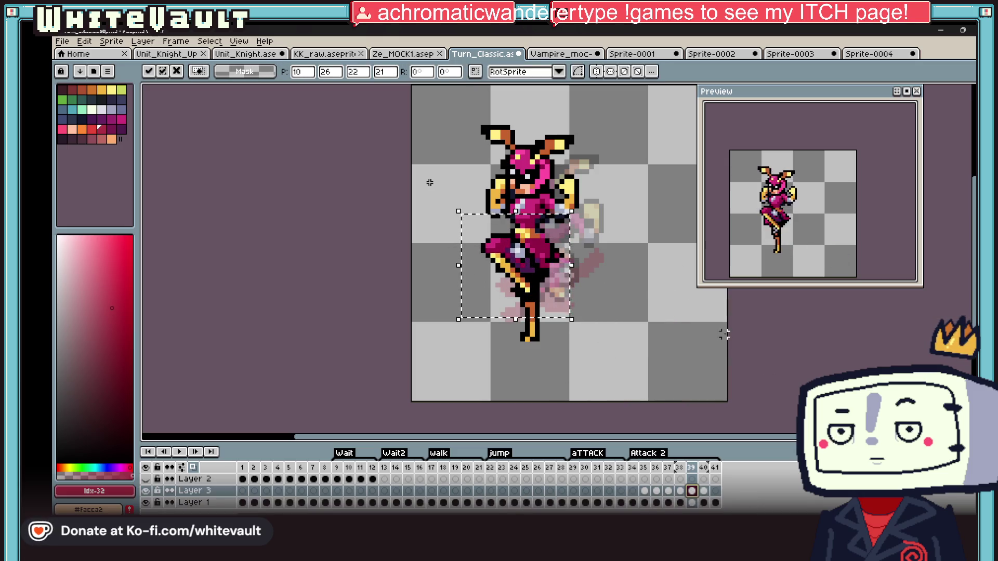
key("ctrl+d")
Delete the weapon from the knight and compare frames 38 and 39
left_click_drag(421, 214, 659, 403)
key("Delete")
left_click(679, 492)
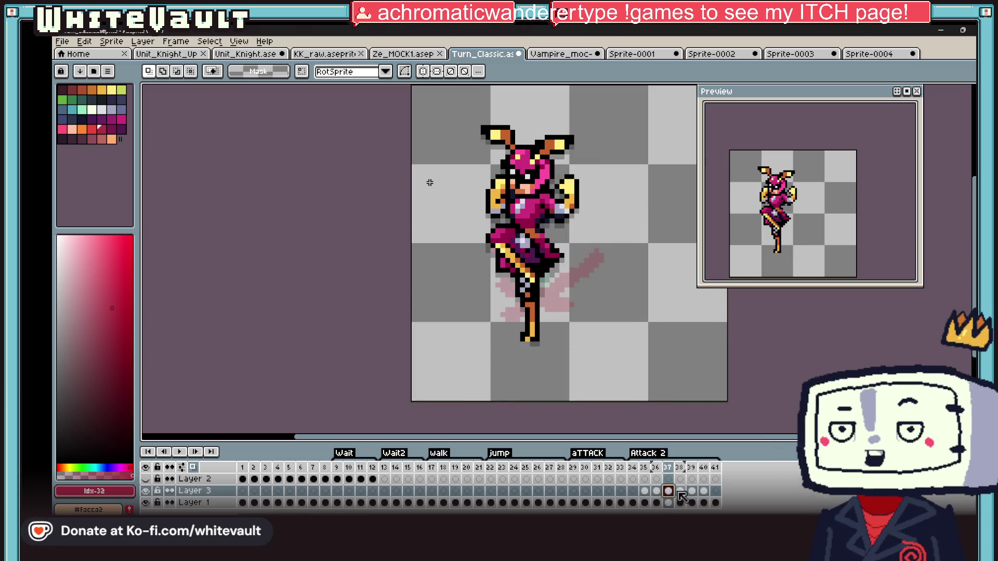
left_click(692, 491)
left_click(693, 492)
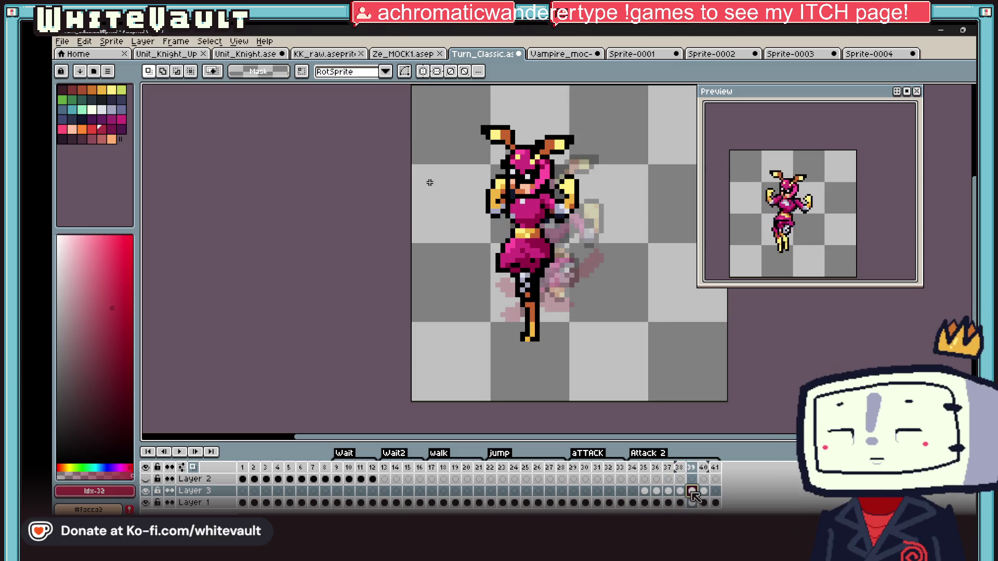
key("i")
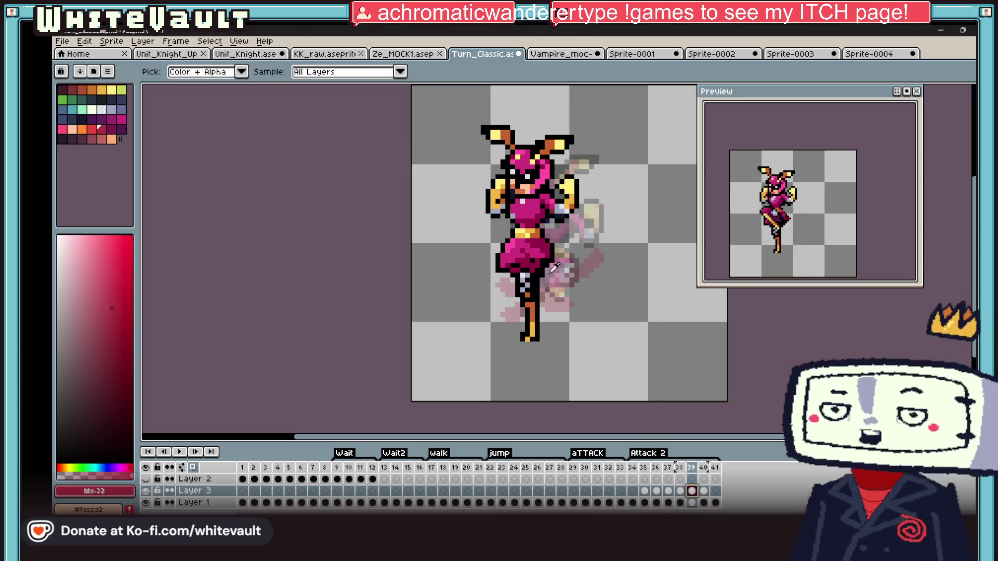
On Layer 3 of frame 38, paint mint green over the knight's skirt and legs
left_click(680, 491)
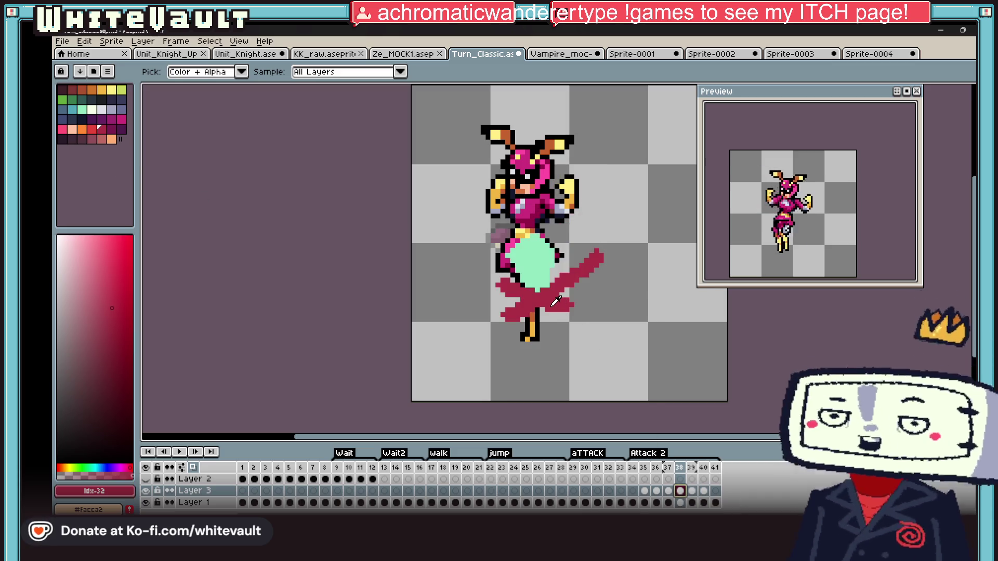
left_click(690, 492)
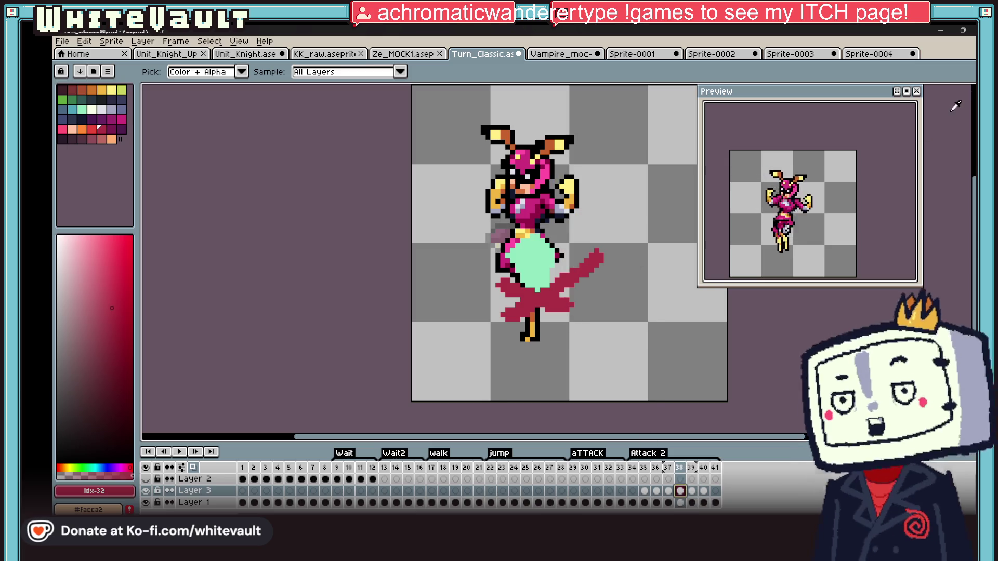
key("m")
left_click_drag(415, 231, 429, 182)
key("Escape")
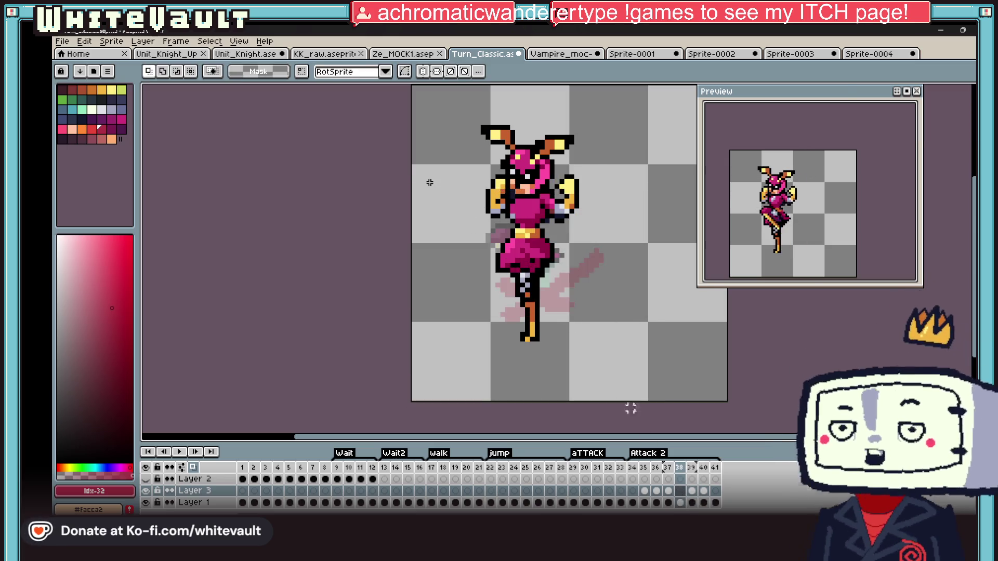
key("b")
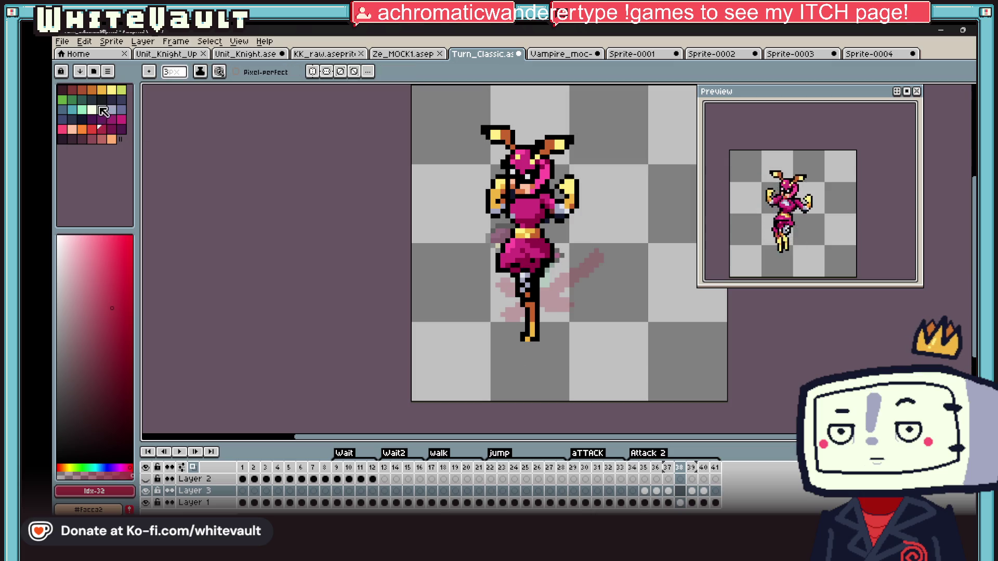
left_click(74, 111)
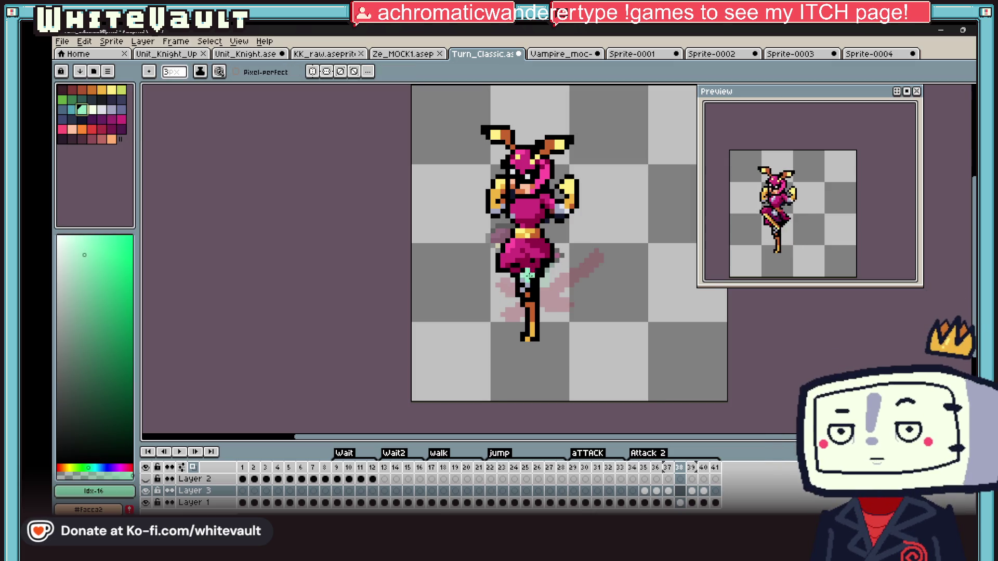
mouse_move(536, 285)
left_mouse_down()
mouse_move(531, 296)
mouse_move(536, 248)
left_mouse_up()
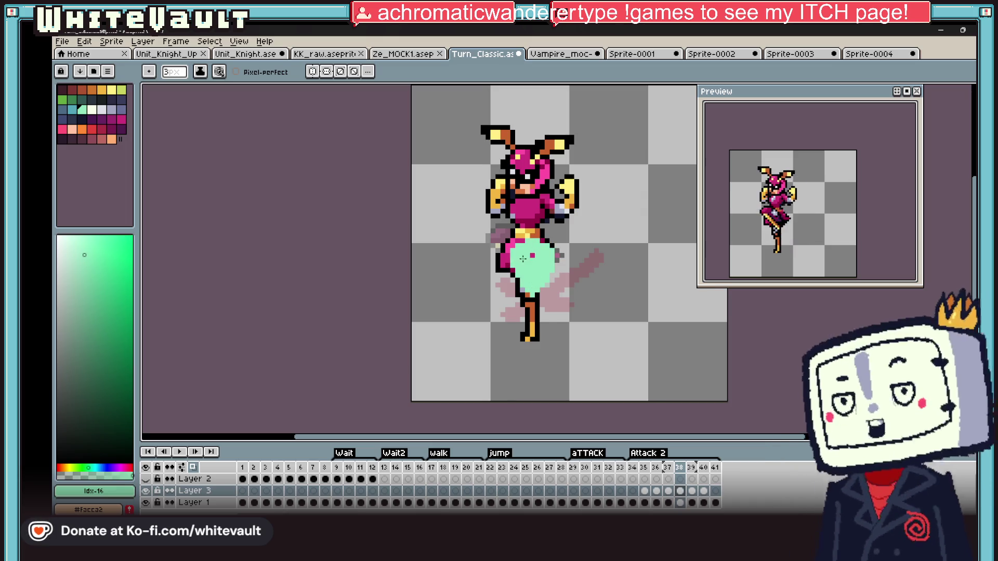
Recentre the preview and step through frames 39 and 40
left_click_drag(838, 261, 832, 237)
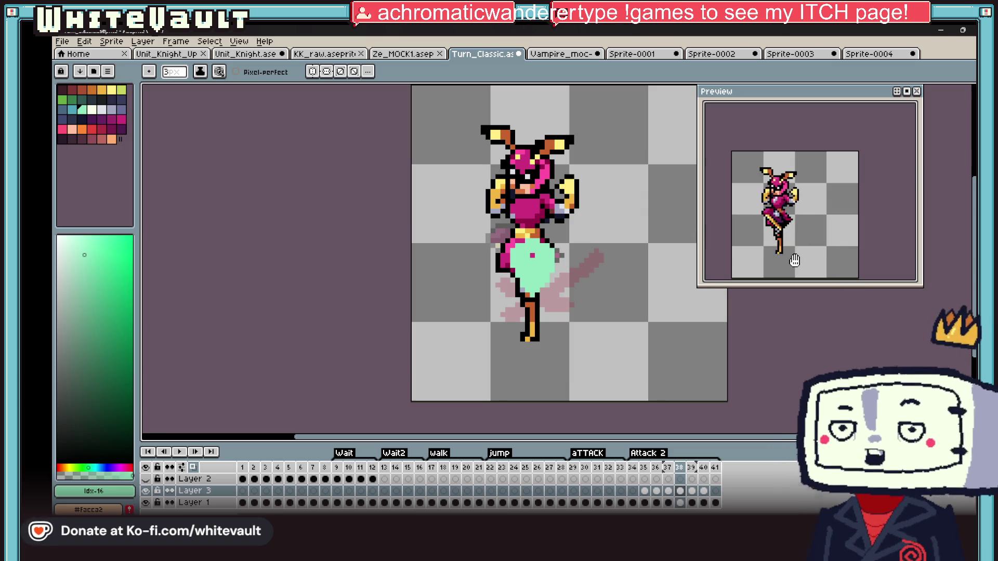
left_click(691, 492)
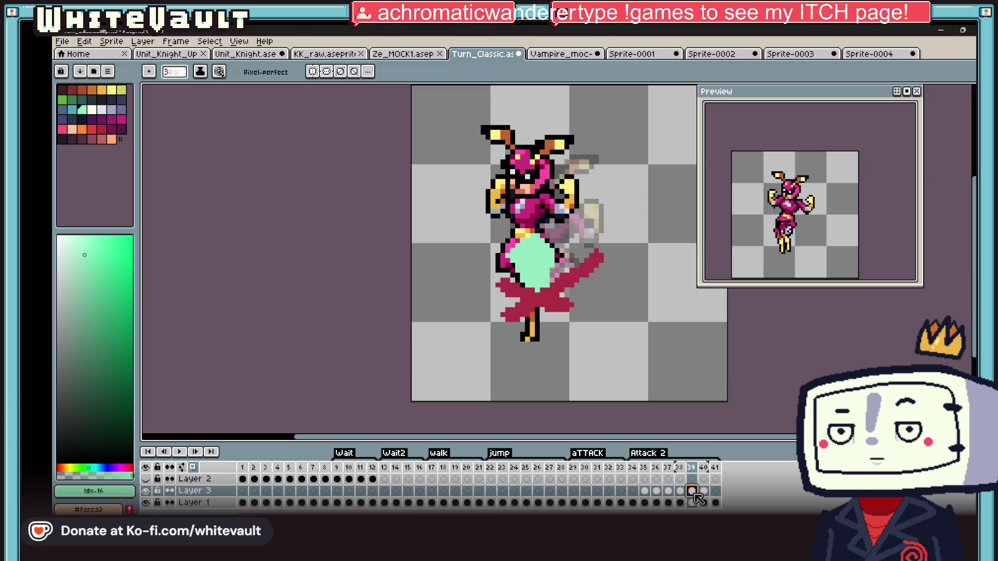
left_click(704, 491)
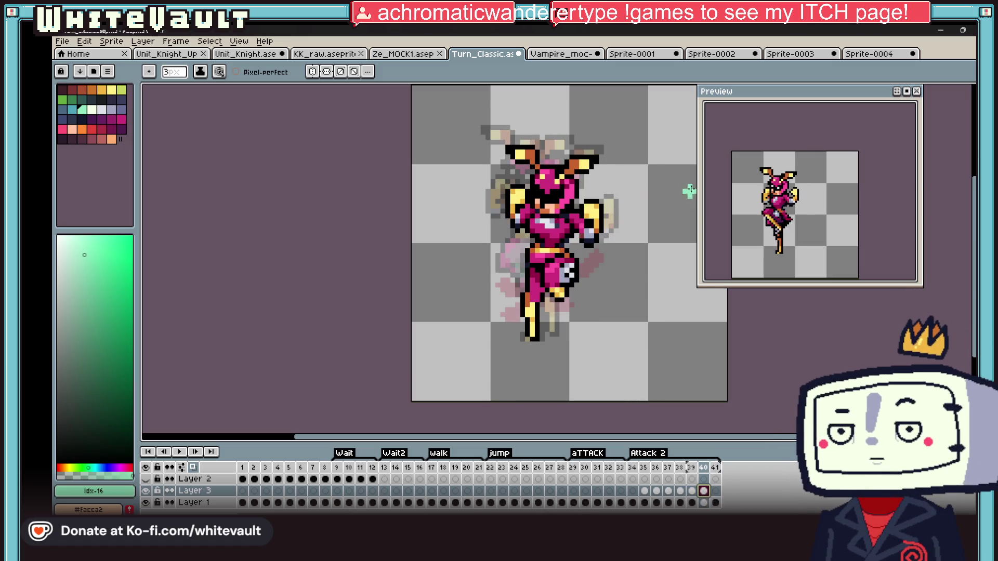
key("v")
scroll(429, 182, "down", 1)
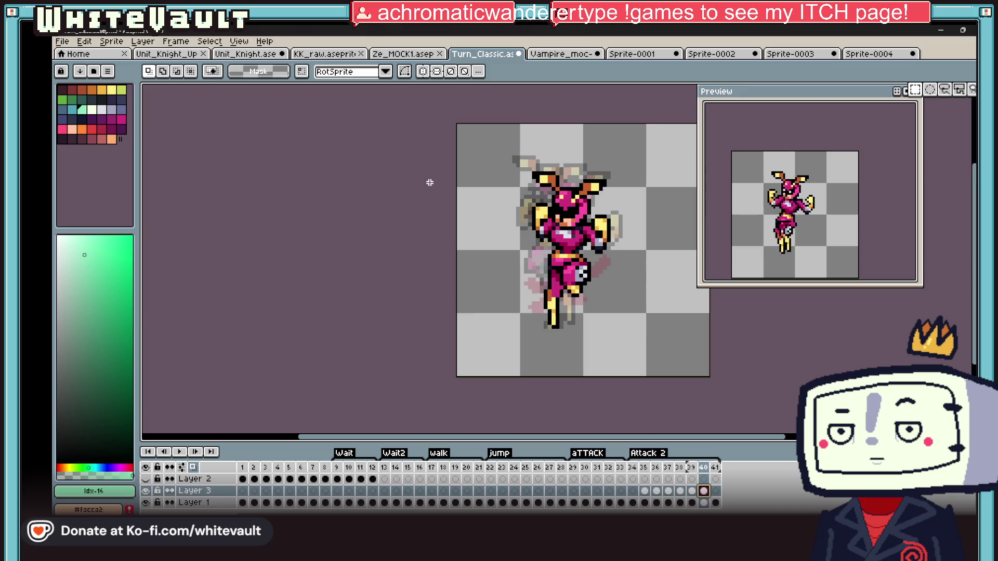
Open Layer 3's properties, try flattening the layers, then undo to restore them
double_click(195, 492)
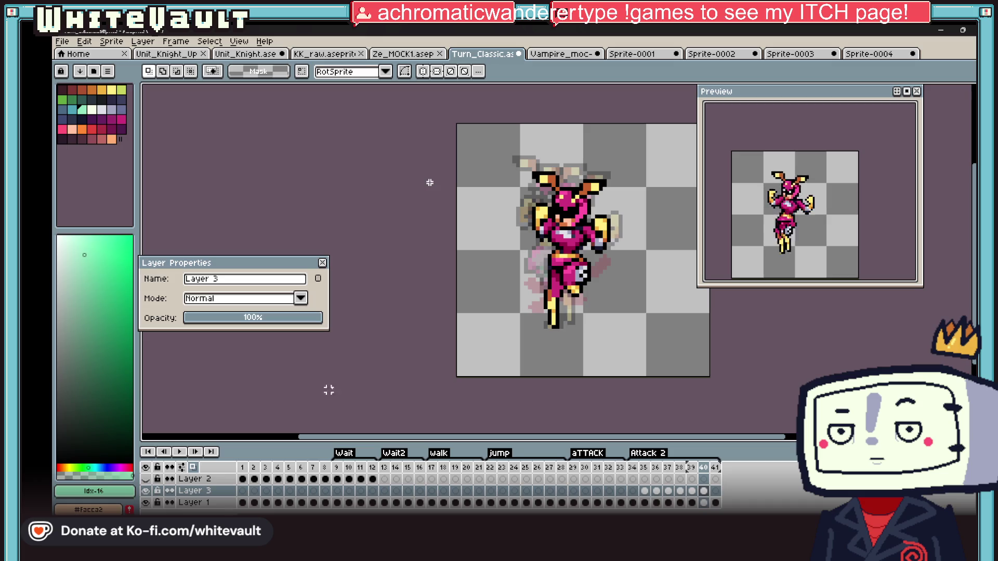
left_click(220, 492)
key("ctrl+a")
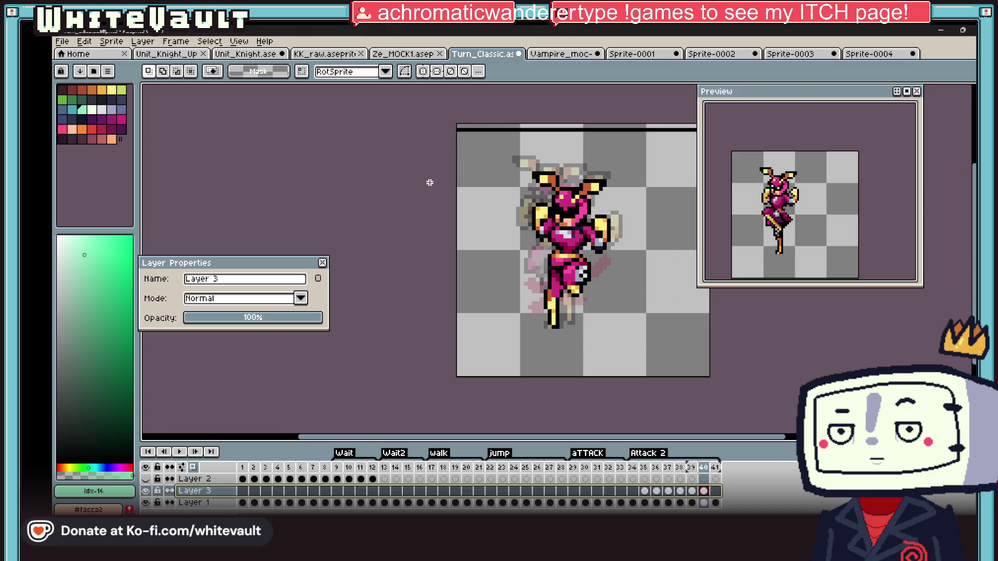
right_click(195, 502)
left_click(245, 513)
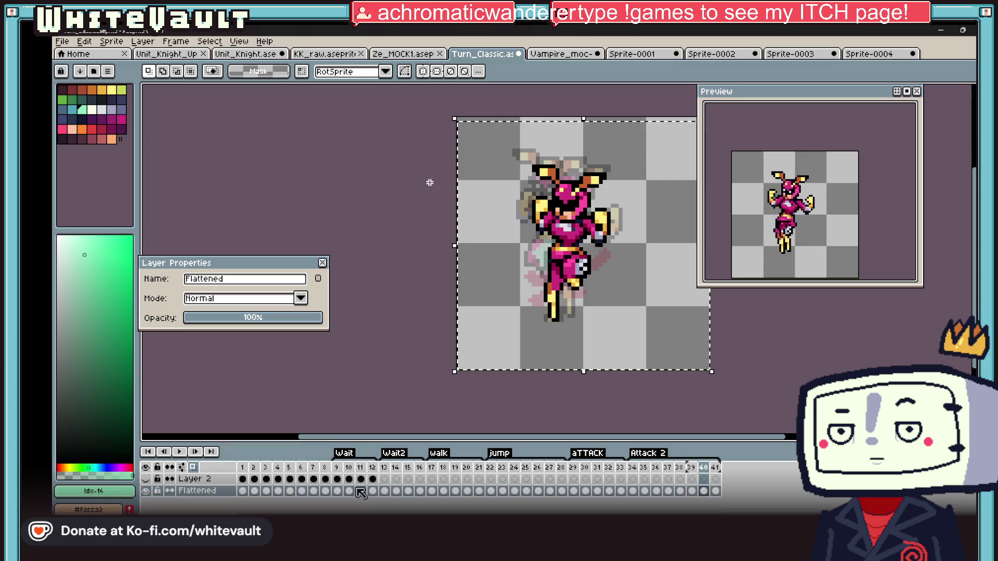
key("ctrl+d")
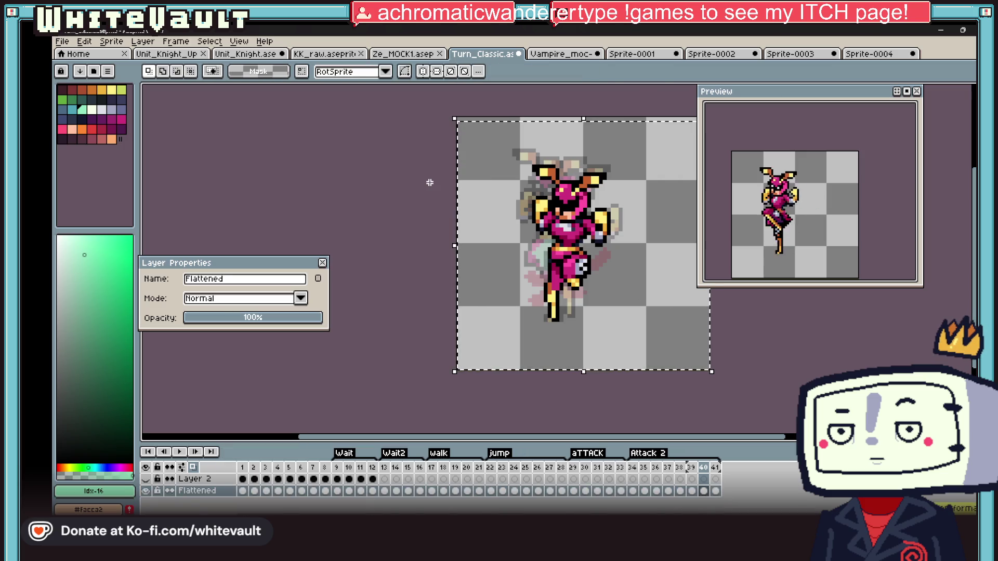
key("ctrl+z")
key("ctrl+z")
Step through frames 37 to 39 to compare the attack poses
left_click(656, 488)
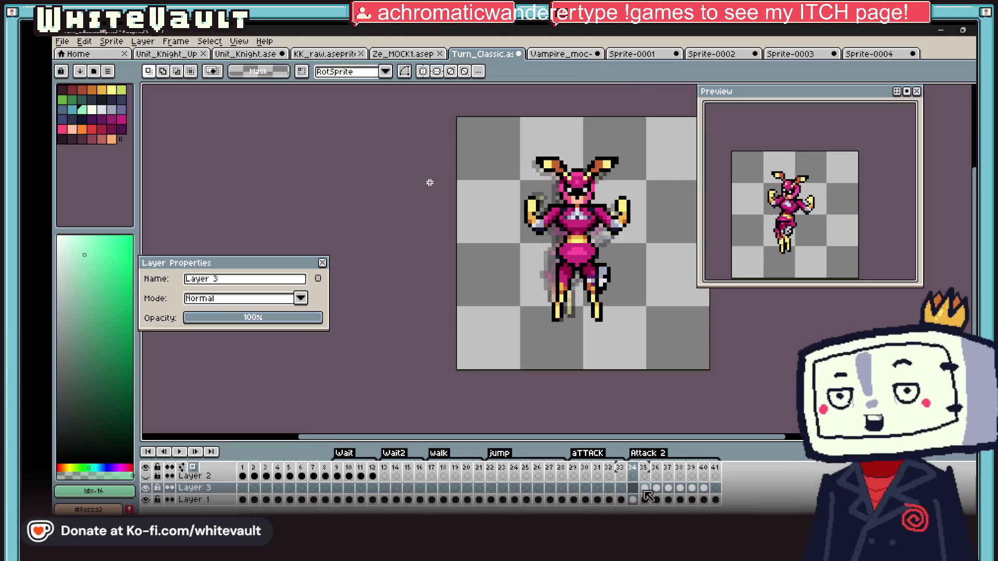
left_click(669, 488)
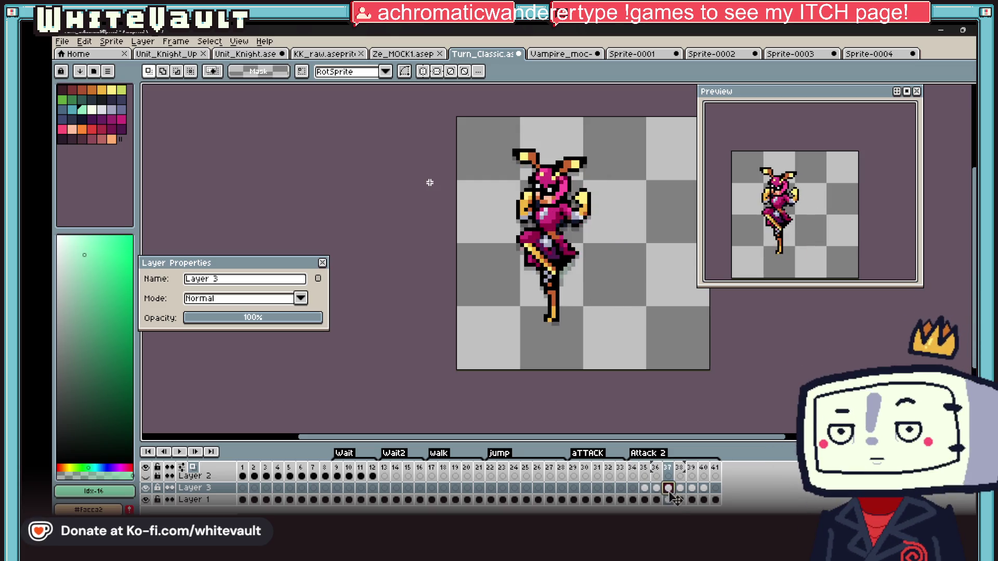
left_click(680, 488)
left_click(692, 488)
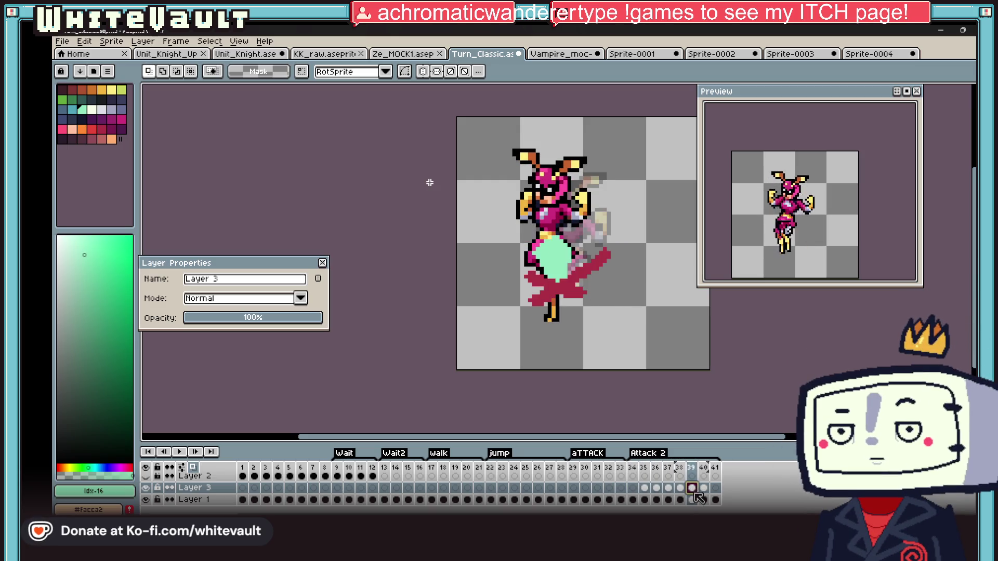
Nudge frame 39's whole artwork one pixel right and commit it, returning to Layer 1
key("ctrl+a")
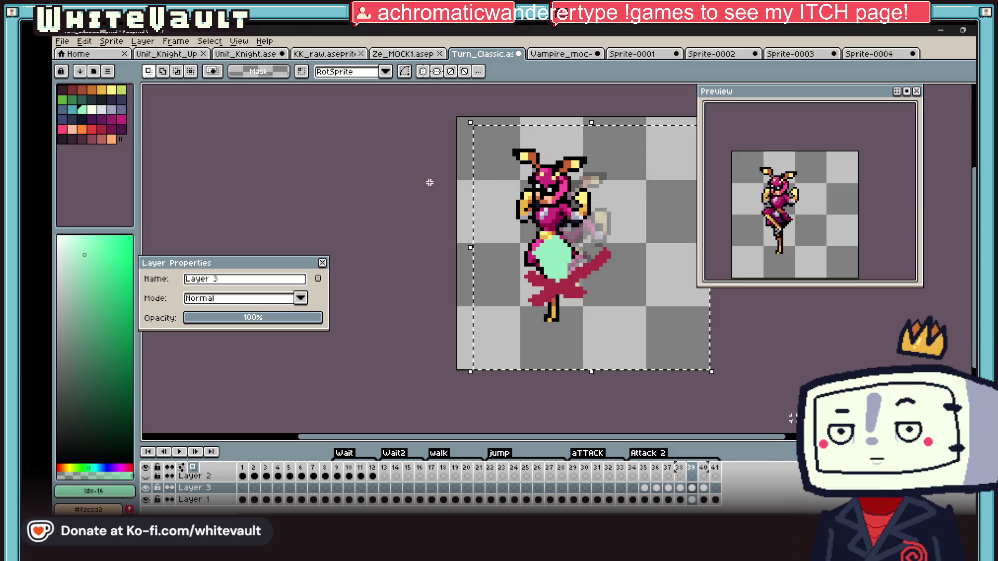
key("v")
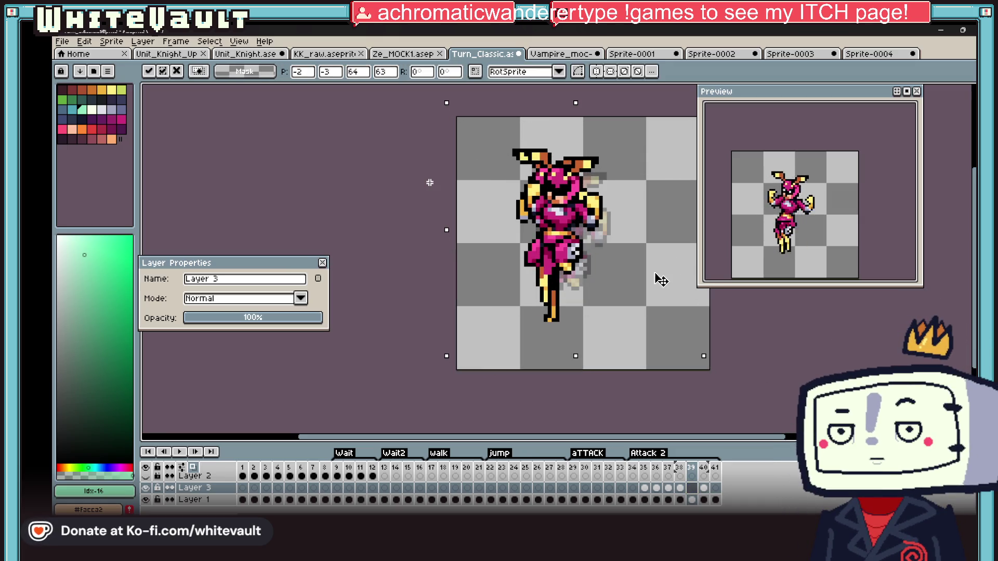
key("Right")
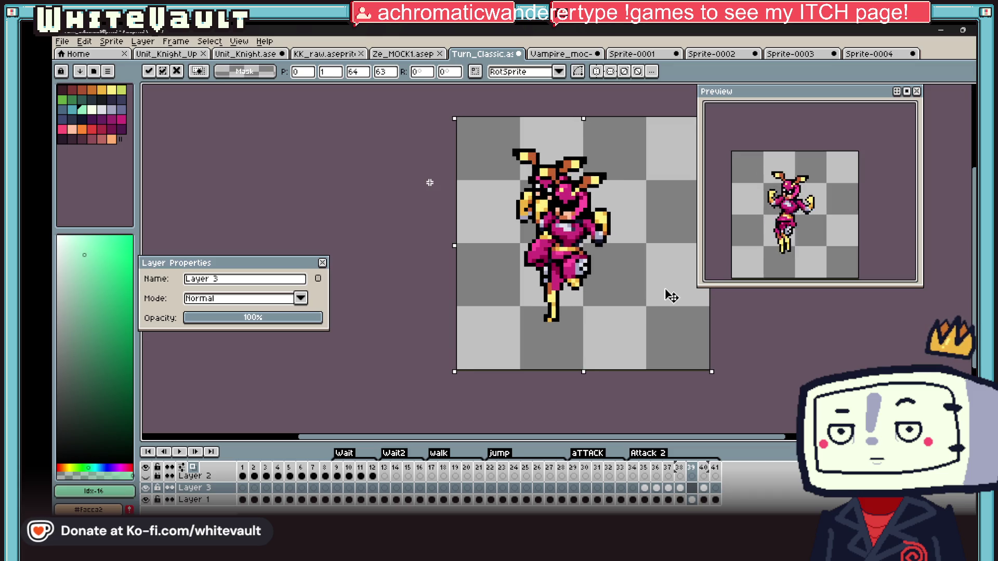
key("Escape")
left_click(692, 500)
scroll(764, 369, "down", 1)
key("F3")
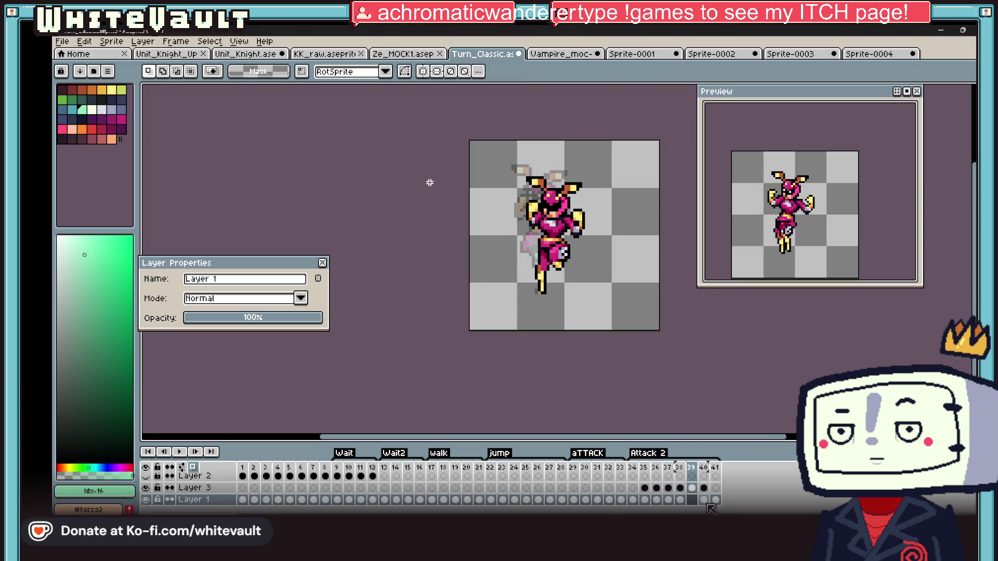
Compare poses across frames 40, 9, 14, 6, 7 and 9, finishing on frame 8
left_click(704, 499)
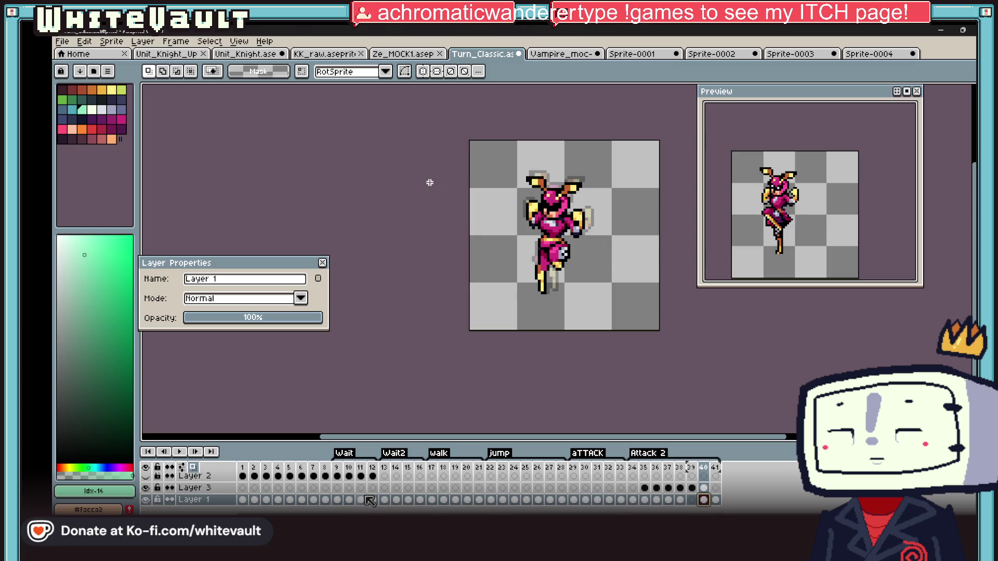
left_click(338, 500)
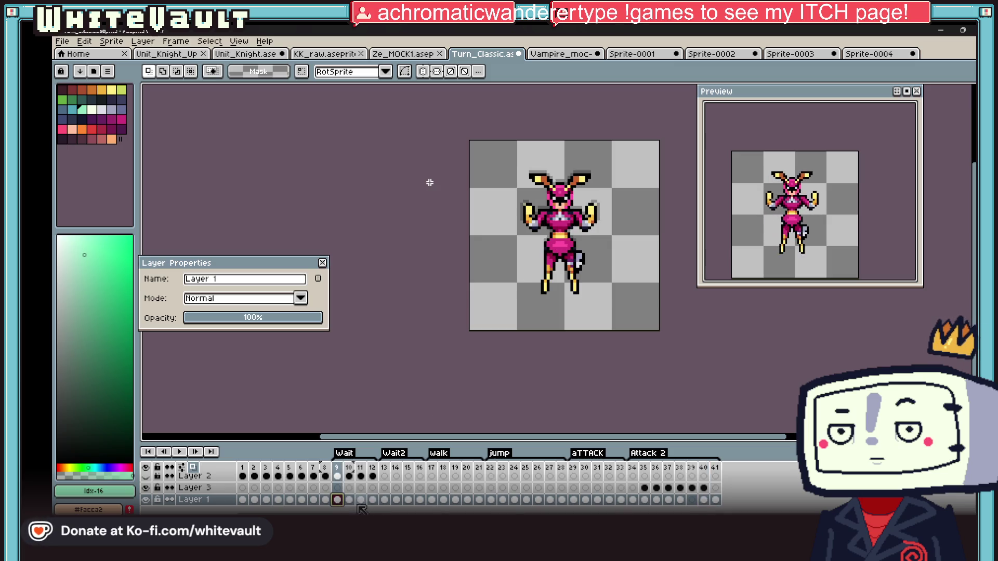
left_click(372, 499)
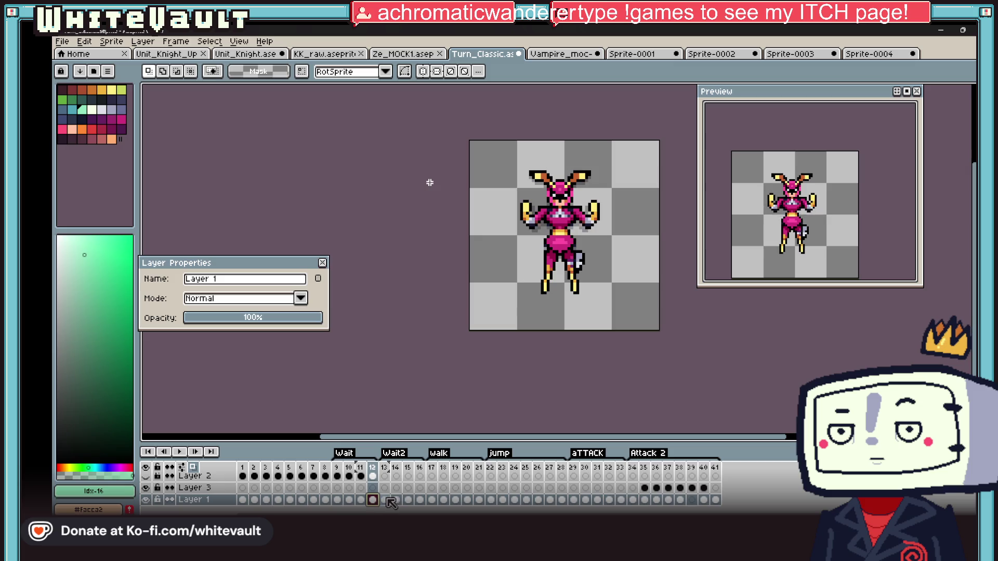
left_click(266, 500)
left_click(301, 499)
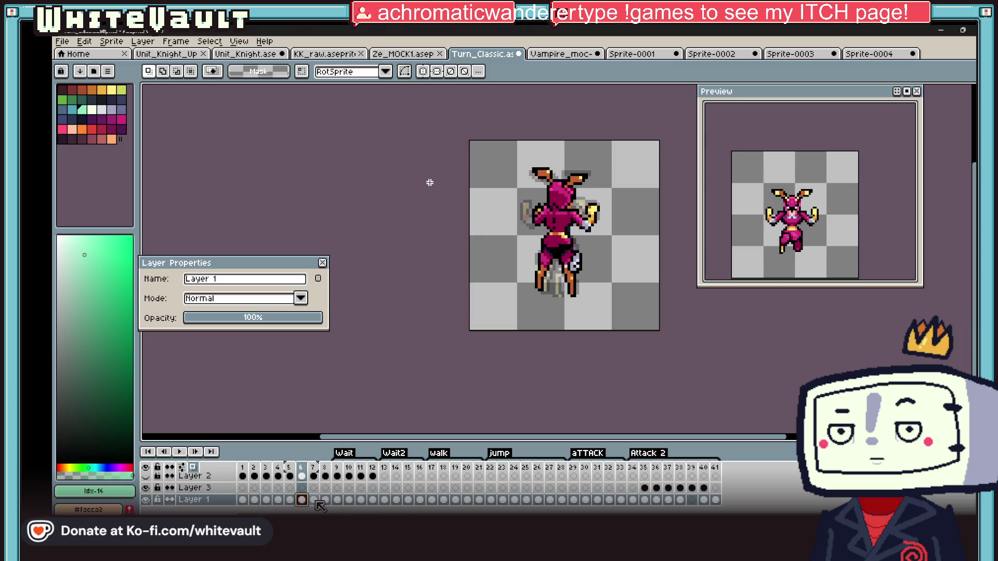
left_click(325, 500)
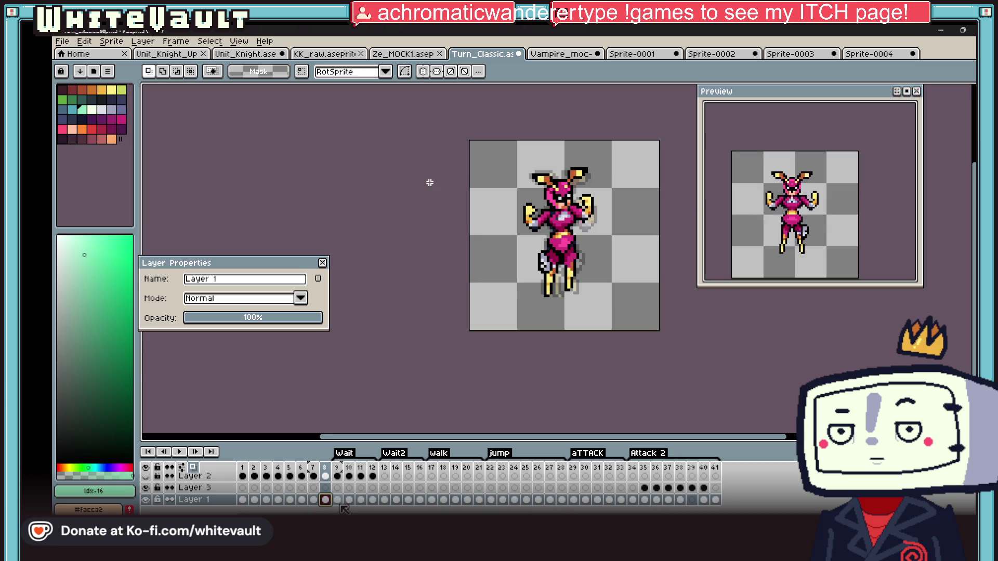
left_click(338, 500)
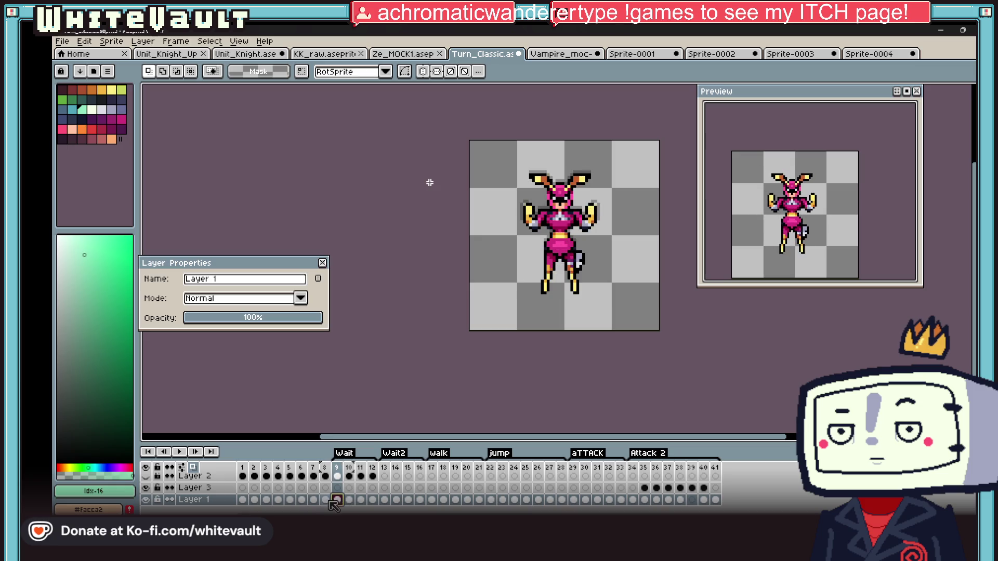
left_click(325, 500)
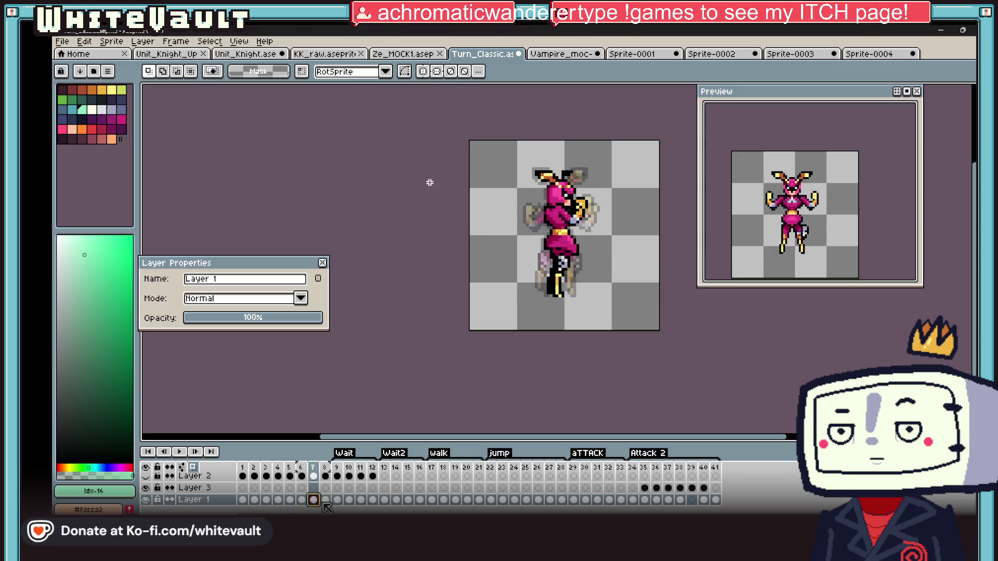
left_click(325, 500)
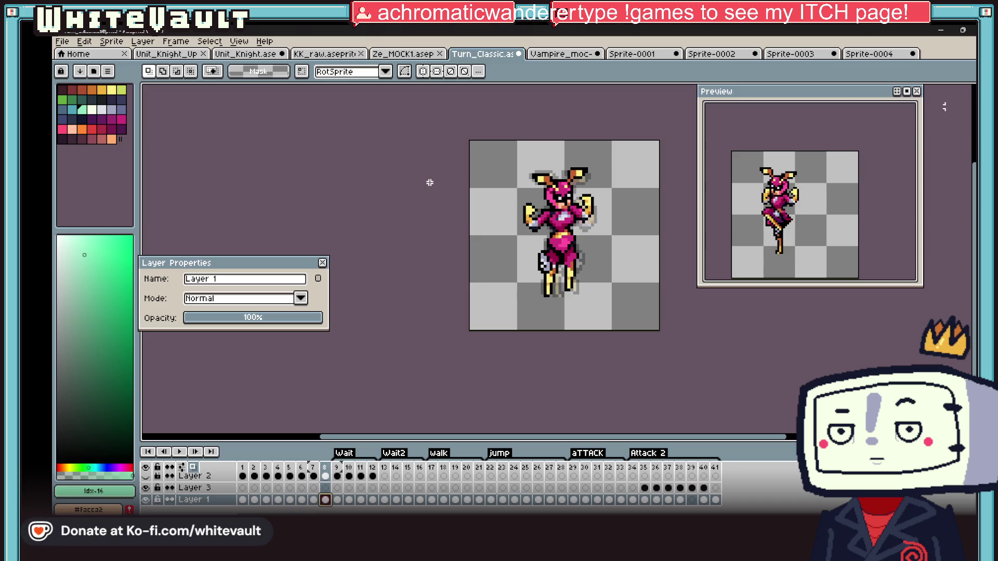
scroll(546, 233, "up", 1)
Select and slightly shift the knight's lower body, then step through frames 37 to 40
left_click_drag(525, 219, 625, 330)
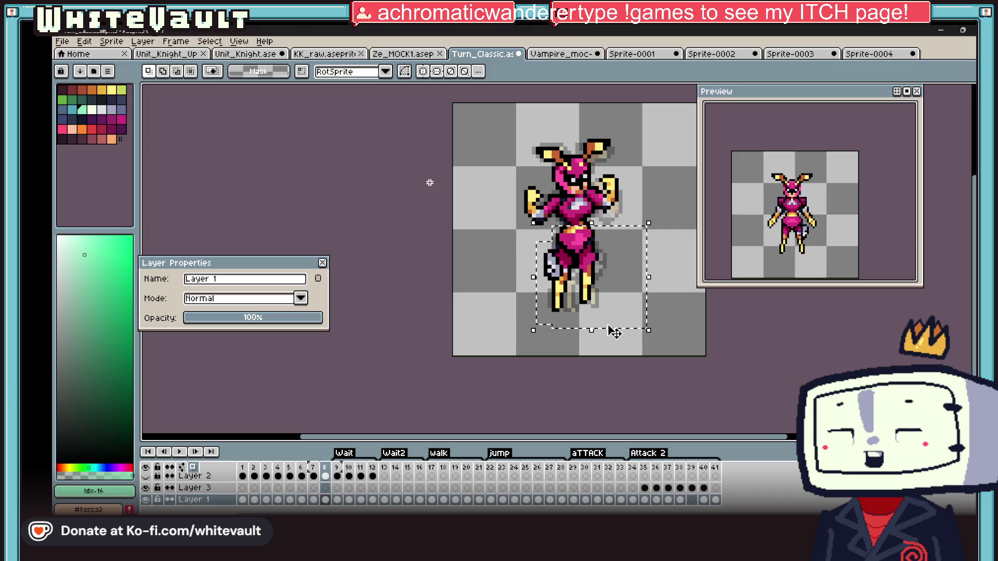
left_click_drag(607, 279, 581, 295)
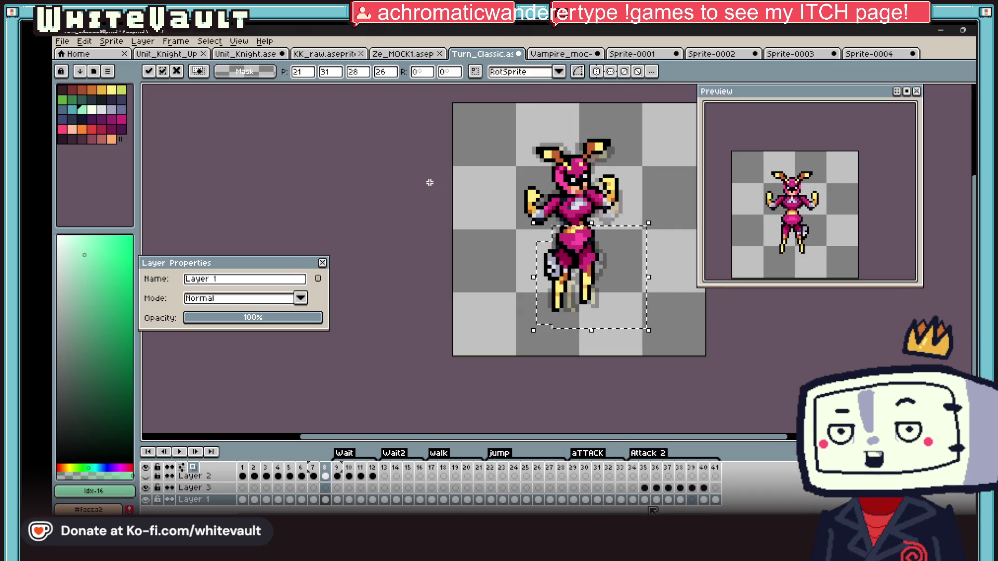
left_click(644, 499)
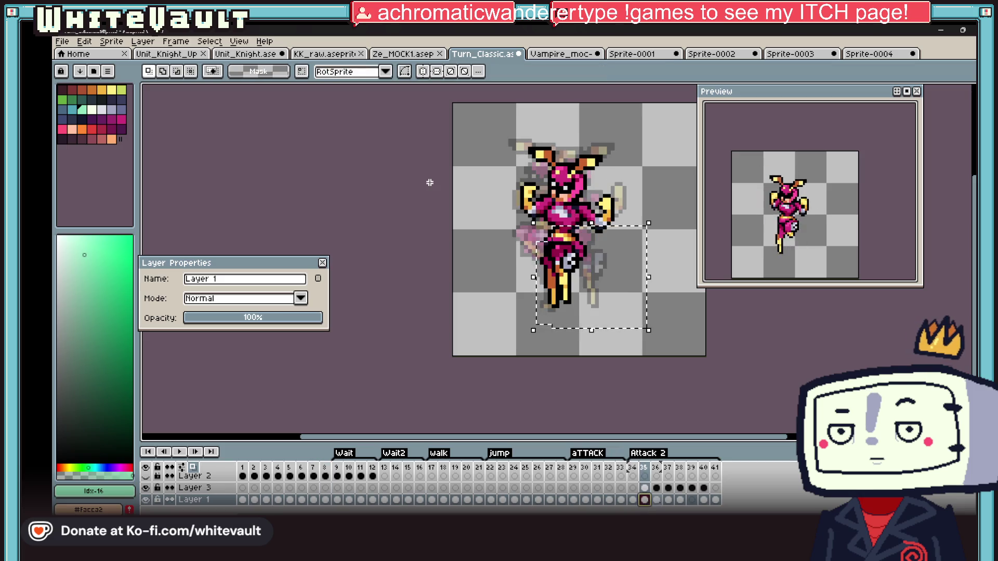
left_click(667, 499)
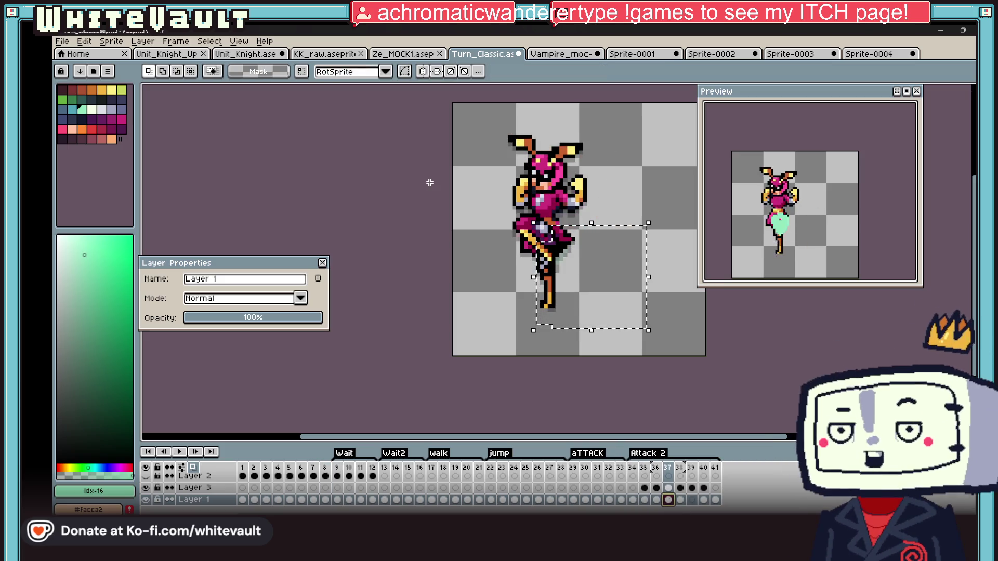
left_click(680, 499)
left_click(691, 500)
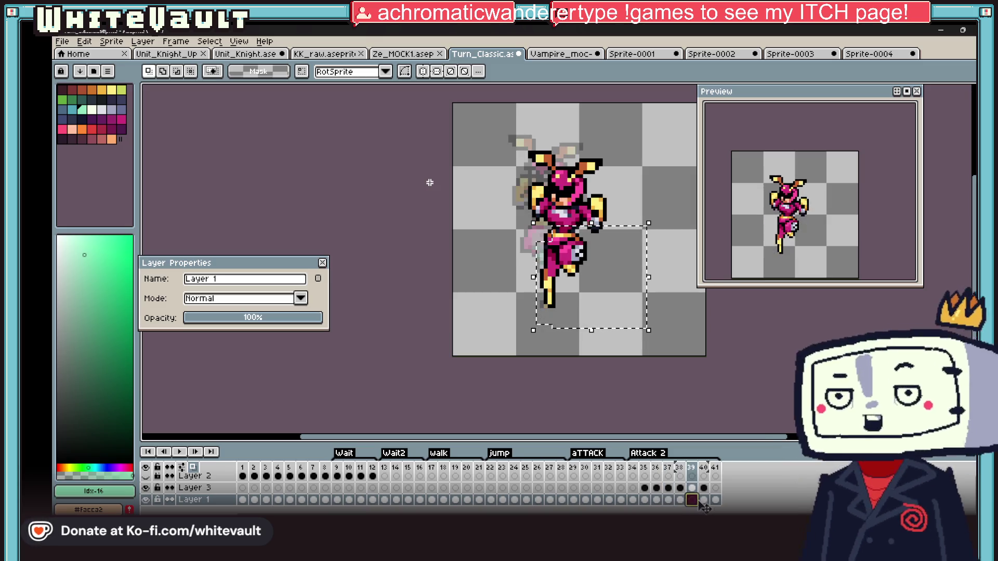
Marquee frame 40's lower body tightly, cancel the stray paste and make Layer 3 active
key("ctrl+d")
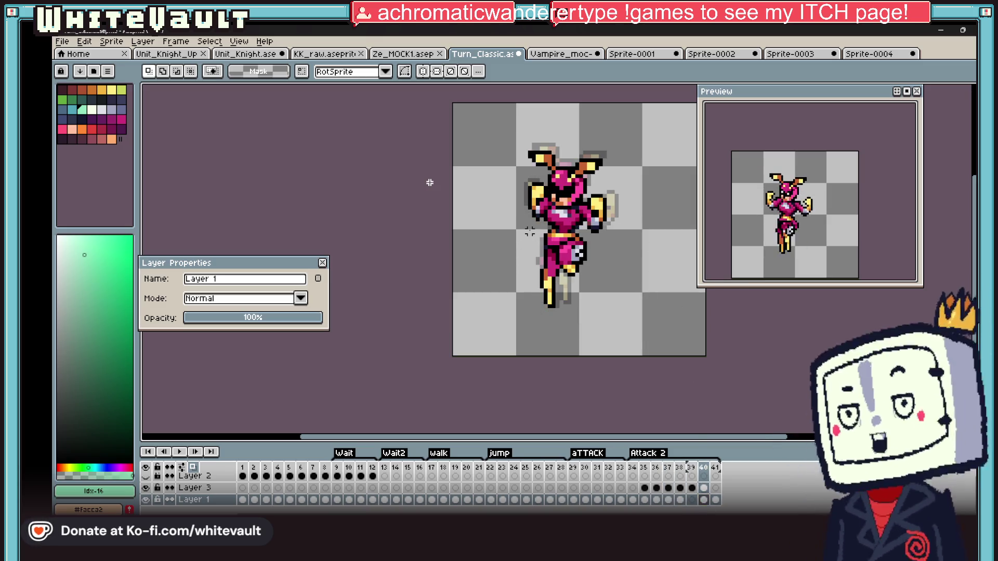
left_click_drag(529, 231, 585, 341)
key("ctrl+d")
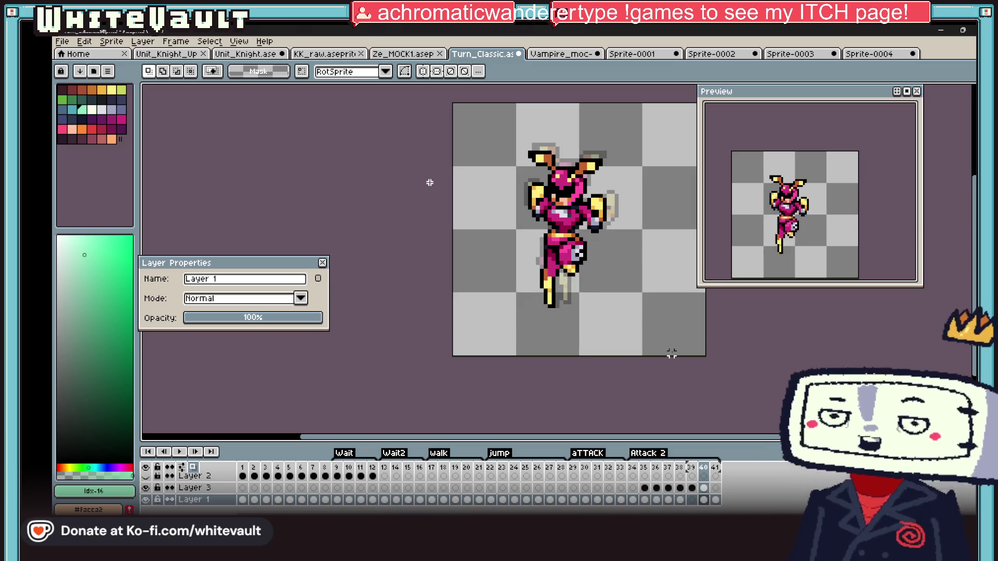
left_click_drag(533, 231, 589, 328)
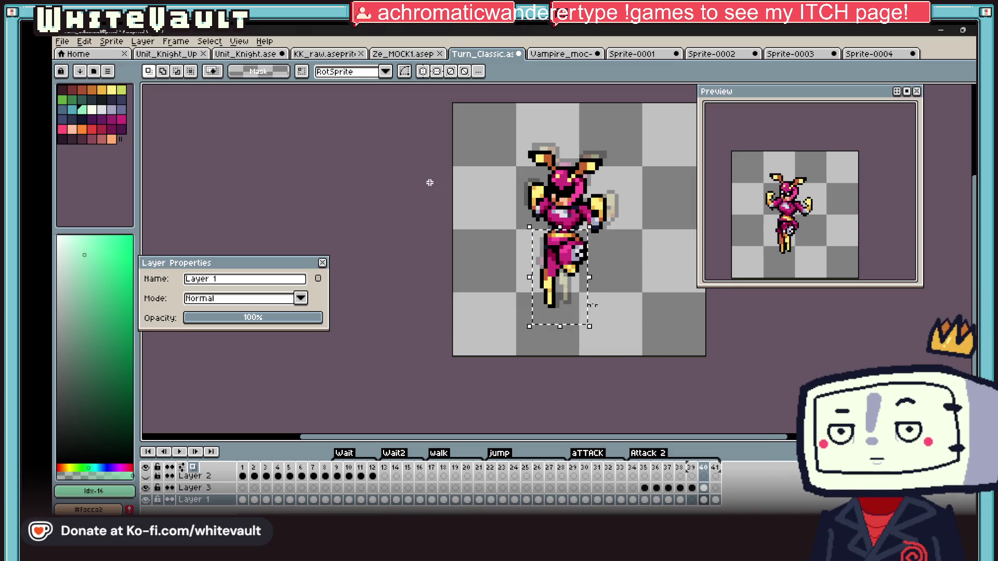
key("ctrl+v")
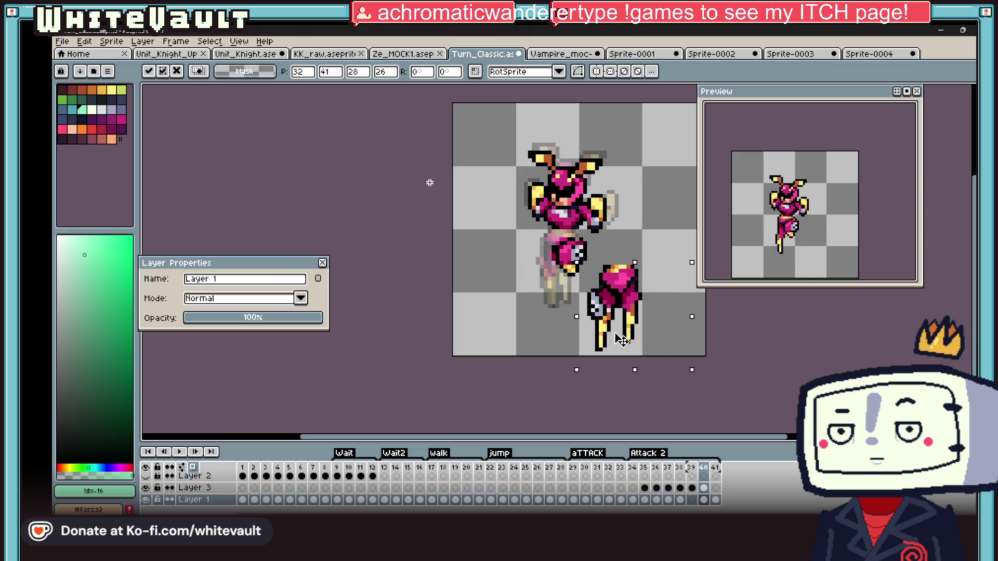
key("Escape")
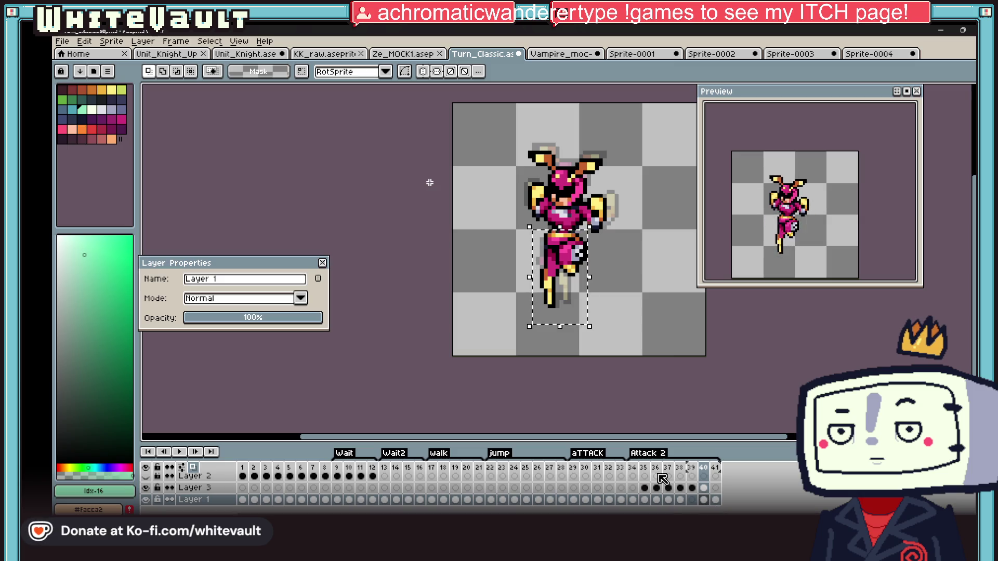
left_click(708, 490)
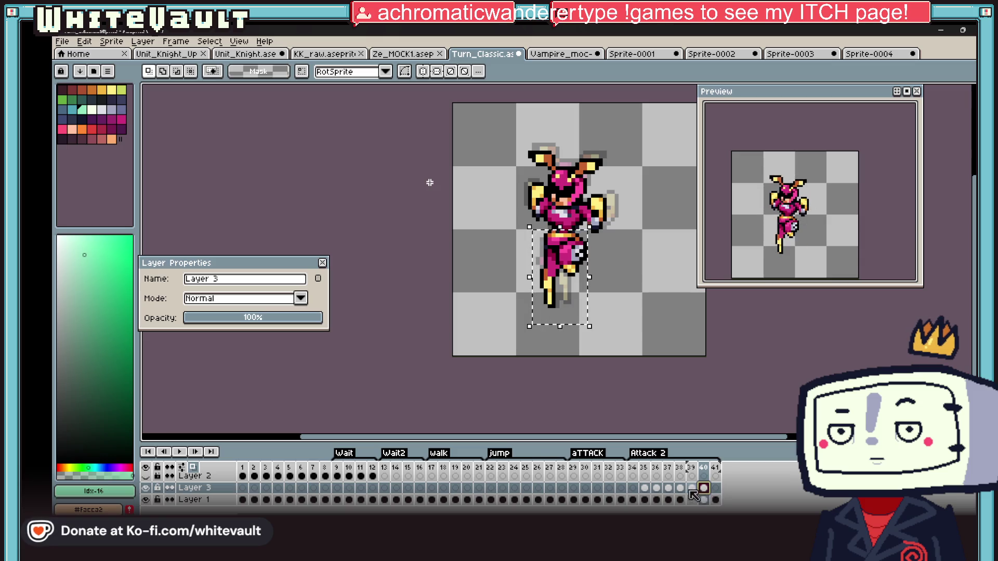
Sample black and draw the lance's two parallel edges angling down-right from the torso
key("ctrl+d")
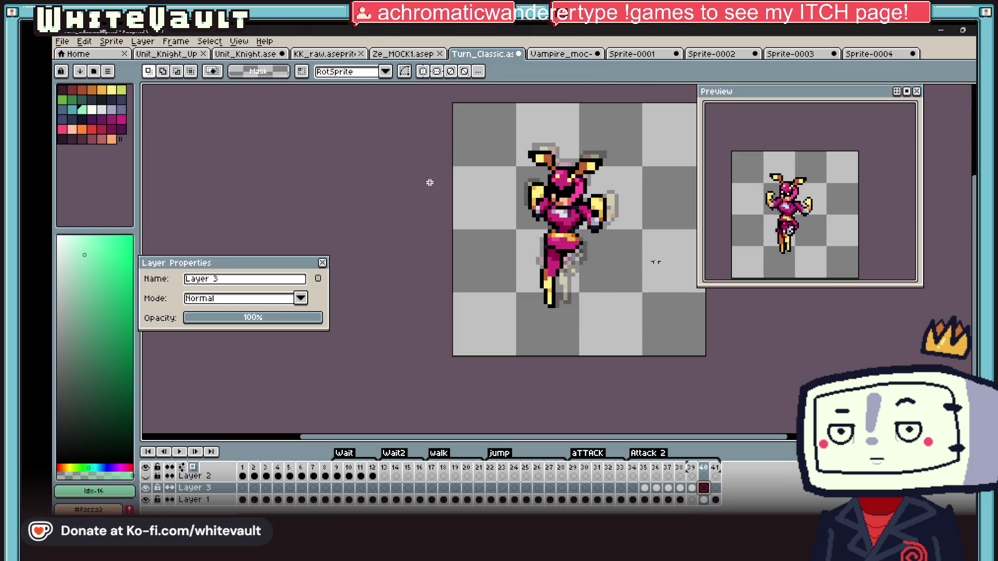
scroll(429, 183, "up", 1)
scroll(430, 182, "up", 1)
key("alt")
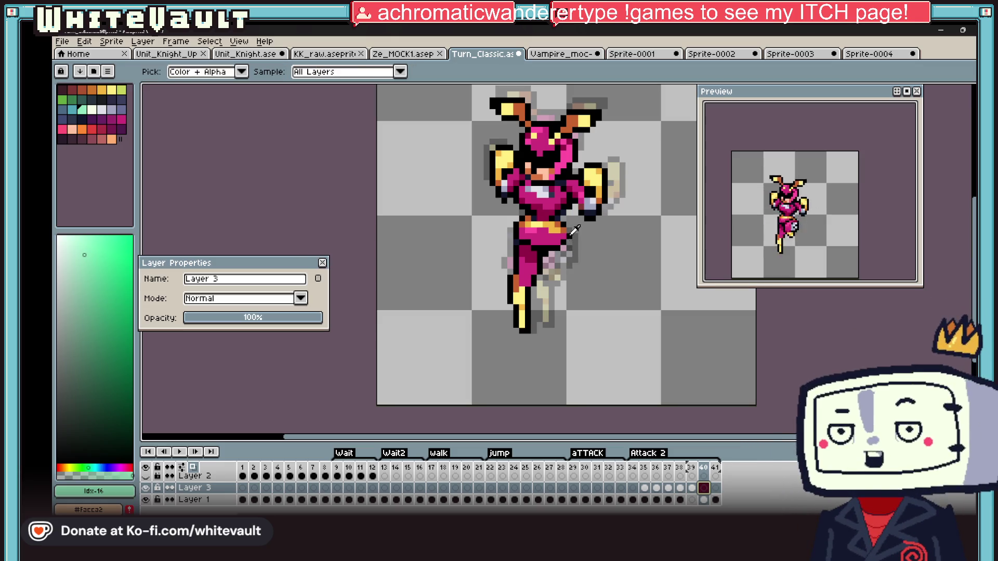
left_click(575, 230)
left_click_drag(568, 242, 605, 315)
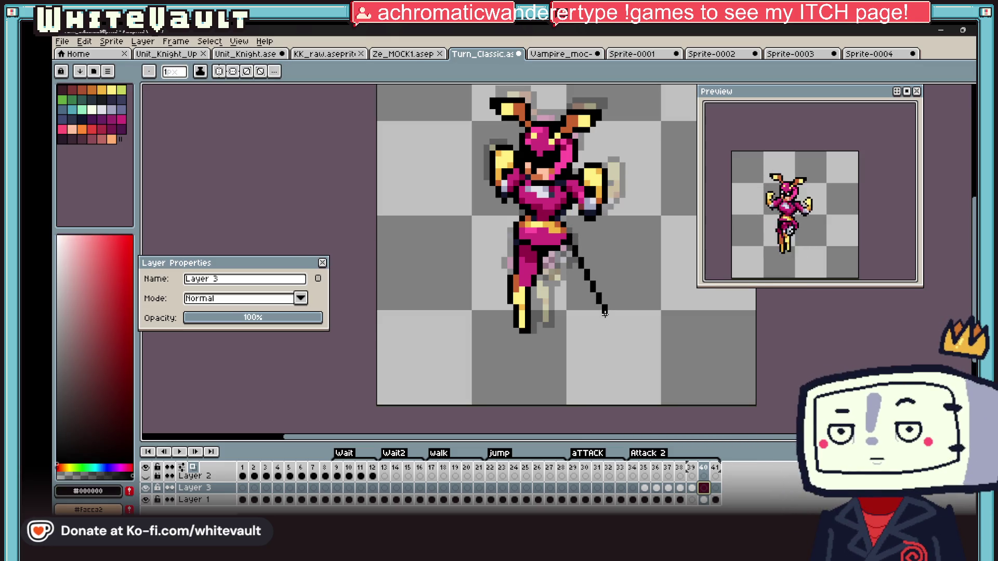
scroll(553, 266, "up", 1)
left_click_drag(565, 265, 624, 369)
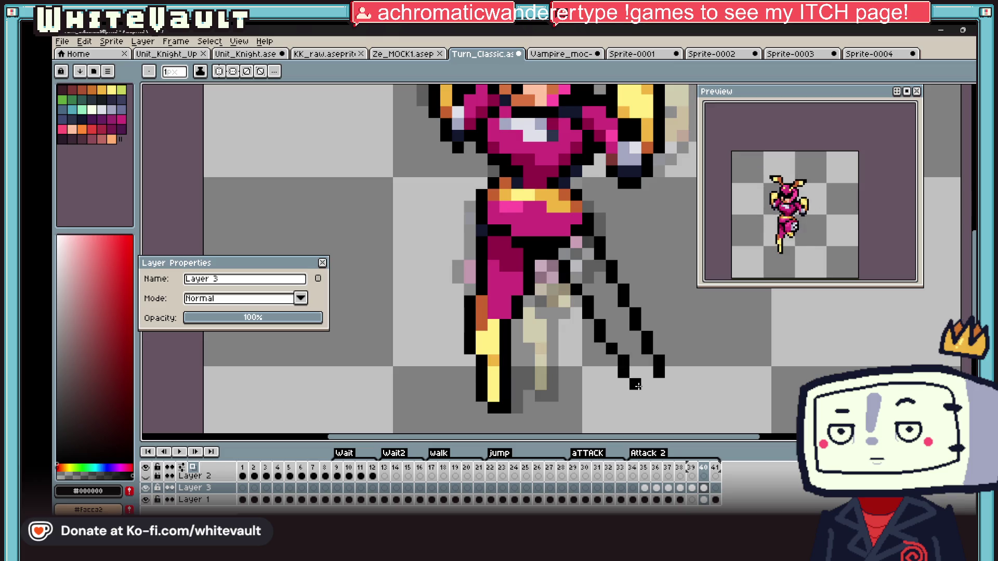
key("ctrl+z")
left_click_drag(558, 265, 655, 373)
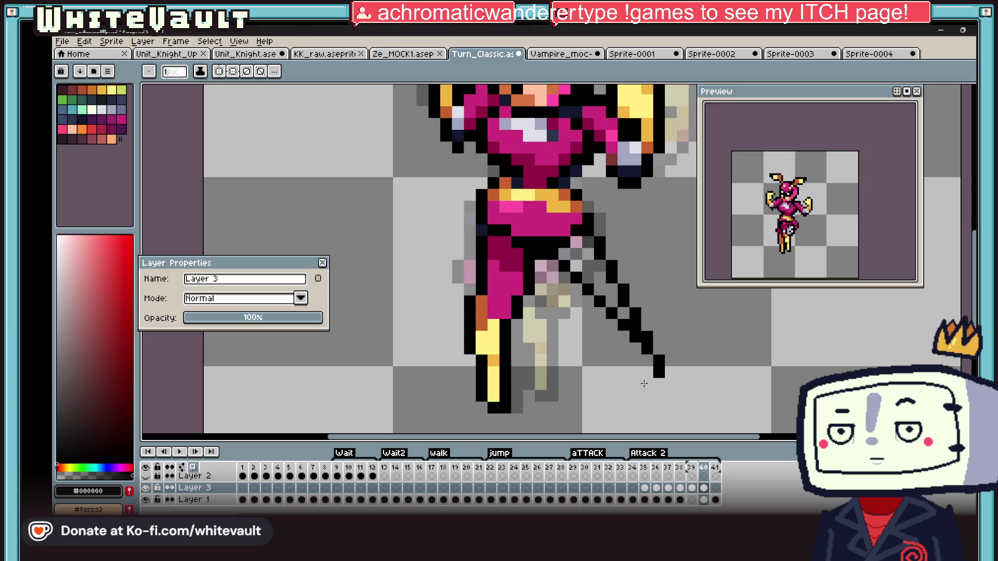
left_click_drag(577, 288, 654, 387)
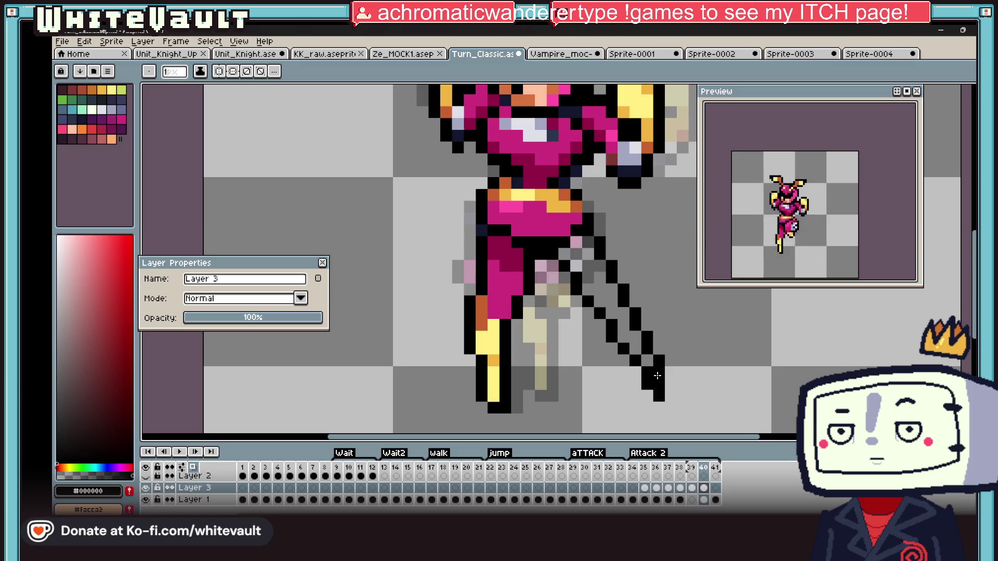
Colour the lance tip and shaft with sampled yellow and dot the hand with the pink armour colour
key("alt")
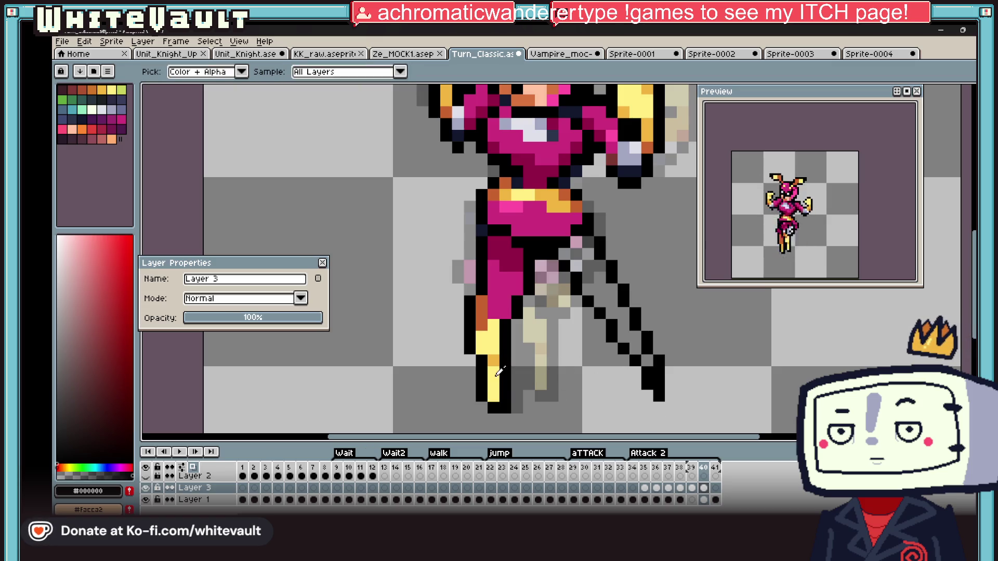
left_click(491, 380)
left_click(673, 395)
key("alt")
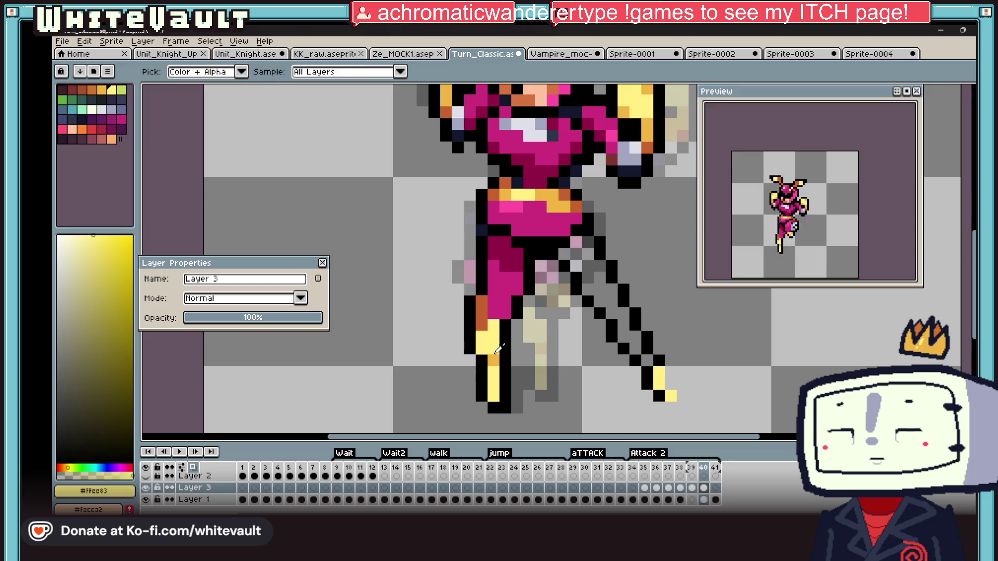
left_click_drag(663, 373, 635, 350)
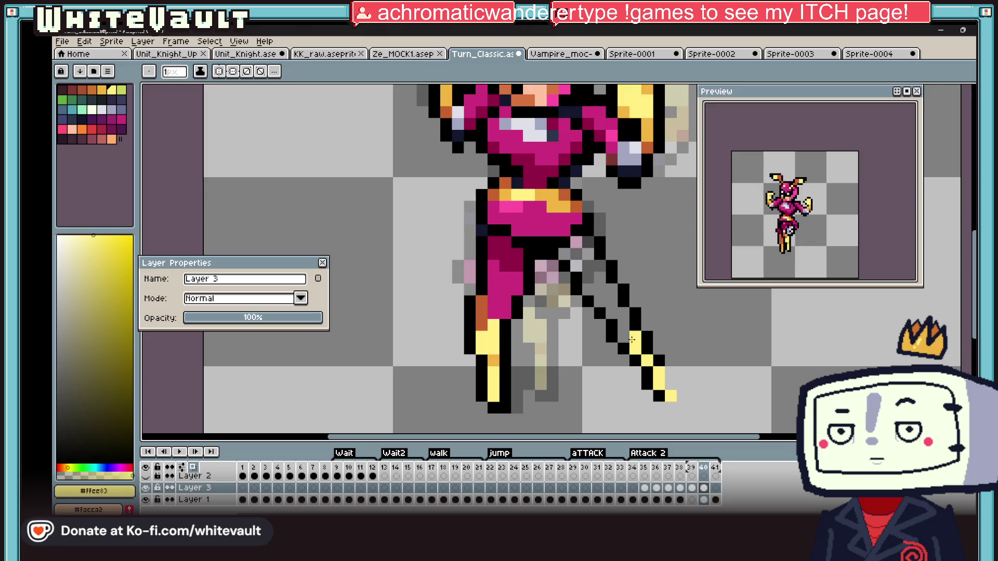
left_click(623, 324)
left_click(585, 255, "alt")
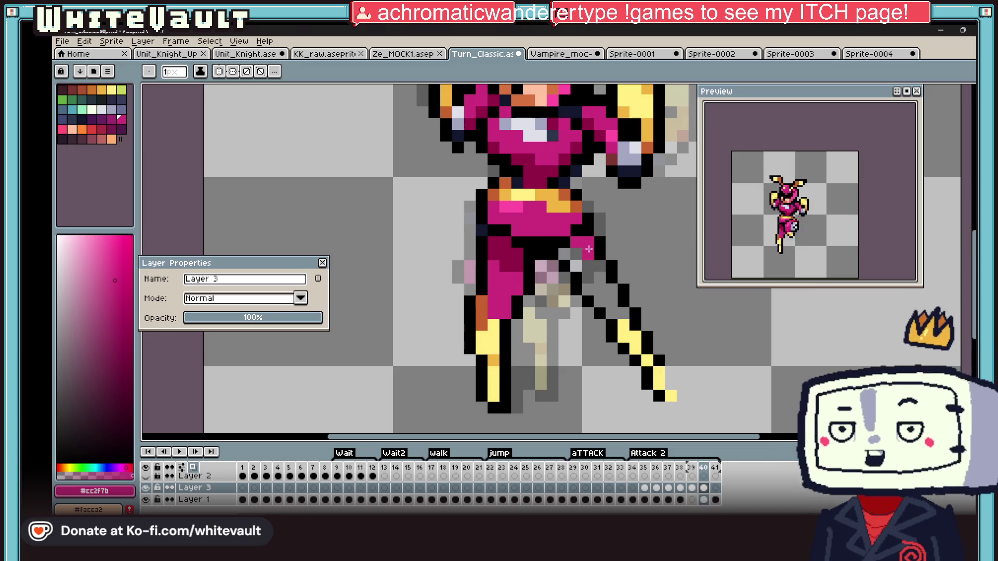
left_click(585, 255, "alt")
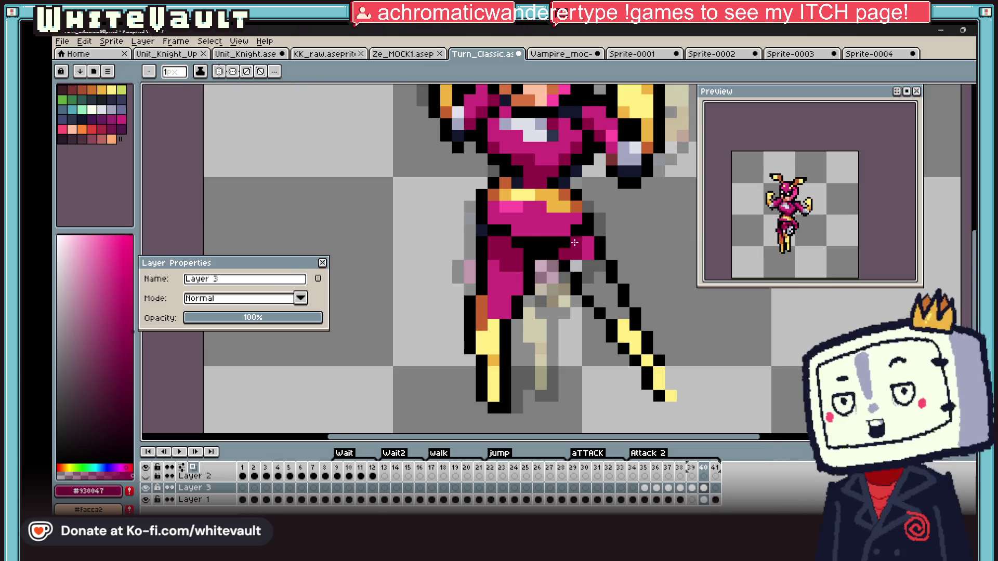
key("g")
scroll(586, 243, "down", 1)
scroll(616, 297, "down", 1)
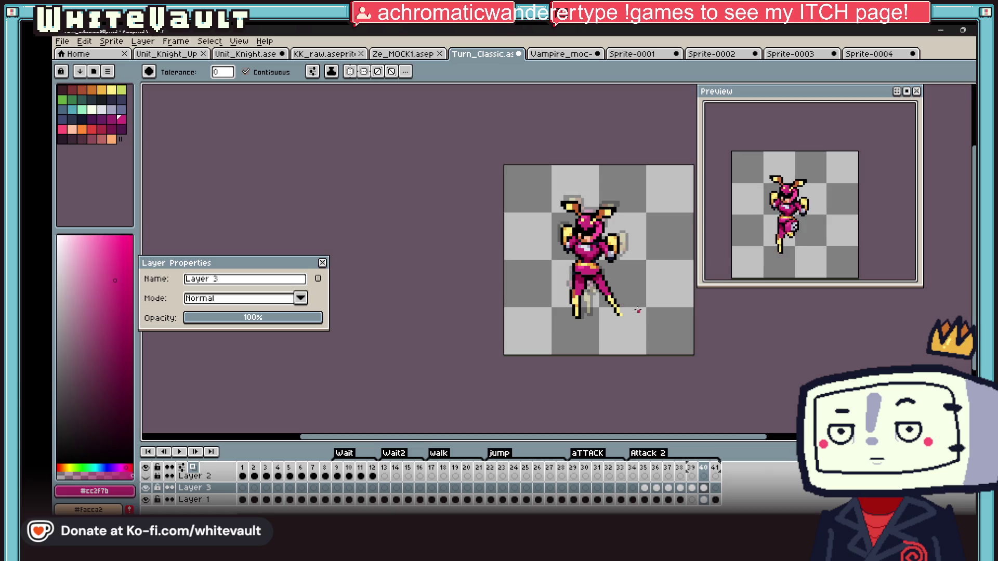
From frame 41 on Layer 1, look back through frames 6 and 2 to frame 1
left_click(716, 490)
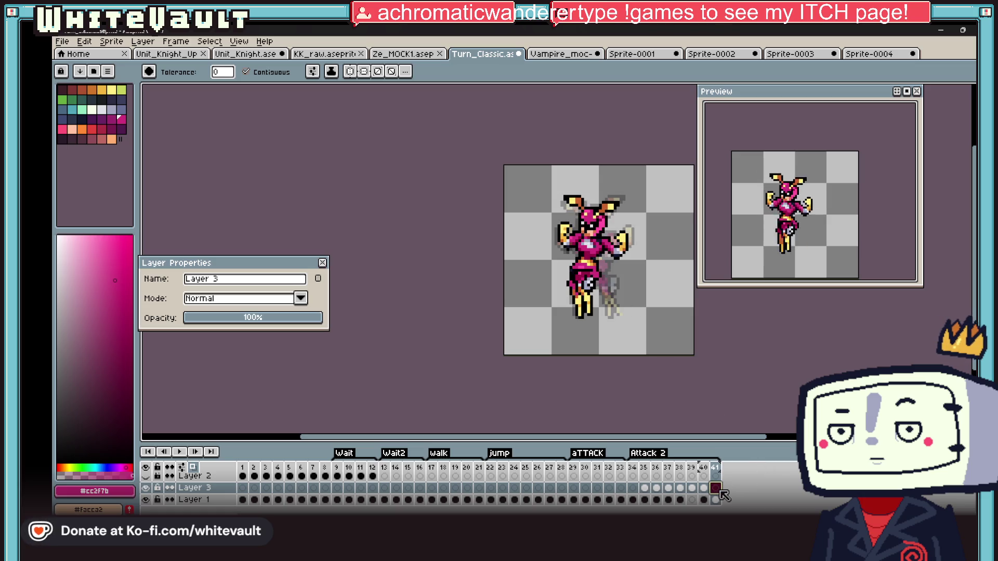
left_click(715, 499)
key("m")
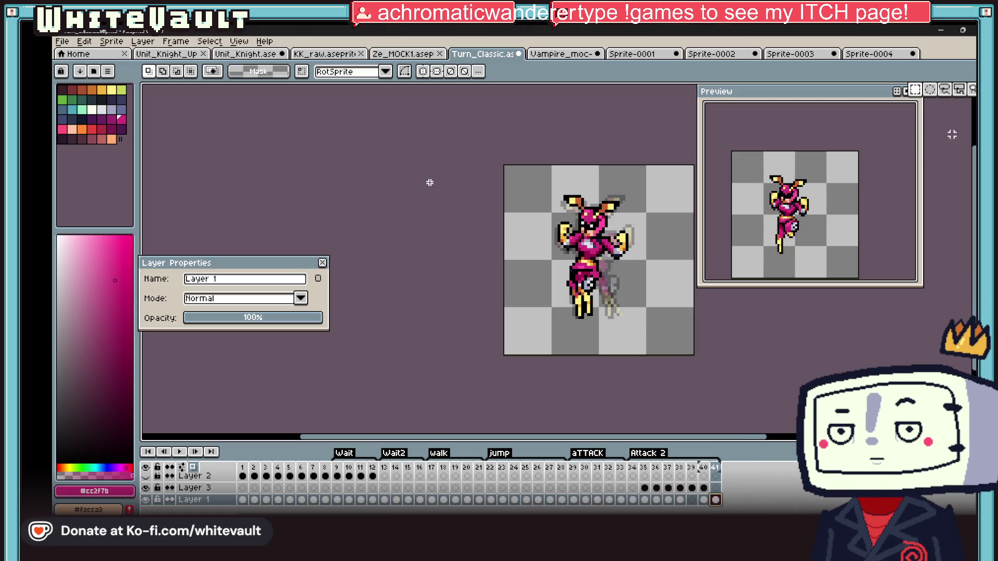
left_click_drag(290, 500, 305, 499)
left_click(255, 500)
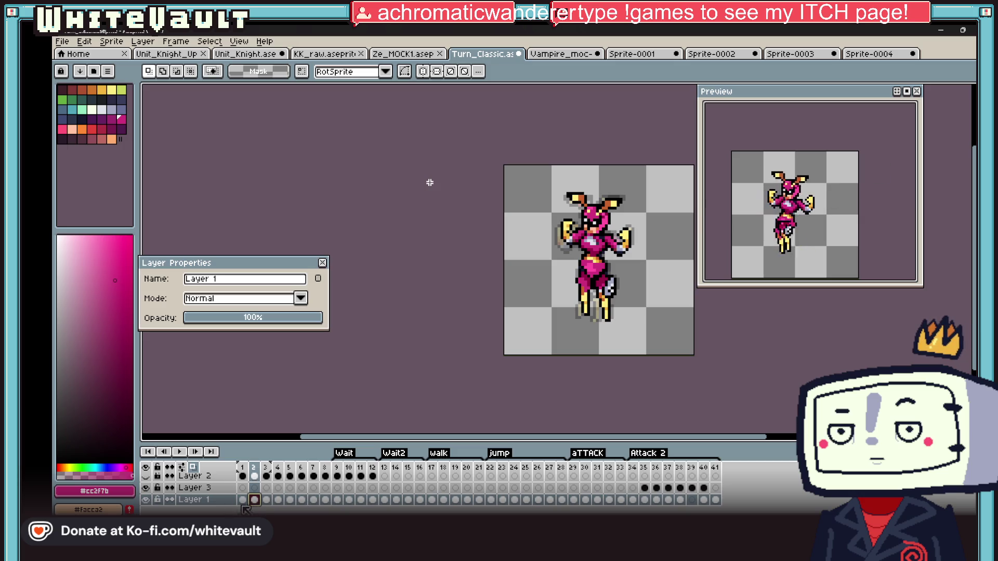
left_click(243, 499)
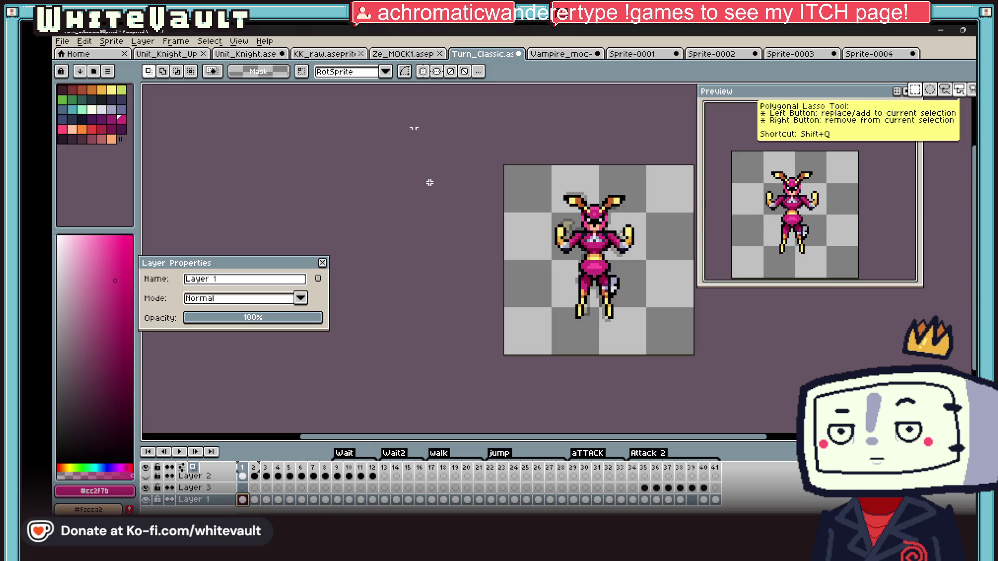
Copy frame 1's front-facing pose and paste it into frame 41
key("ctrl+a")
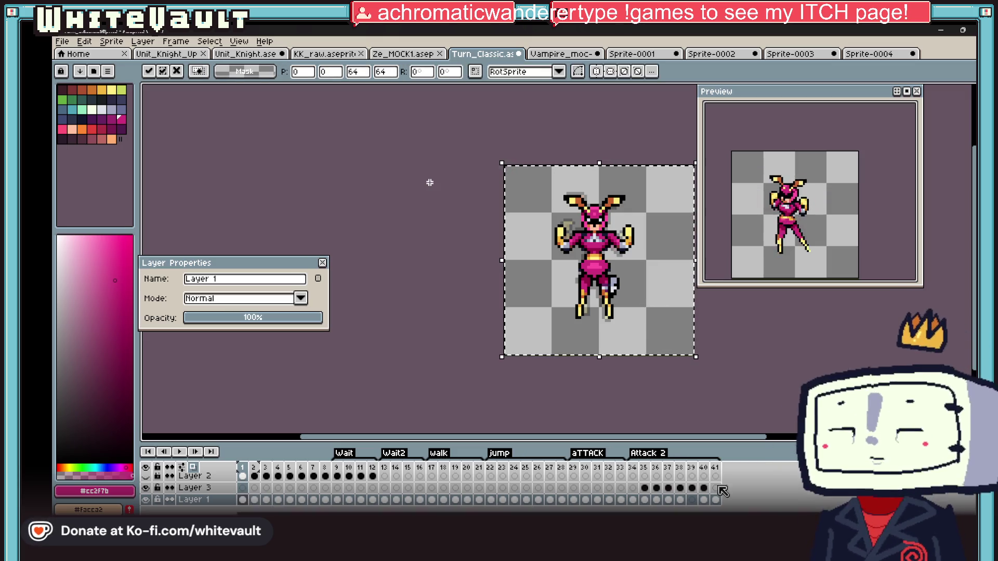
key("Left")
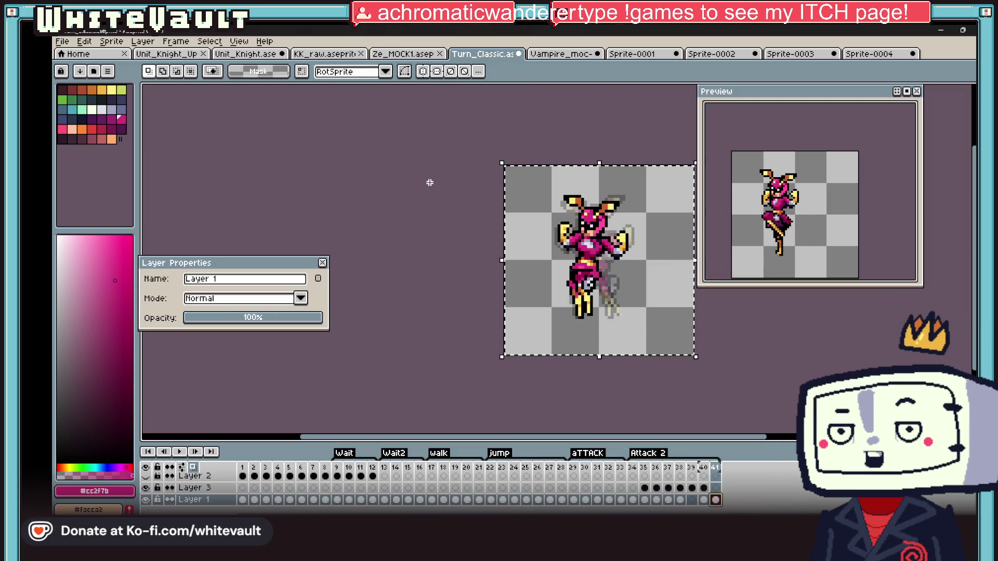
key("ctrl+v")
key("ctrl+d")
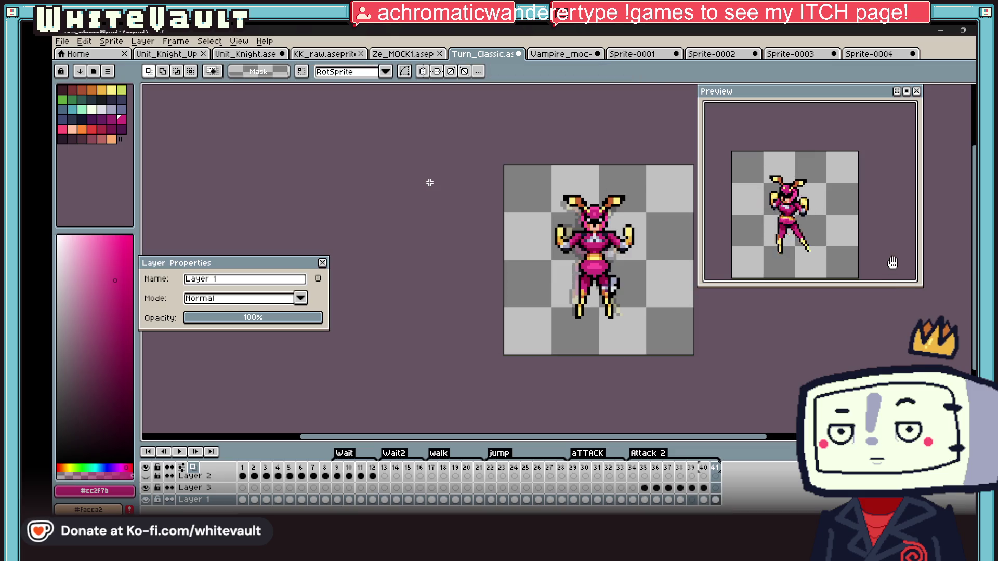
scroll(893, 262, "up", 2)
scroll(889, 258, "down", 2)
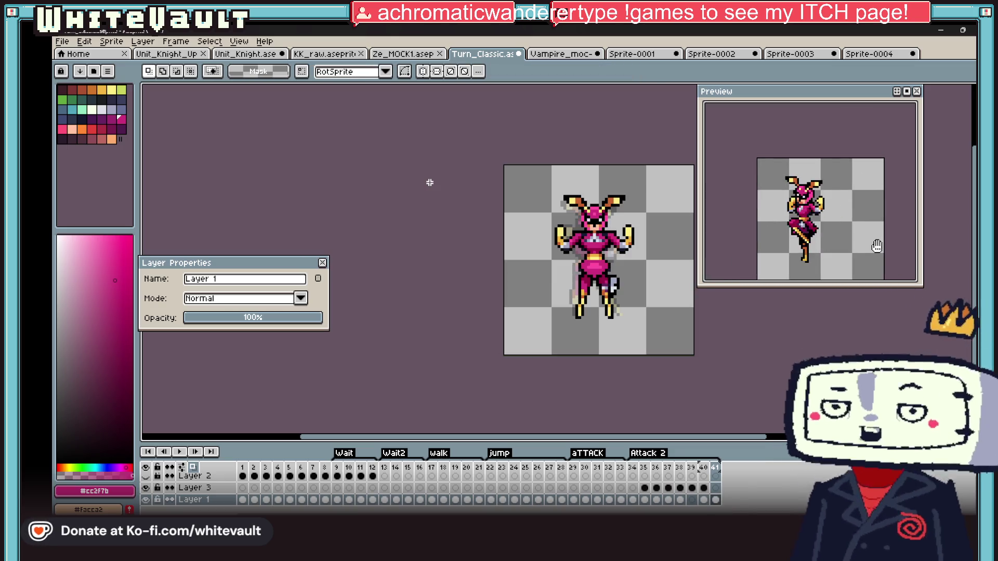
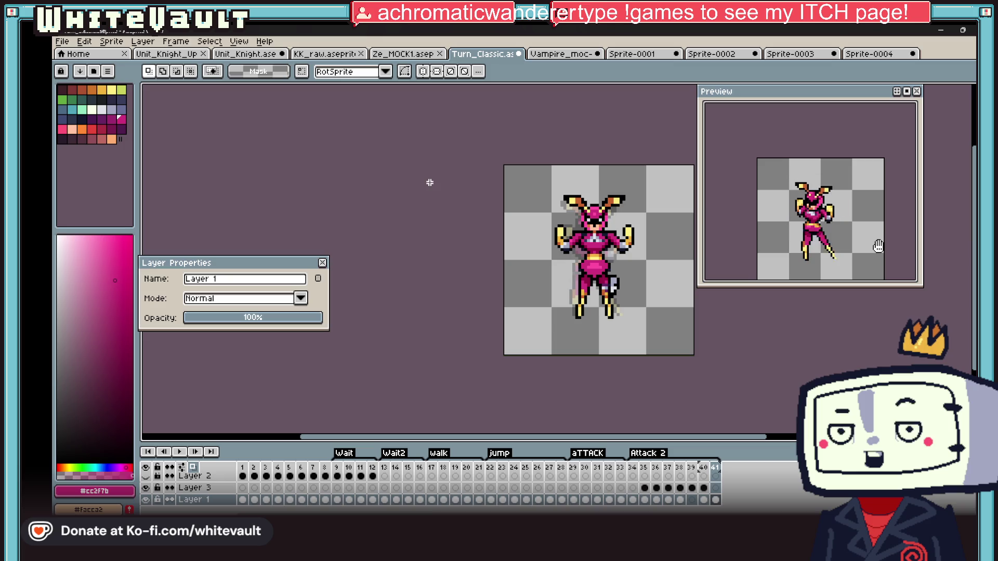
scroll(598, 335, "up", 1)
Copy the fighter's torso pixels from frame 37 on Layer 3 and paste them into the next Attack 2 frame
left_click(644, 488)
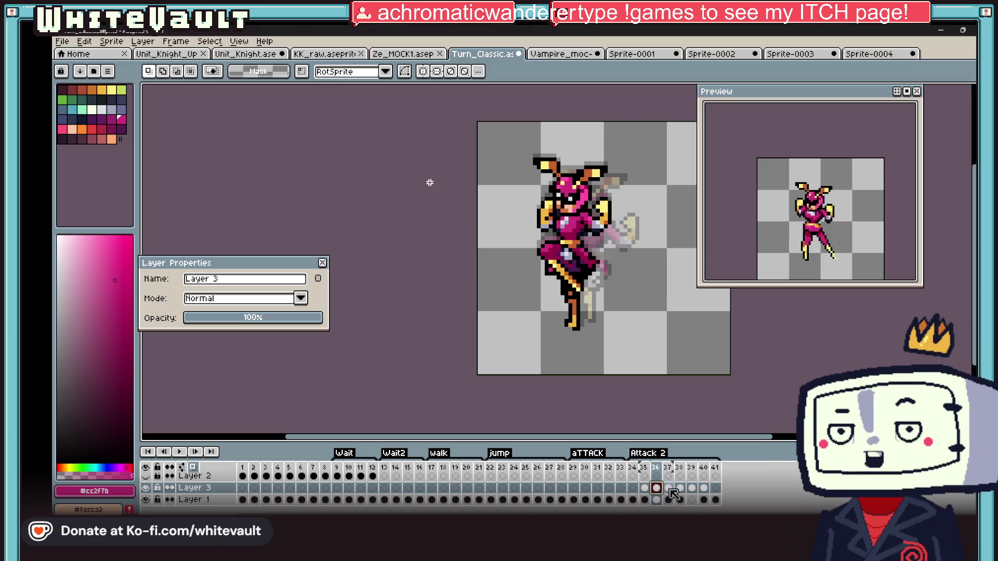
left_click(668, 488)
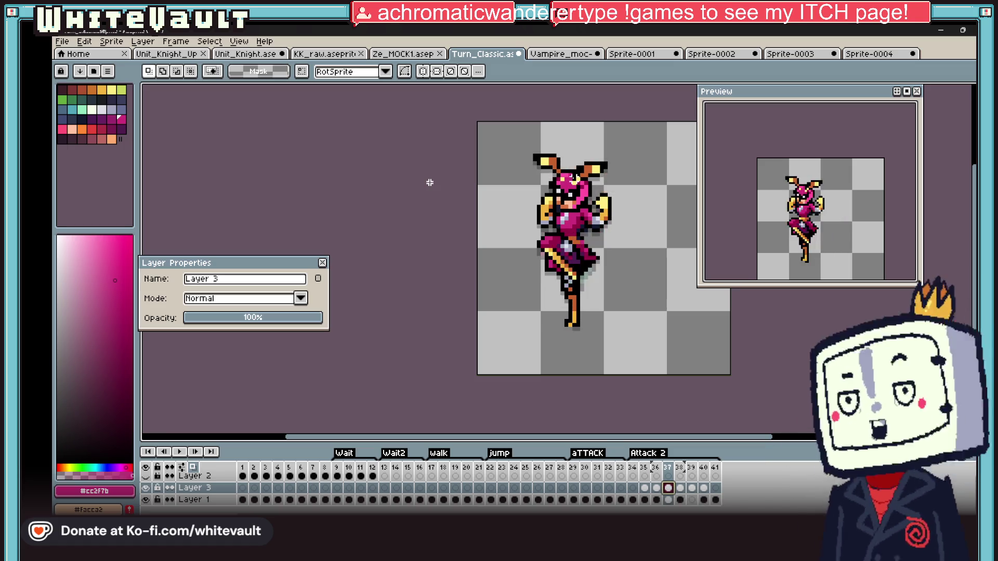
scroll(576, 233, "up", 1)
left_click_drag(506, 195, 584, 243)
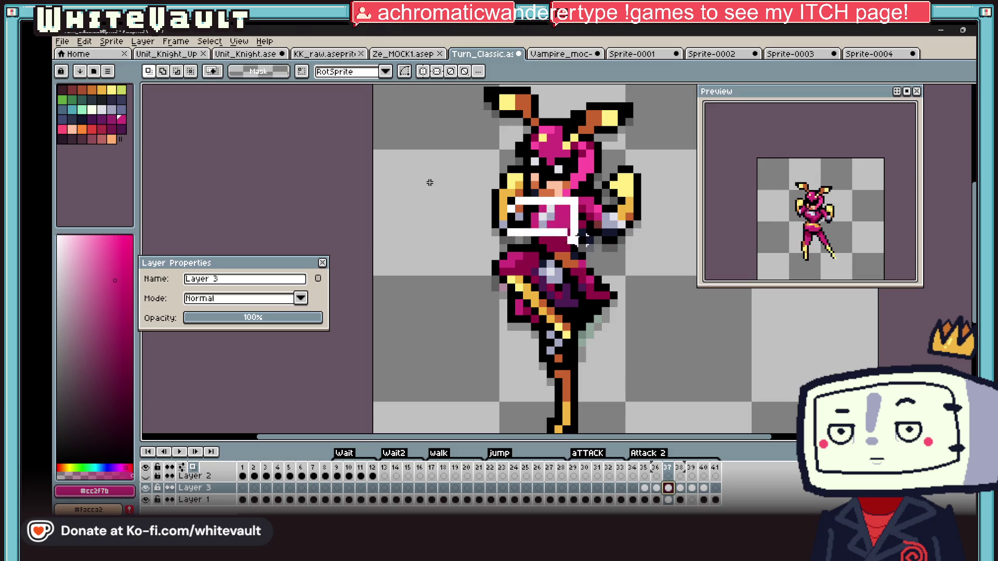
left_click(685, 496)
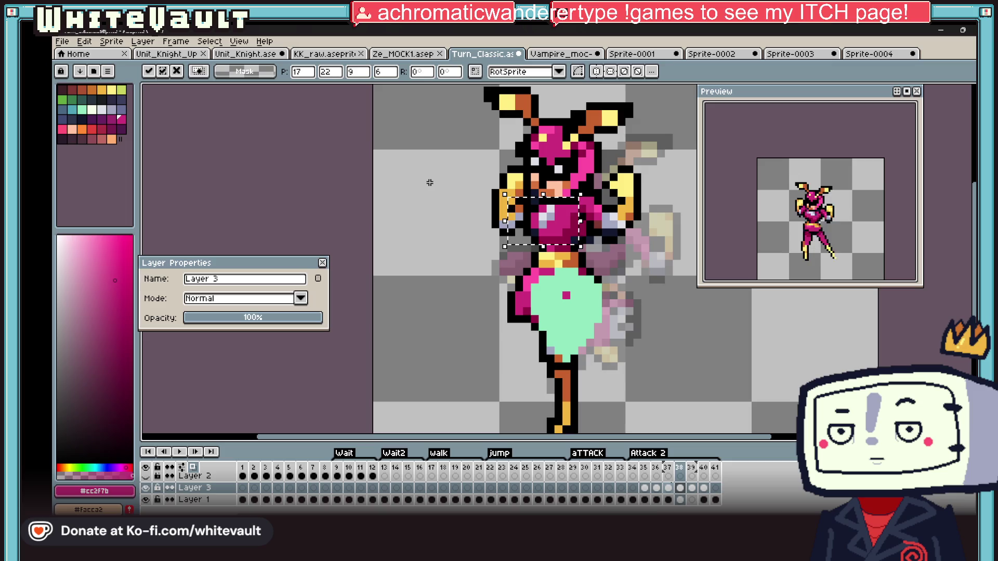
key("Escape")
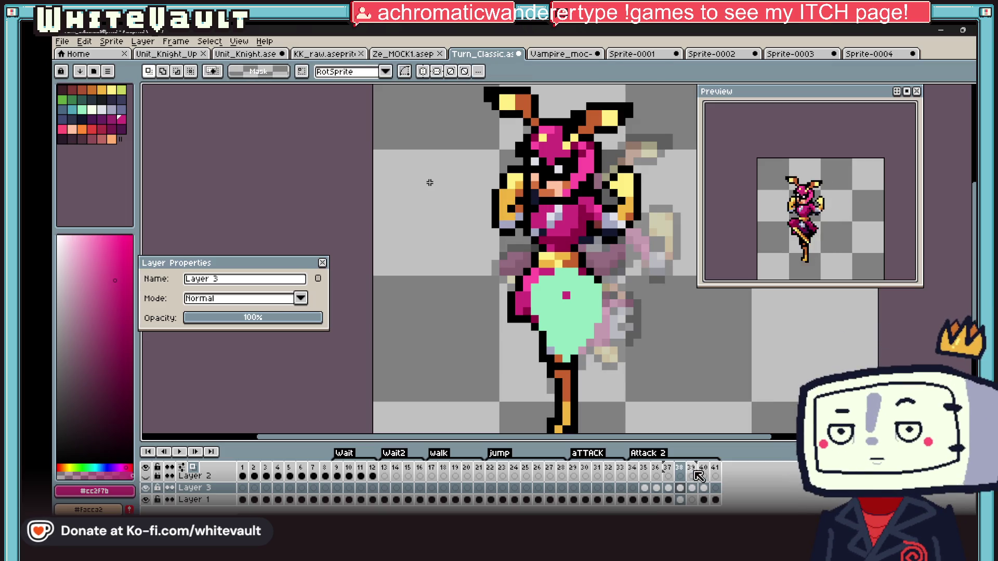
key("ctrl+v")
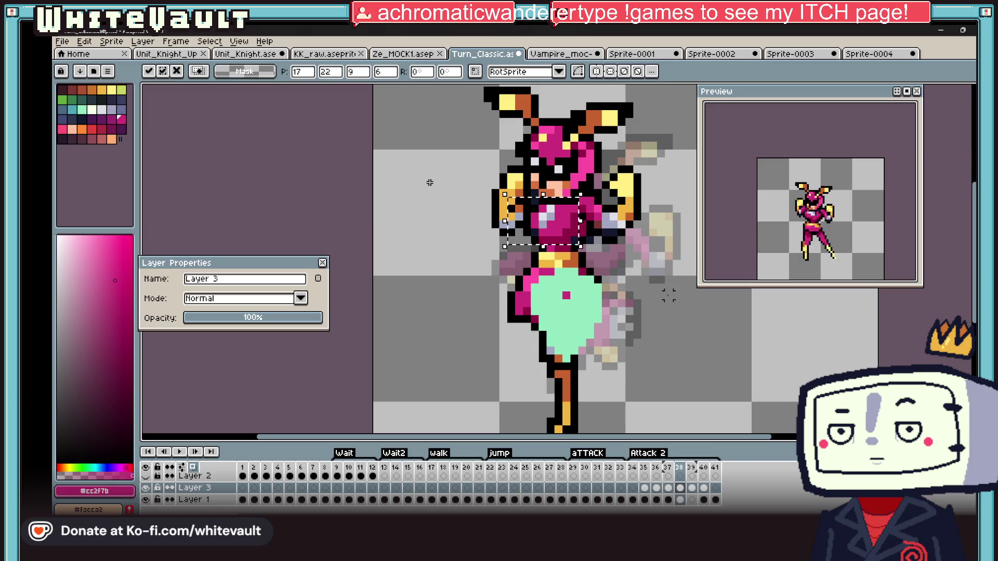
left_click(682, 492)
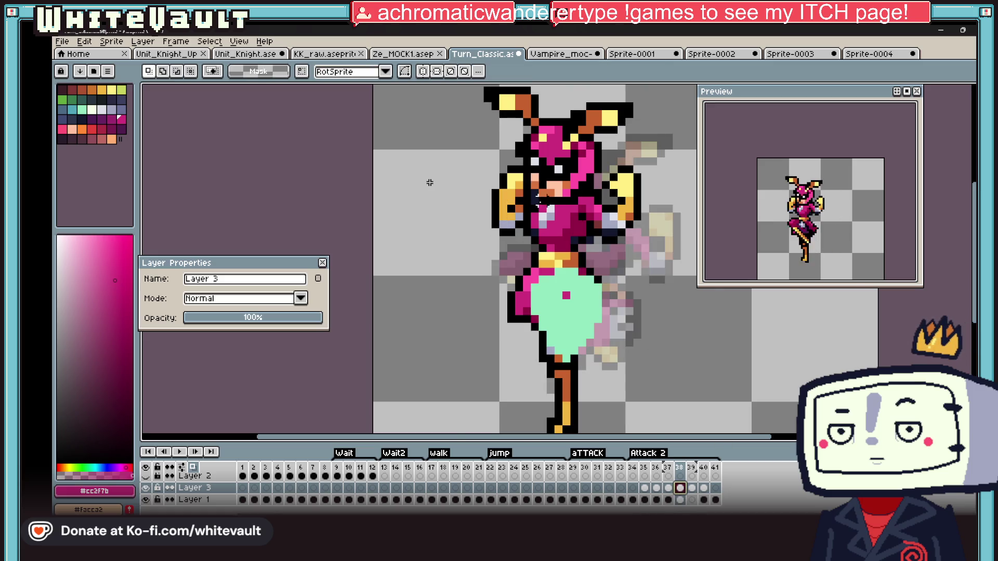
scroll(546, 219, "up", 3)
Select and reposition the arm and hand pixels beside the torso, then drop them in place
left_click_drag(546, 205, 581, 273)
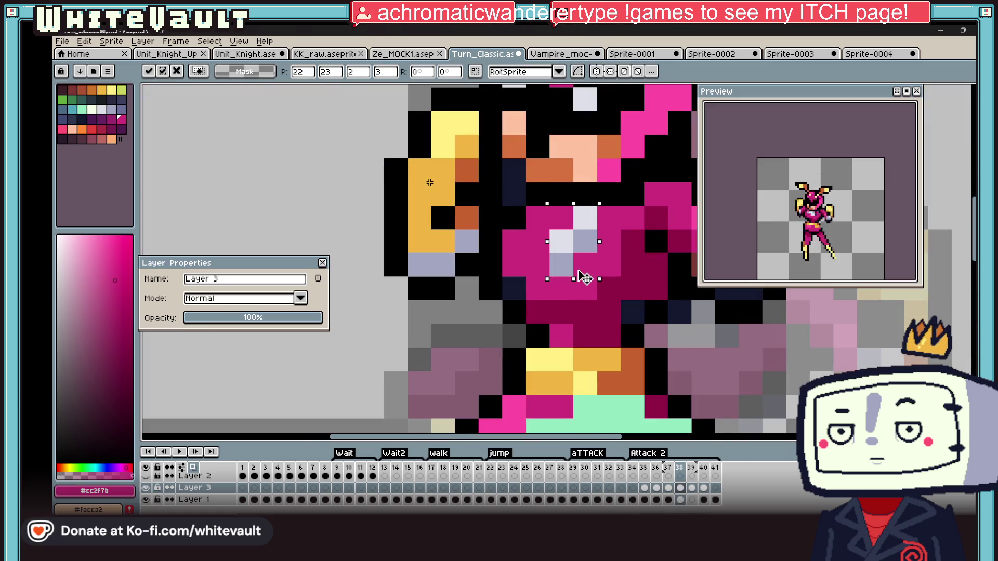
key("ctrl+d")
scroll(583, 277, "down", 3)
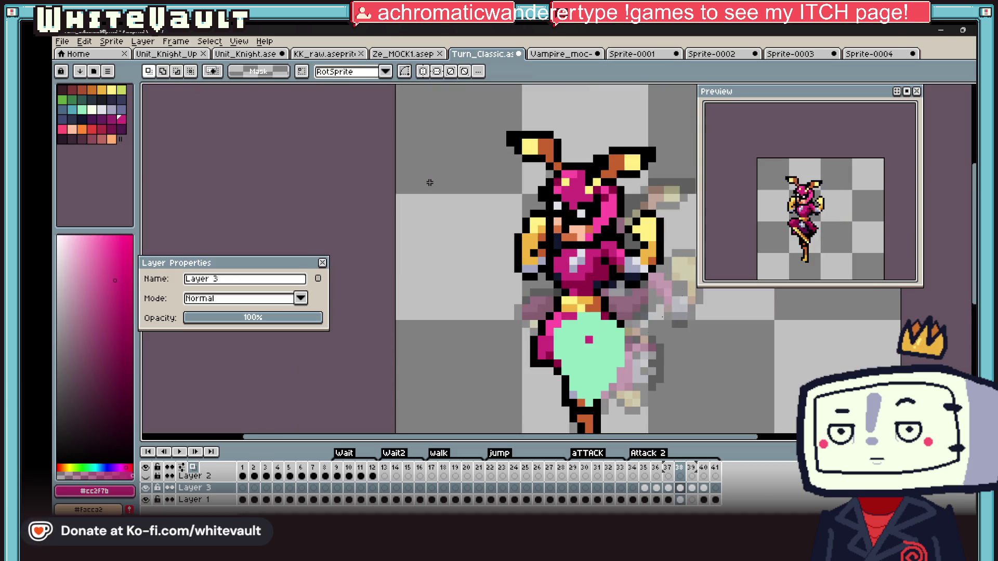
mouse_move(687, 197)
left_mouse_down()
mouse_move(624, 307)
mouse_move(629, 291)
left_mouse_up()
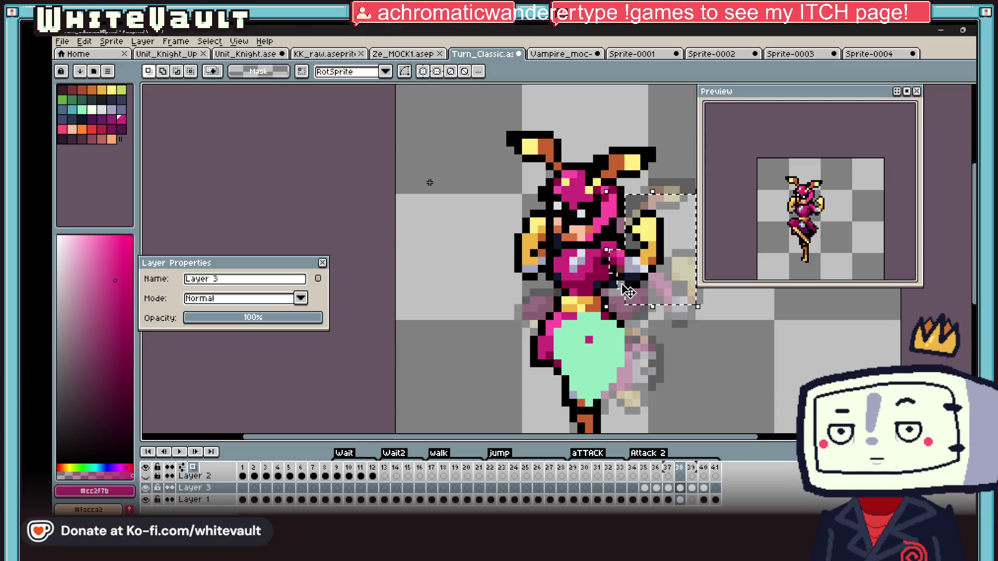
key("ctrl+d")
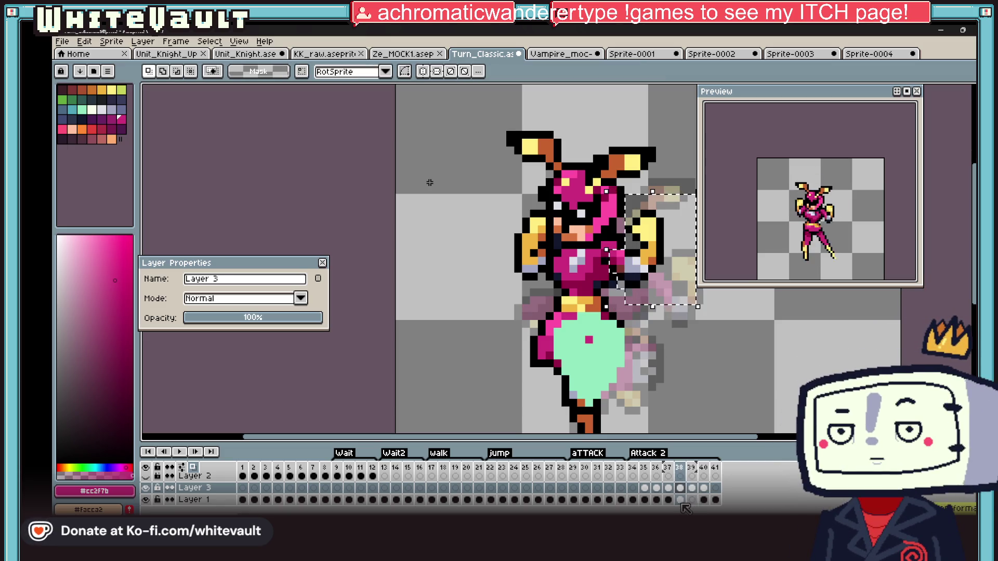
left_click(683, 499)
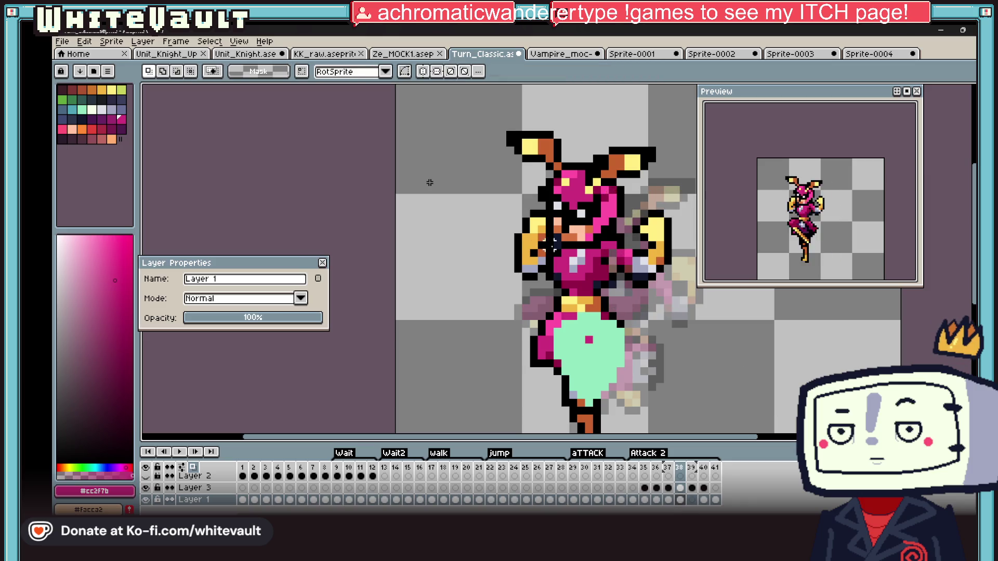
Try black outline pixels near the fighter's face, undo them, and probe the area beside the ear
left_click_drag(507, 211, 537, 249)
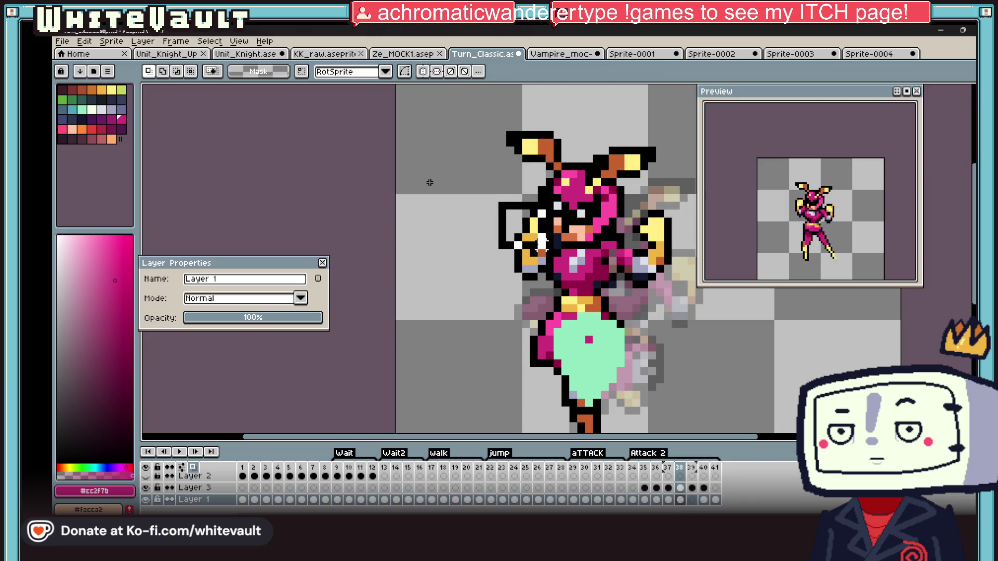
key("ctrl+z")
key("Escape")
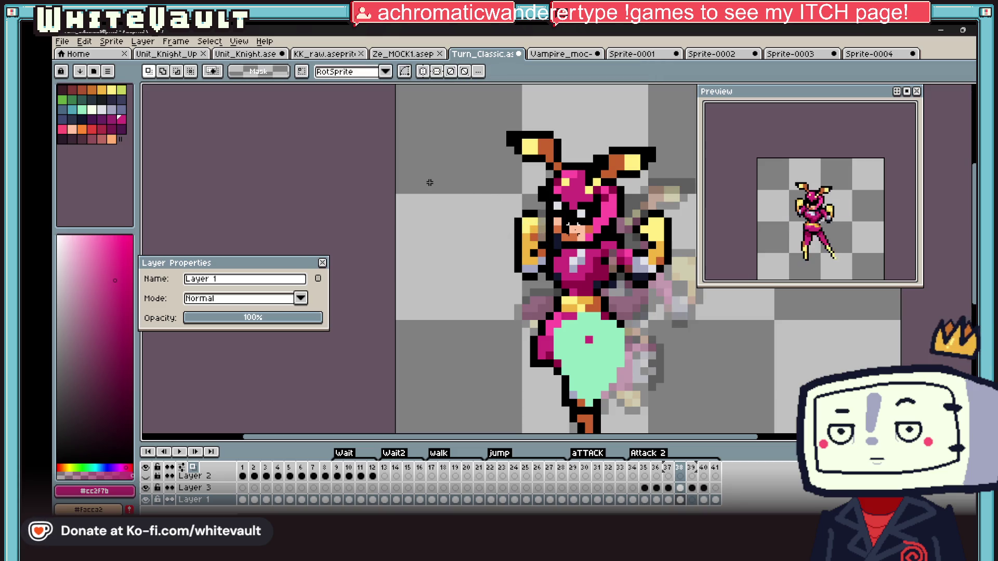
scroll(429, 182, "up", 2)
left_click_drag(386, 191, 507, 237)
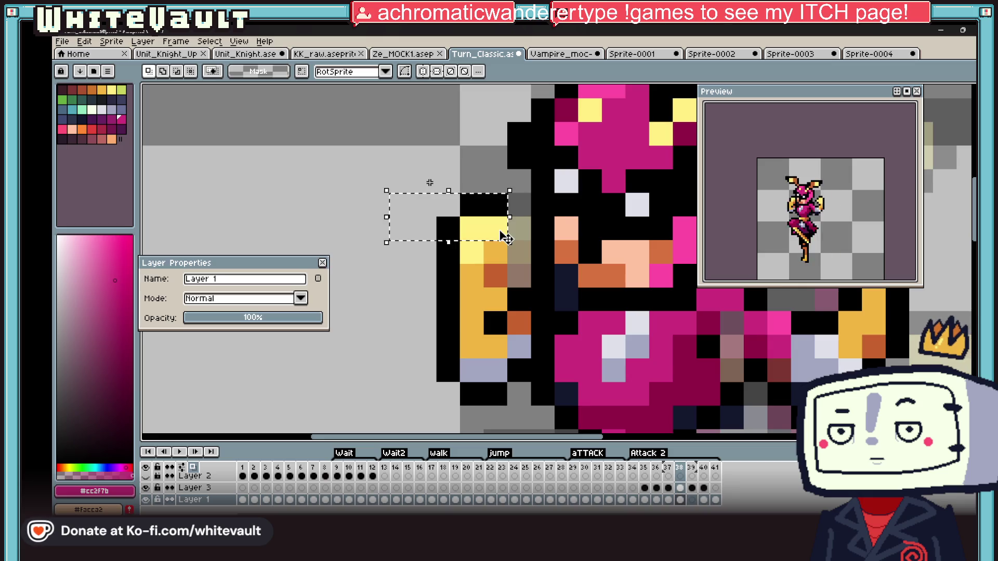
scroll(429, 181, "down", 3)
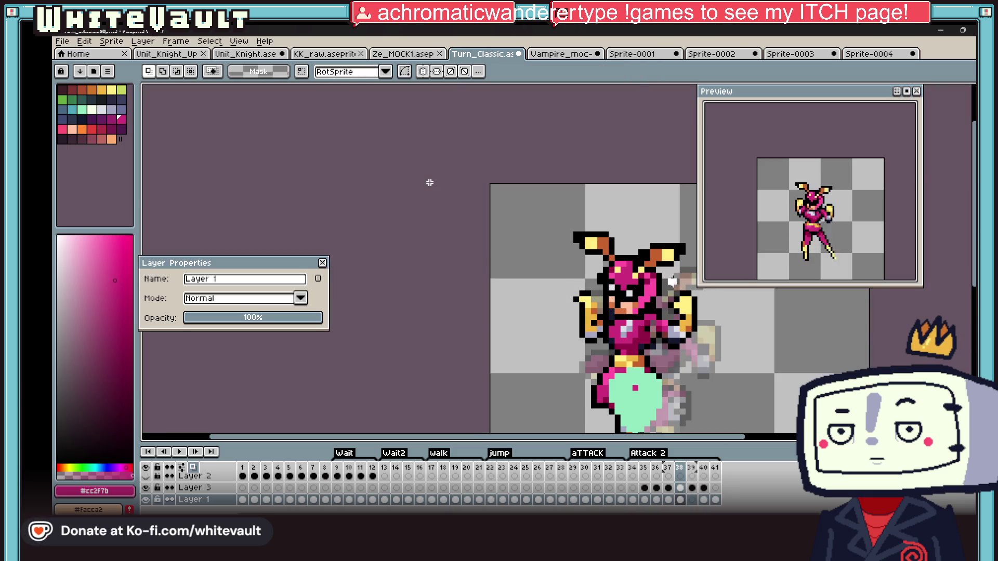
key("Escape")
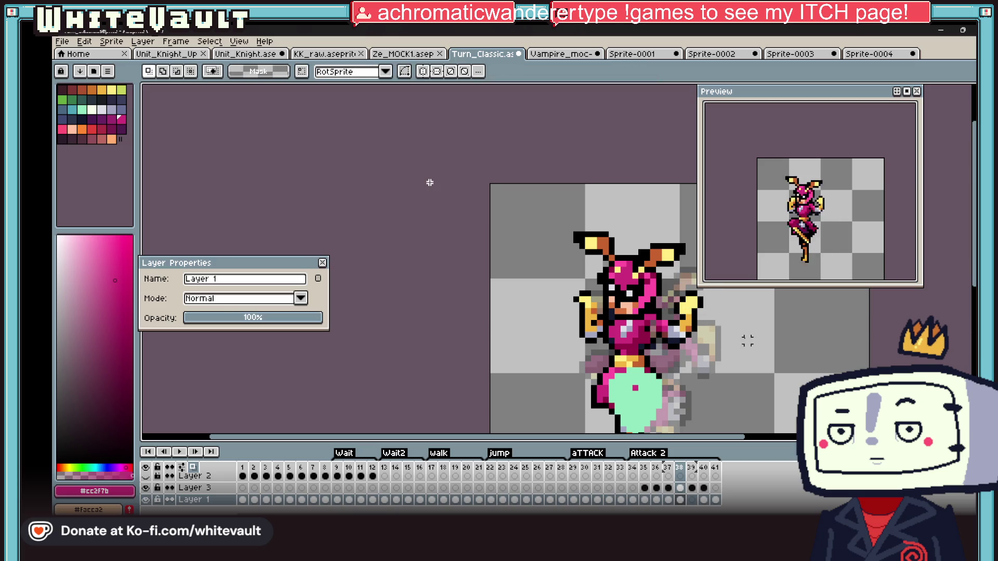
scroll(429, 182, "up", 2)
scroll(429, 182, "up", 1)
Ready the pencil in black, pan over the sprite and sample its yellow colour
key("b")
key("x")
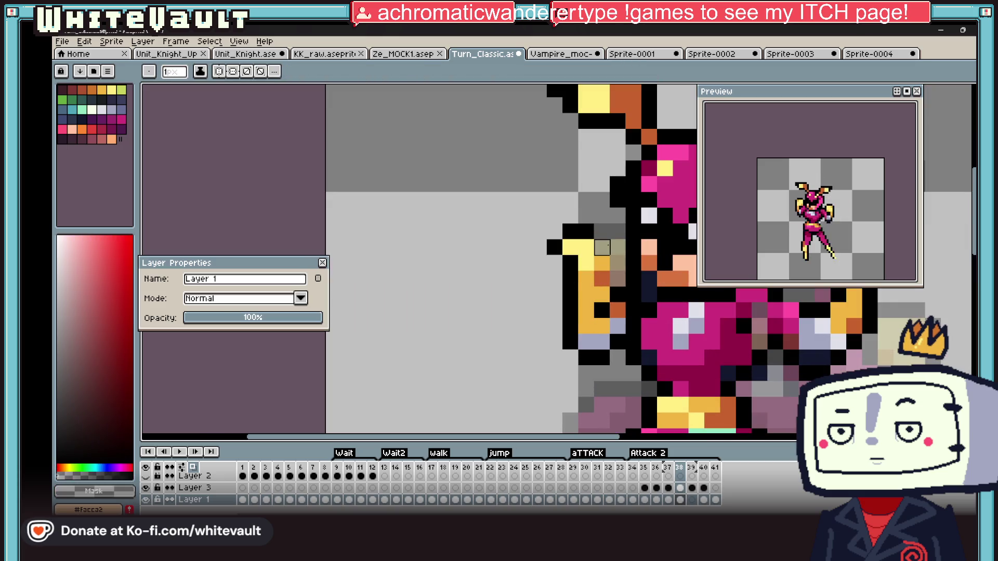
scroll(620, 262, "down", 3)
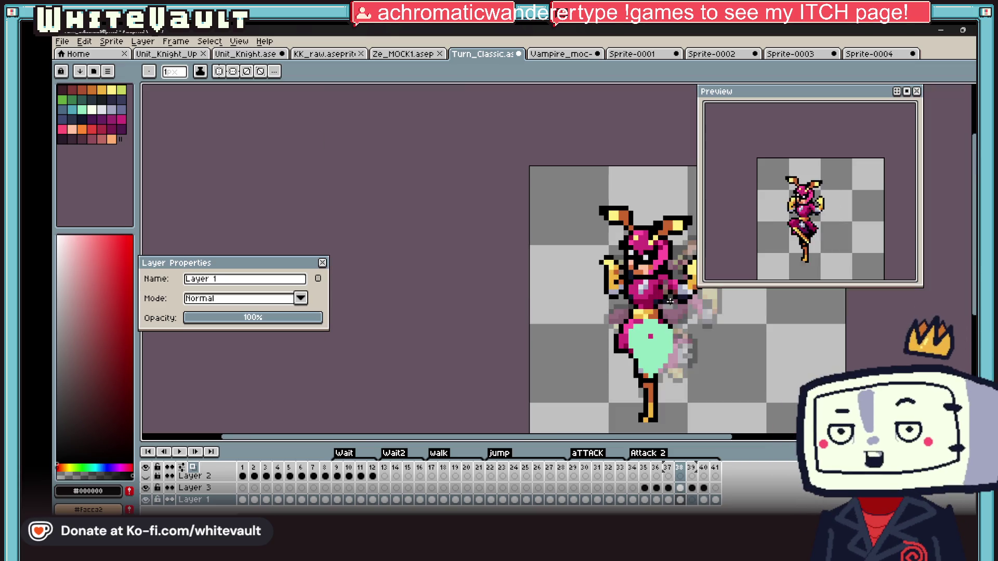
left_click(719, 443)
left_click_drag(719, 441, 698, 442)
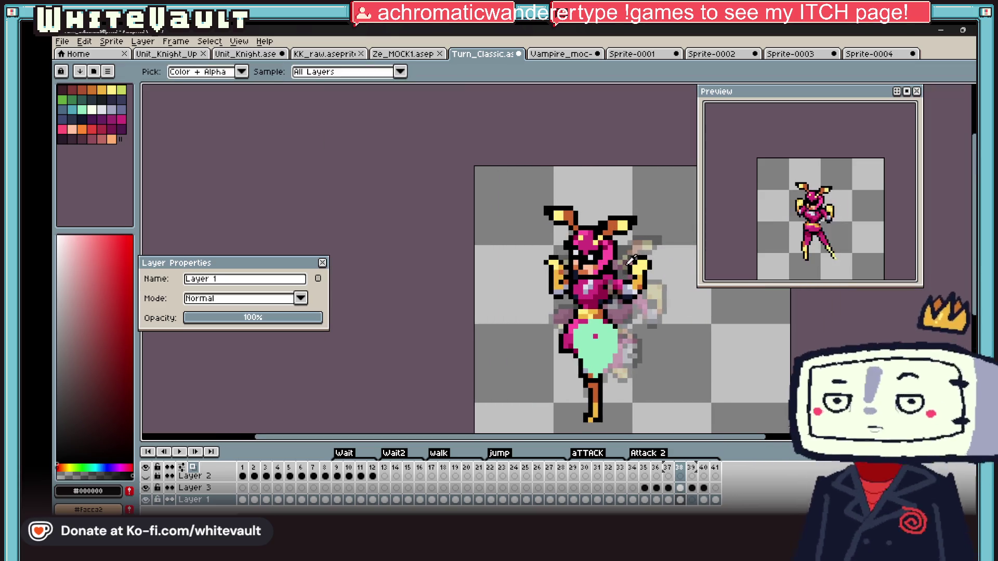
scroll(636, 270, "up", 1)
key("alt")
scroll(634, 271, "down", 3)
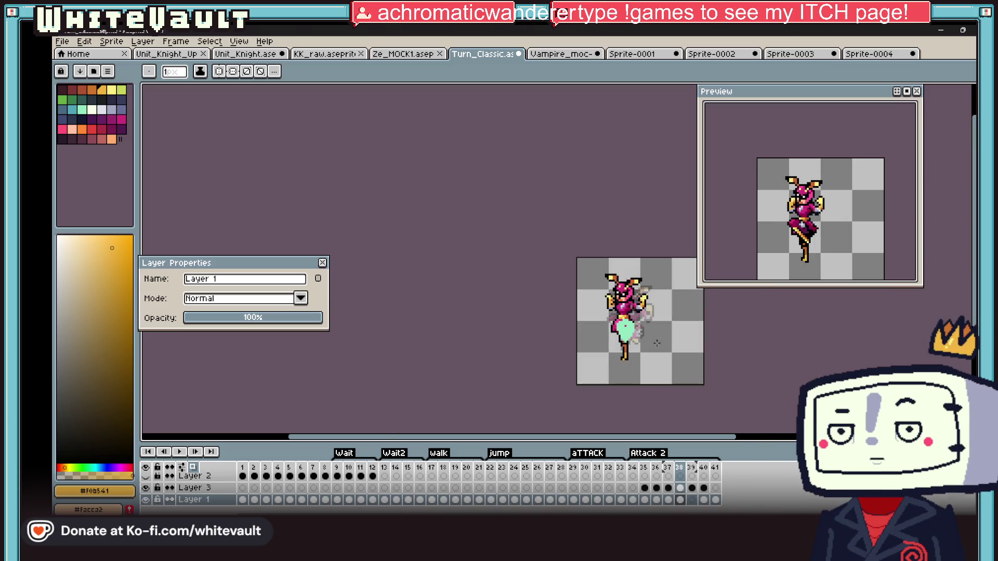
Compare the Layer 3 cels across frames 38–41 of Attack 2
left_click(673, 488)
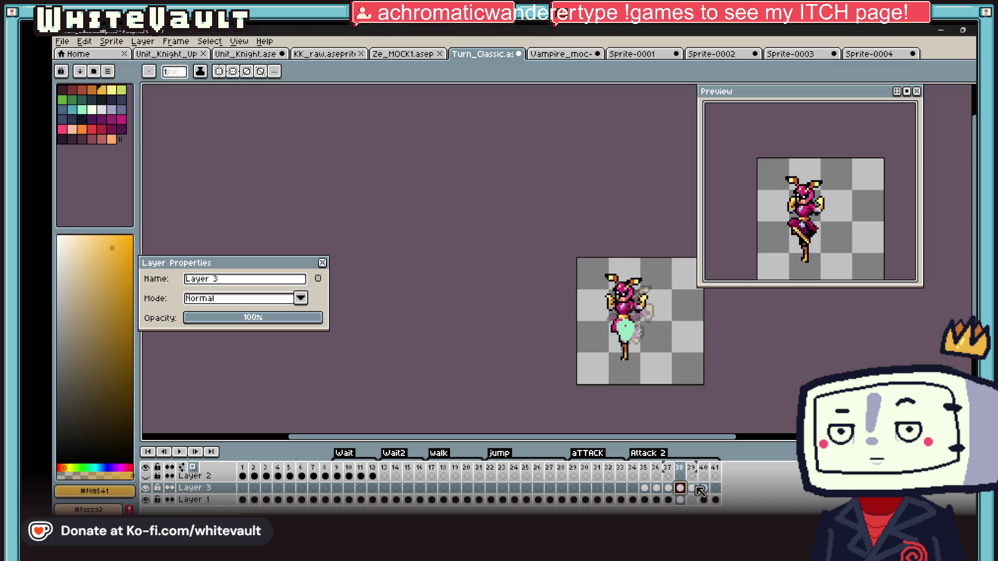
left_click(693, 489)
left_click(703, 488)
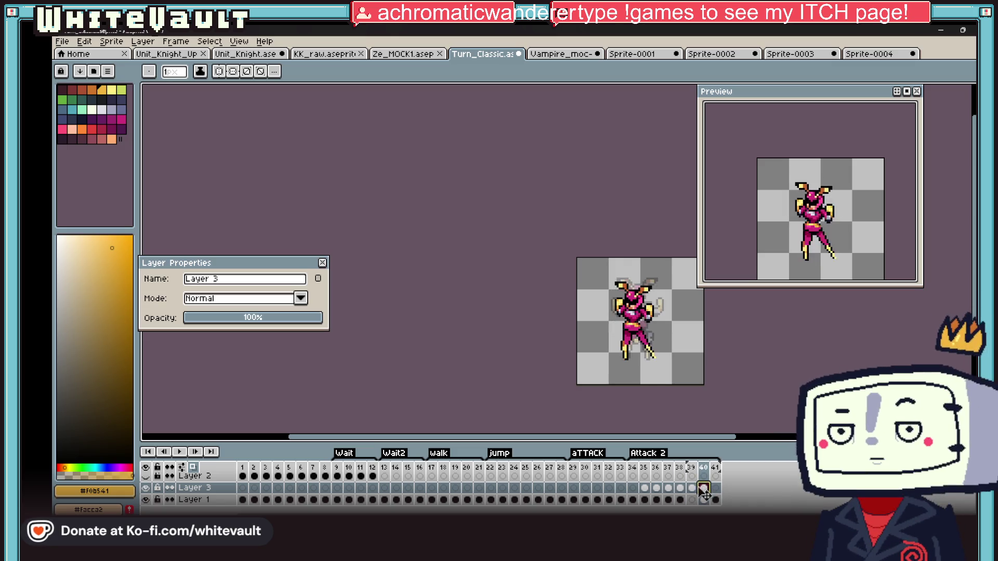
left_click(669, 488)
left_click(681, 489)
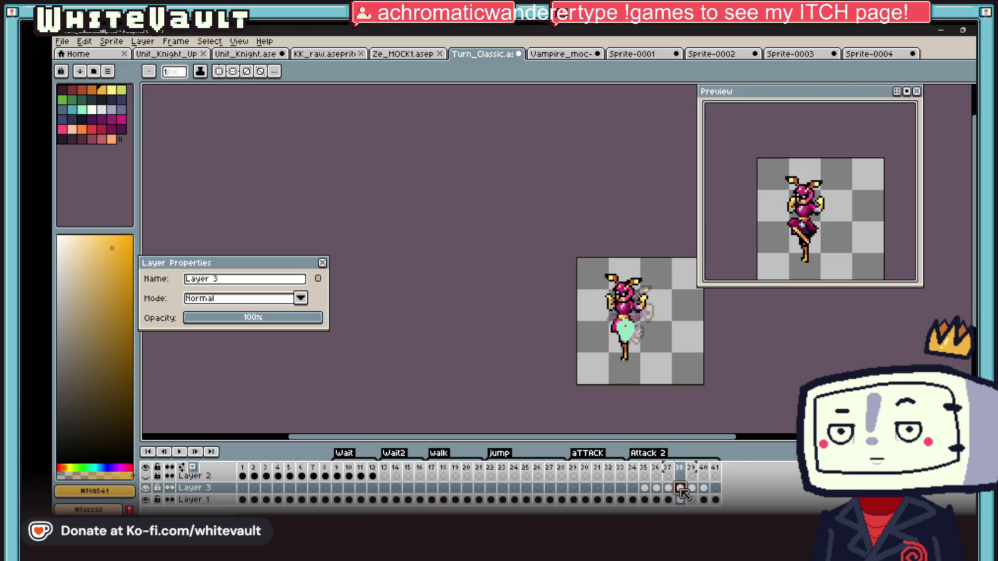
scroll(673, 318, "up", 1)
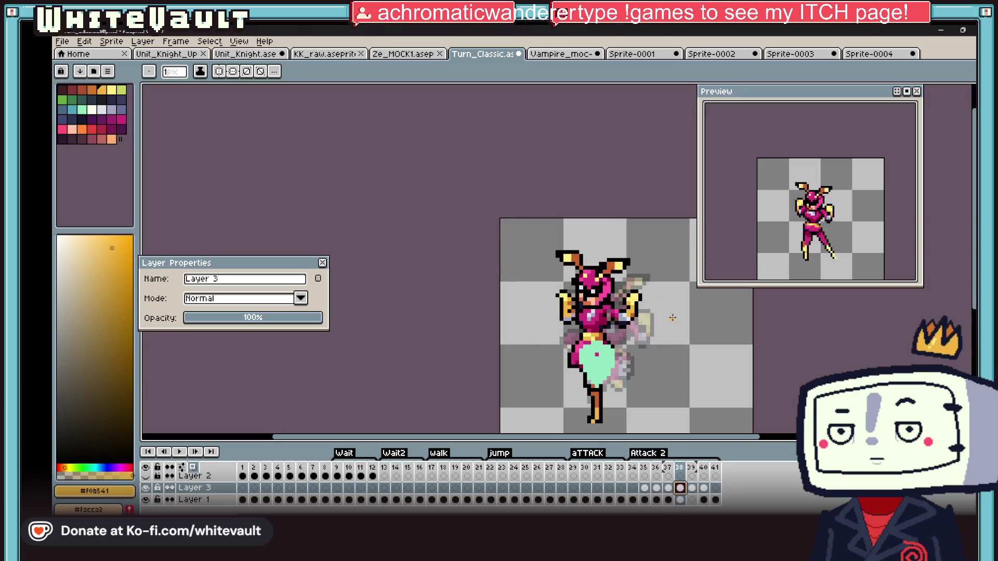
Nudge the Layer 1 fighter's arm slightly with the Move tool
key("v")
left_click(677, 321)
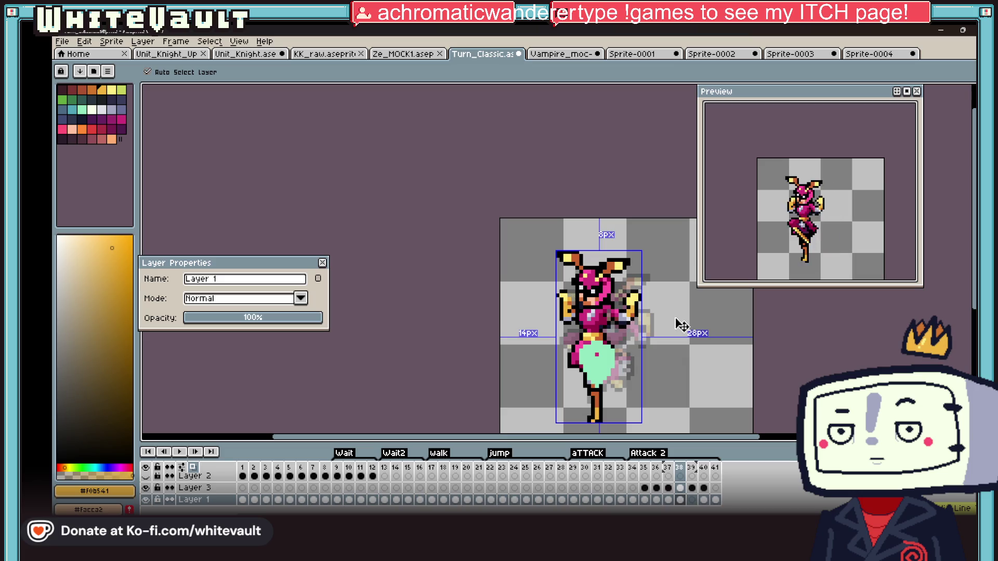
key("b")
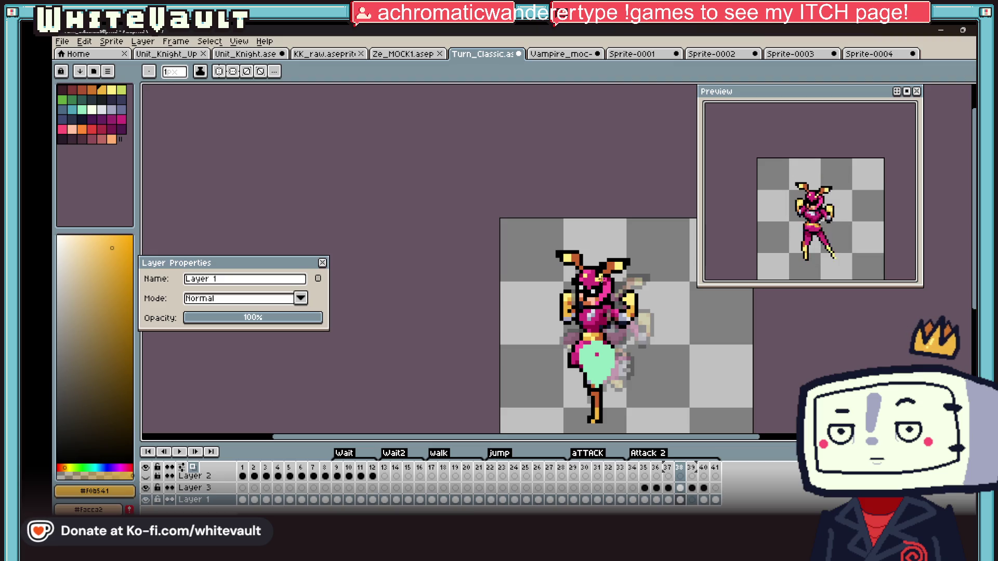
scroll(604, 279, "up", 1)
scroll(602, 285, "up", 1)
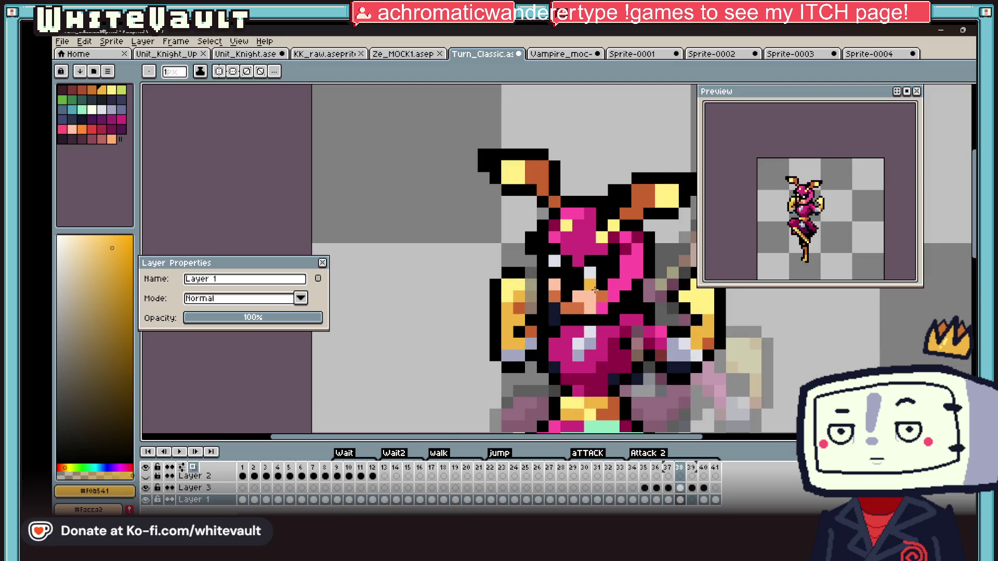
scroll(596, 289, "down", 2)
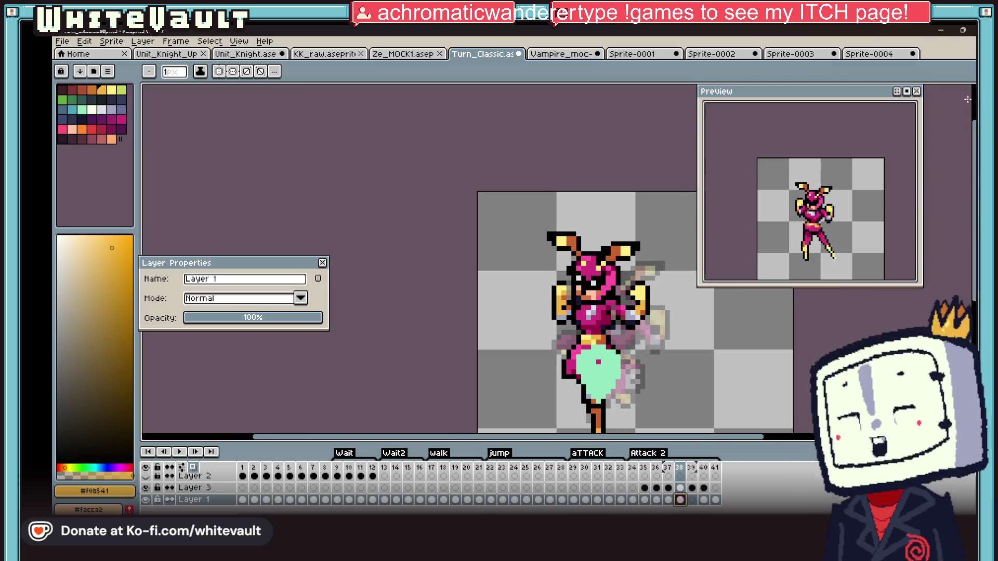
key("m")
scroll(429, 183, "up", 1)
Move the fighter's head a few pixels lower on the frame, then sample black from its outline
left_click_drag(460, 201, 665, 274)
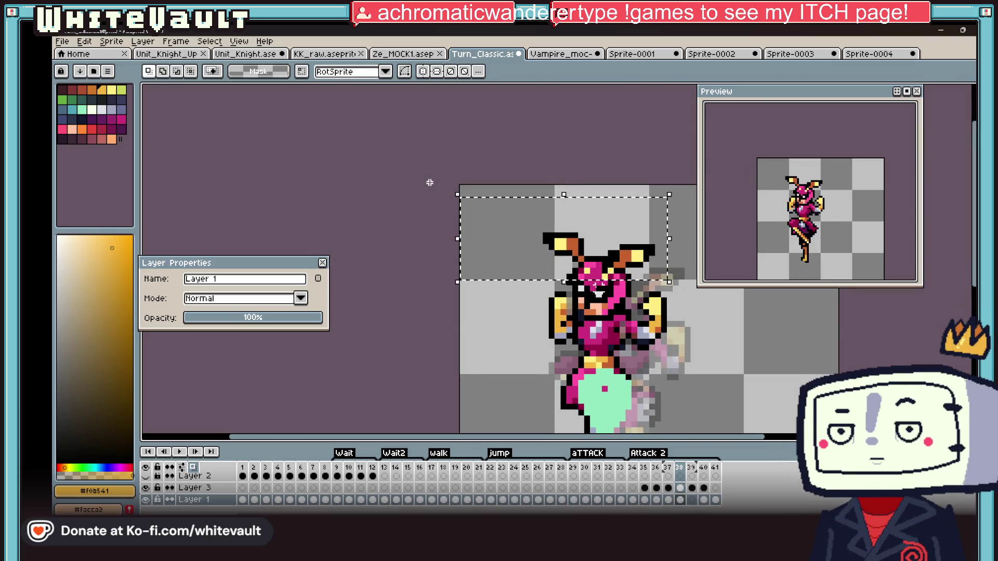
scroll(430, 182, "up", 1)
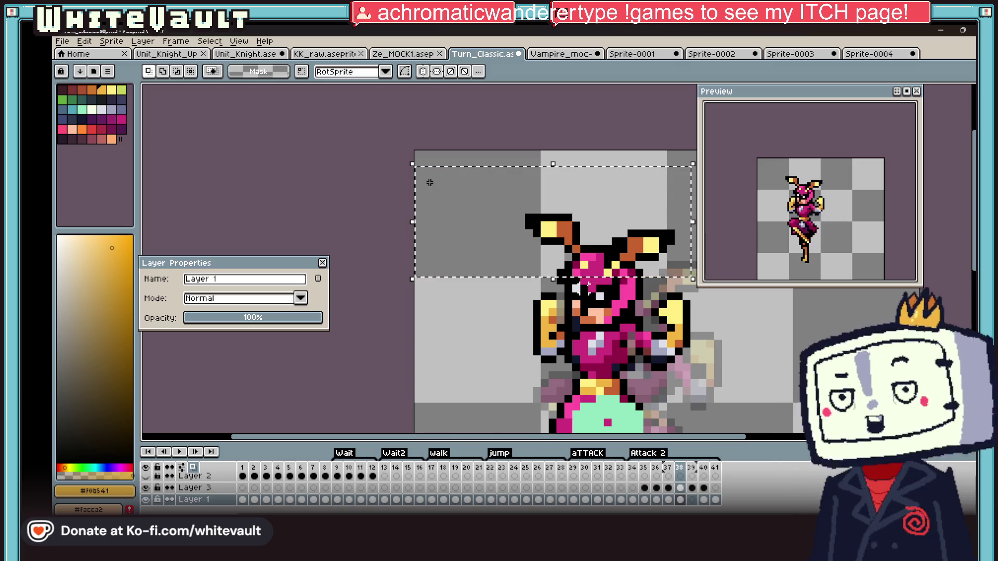
scroll(485, 312, "down", 3)
scroll(733, 325, "up", 2)
scroll(429, 183, "up", 2)
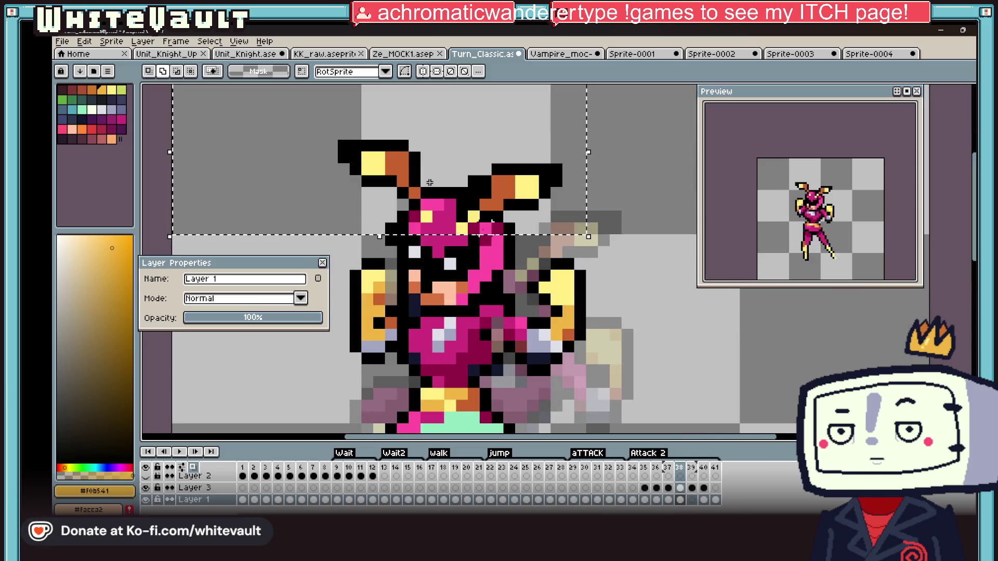
key("Down")
key("Down")
key("Down")
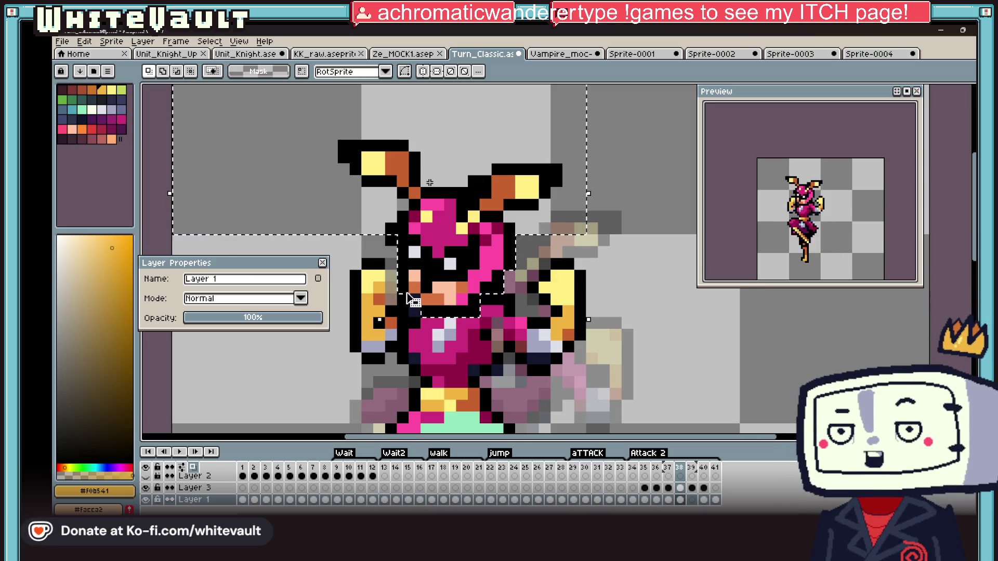
key("ctrl+z")
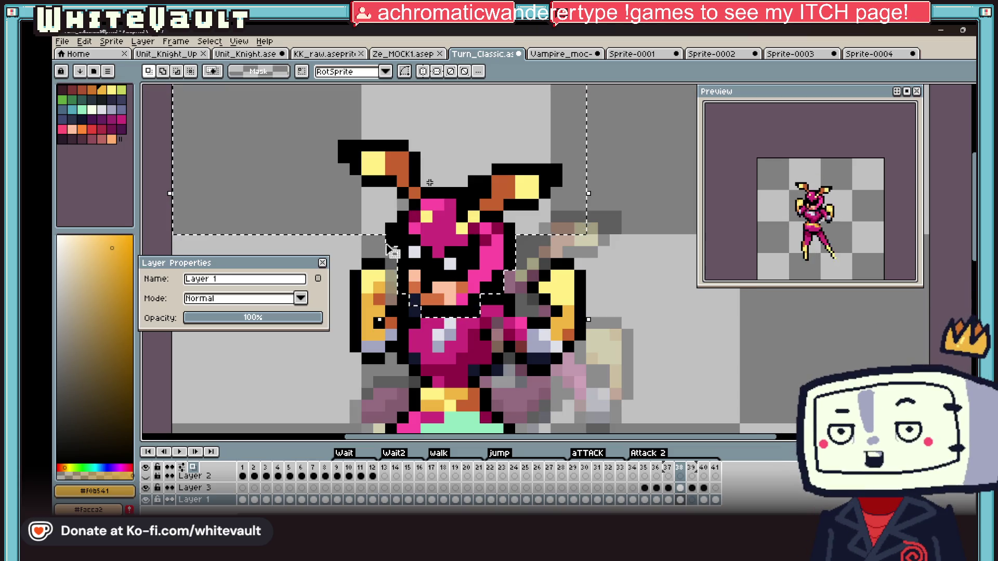
left_click_drag(429, 183, 393, 251)
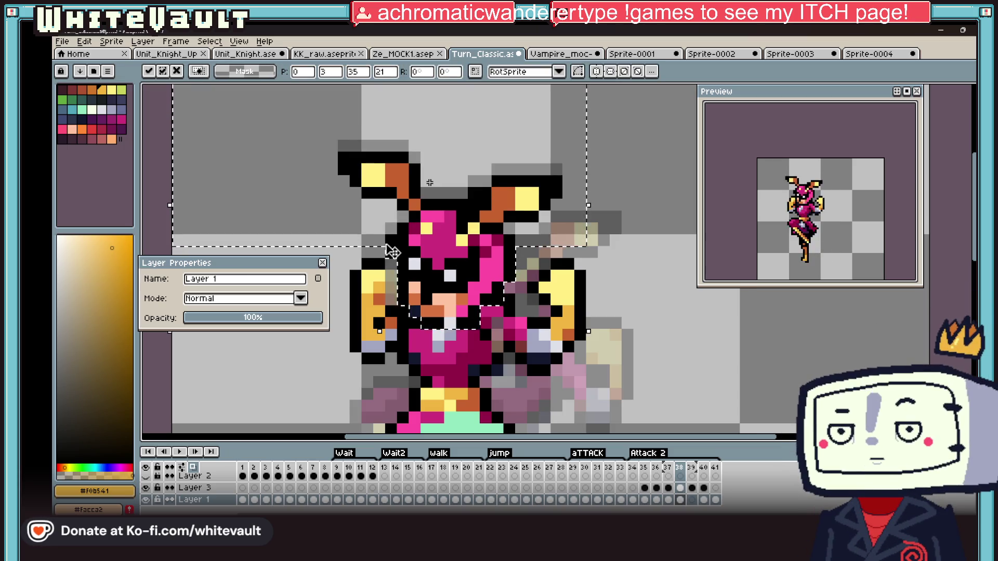
key("ctrl+d")
key("alt")
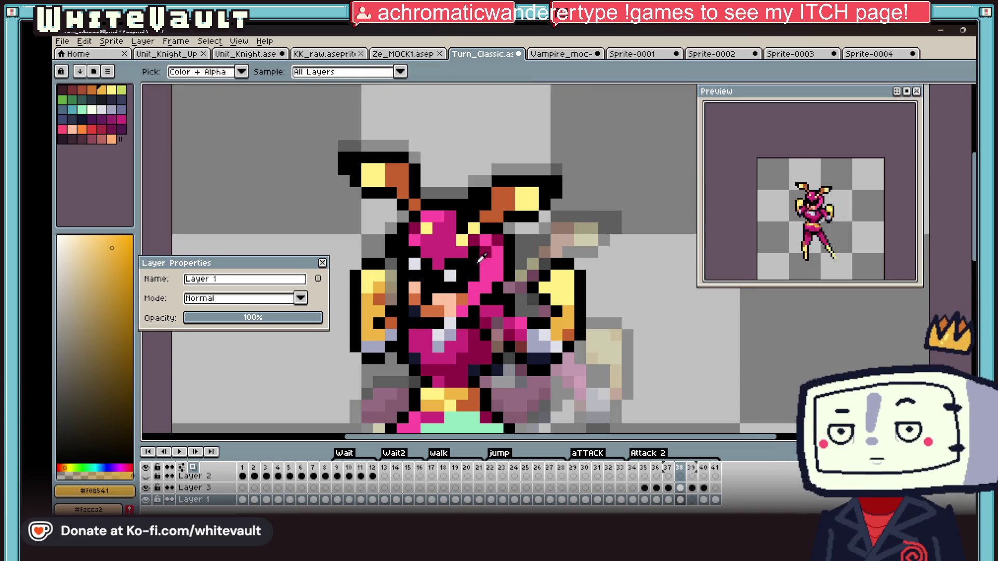
left_click(373, 263)
scroll(505, 299, "down", 4)
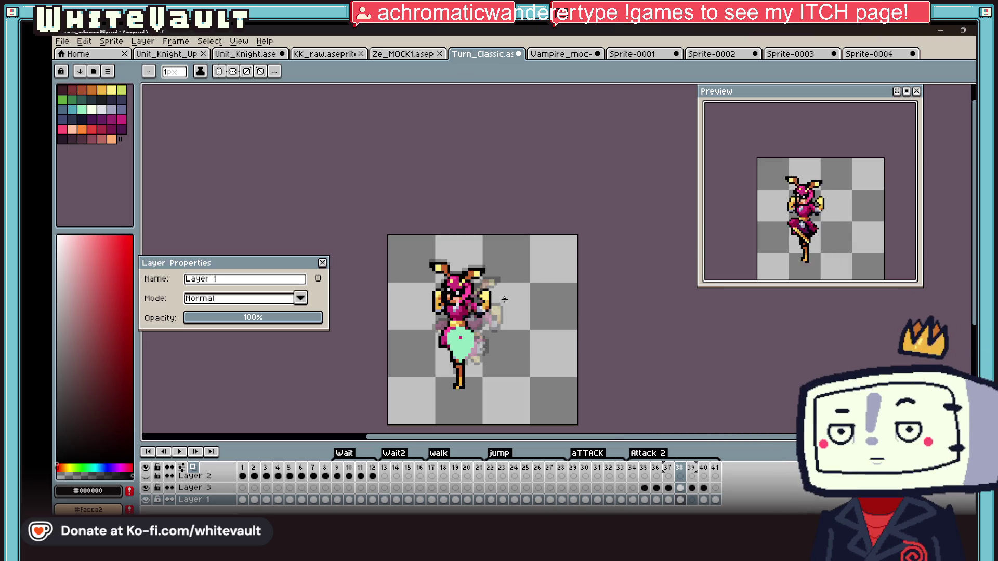
key("2")
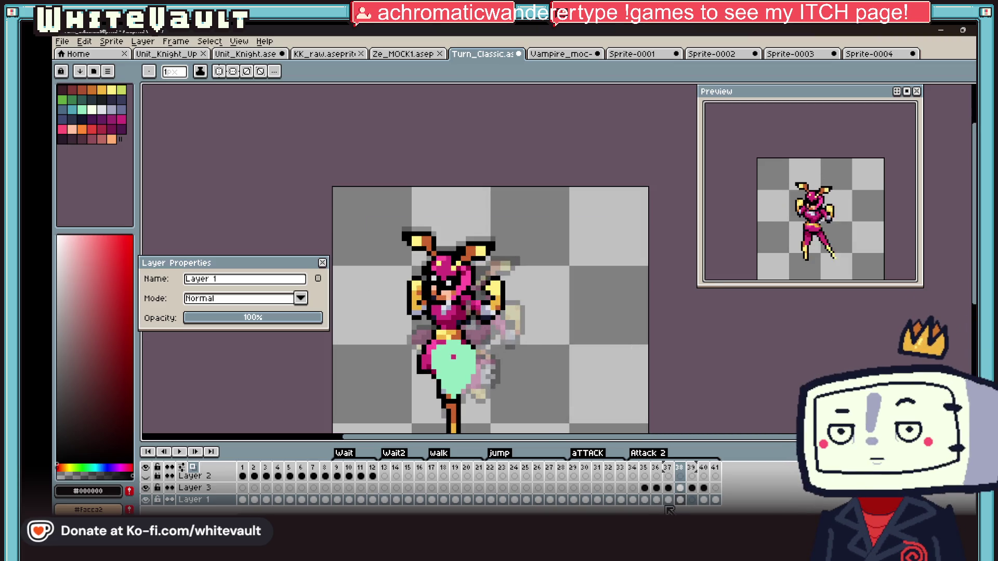
scroll(431, 320, "up", 2)
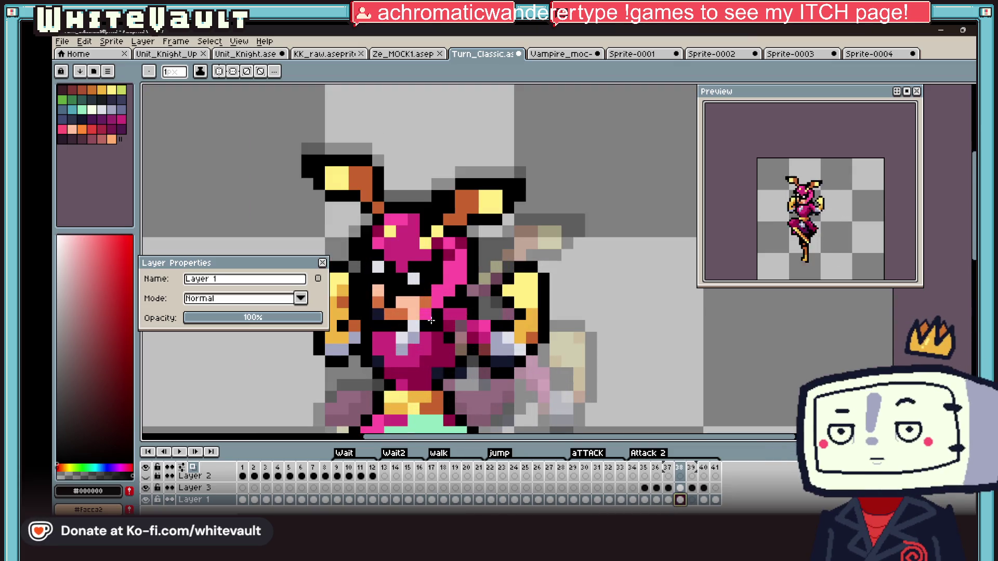
key("Up")
key("alt")
key("1")
scroll(437, 319, "down", 2)
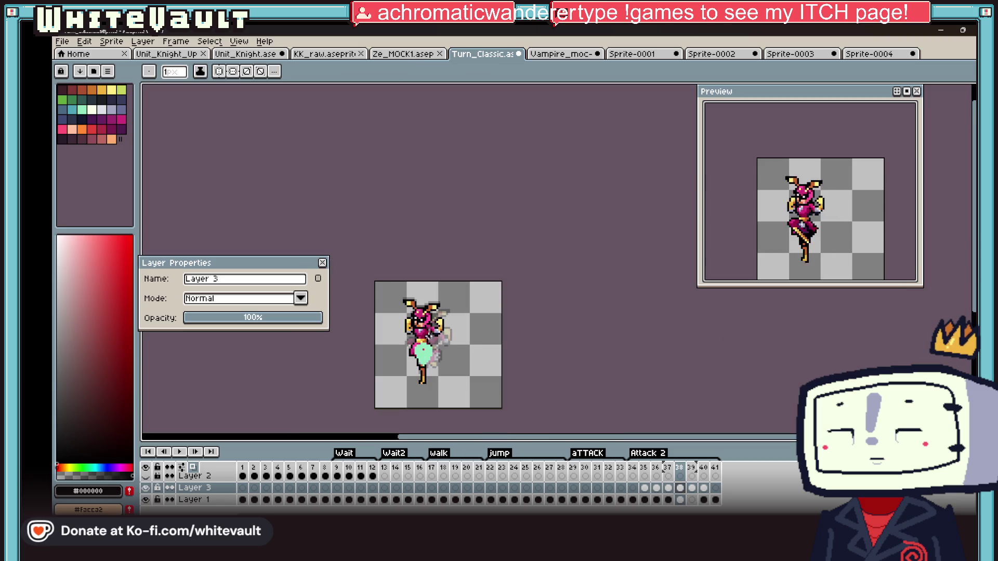
scroll(440, 383, "up", 1)
scroll(468, 363, "up", 1)
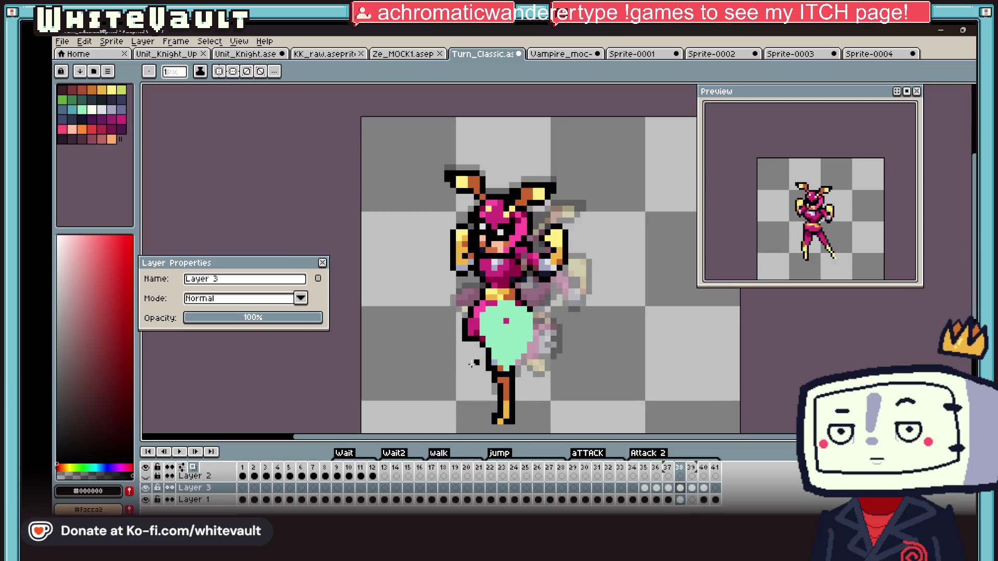
left_click(678, 500)
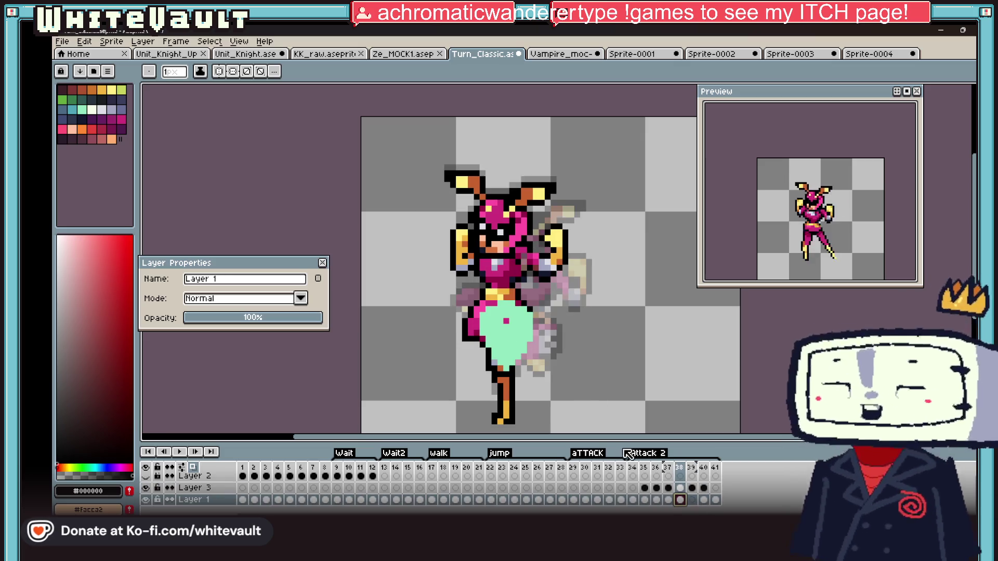
left_click(146, 499)
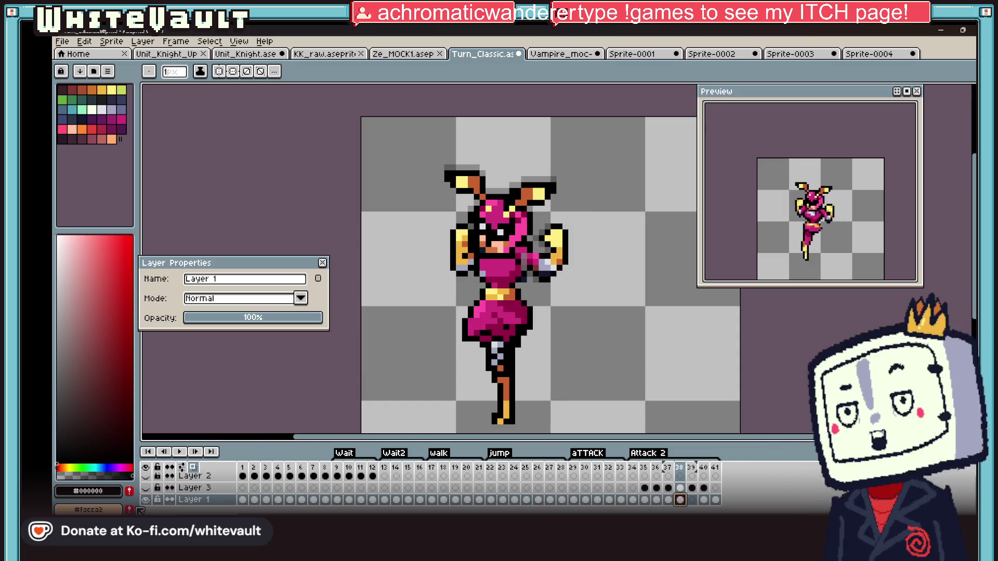
left_click(145, 499)
left_click(145, 500)
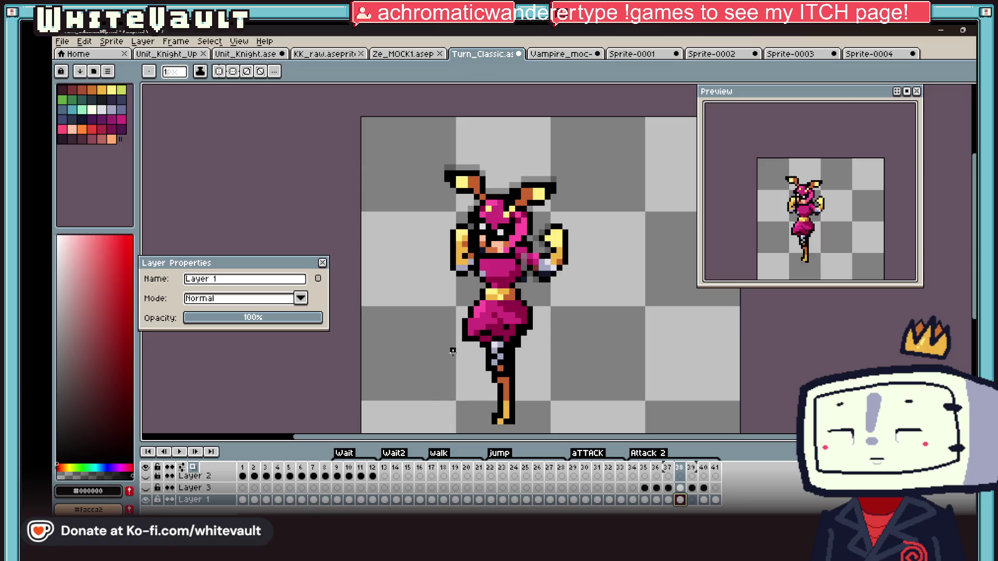
scroll(515, 312, "up", 2)
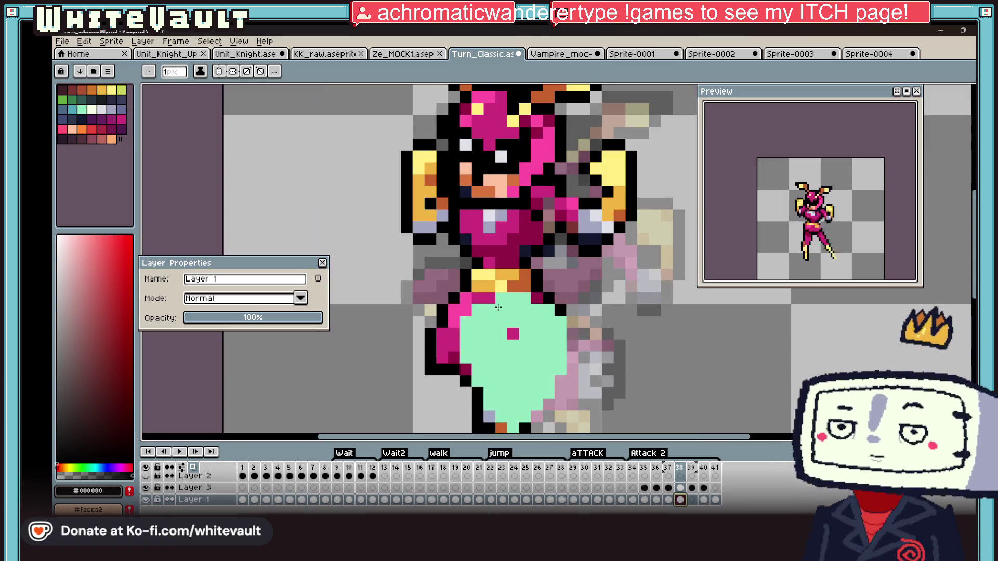
scroll(515, 311, "up", 2)
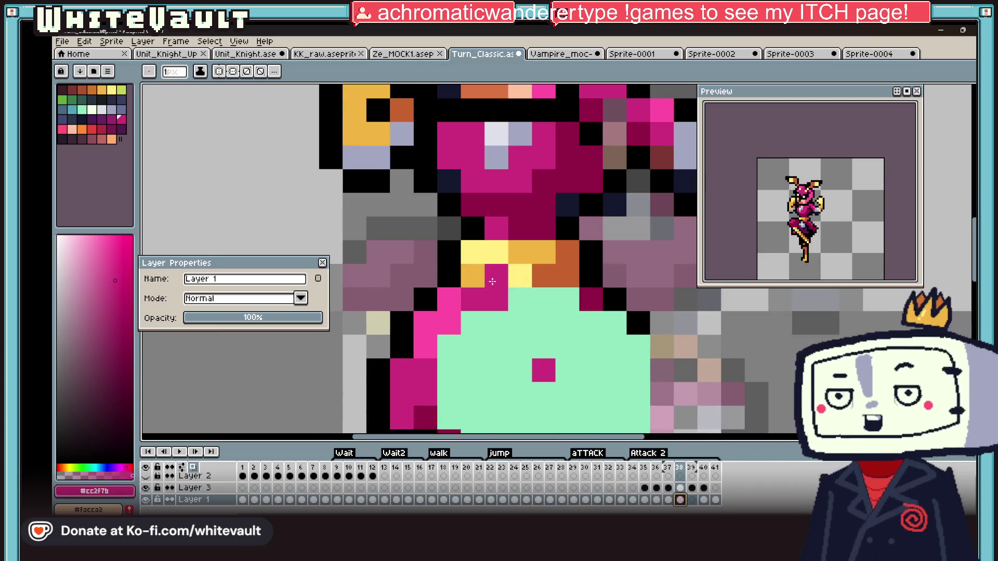
left_click(474, 303, "alt")
scroll(474, 302, "down", 3)
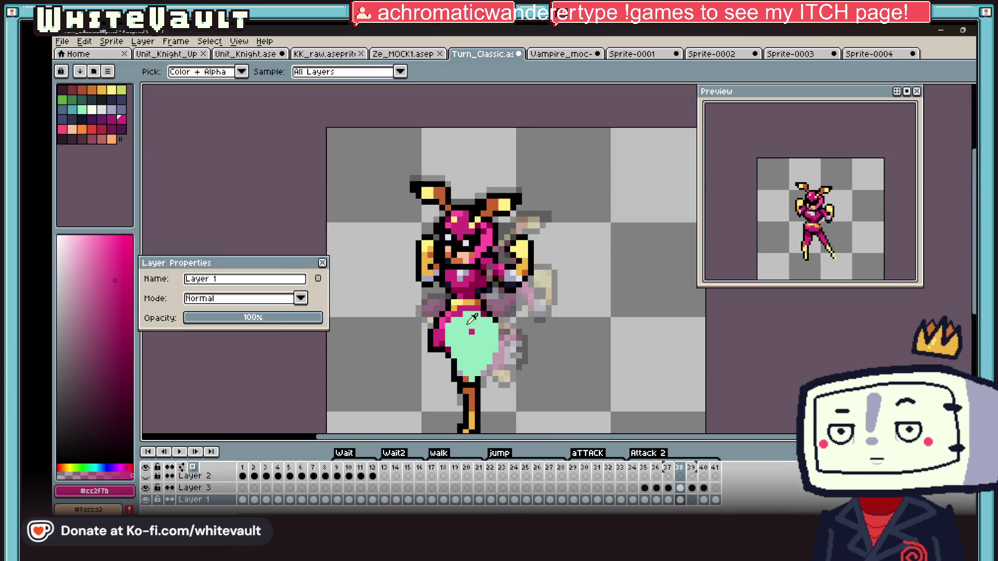
scroll(473, 303, "up", 2)
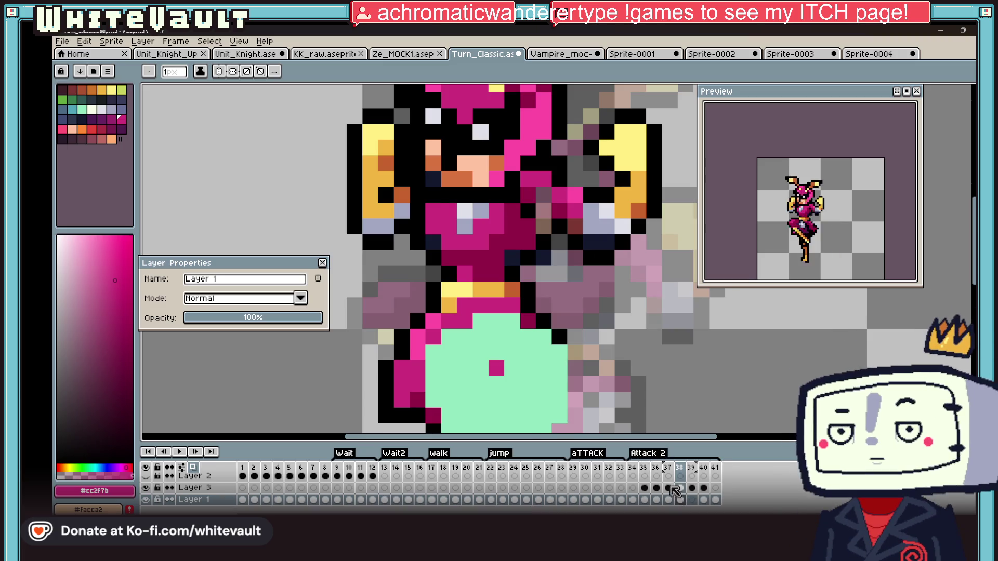
key("Down")
key("Down")
left_click(497, 337)
key("ctrl+z")
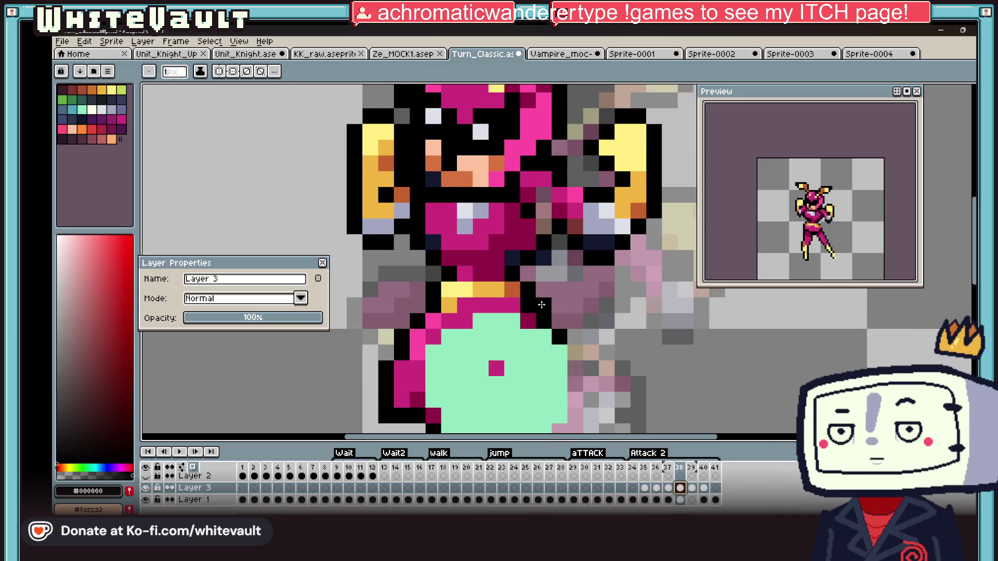
left_click(592, 336, "alt")
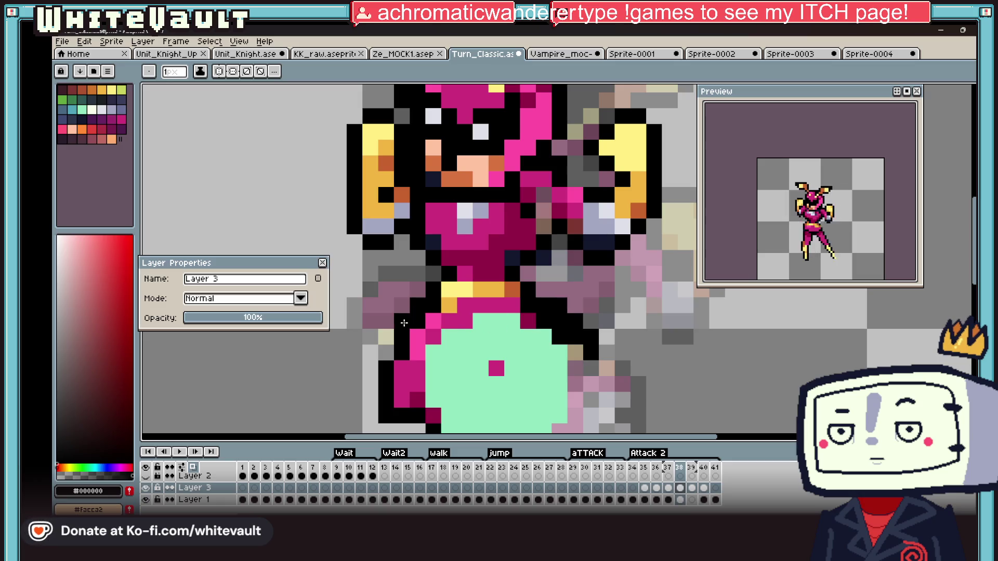
scroll(404, 323, "down", 4)
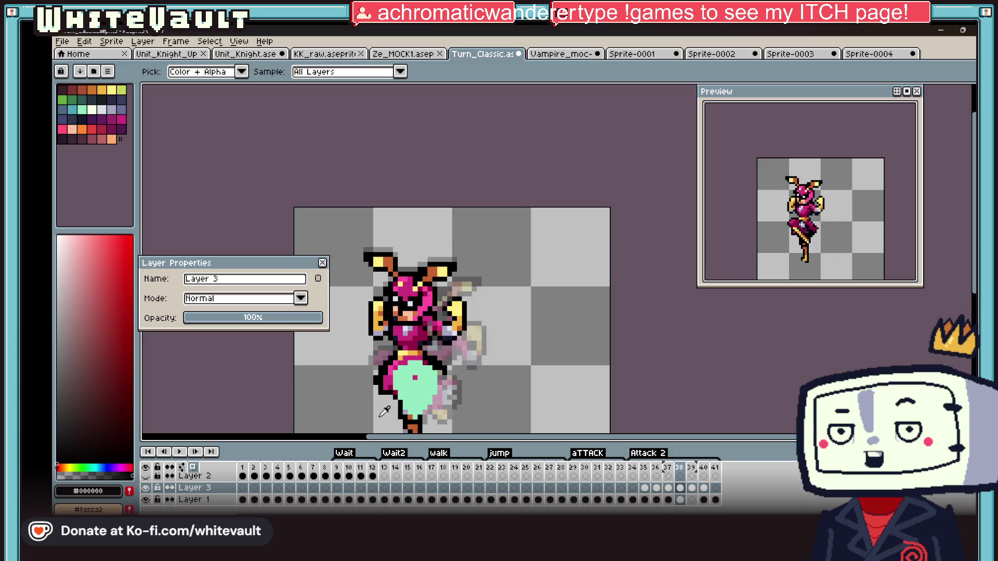
scroll(384, 412, "up", 4)
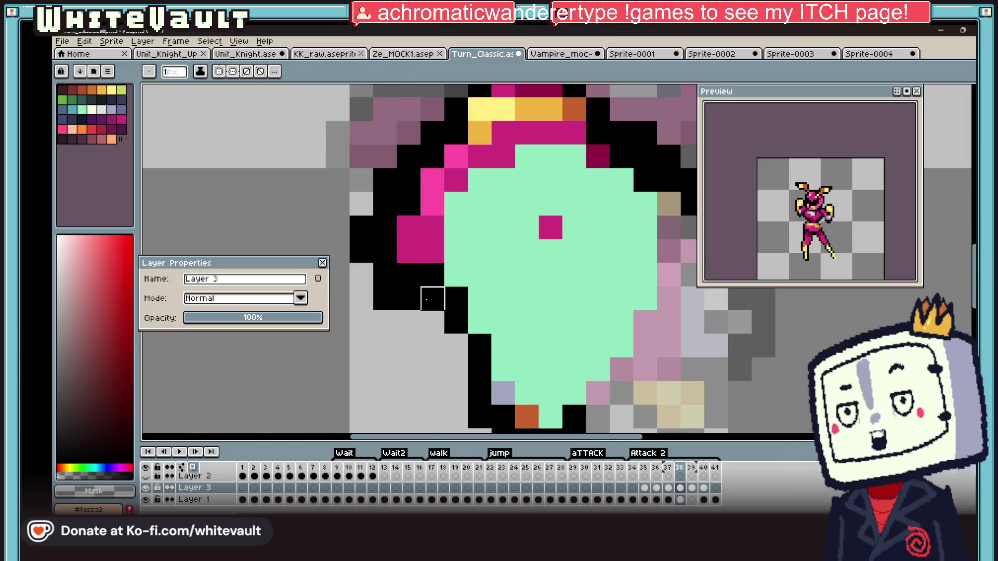
Darken a Layer 1 pixel beside the green shape and sample black, yellow and dark magenta #930047 from the sprite
left_click(680, 500)
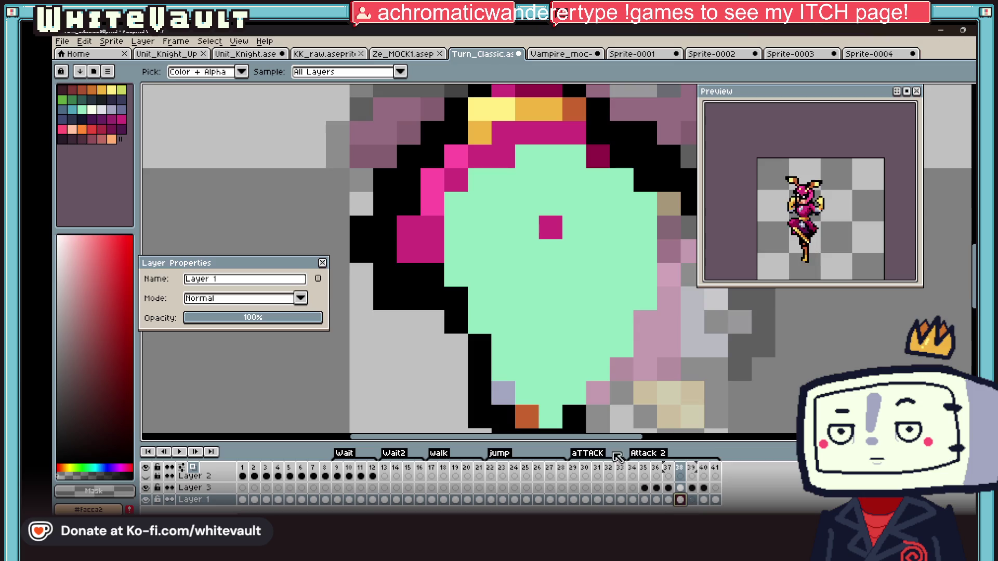
key("b")
key("alt")
scroll(384, 298, "down", 4)
scroll(406, 280, "up", 3)
left_click(363, 221)
left_click(402, 228)
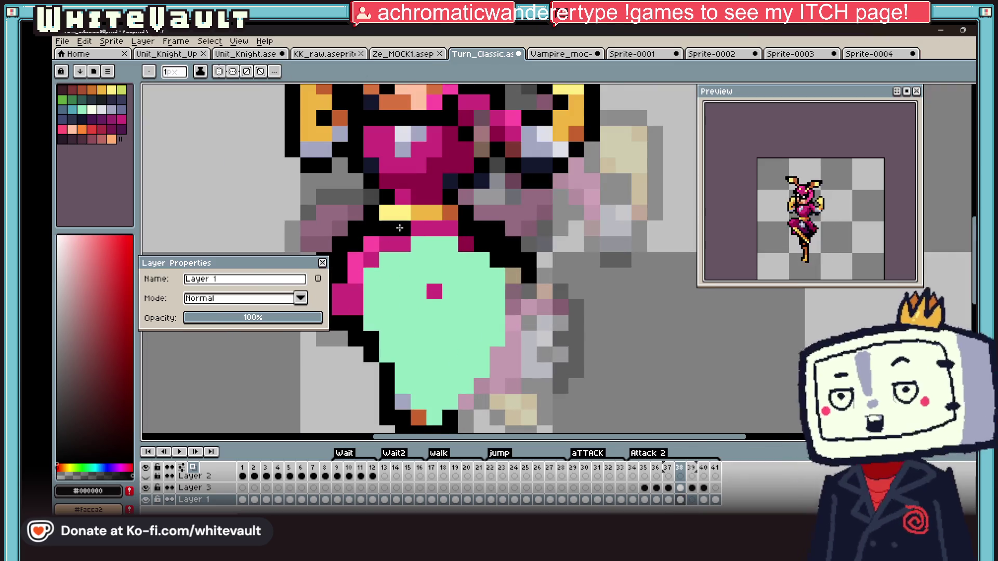
key("alt")
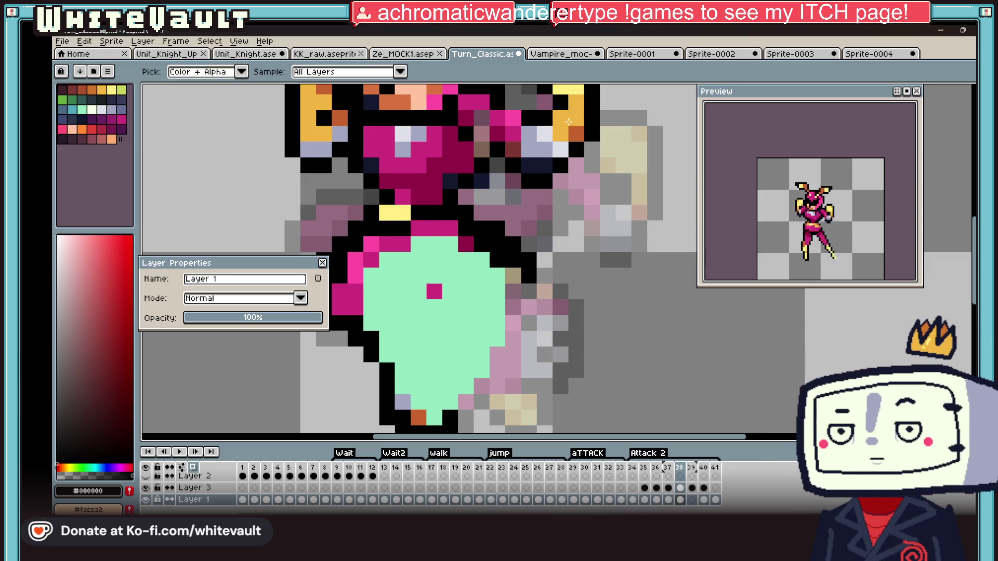
left_click(573, 118, "alt")
scroll(395, 209, "down", 2)
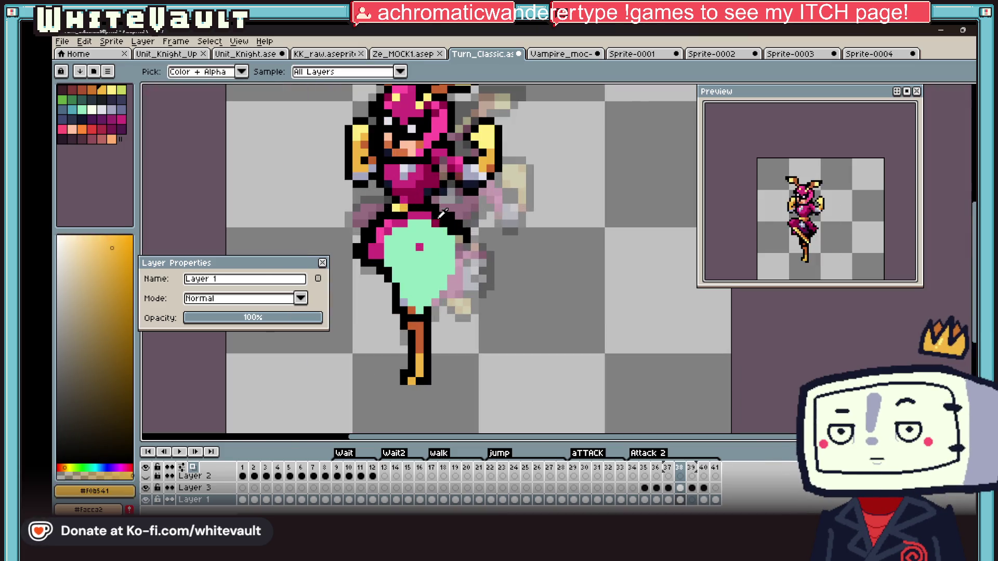
left_click(444, 217, "alt")
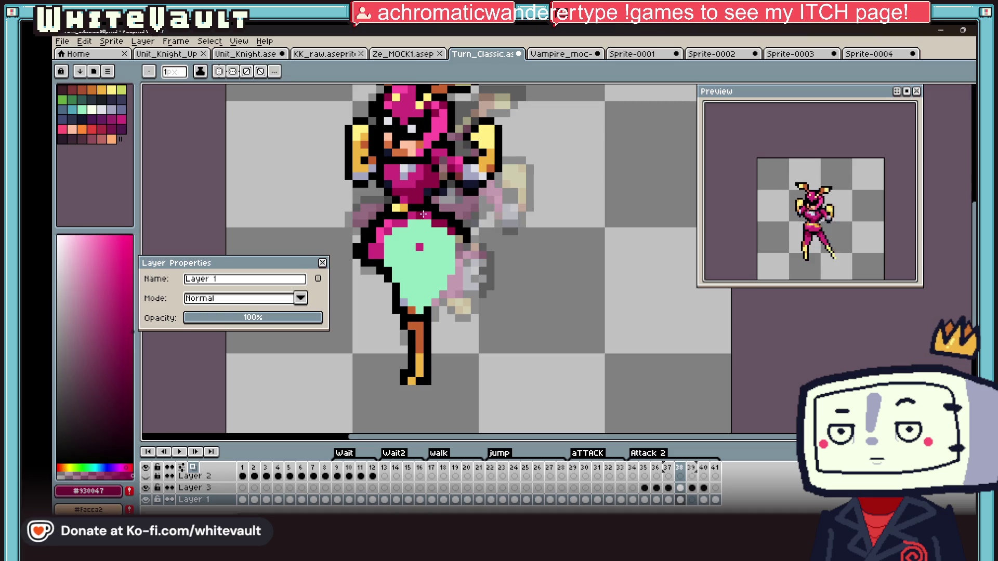
scroll(409, 215, "up", 2)
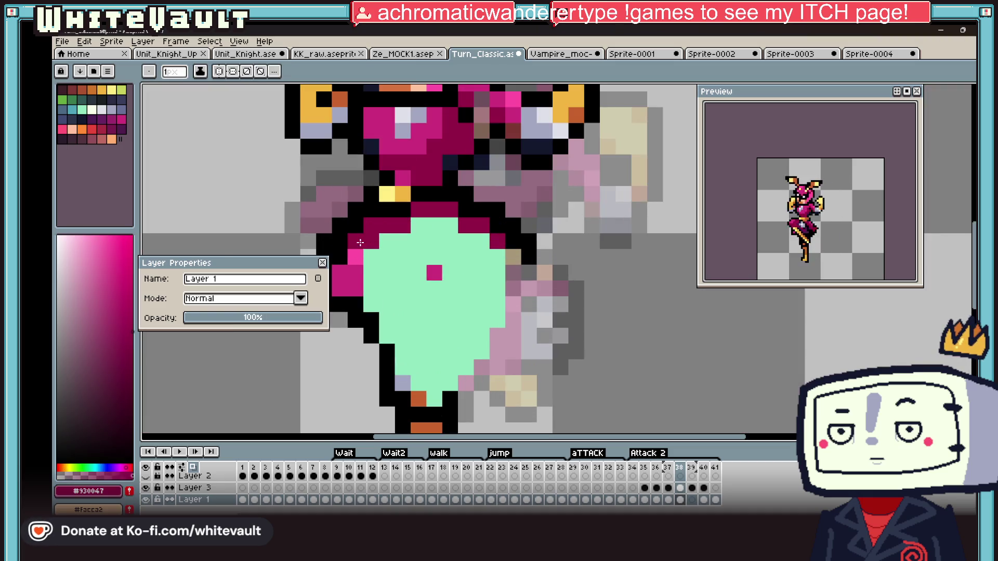
scroll(340, 295, "down", 2)
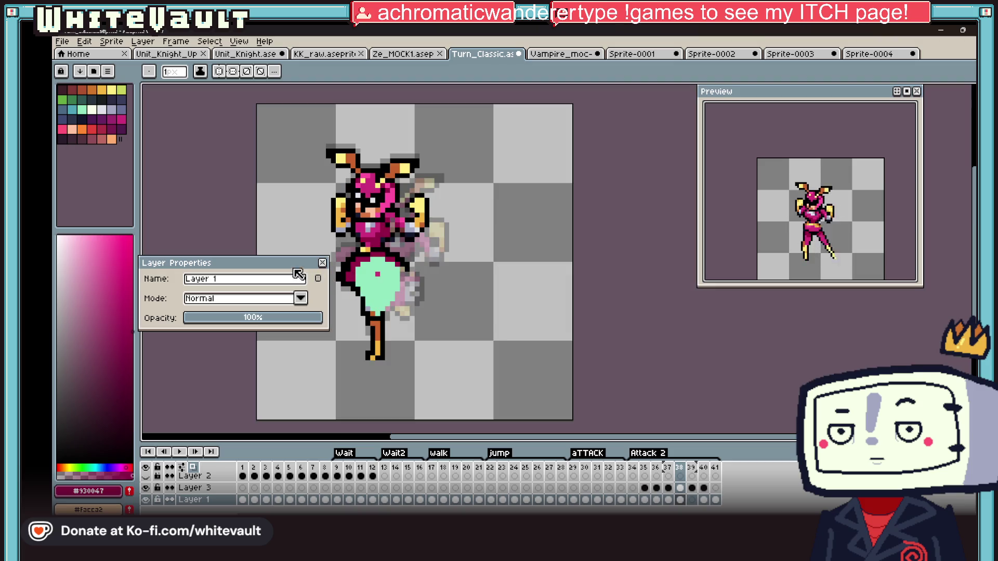
left_click(323, 262)
scroll(374, 265, "up", 2)
scroll(382, 264, "up", 2)
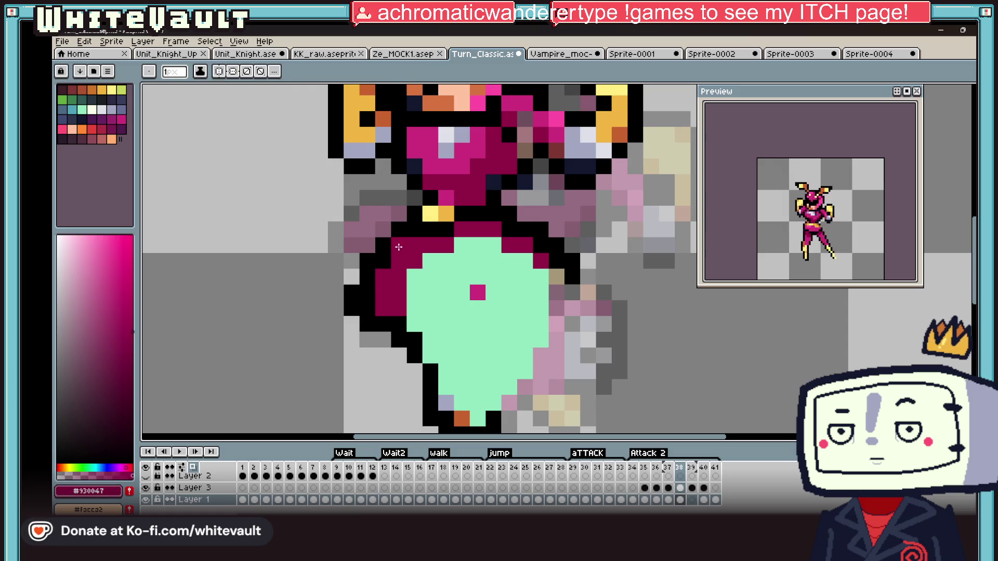
left_click(399, 314, "alt")
left_click(395, 321, "alt")
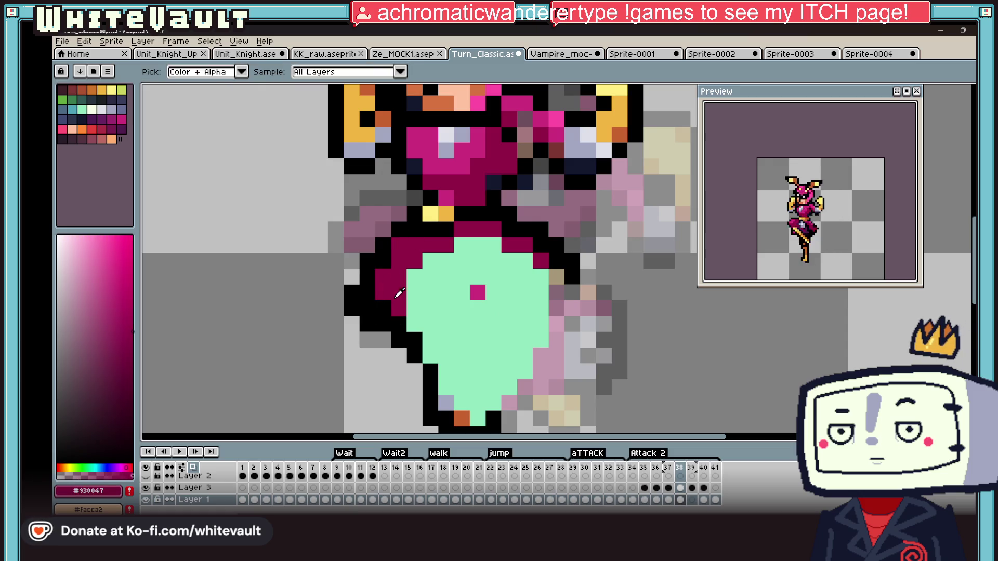
Fix black and dark-magenta outline pixels along the mint skirt's edges on Layer 3, then sample gold
key("alt")
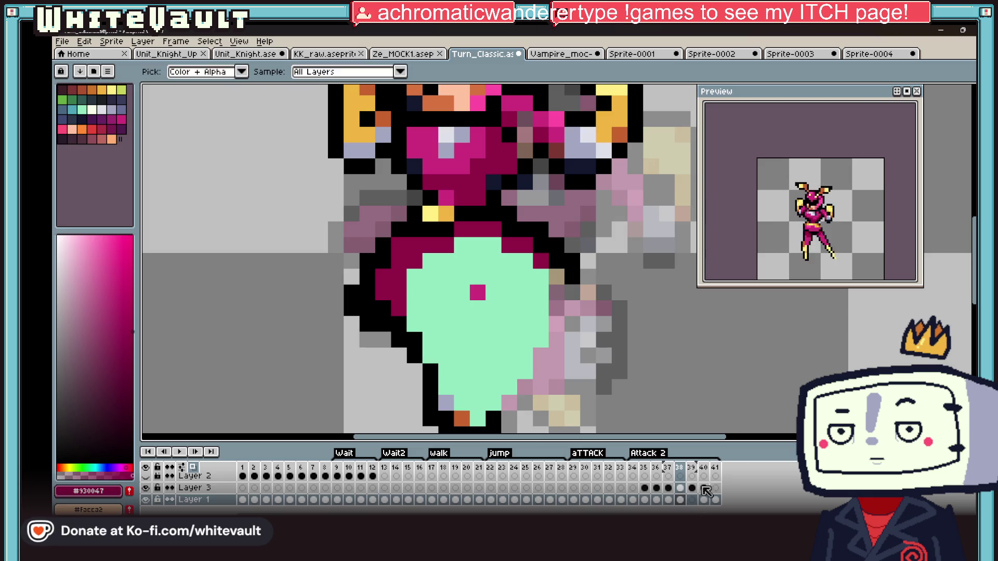
left_click(684, 490)
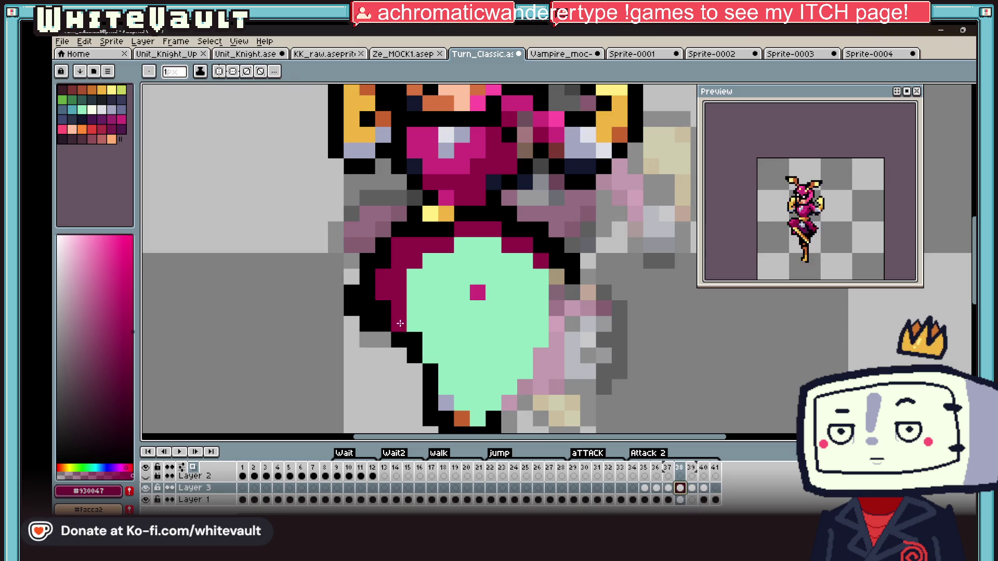
left_click(379, 304, "alt")
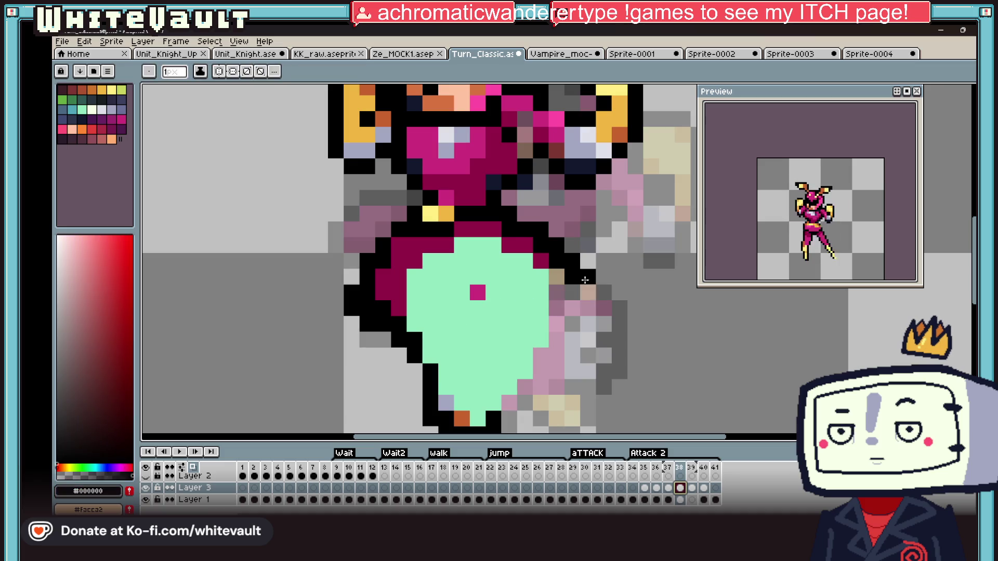
left_click(565, 319)
left_click(558, 291, "alt")
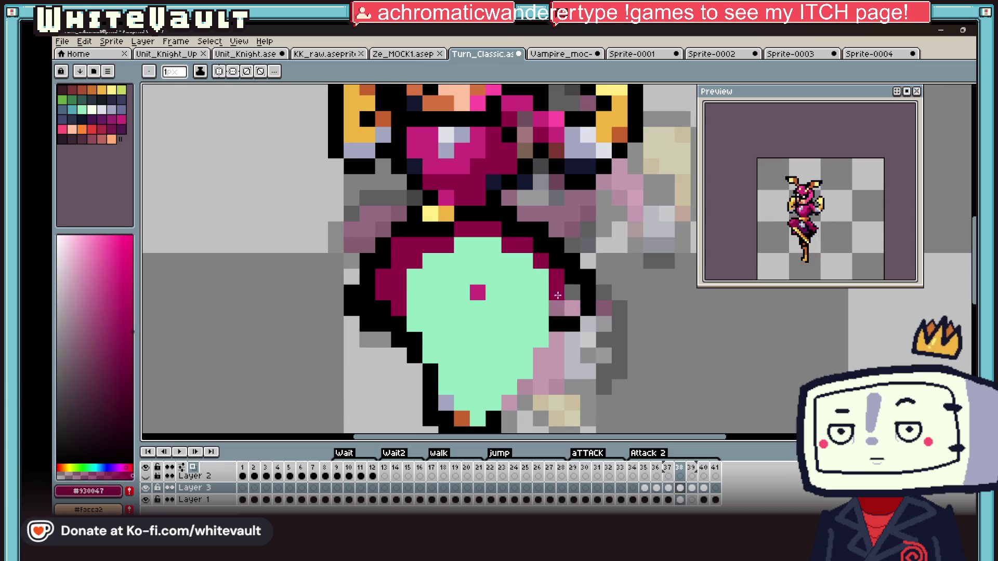
left_click(570, 309)
scroll(558, 336, "down", 5)
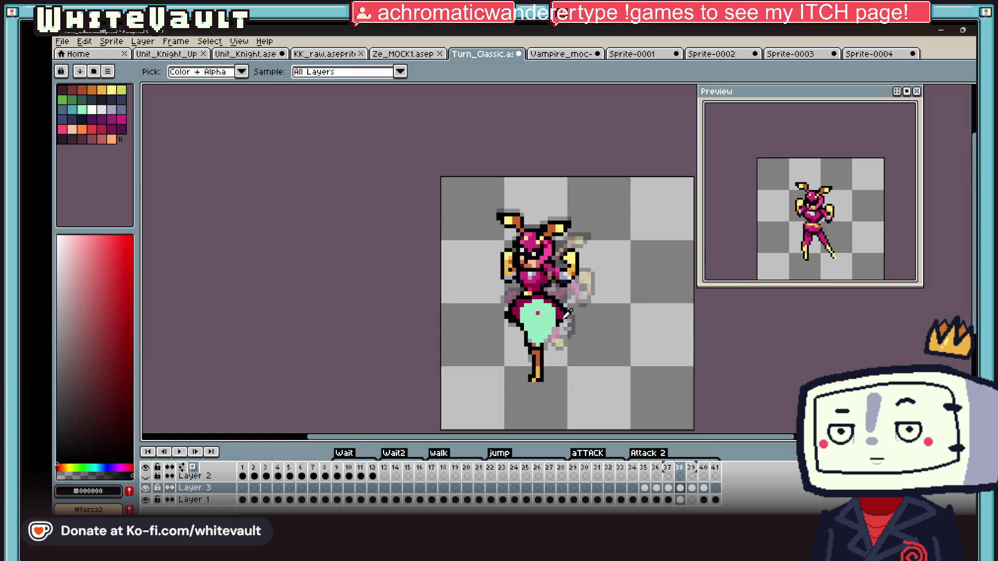
scroll(563, 314, "up", 5)
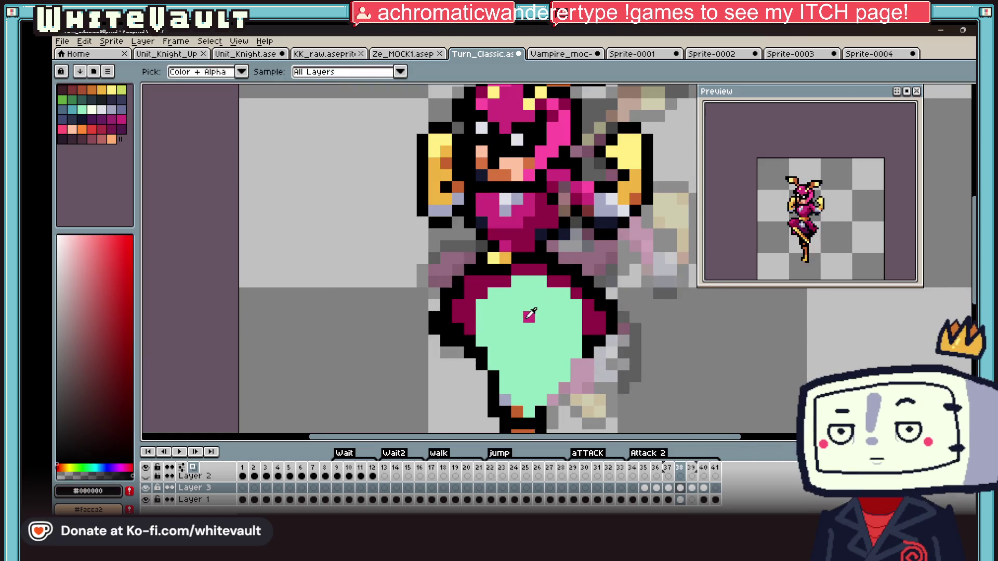
scroll(530, 315, "down", 3)
scroll(530, 315, "down", 1)
left_click(528, 298, "alt")
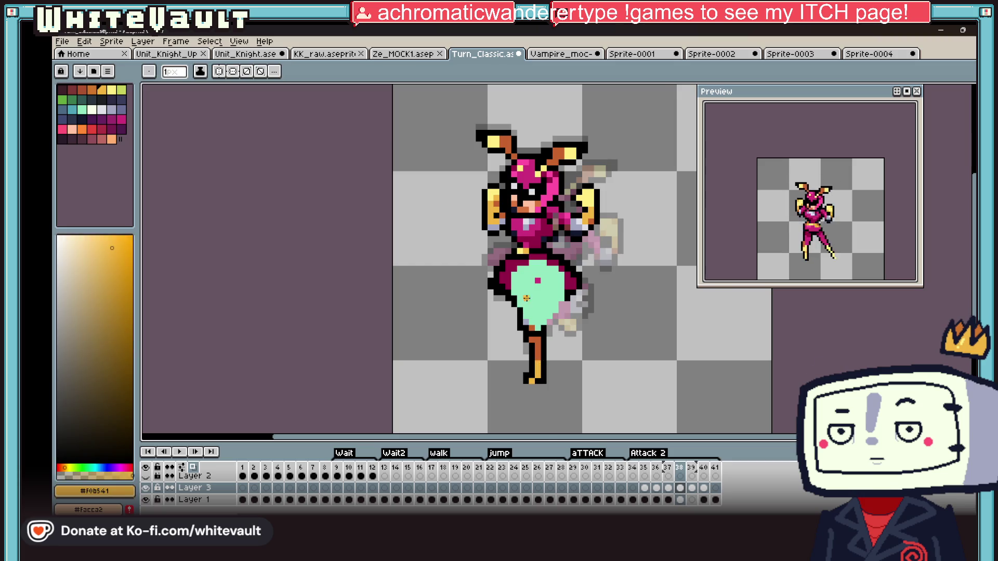
scroll(528, 298, "up", 3)
key("m")
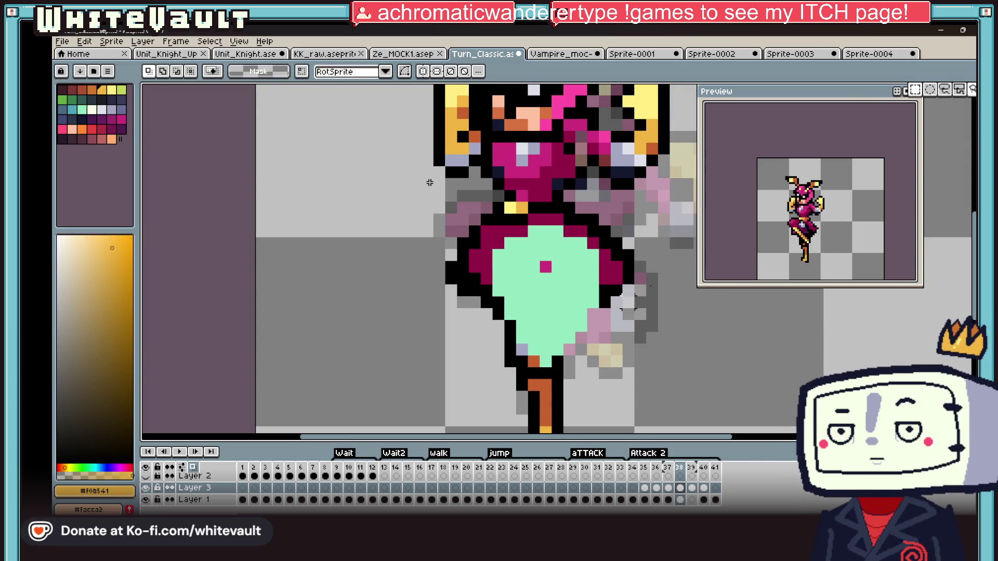
Delete the lower part of the mint skirt so it becomes a rounded orb
left_click_drag(503, 320, 615, 384)
key("Delete")
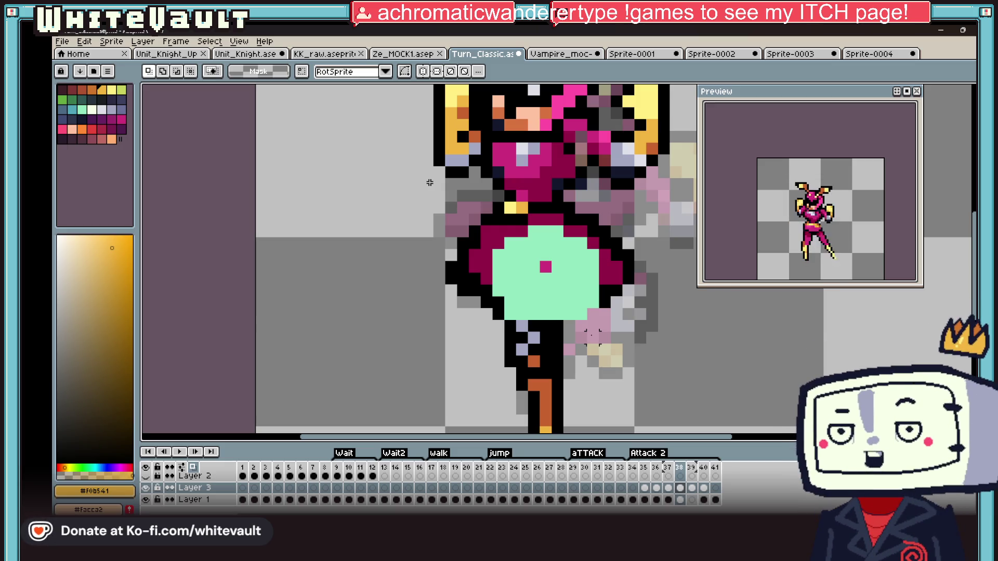
Paint a pale yellow highlight onto the mint orb and trim it down to a single bar
key("alt")
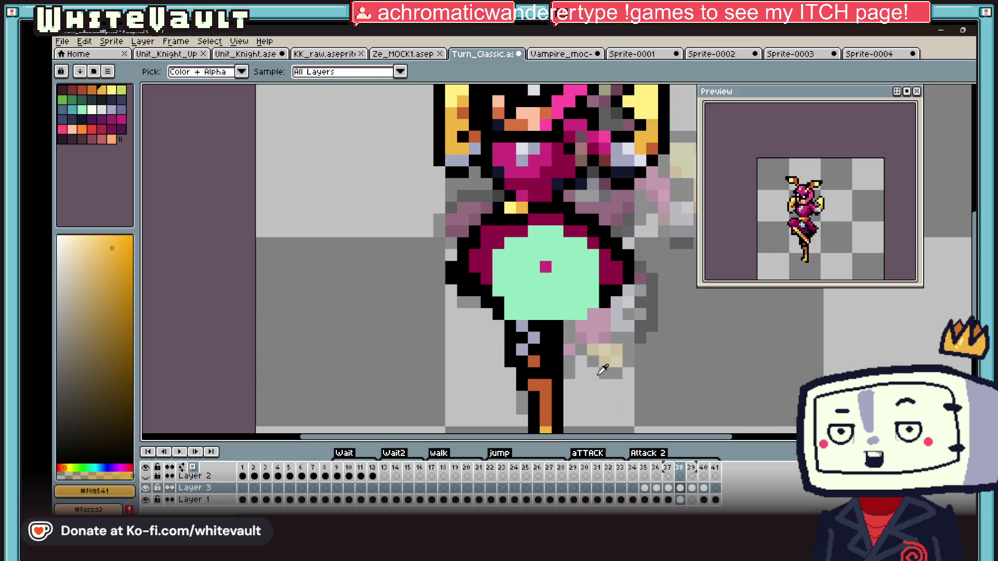
left_click(665, 137)
left_click(534, 290)
scroll(533, 289, "up", 3)
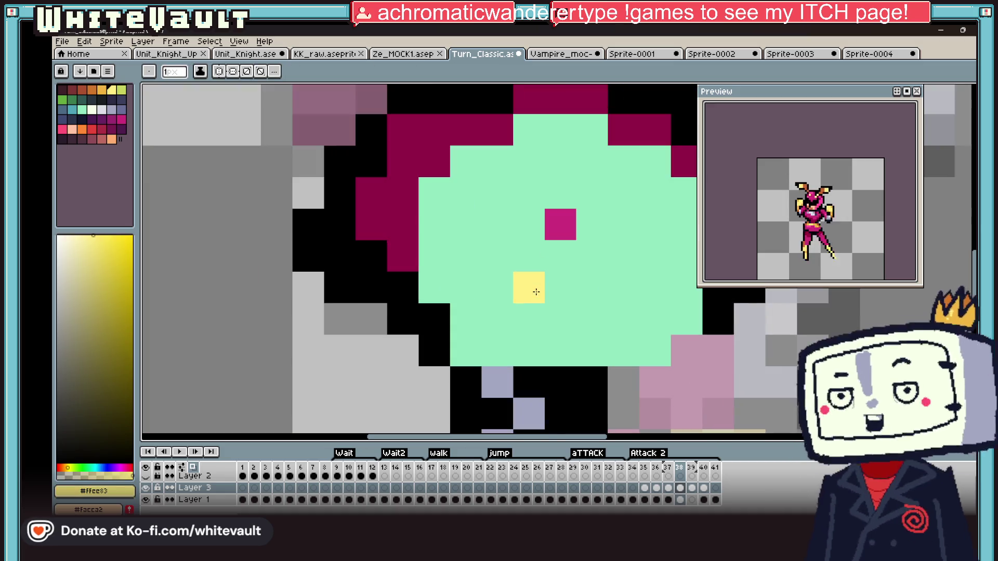
left_click_drag(530, 313, 560, 351)
left_click(592, 318)
left_click(560, 288)
mouse_move(560, 315)
left_mouse_down()
mouse_move(498, 289)
mouse_move(559, 288)
left_mouse_up()
key("alt")
left_click(493, 309)
left_click(560, 350)
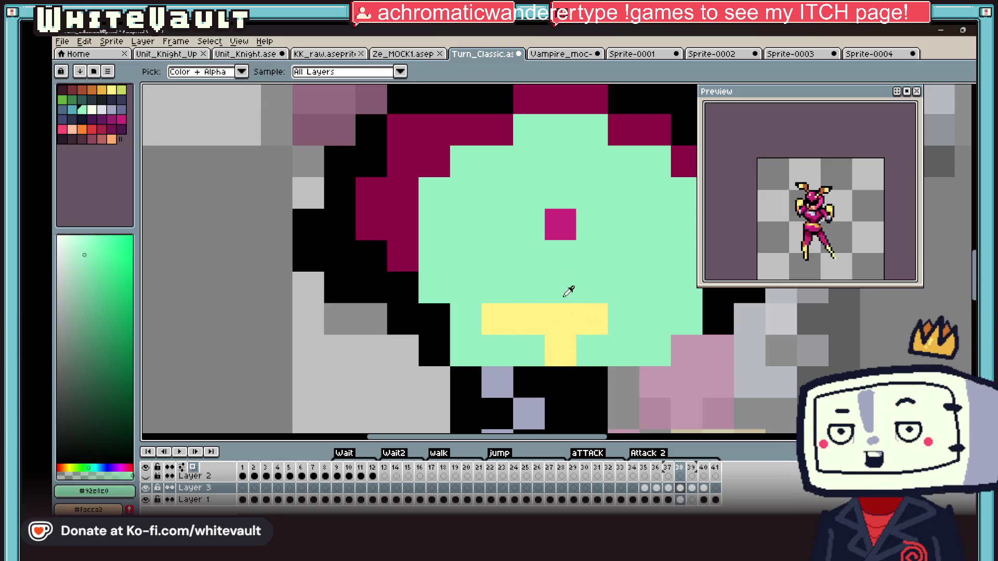
key("alt")
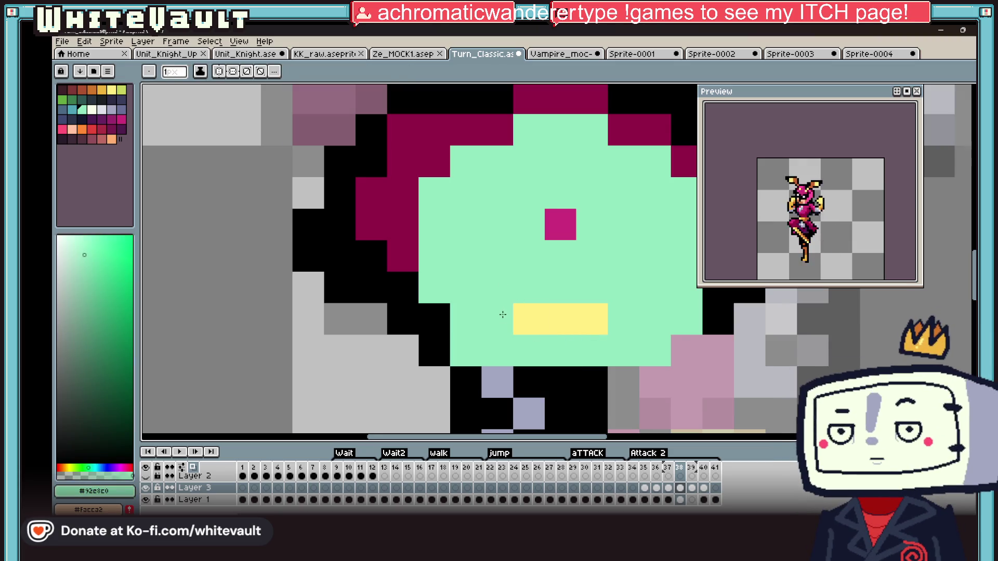
scroll(495, 309, "down", 4)
scroll(530, 313, "up", 2)
Outline the left edge of the mint orb in black
left_click(513, 336)
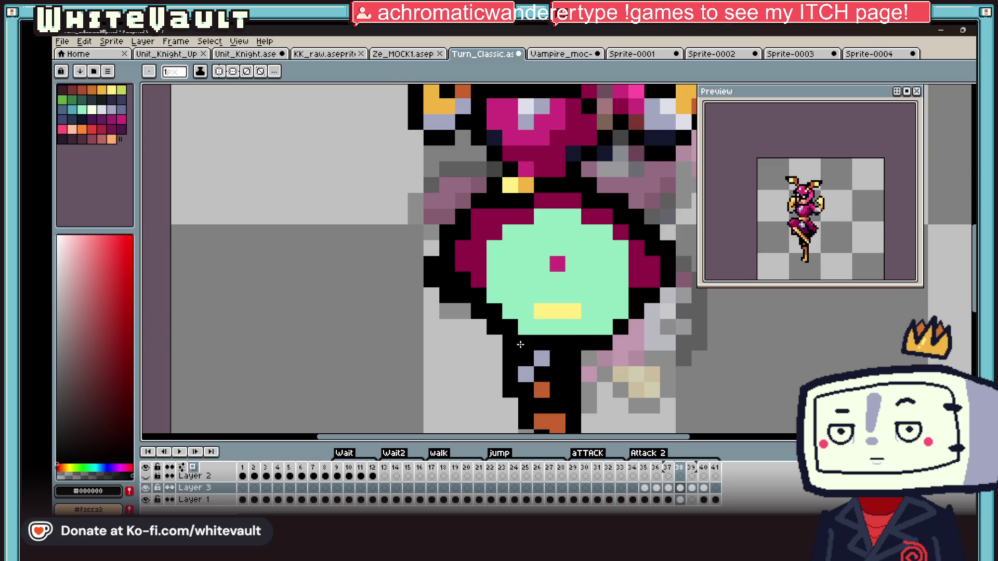
scroll(519, 344, "down", 3)
scroll(501, 283, "up", 3)
left_click(501, 283, "alt")
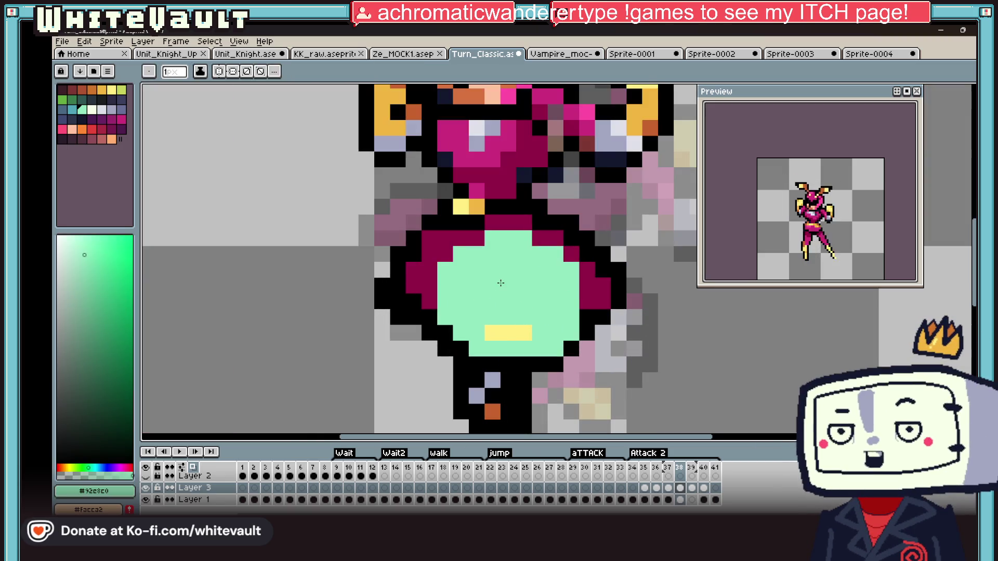
key("alt")
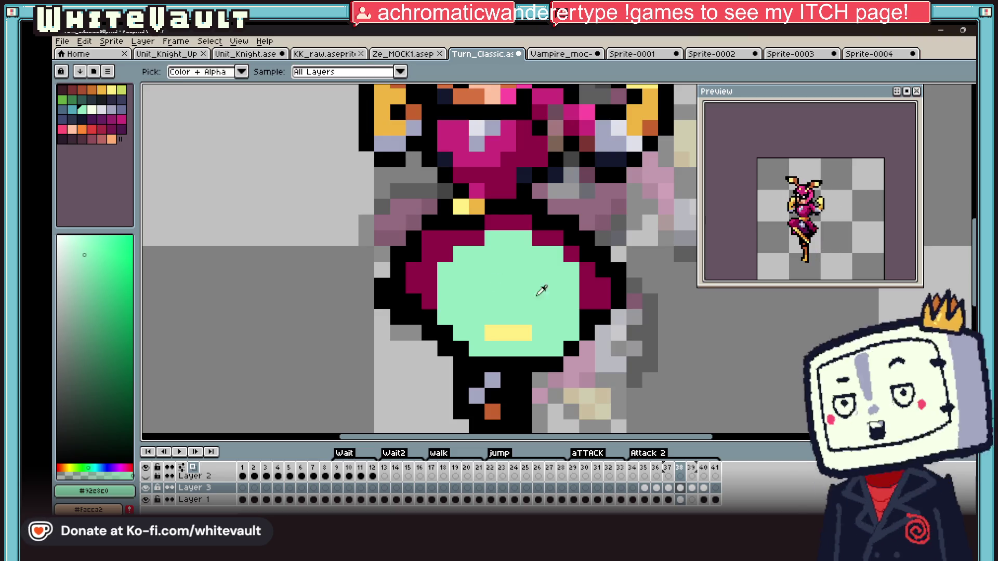
scroll(499, 288, "down", 3)
scroll(531, 293, "up", 3)
scroll(530, 293, "up", 2)
left_click(420, 367, "alt")
mouse_move(421, 359)
left_mouse_down()
mouse_move(421, 296)
mouse_move(612, 306)
mouse_move(611, 401)
left_mouse_up()
left_click(446, 281)
scroll(546, 328, "down", 3)
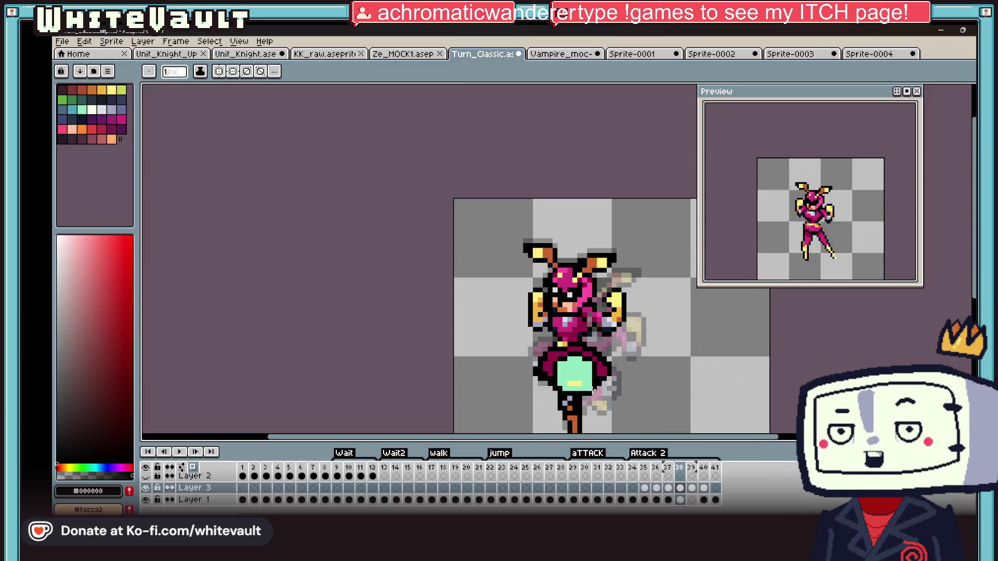
scroll(577, 328, "up", 3)
left_click(582, 297, "alt")
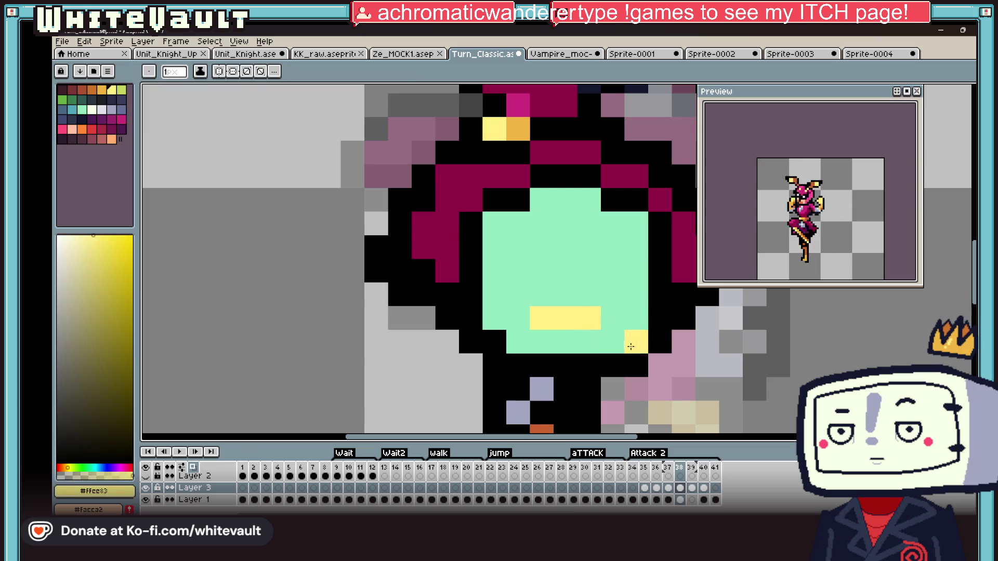
left_click(637, 348, "alt")
scroll(637, 347, "down", 4)
scroll(585, 311, "up", 3)
scroll(640, 311, "down", 4)
scroll(593, 258, "up", 4)
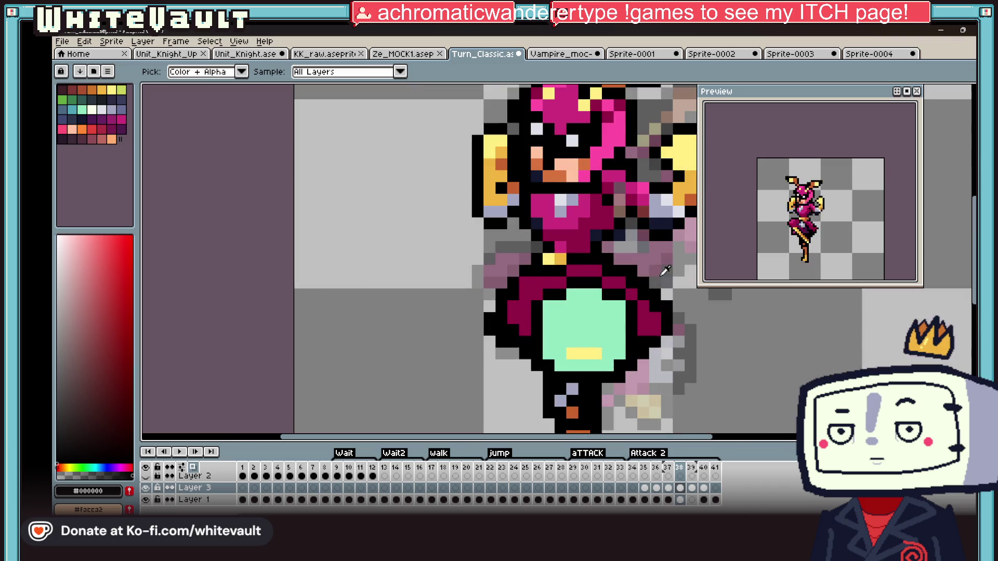
Paint bright magenta marks across the mint orb and start filling it with magenta
left_click(581, 222, "alt")
left_click(559, 319)
scroll(561, 312, "up", 2)
left_click_drag(580, 299, 631, 298)
mouse_move(677, 321)
left_mouse_down()
mouse_move(654, 321)
mouse_move(677, 347)
left_mouse_up()
mouse_move(582, 370)
left_mouse_down()
mouse_move(555, 346)
mouse_move(534, 370)
left_mouse_up()
key("g")
left_click(559, 367)
scroll(559, 367, "down", 4)
scroll(593, 312, "up", 3)
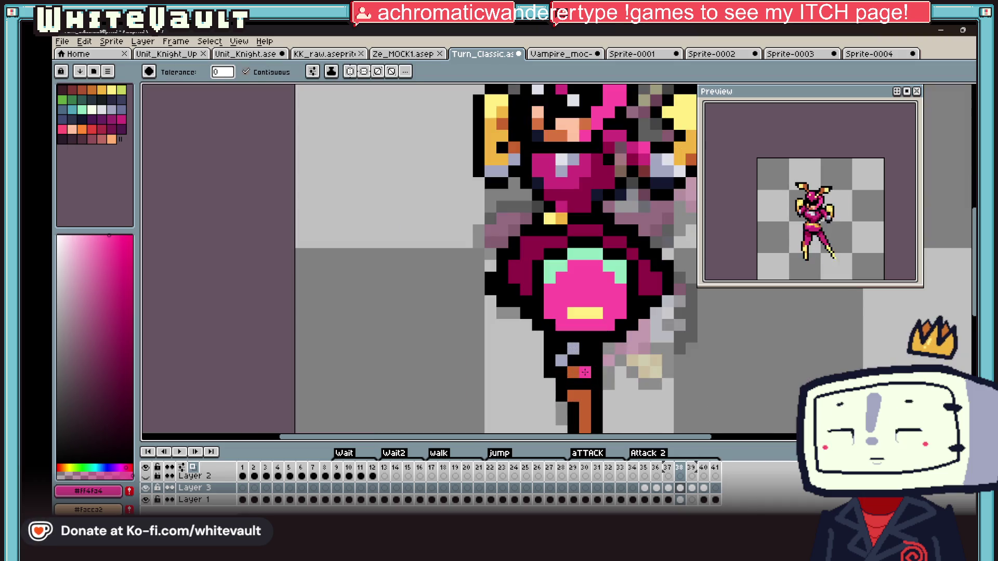
Rework the orb's glow with orange-brown and golden pixels around a smaller yellow highlight
left_click(629, 265, "alt")
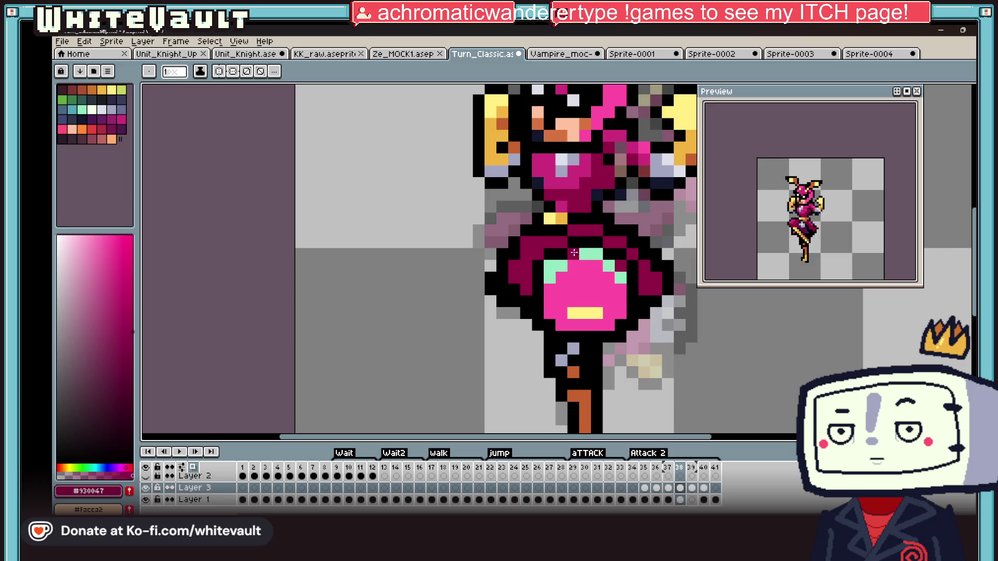
key("alt")
scroll(552, 266, "down", 4)
scroll(529, 262, "up", 3)
left_click(546, 265, "alt")
scroll(566, 236, "up", 3)
left_click(567, 236)
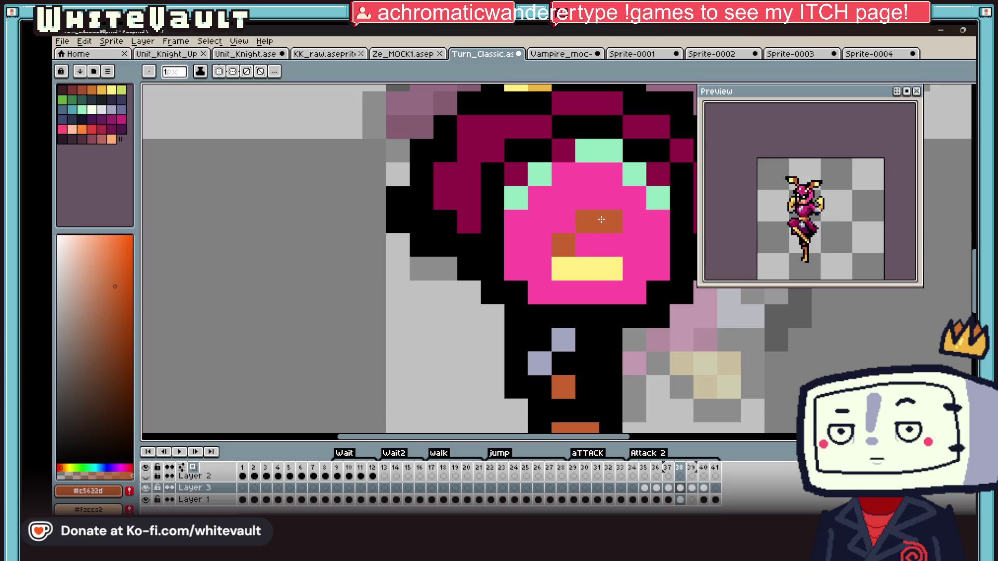
left_click(574, 244, "alt")
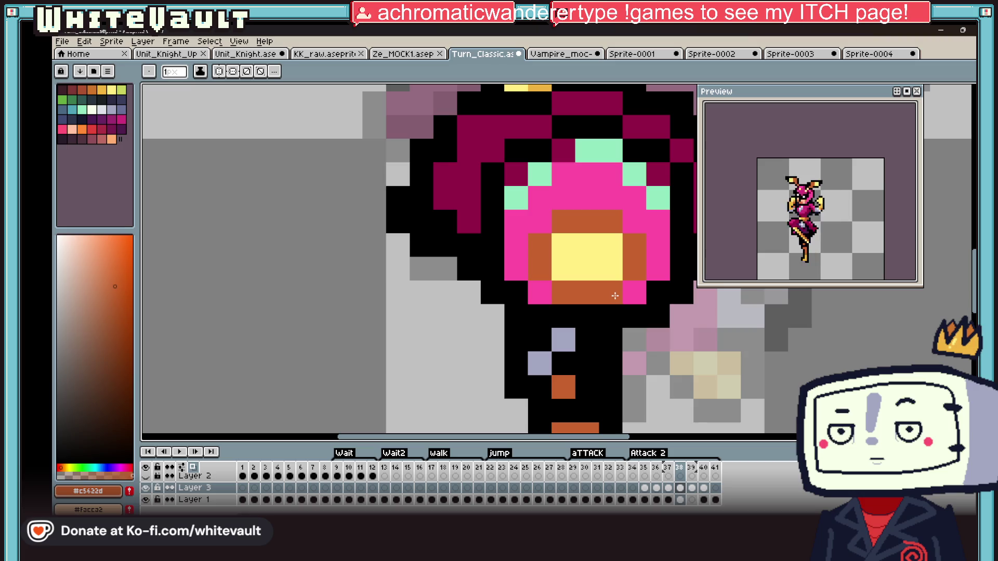
scroll(615, 295, "down", 4)
left_click(617, 372, "alt")
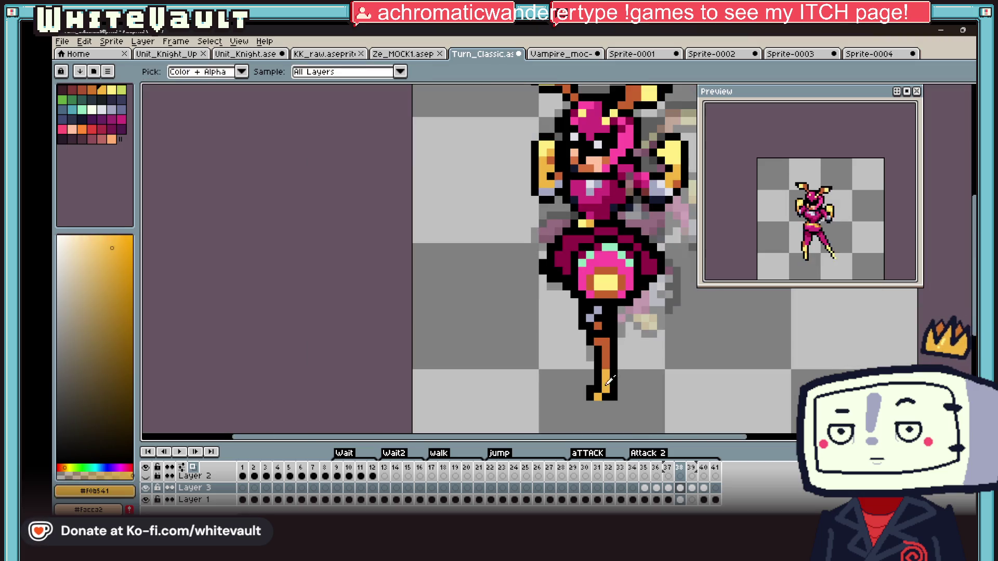
scroll(603, 258, "up", 4)
left_click(624, 265)
left_click(658, 290)
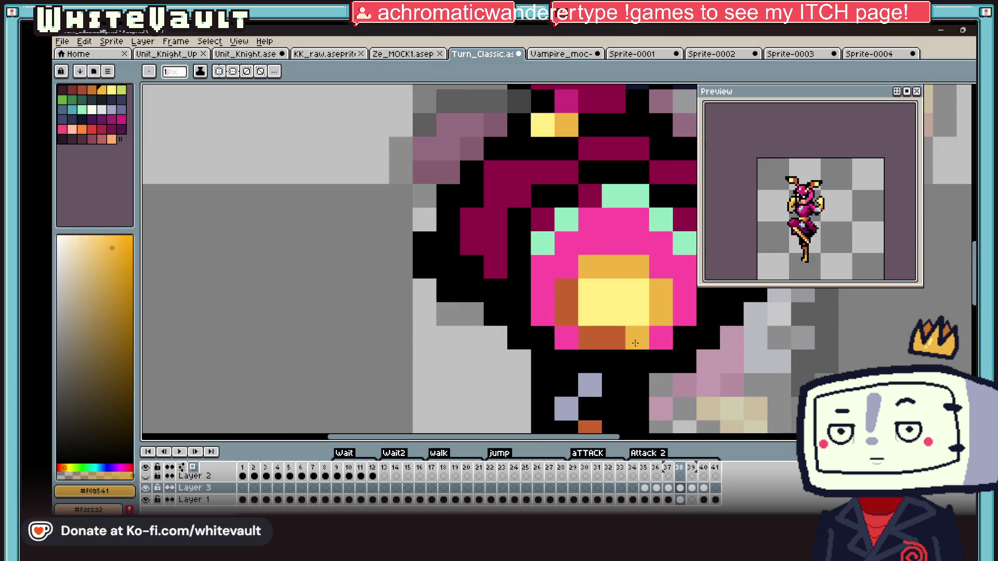
left_click(590, 339)
left_click(566, 316)
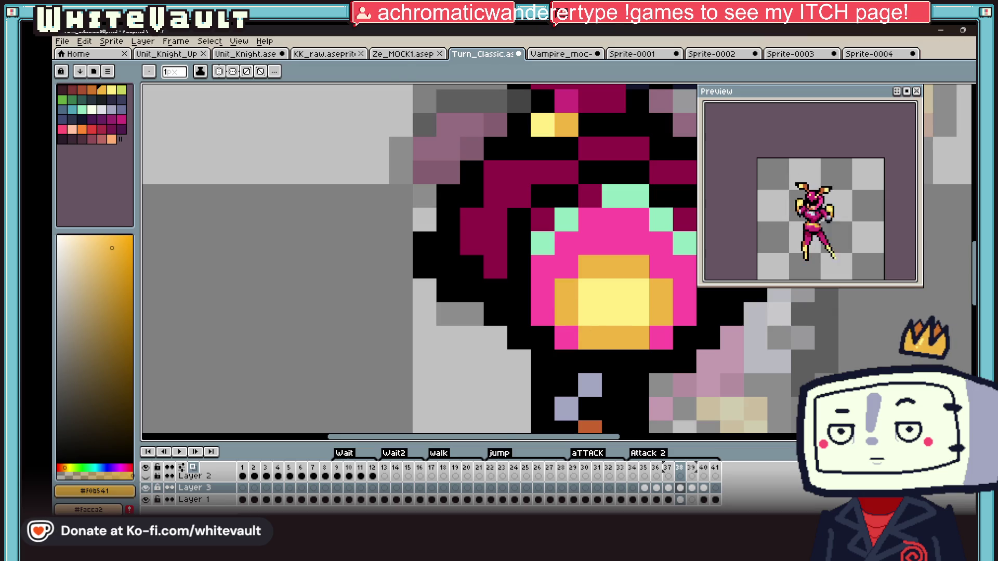
scroll(591, 324, "down", 4)
left_click(589, 324, "alt")
scroll(590, 325, "up", 4)
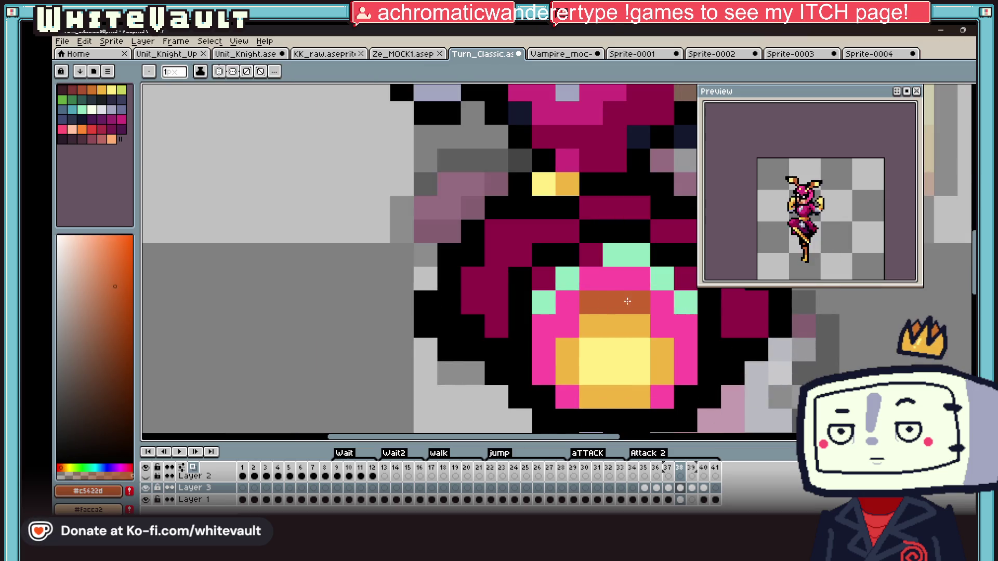
left_click(660, 323)
Replace the remaining mint chest pixels with black, dark magenta and bright pink, then fill a chest region
key("alt")
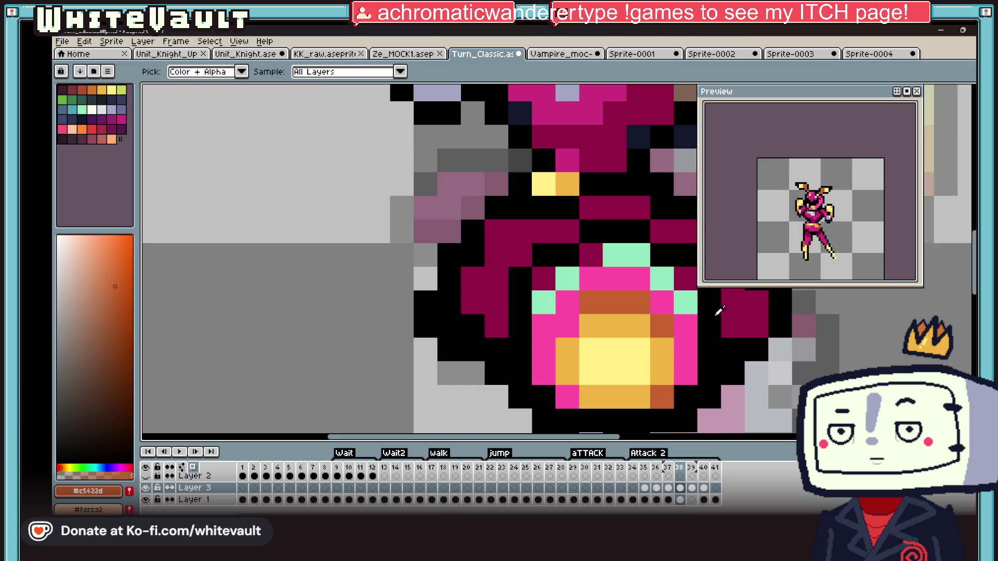
left_click(719, 310, "alt")
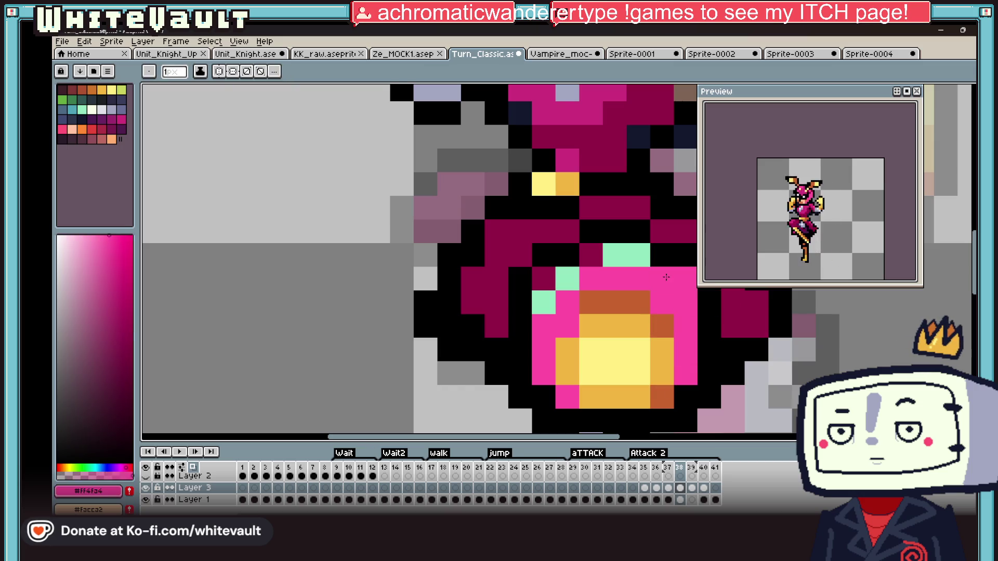
scroll(666, 278, "down", 4)
scroll(600, 265, "up", 3)
left_click(600, 260, "alt")
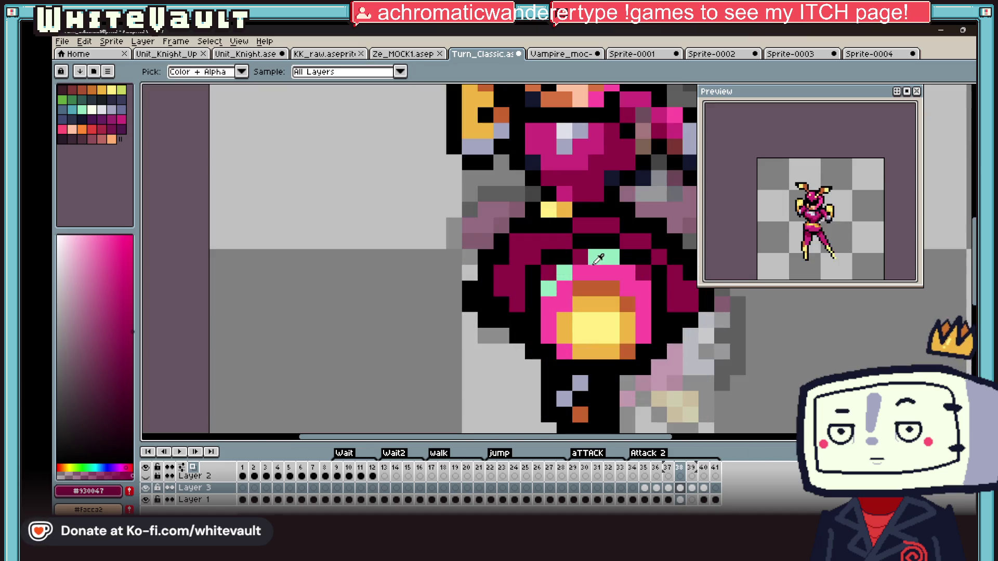
key("alt")
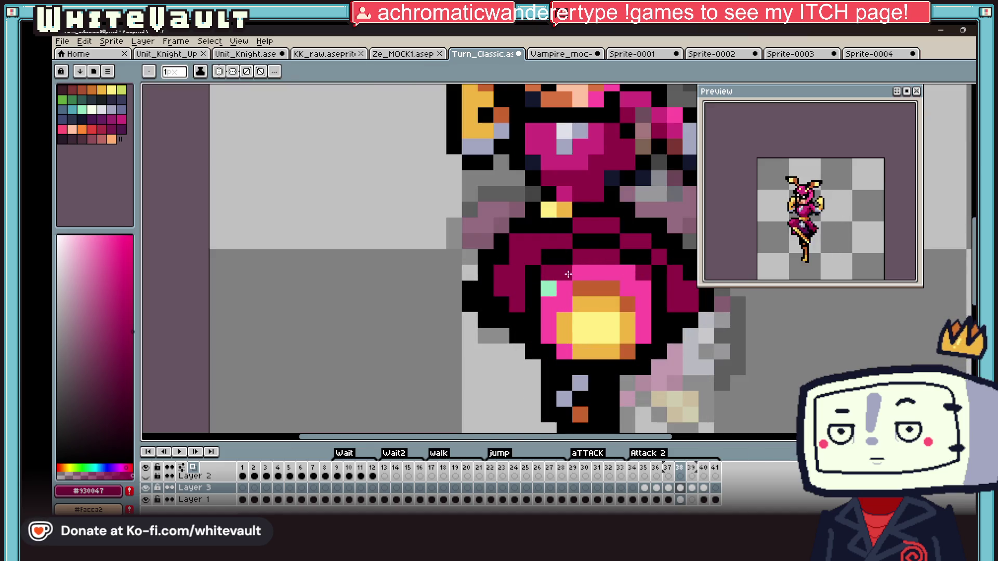
scroll(546, 292, "down", 3)
left_click(545, 297, "alt")
left_click(522, 304)
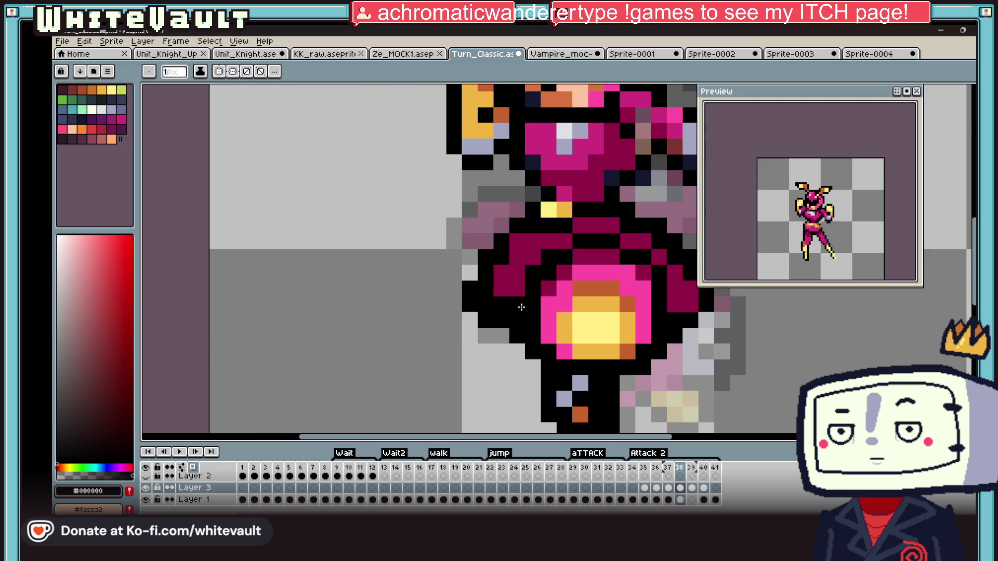
scroll(545, 302, "down", 3)
scroll(562, 296, "up", 5)
scroll(577, 288, "up", 2)
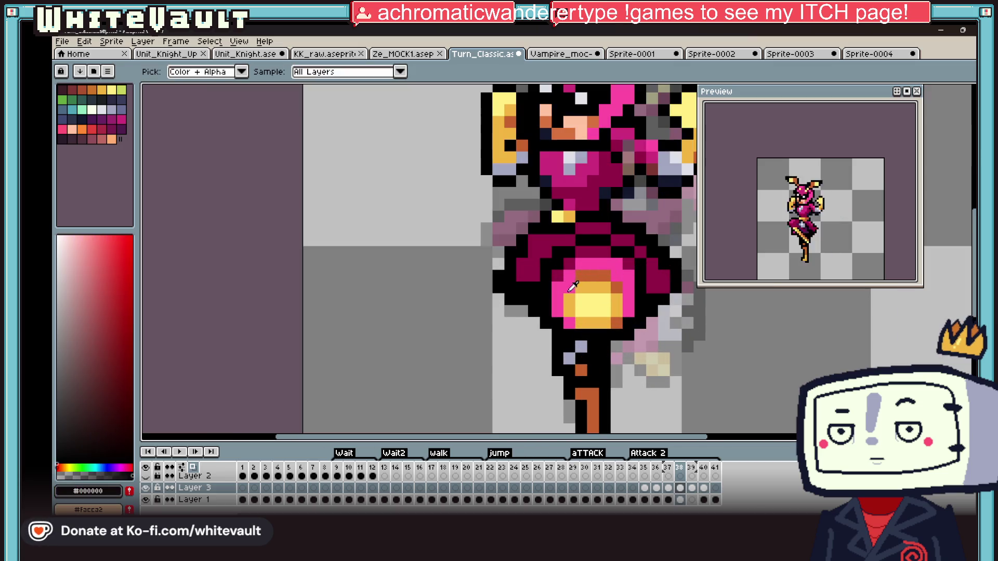
left_click(586, 287, "alt")
scroll(585, 287, "up", 3)
left_click(581, 328, "alt")
left_click(581, 327)
left_click(581, 275, "alt")
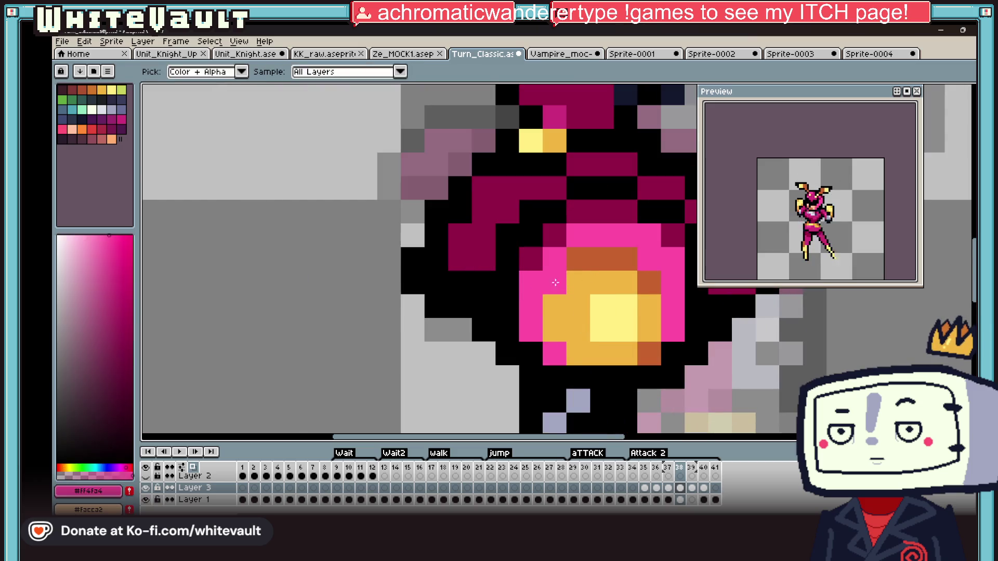
scroll(580, 274, "down", 5)
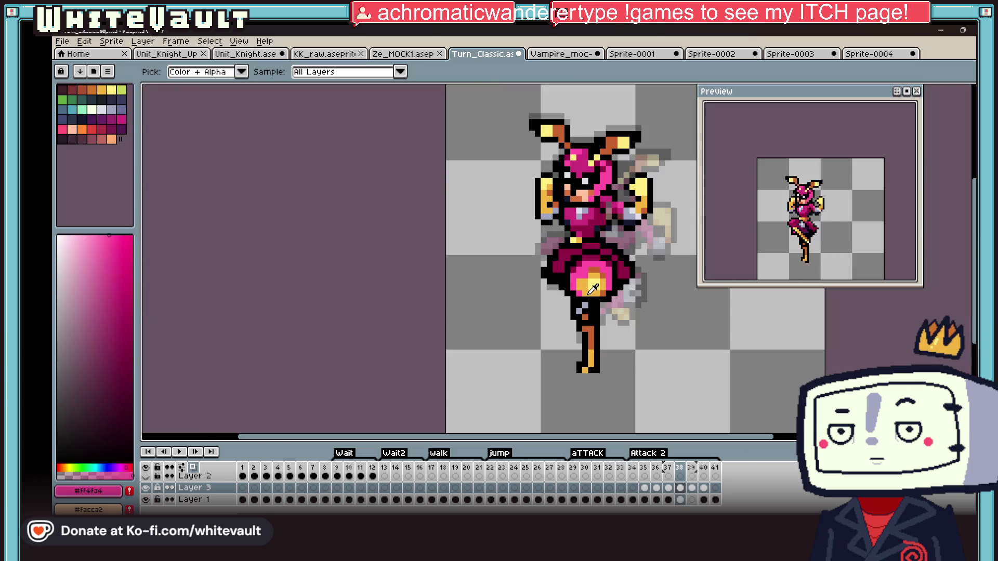
scroll(594, 271, "up", 4)
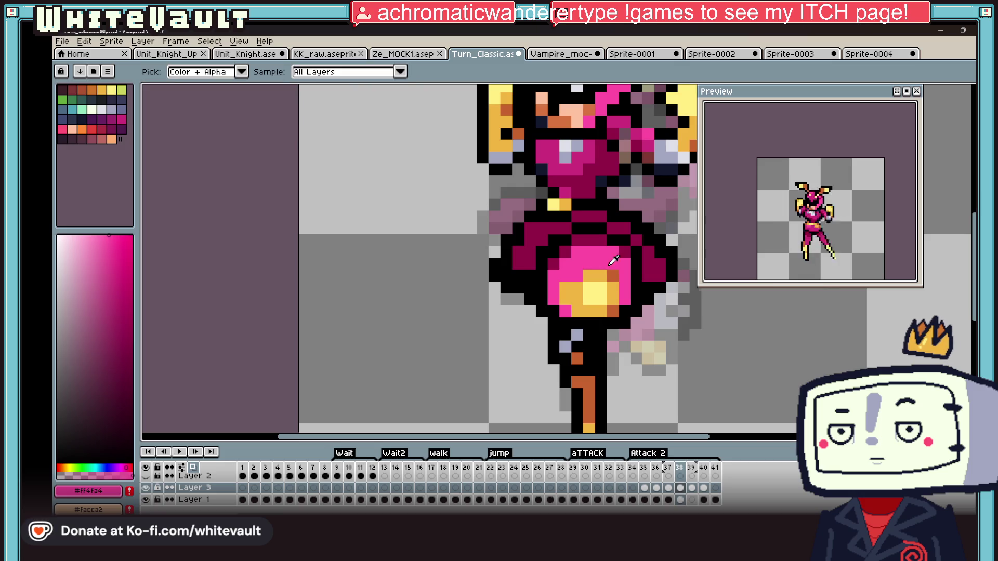
scroll(594, 266, "down", 6)
scroll(624, 269, "up", 6)
left_click(603, 265, "alt")
scroll(603, 265, "down", 3)
key("g")
left_click(580, 276)
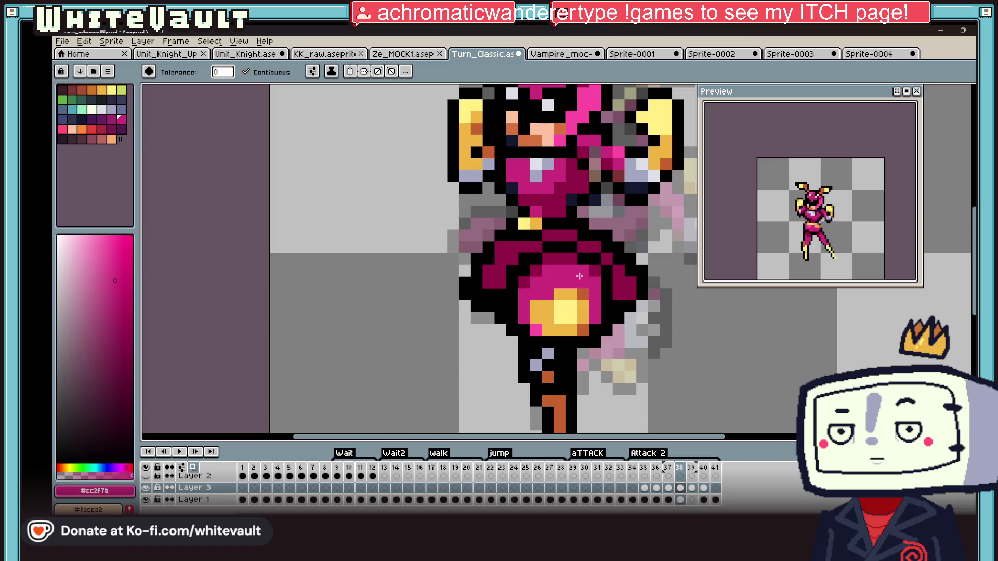
Shrink the yellow chest glow and paint magenta over its top with orange-brown shading at the upper right
key("alt")
left_click(568, 307, "alt")
scroll(568, 312, "up", 2)
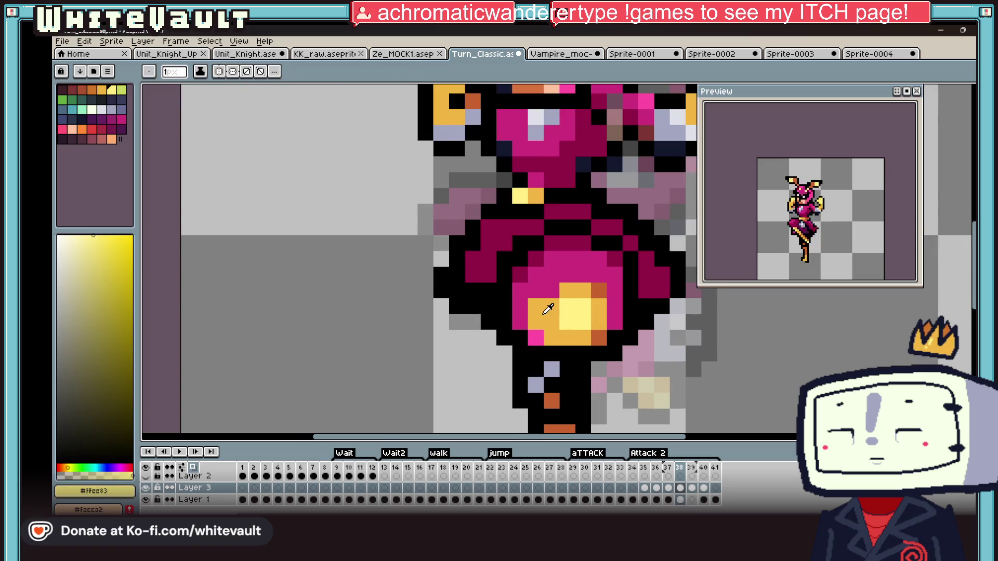
left_click(568, 322)
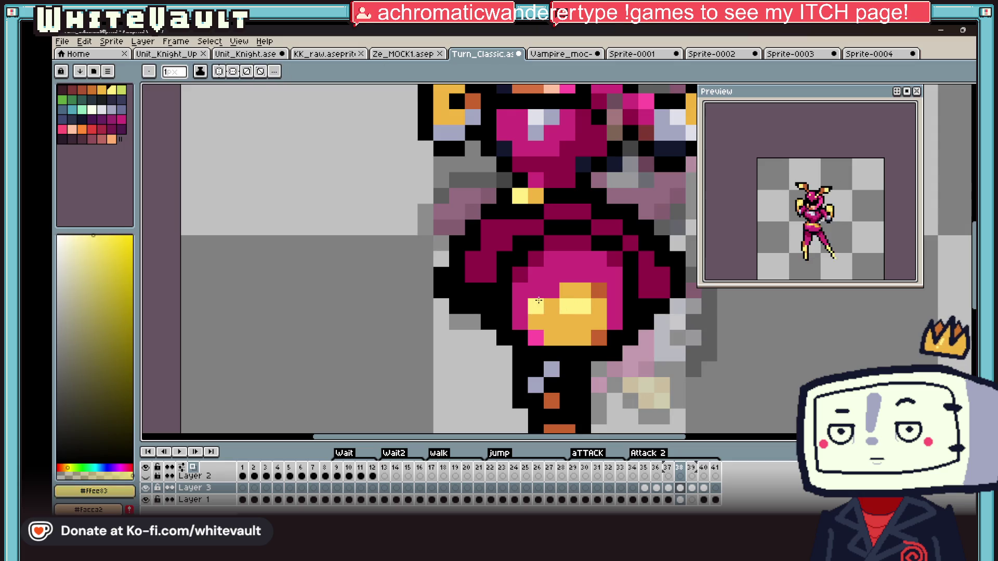
left_click(537, 296)
scroll(587, 304, "down", 4)
scroll(545, 281, "up", 3)
scroll(545, 273, "up", 2)
scroll(543, 280, "down", 2)
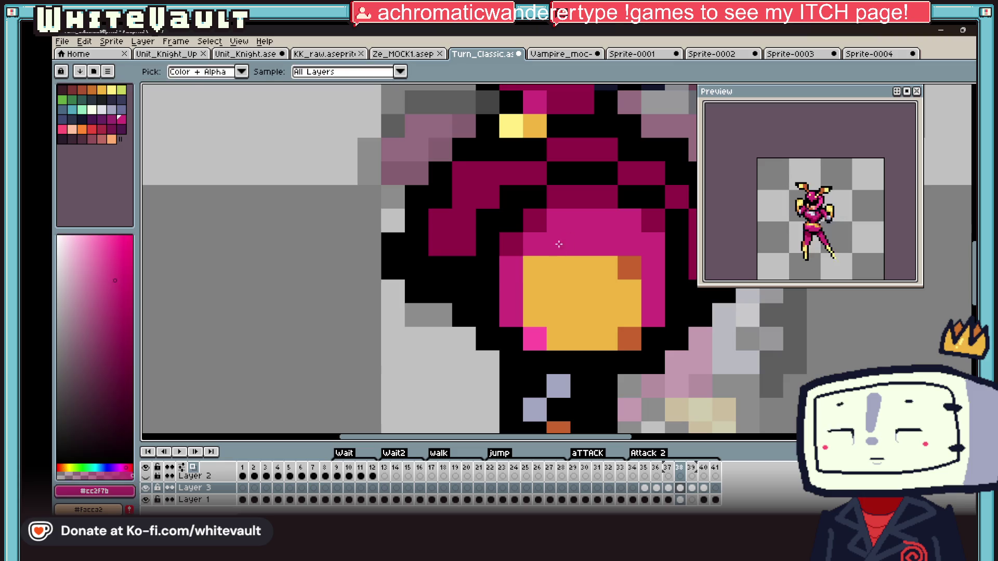
scroll(544, 328, "up", 2)
left_click(530, 266, "alt")
mouse_move(542, 265)
left_mouse_down()
mouse_move(581, 265)
mouse_move(629, 292)
left_mouse_up()
left_click(628, 269, "alt")
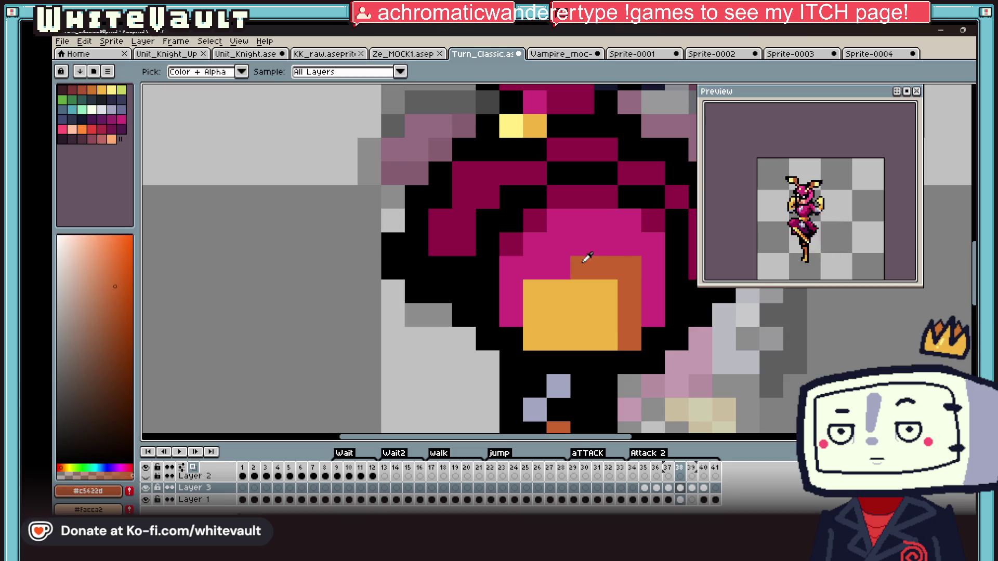
scroll(587, 261, "down", 5)
scroll(604, 273, "up", 4)
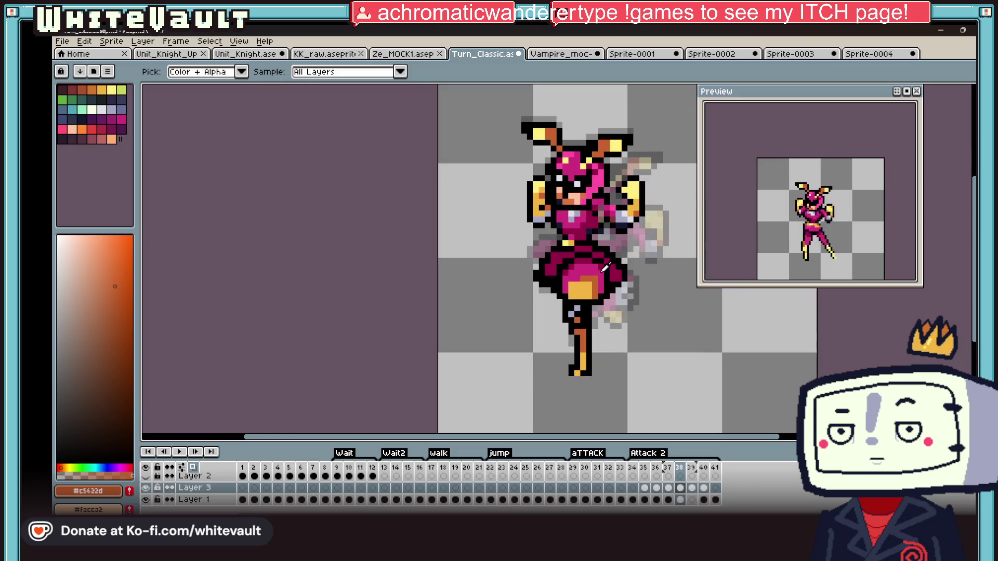
Sample golden and orange shades and add a bright yellow highlight pixel to the glow
left_click(641, 199, "alt")
left_click(613, 148, "alt")
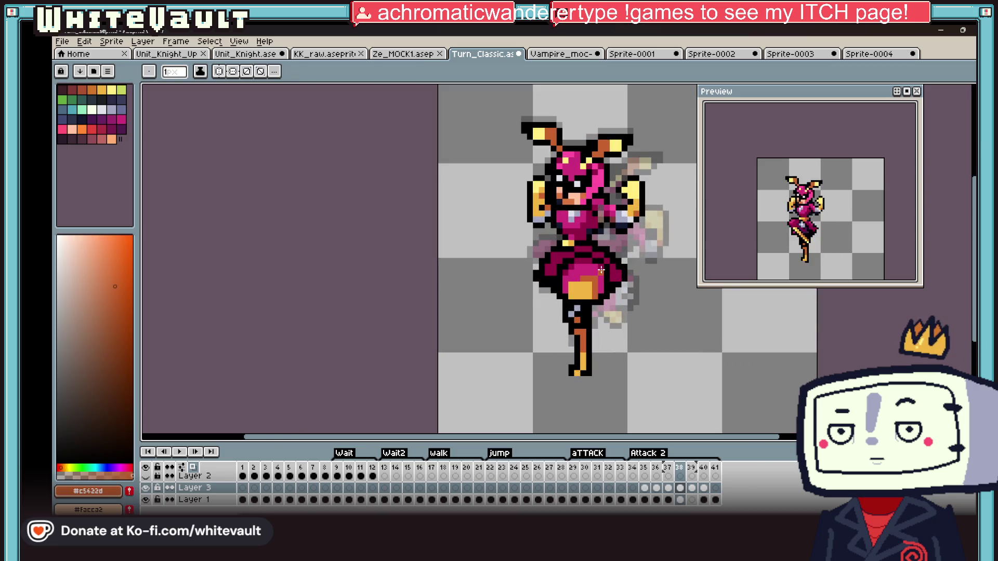
scroll(585, 283, "up", 2)
scroll(584, 282, "up", 2)
left_click(558, 295, "alt")
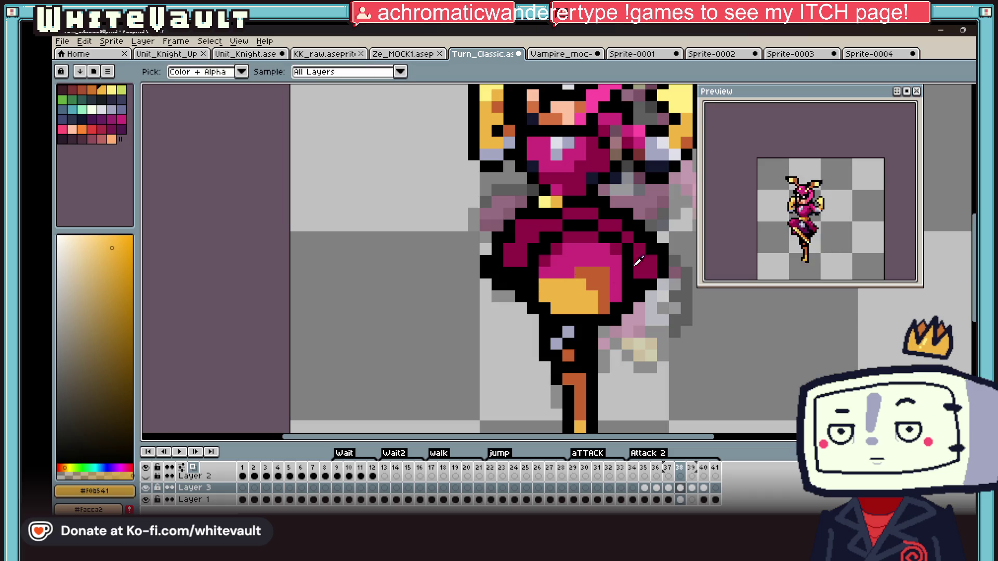
left_click(685, 99, "alt")
left_click(559, 282)
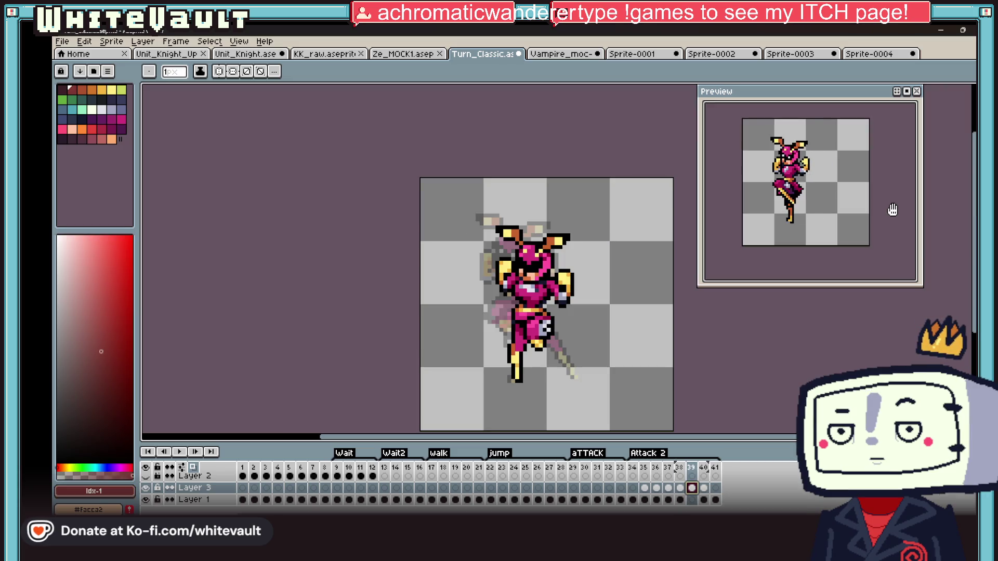
Insert a new empty frame, try a green fill on it and undo it
left_click(678, 481)
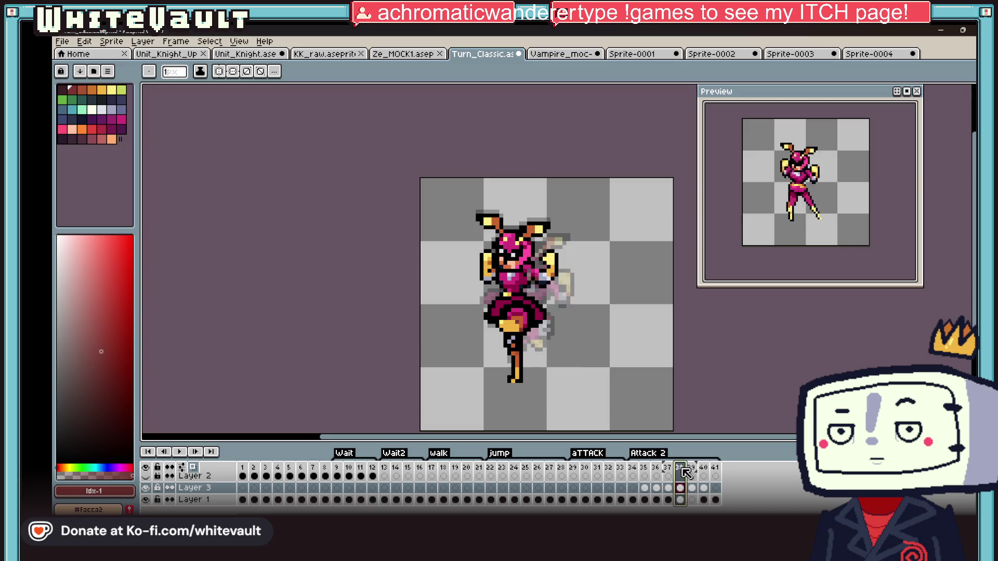
right_click(678, 468)
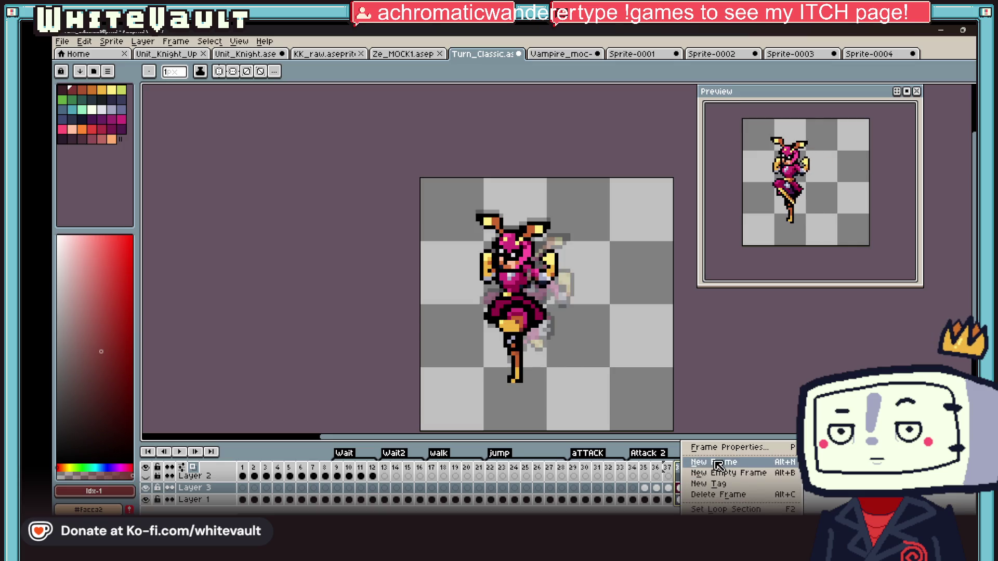
left_click(698, 474)
left_click(79, 112)
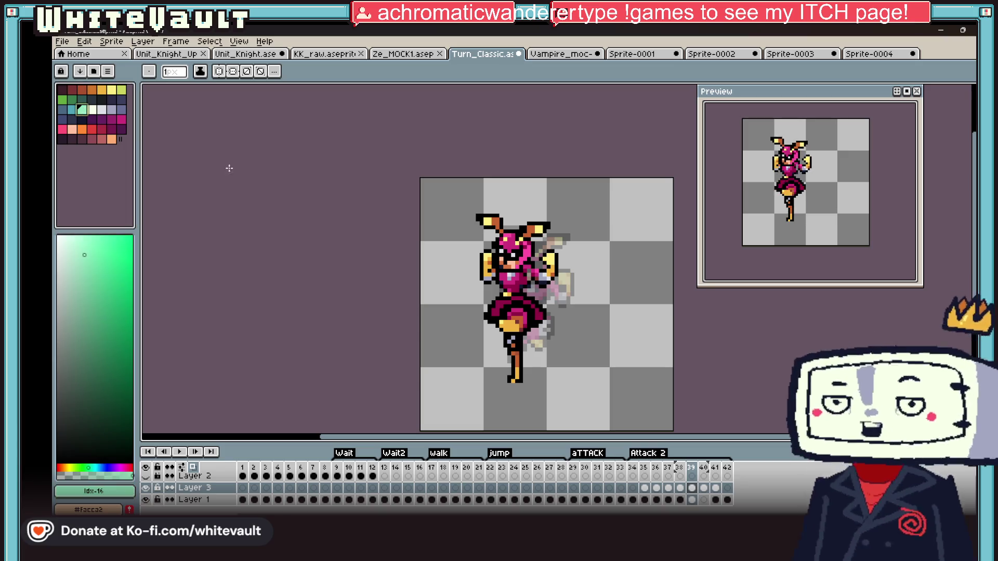
key("v")
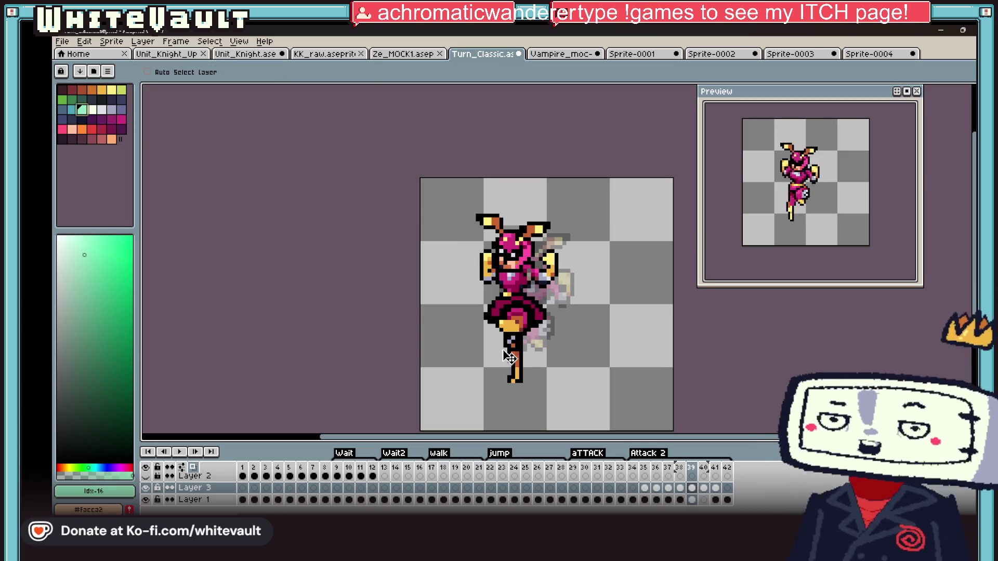
key("g")
left_click(515, 340)
key("ctrl+z")
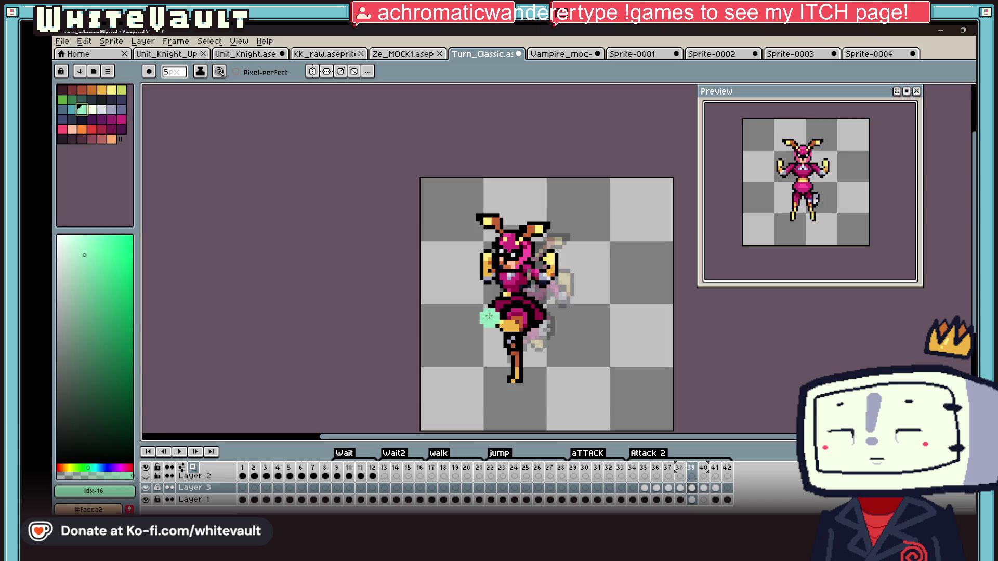
Draw a red X slash over the fighter's lower body in the new frame
left_click(92, 131)
left_click_drag(492, 309, 546, 351)
key("ctrl+z")
left_click_drag(468, 312, 553, 355)
left_click_drag(491, 355, 560, 292)
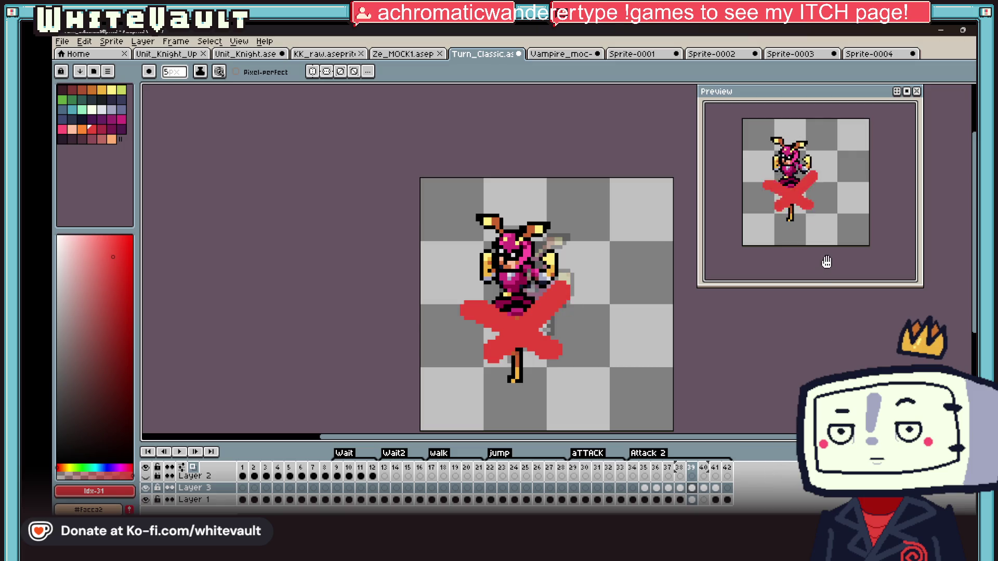
Delete frame 34 from Attack 2 and step on to frame 37
left_click(636, 468)
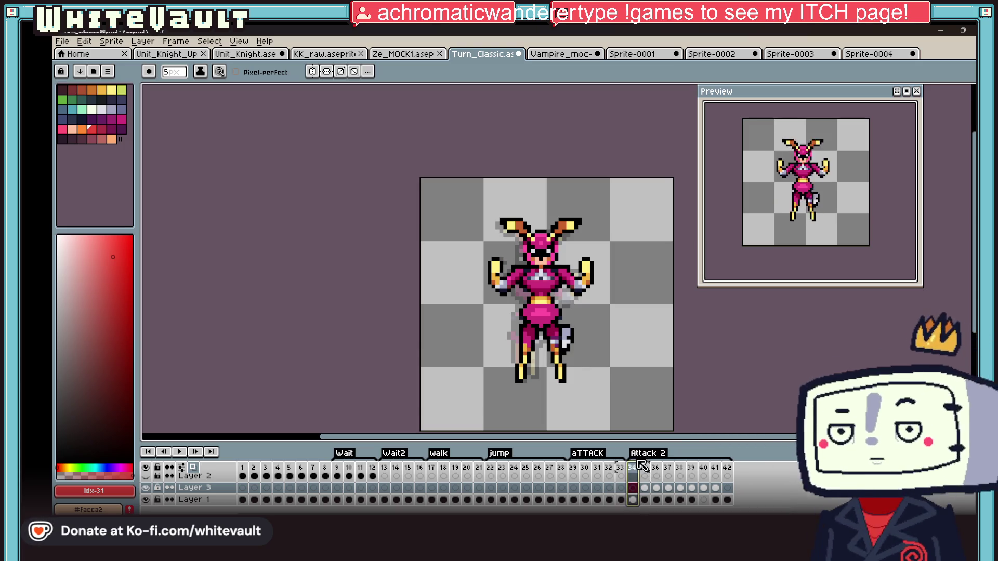
right_click(637, 470)
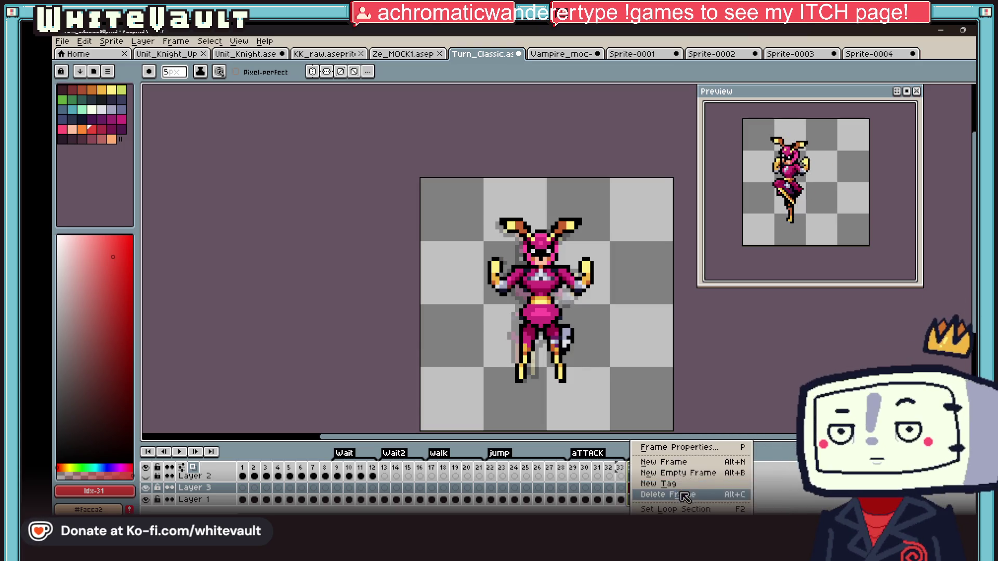
left_click(654, 484)
left_click(657, 468)
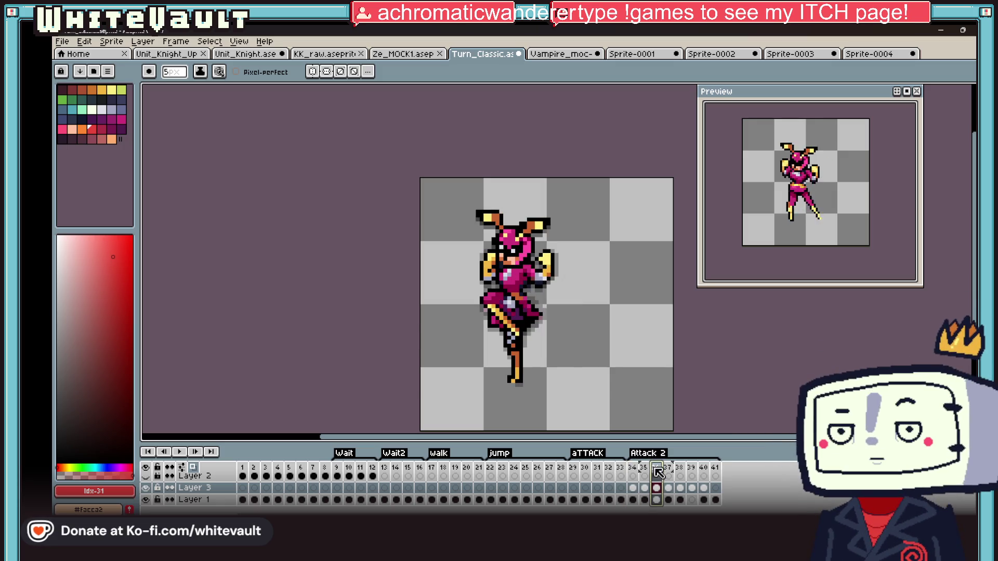
left_click(672, 470)
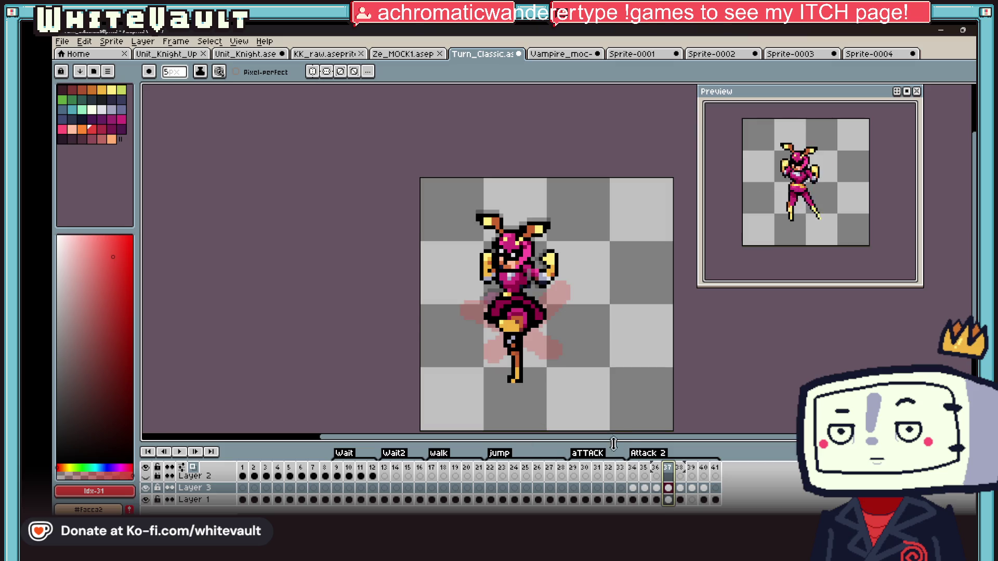
key("m")
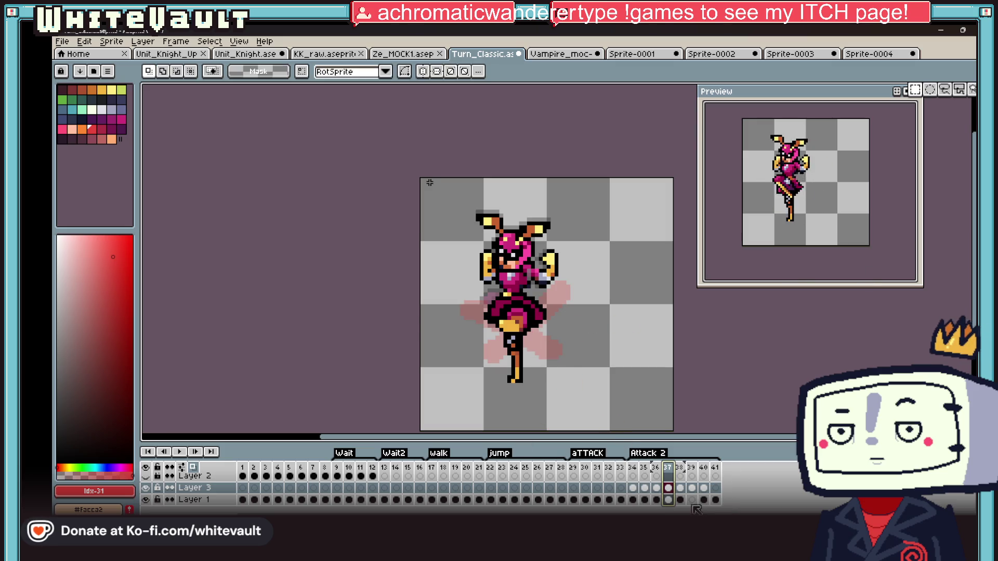
Try selections on the fighter's lower body across Layer 1 and Layer 3, comparing frames 37 and 38
left_click(667, 500)
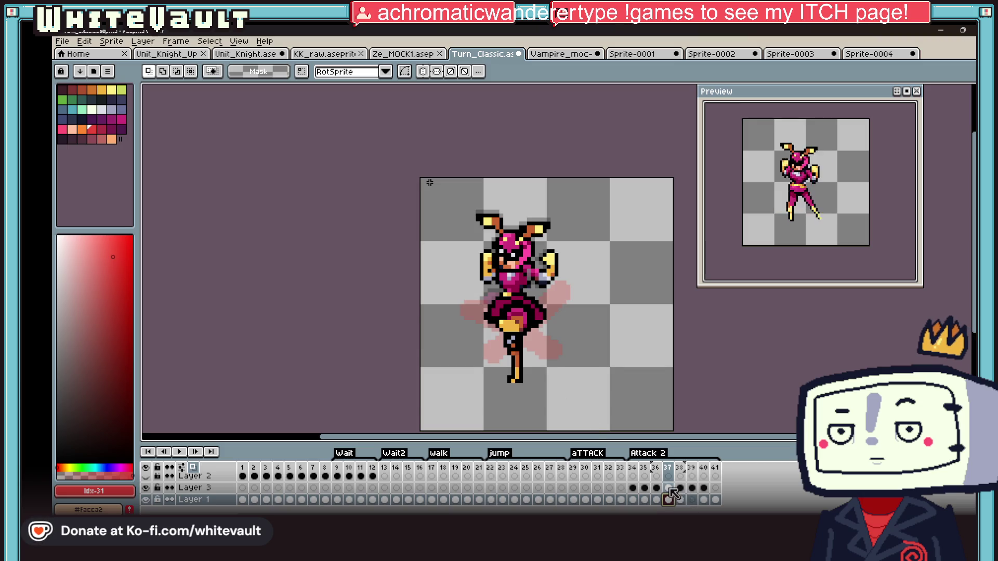
left_click(676, 488)
left_click_drag(421, 277, 595, 361)
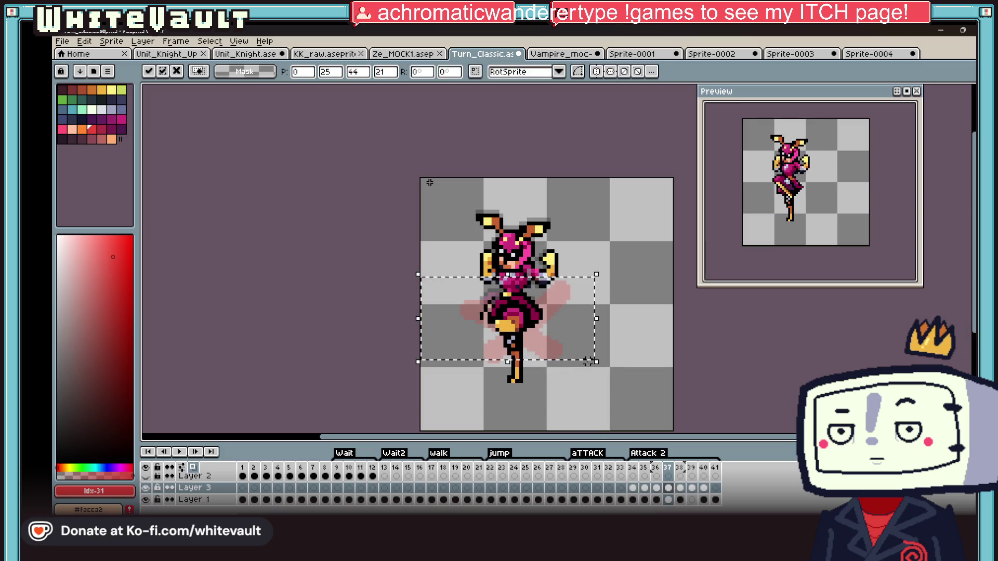
key("ctrl+d")
left_click_drag(470, 290, 564, 344)
key("ctrl+d")
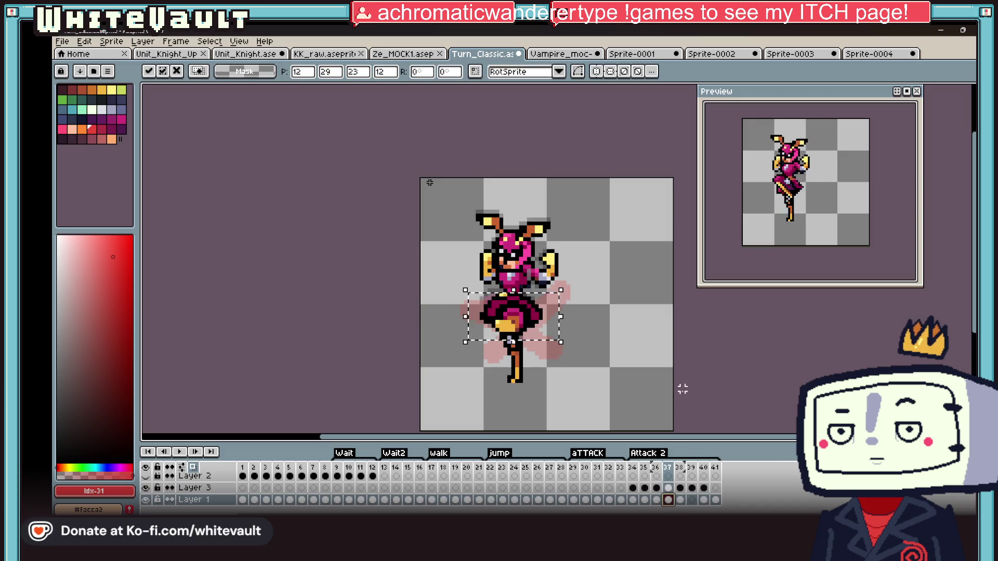
left_click(701, 500)
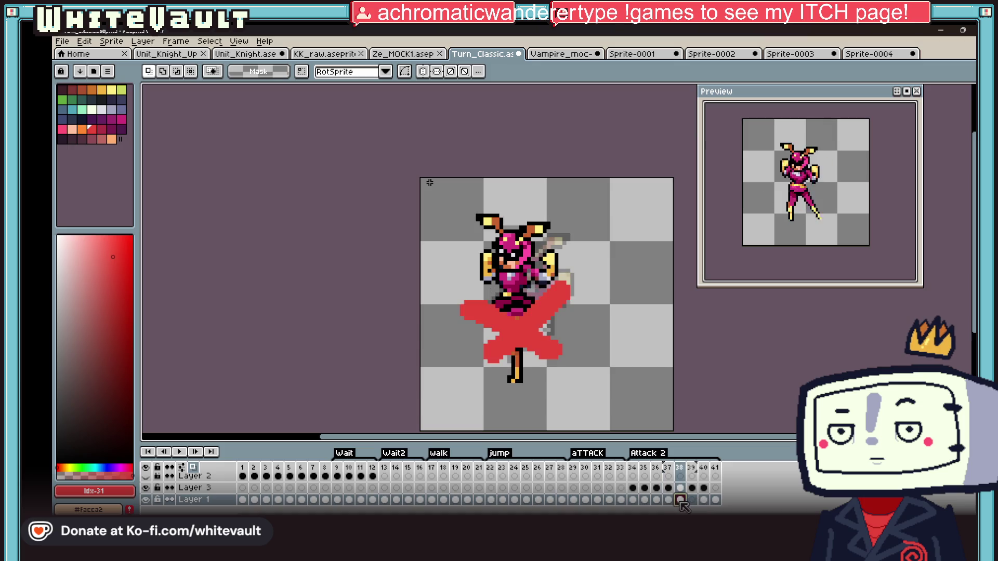
left_click(670, 499)
left_click(681, 500)
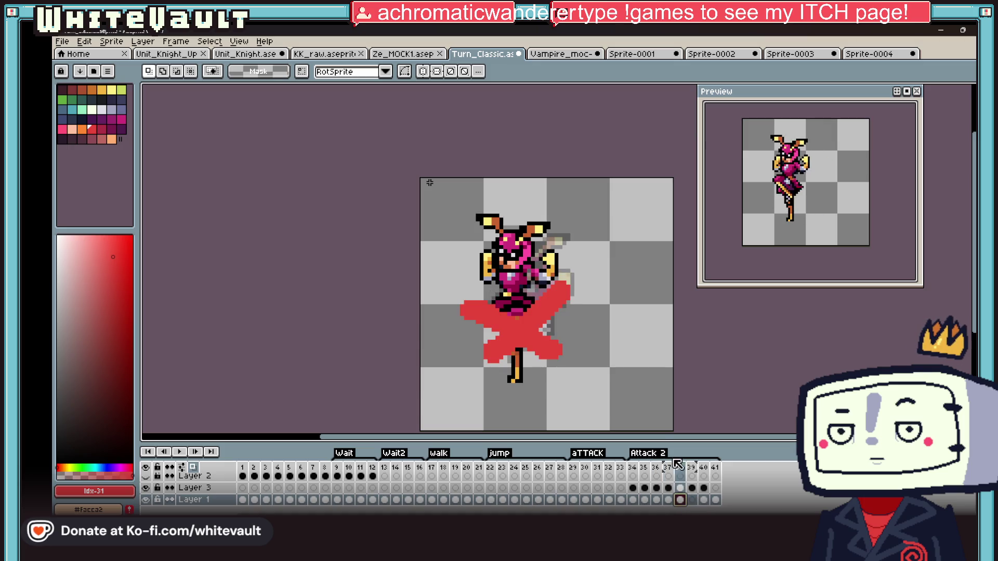
Nudge the fighter's upper body one pixel left on frame 38, then check the same area on Layer 3
left_click_drag(429, 183, 606, 290)
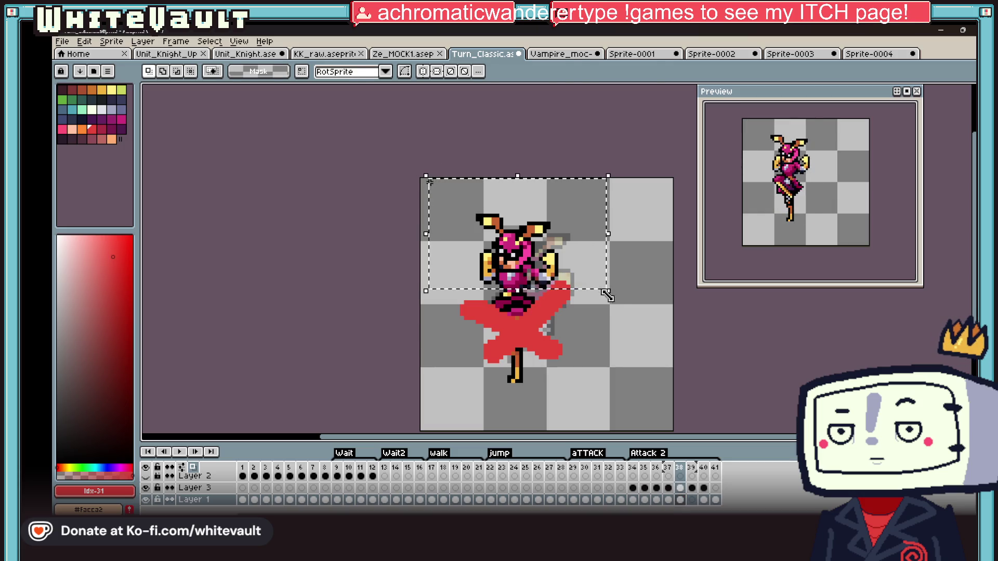
key("Left")
key("ctrl+d")
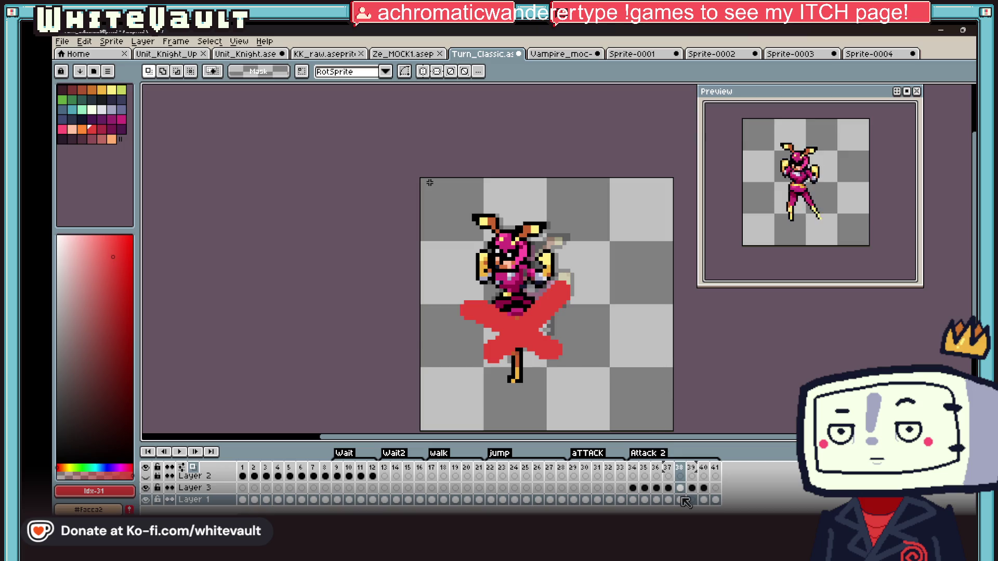
left_click(682, 489)
left_click_drag(429, 184, 549, 290)
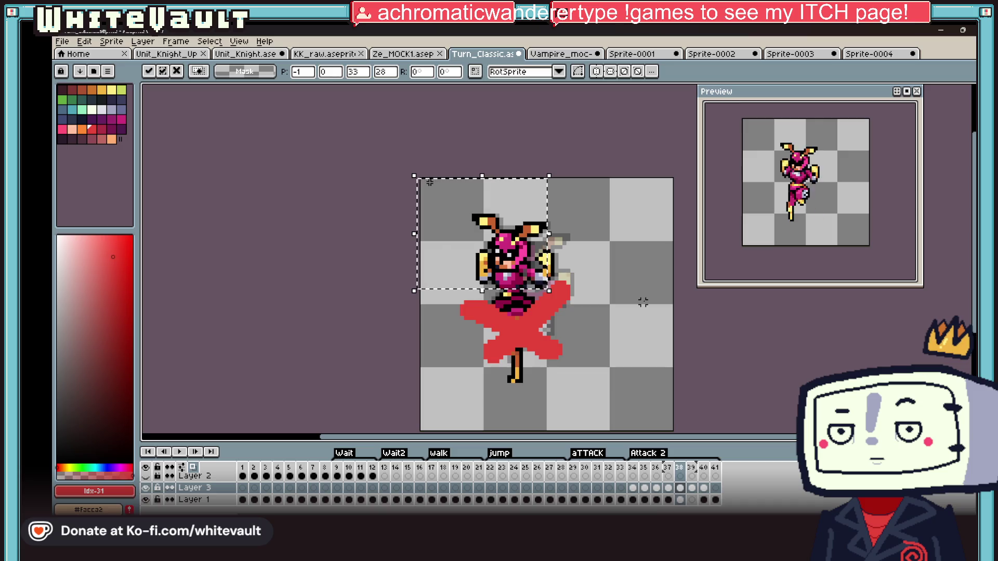
key("ctrl+d")
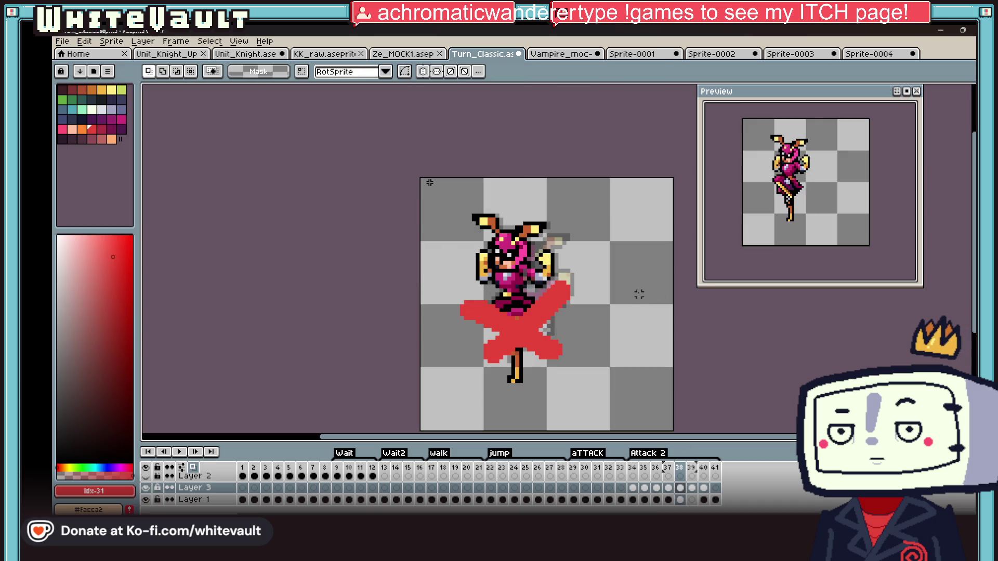
scroll(515, 258, "up", 5)
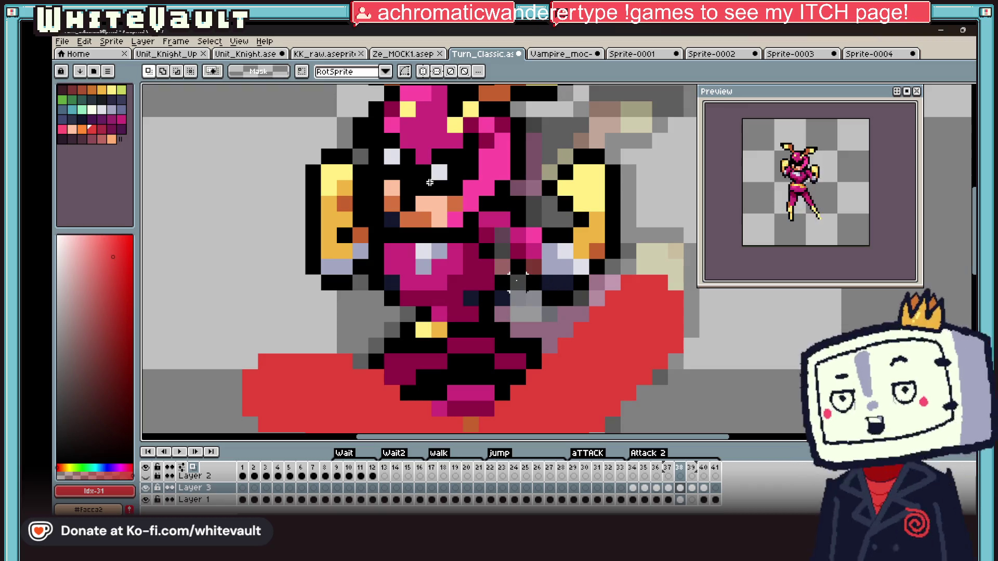
Sample the fighter's dark magenta with the eyedropper, then make black the drawing colour
key("alt")
left_click(521, 265)
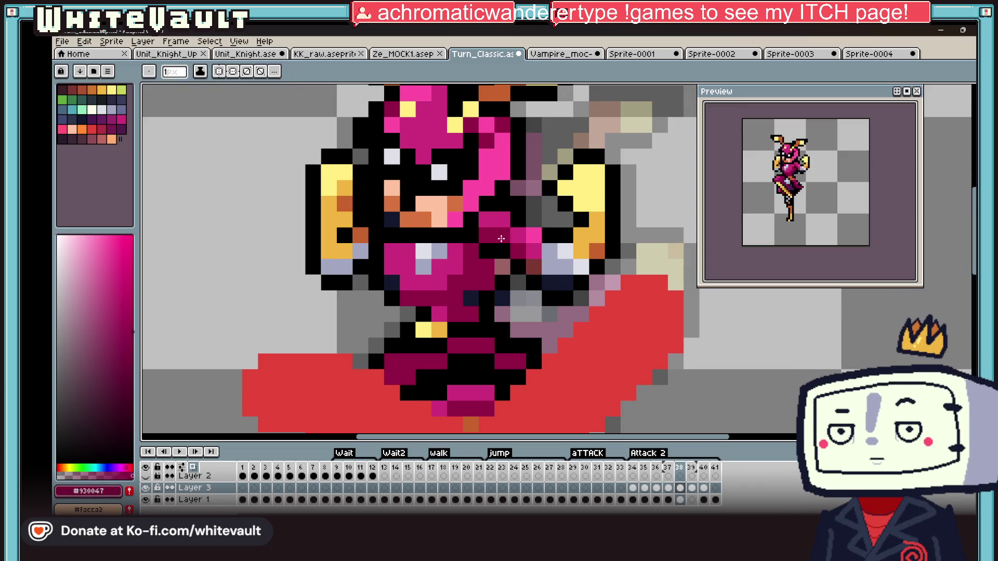
left_click(505, 256, "alt")
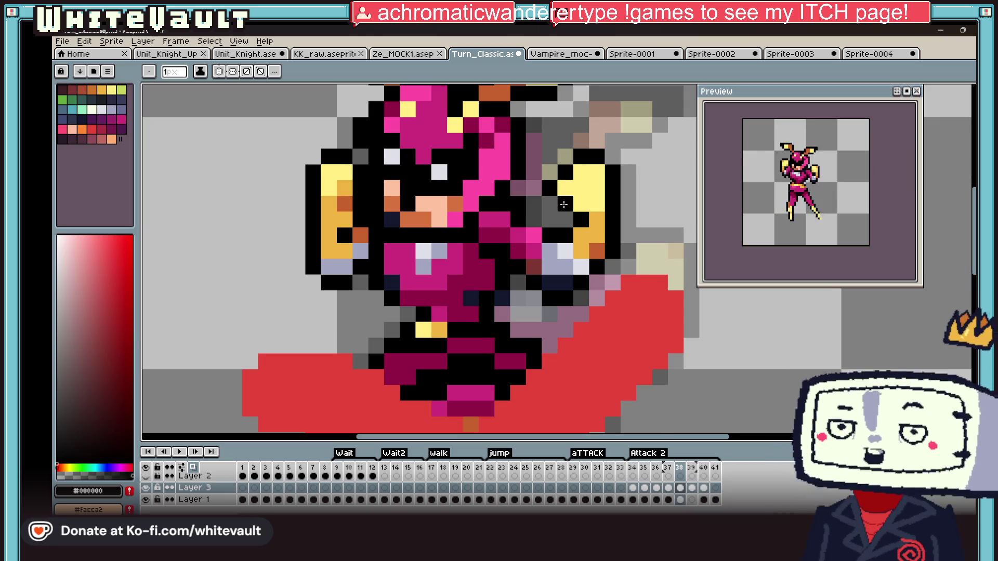
scroll(505, 255, "down", 4)
scroll(567, 243, "down", 2)
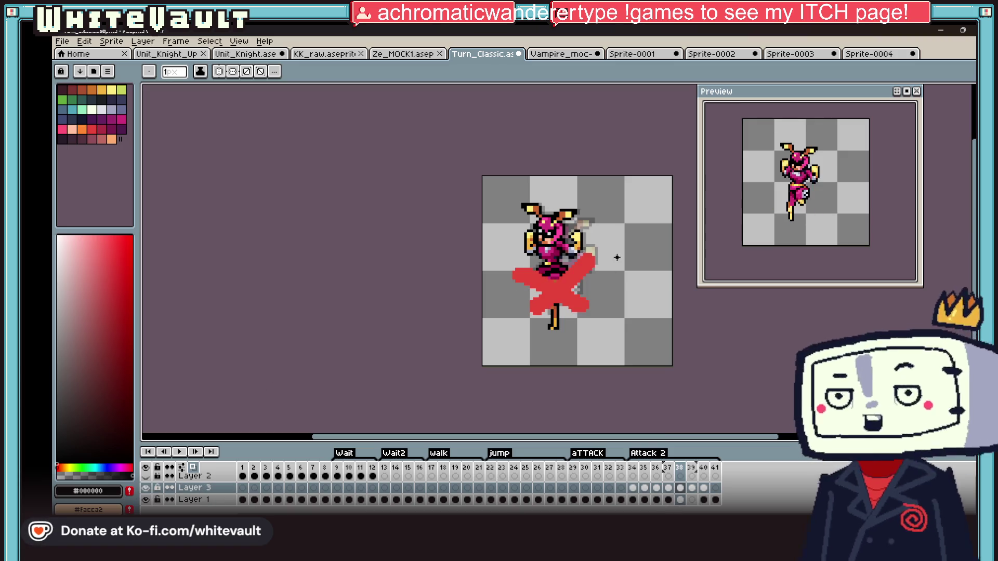
Magic-wand the red X slash on Layer 3 frame 38 and cut it off the layer
left_click(682, 489)
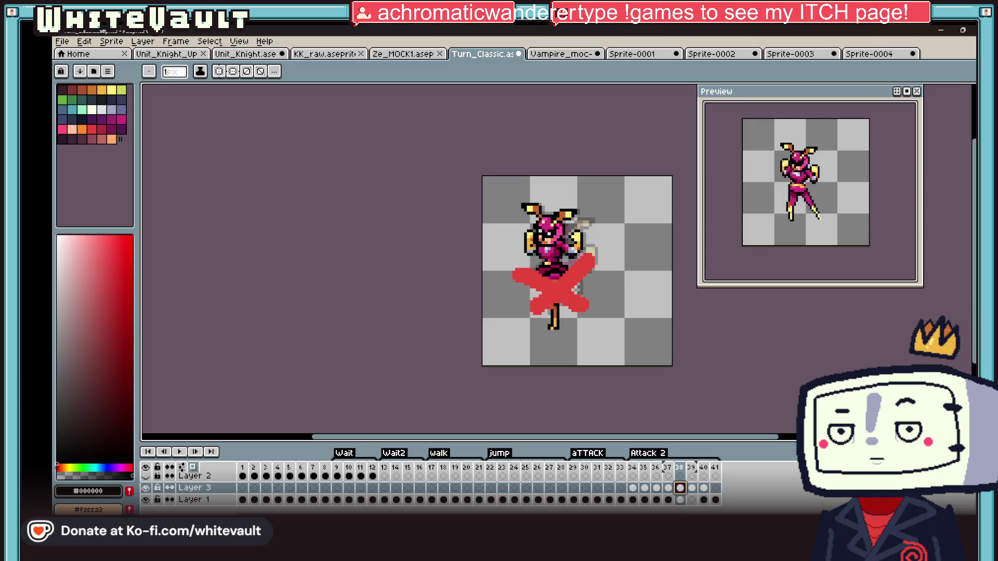
key("w")
scroll(672, 294, "up", 1)
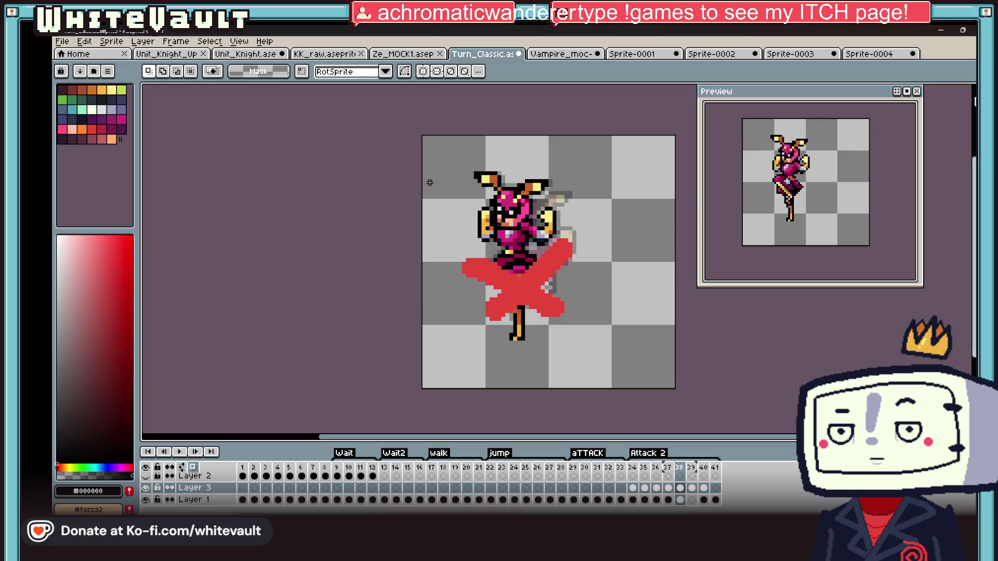
left_click(529, 294)
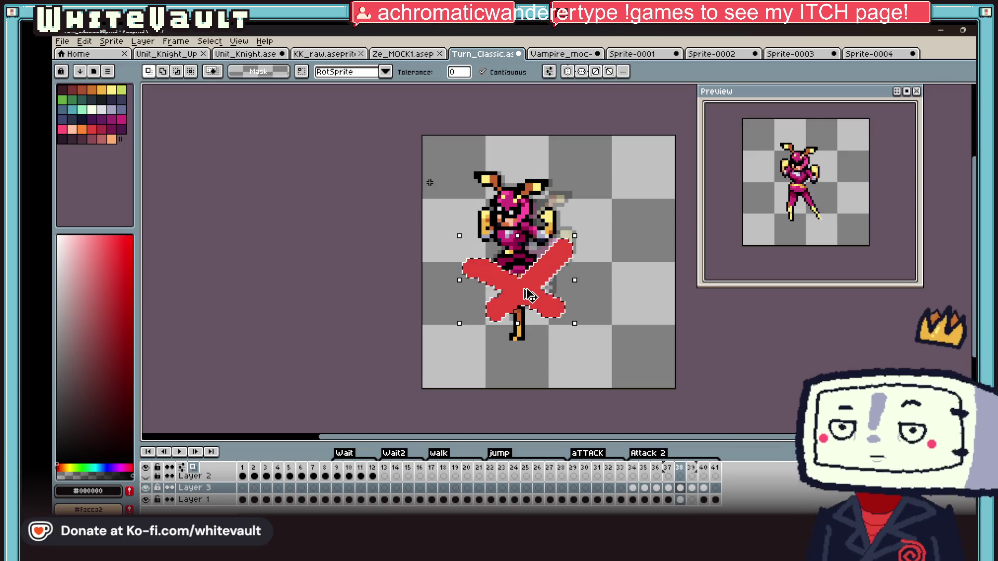
key("Delete")
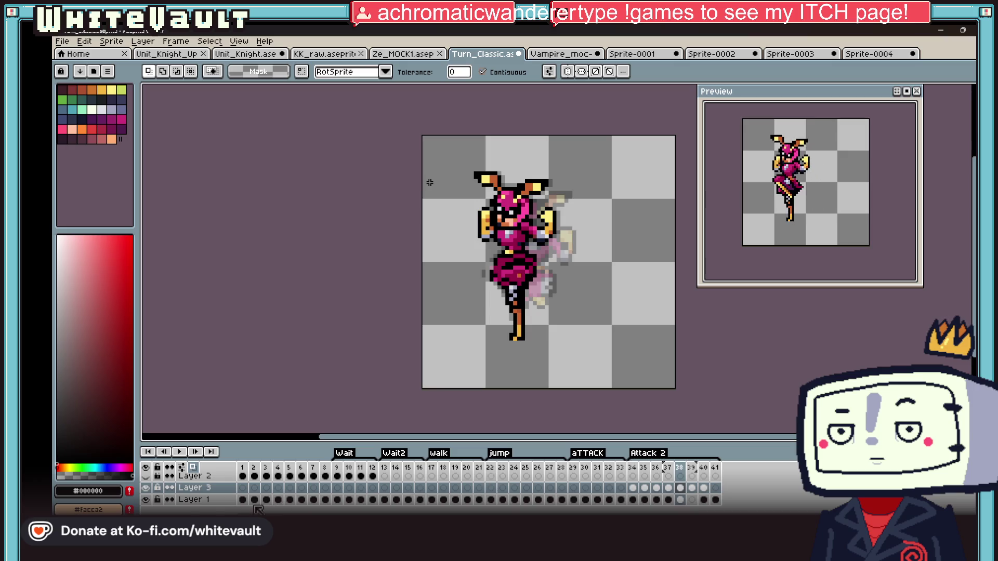
right_click(196, 489)
Create a new Layer 4 and paste the red X slash onto it
left_click(234, 458)
left_click(352, 460)
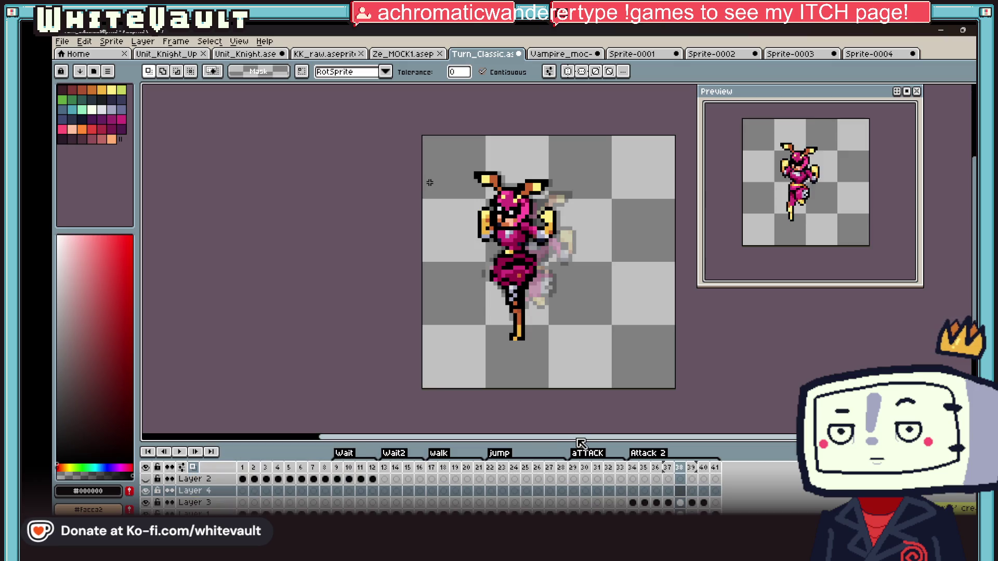
key("ctrl+v")
Merge Layer 3 down into Layer 1, commit the pasted X, and review frames 35-36
right_click(192, 502)
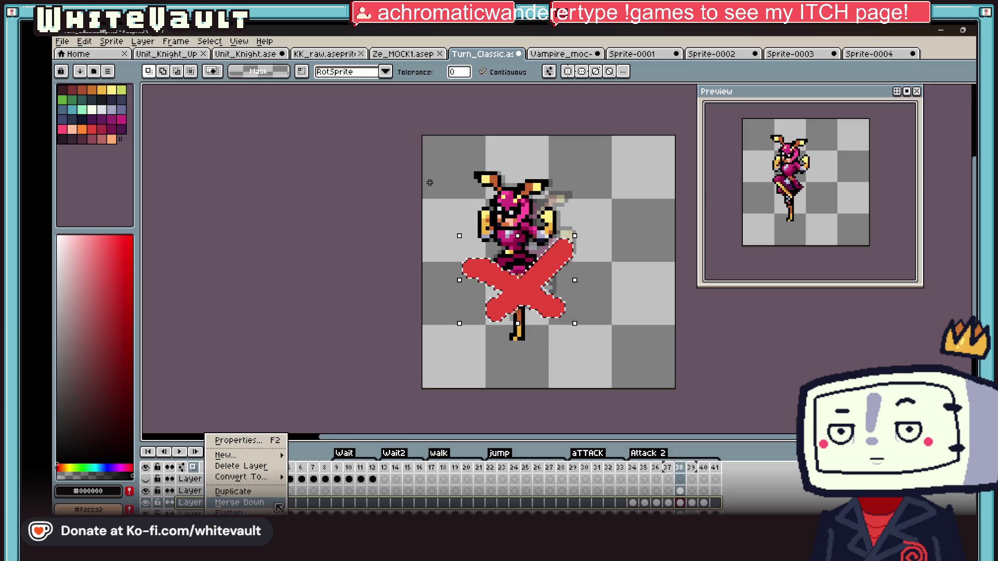
left_click(239, 502)
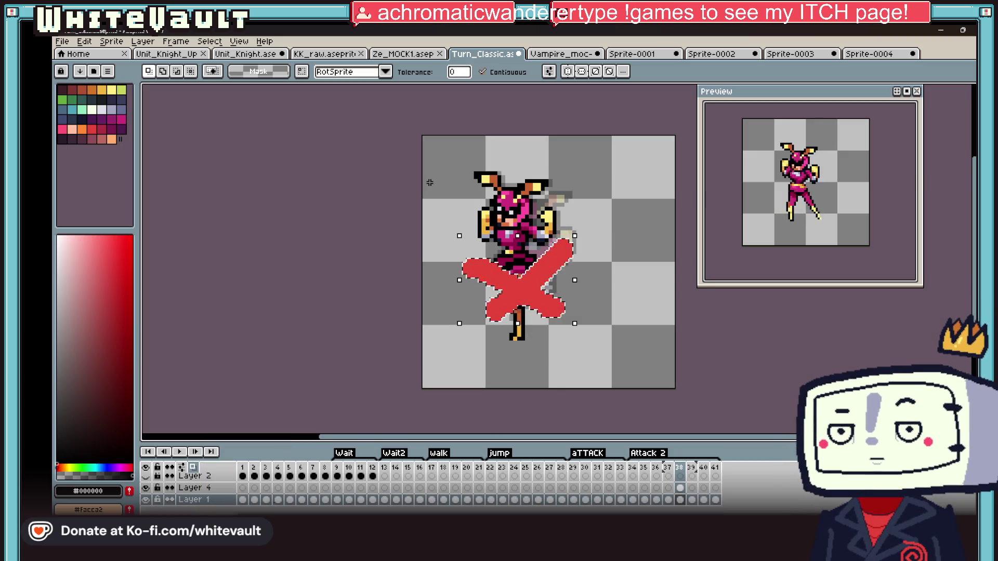
key("Escape")
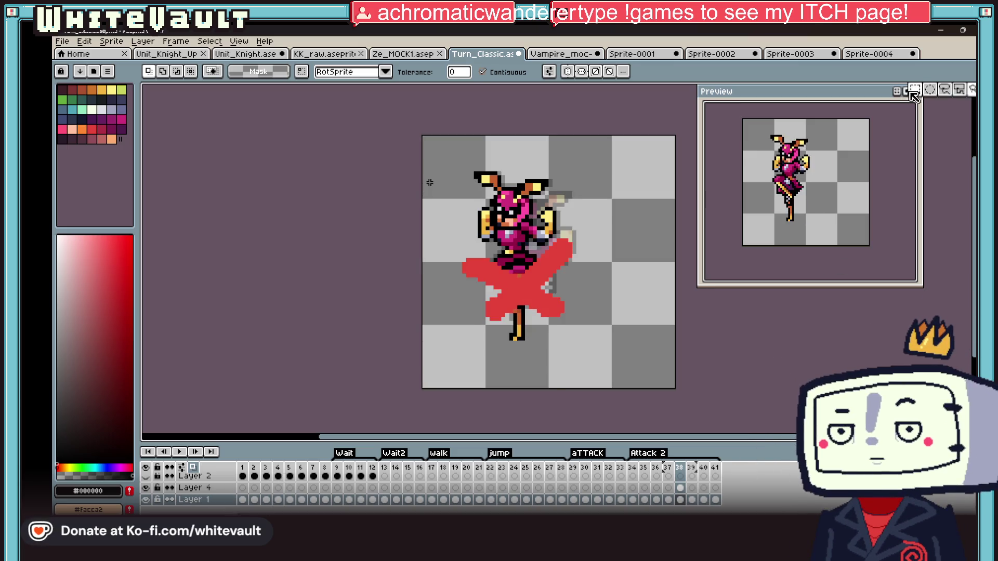
key("m")
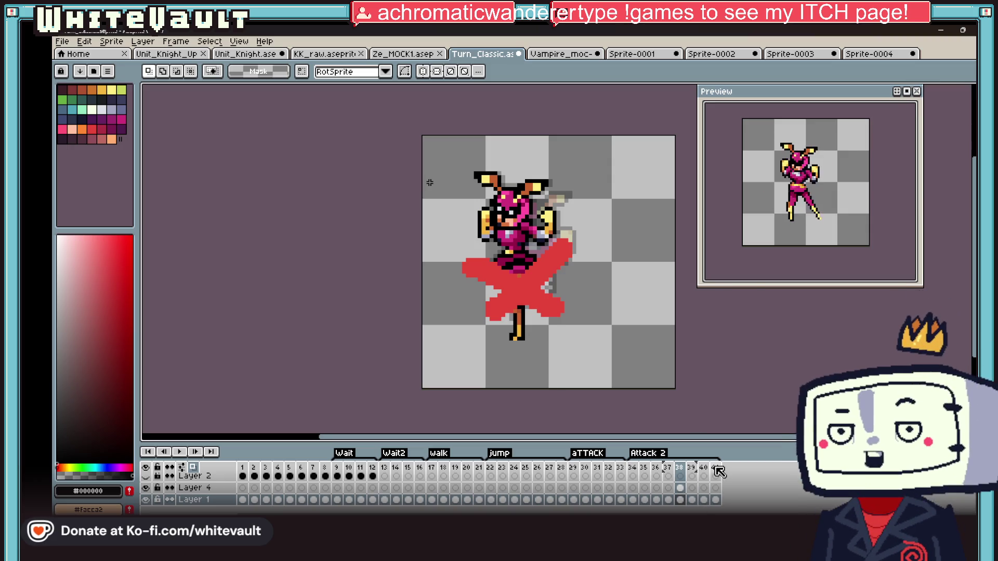
left_click(647, 467)
left_click(657, 468)
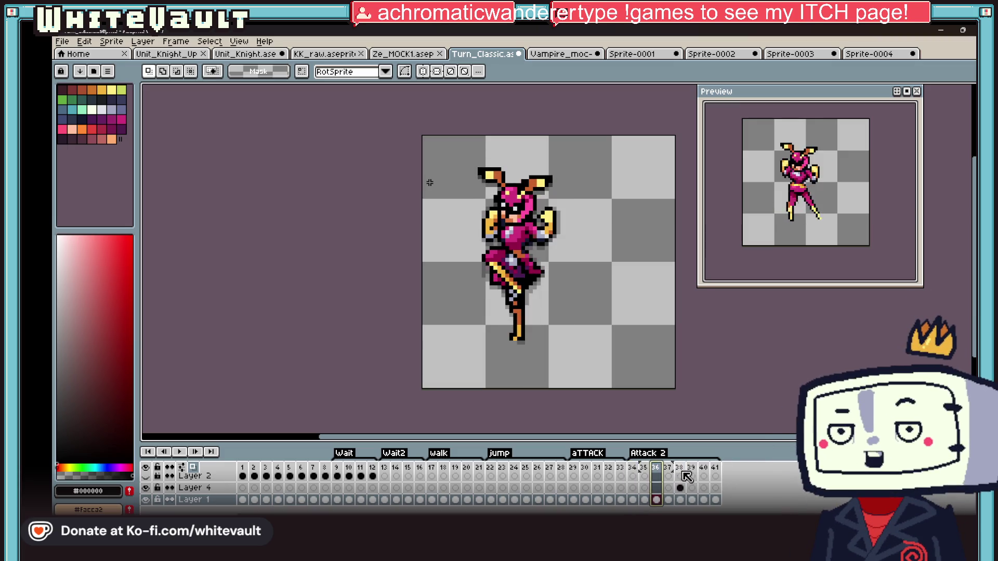
Add a new empty frame 42 after the last Attack 2 frame from the frame options
left_click(679, 467)
left_click(704, 467)
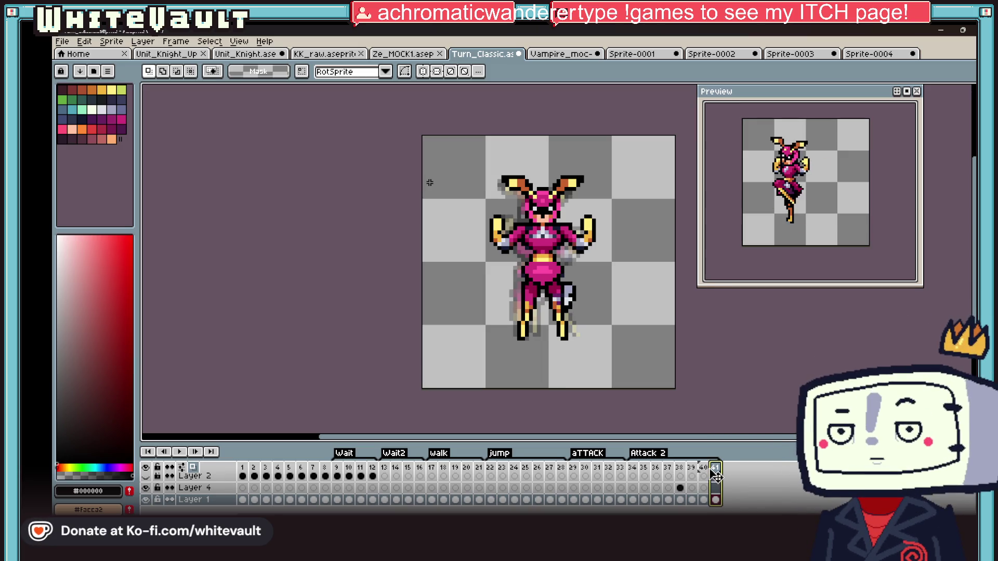
right_click(715, 470)
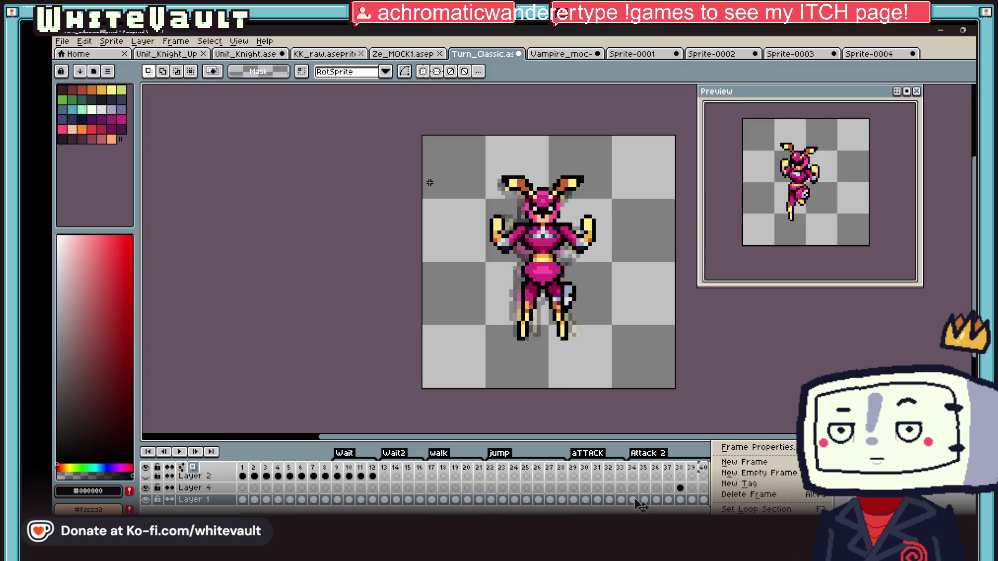
left_click(715, 465)
right_click(715, 468)
left_click(743, 480)
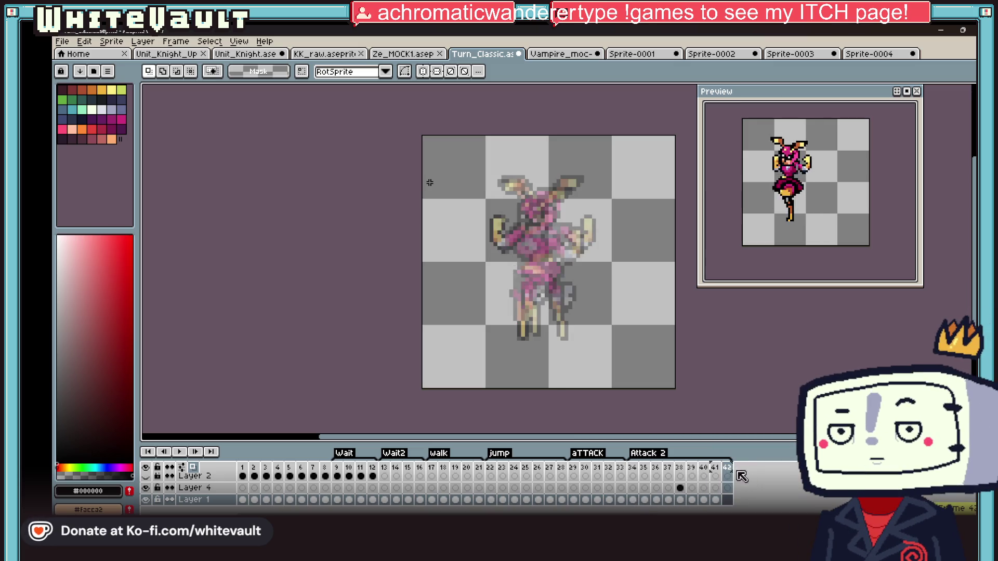
left_click(729, 467)
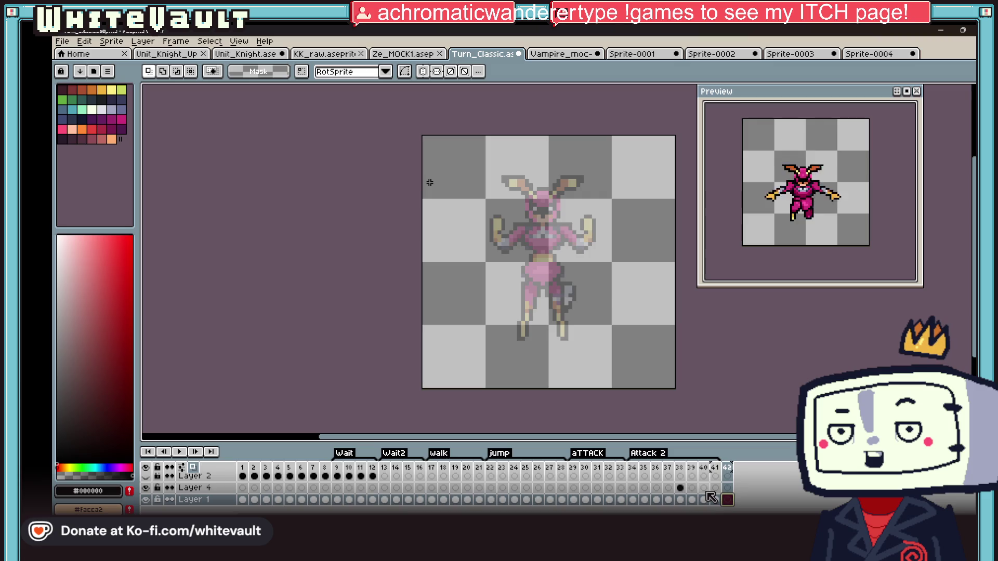
Append more empty frames with the shortcut, extending the timeline to 45 frames
key("alt+b")
key("alt+b")
key("alt+b")
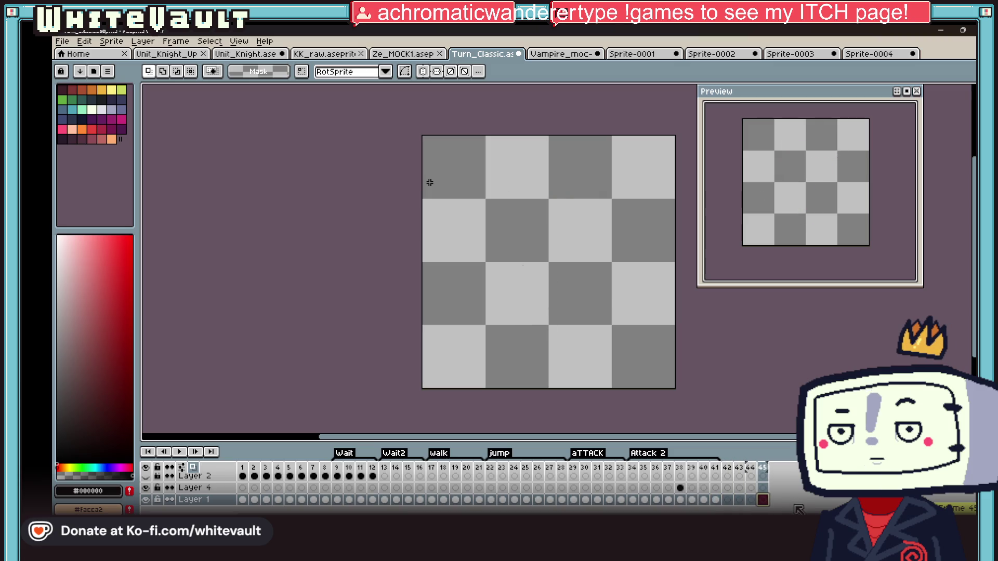
key("alt+b")
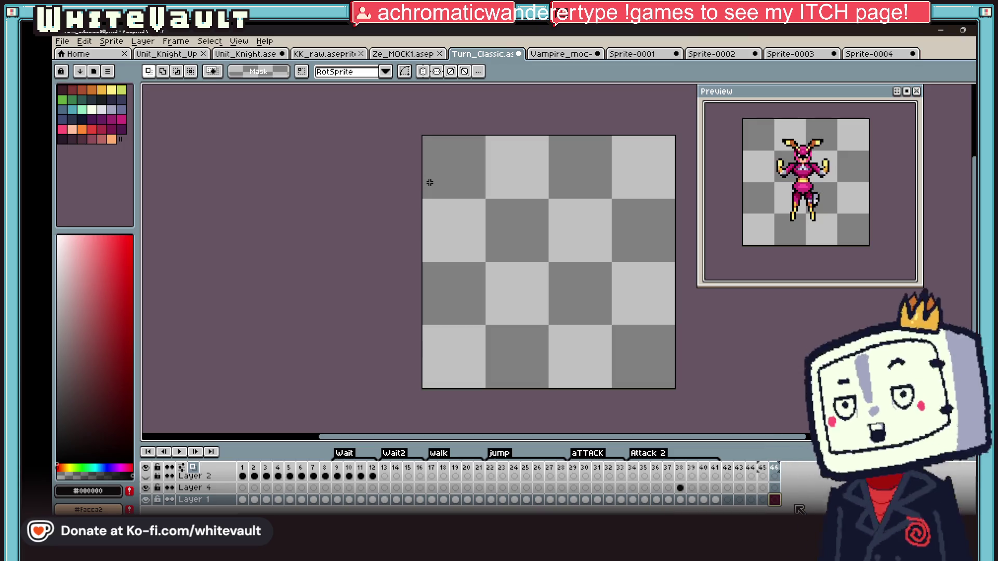